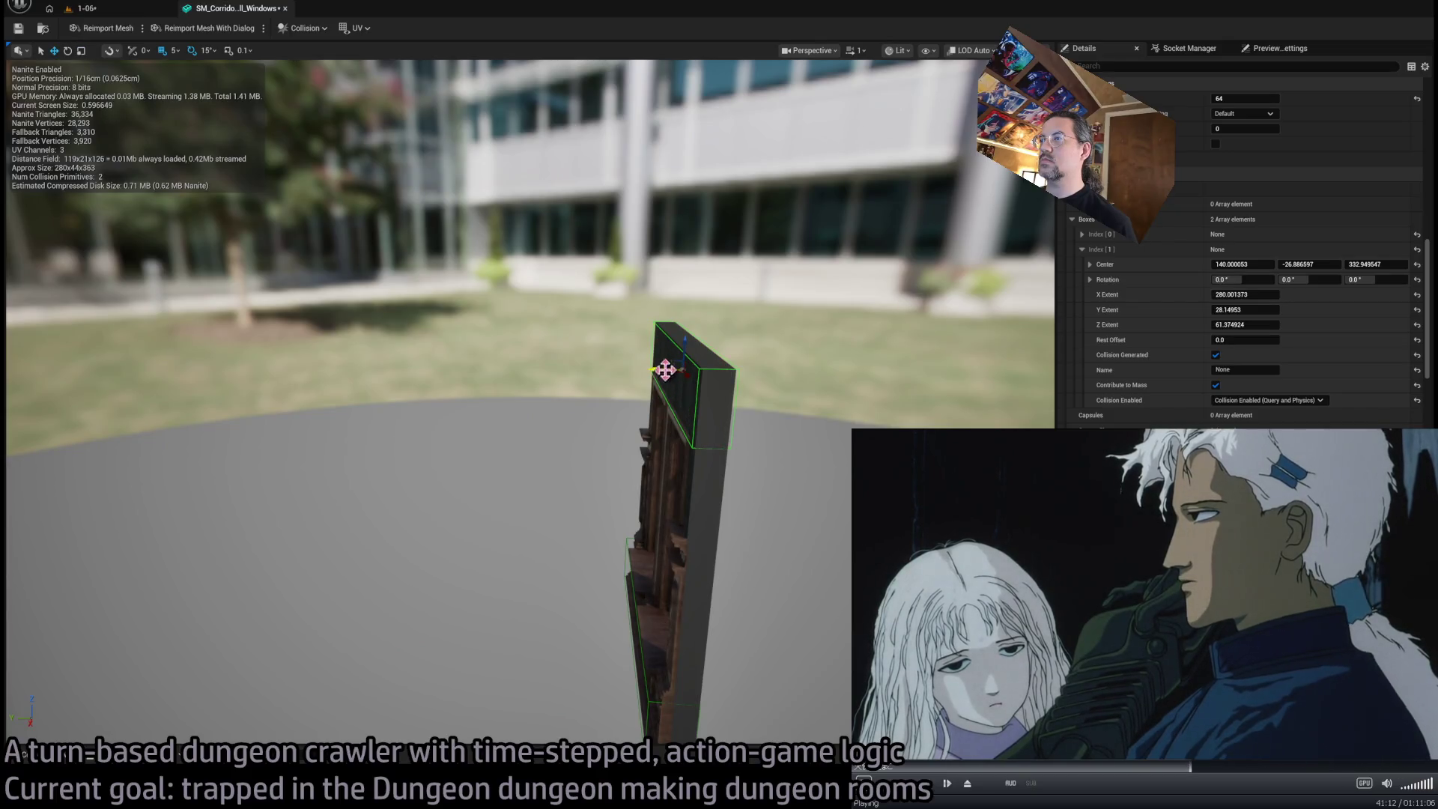
Thin the window collision box to about 23.5 deep and narrow it to roughly 52 wide
left_click_drag(1243, 309, 1220, 310)
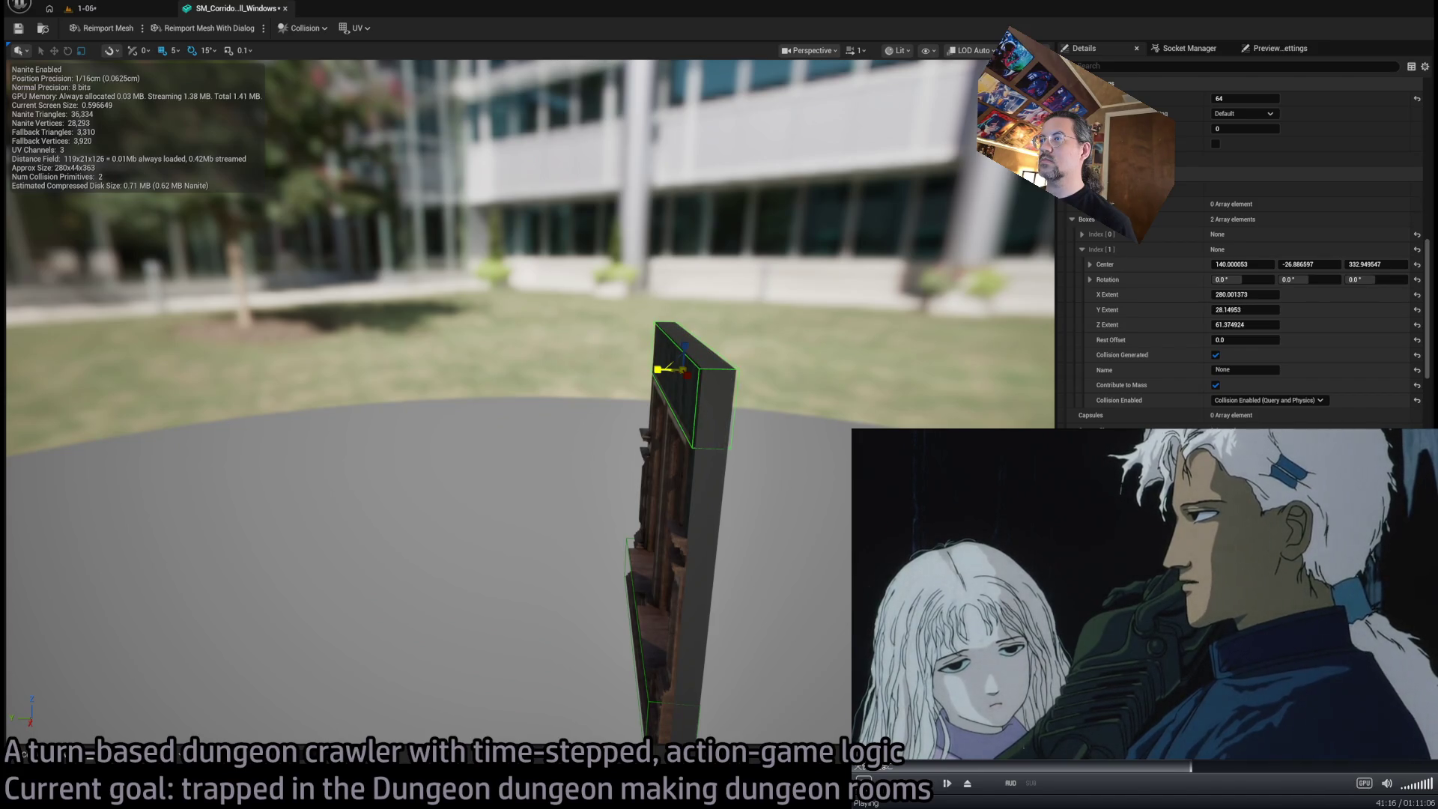
mouse_move(658, 370)
left_mouse_down()
mouse_move(554, 376)
mouse_move(591, 378)
mouse_move(689, 459)
left_mouse_up()
scroll(690, 459, "up", 3)
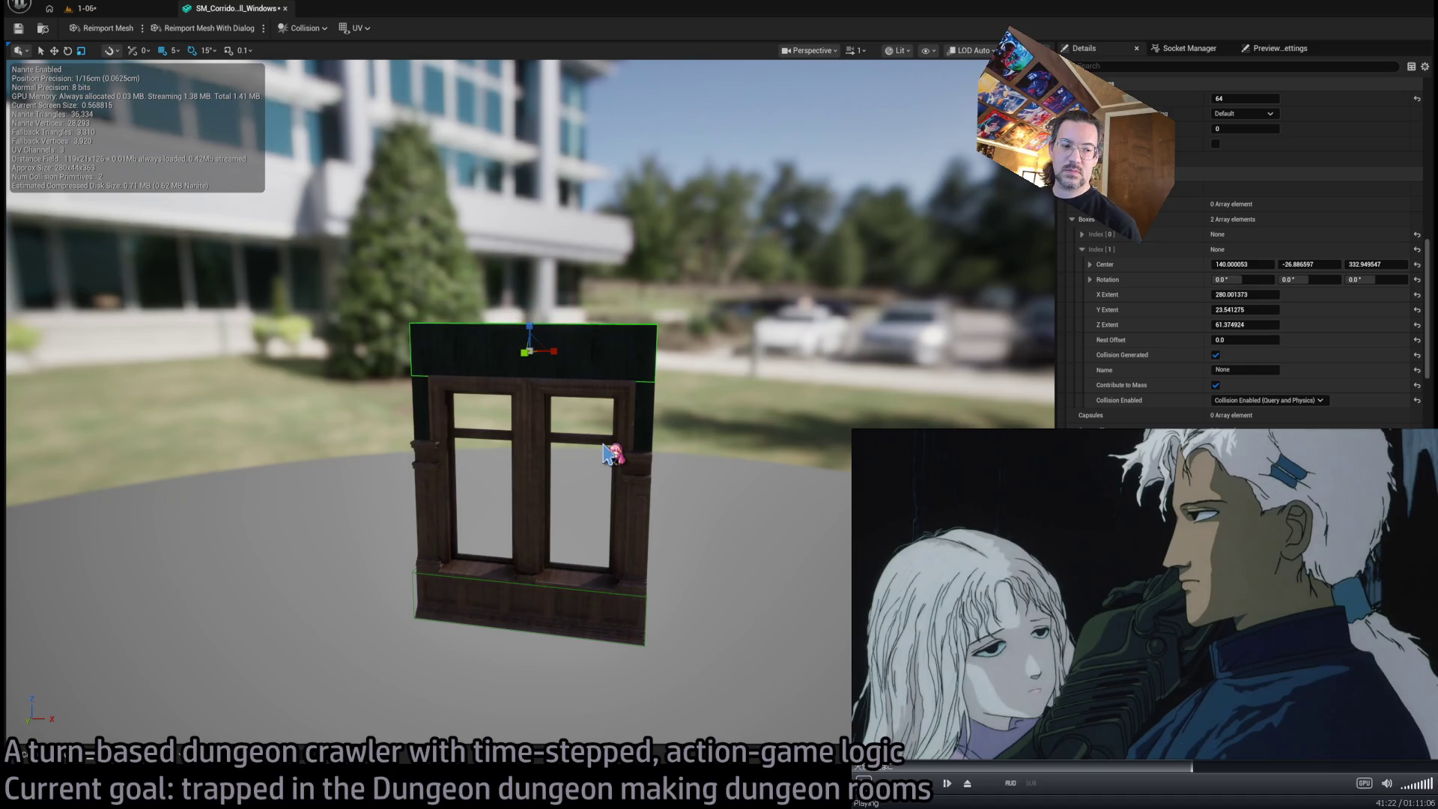
key("w")
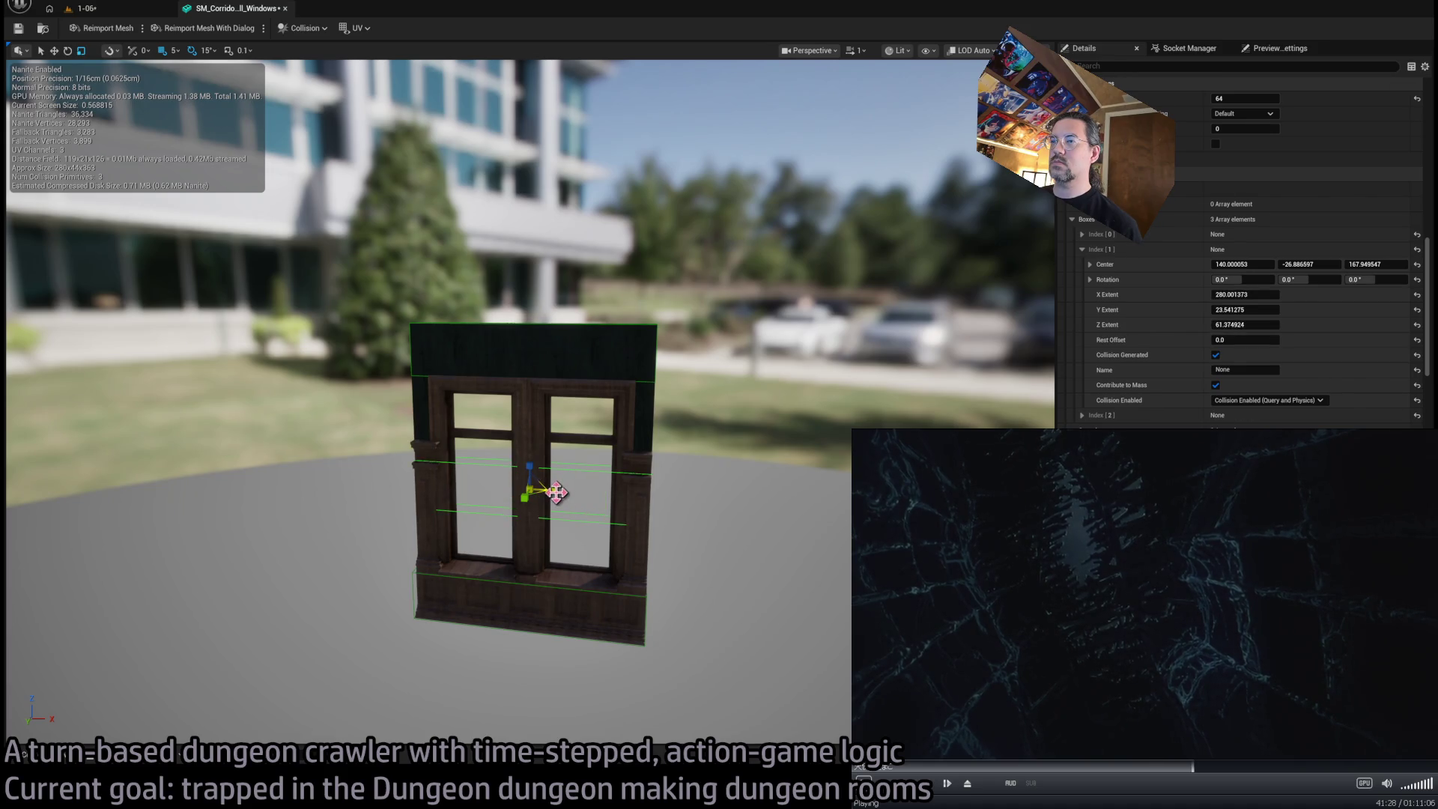
key("ctrl+z")
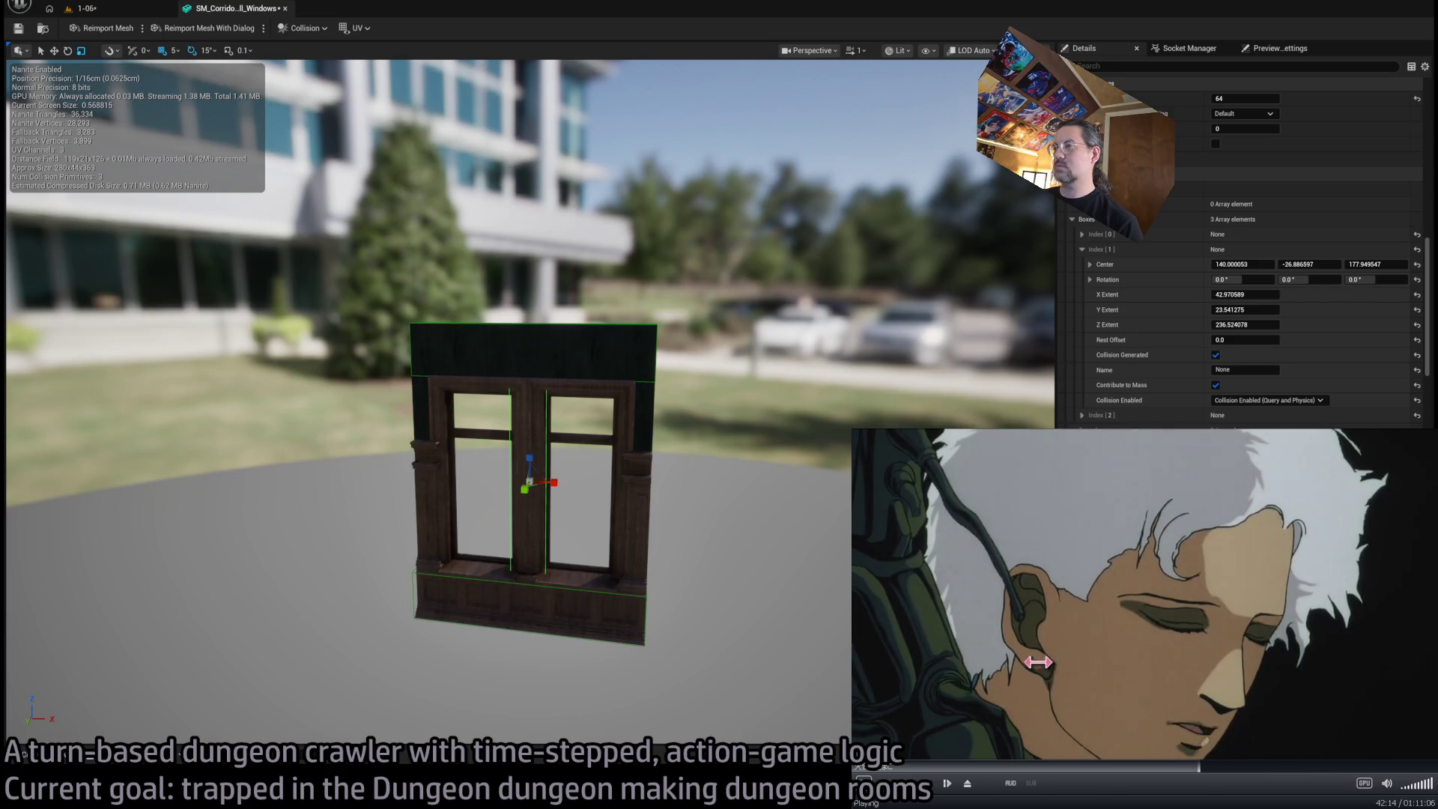
Change the background music video, shift the media player slightly right, and reframe the window mesh
key("Return")
scroll(915, 513, "down", 2)
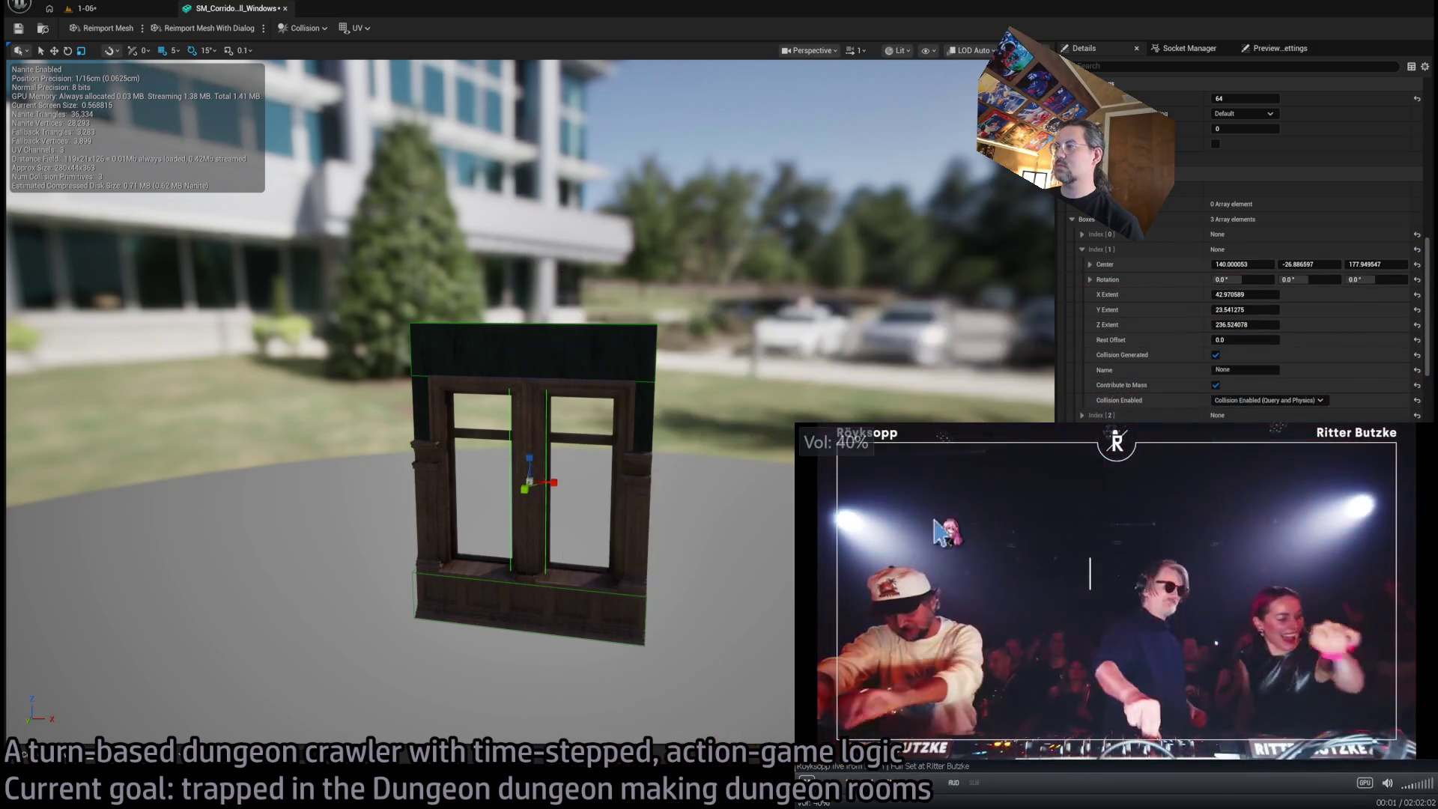
scroll(975, 527, "down", 1)
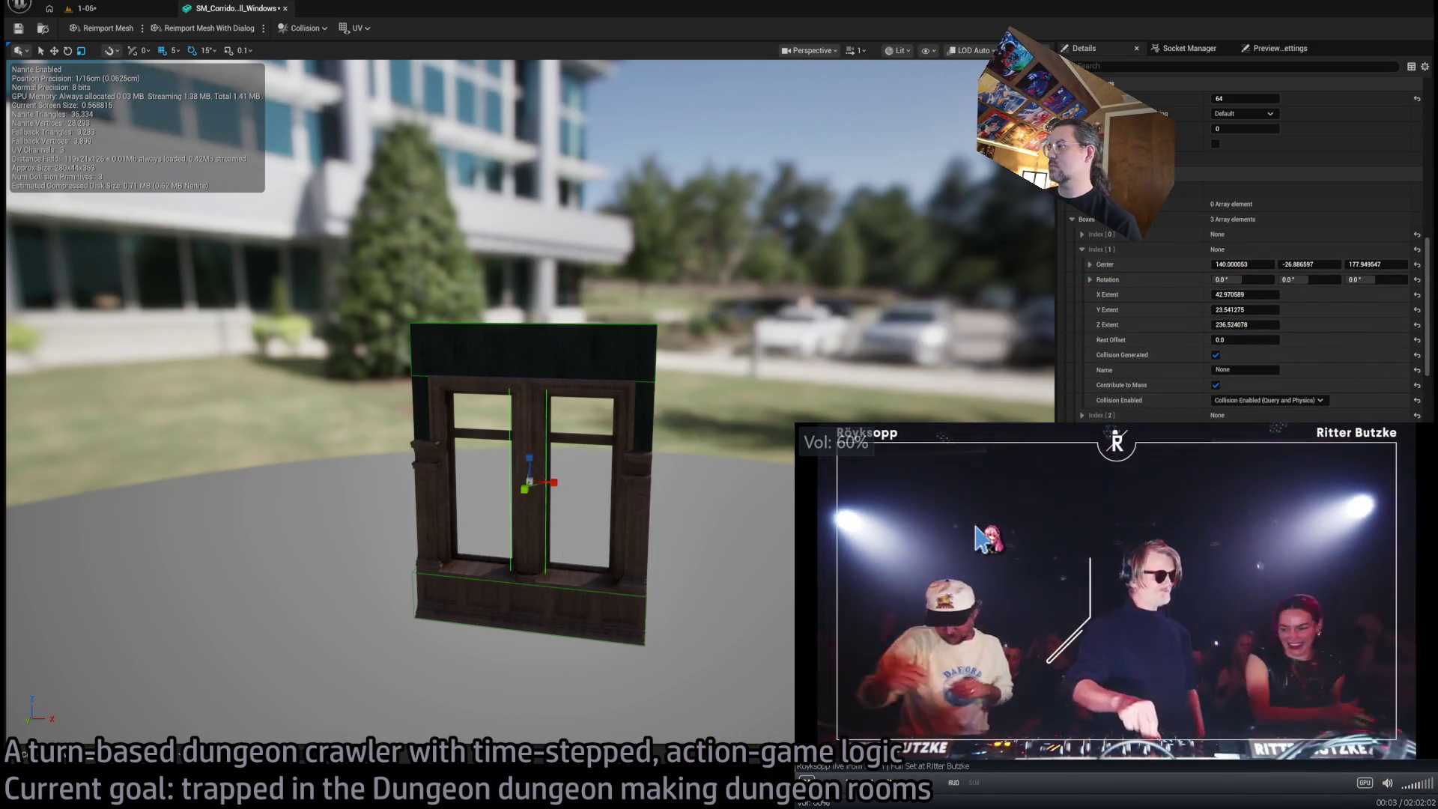
left_click_drag(801, 434, 851, 461)
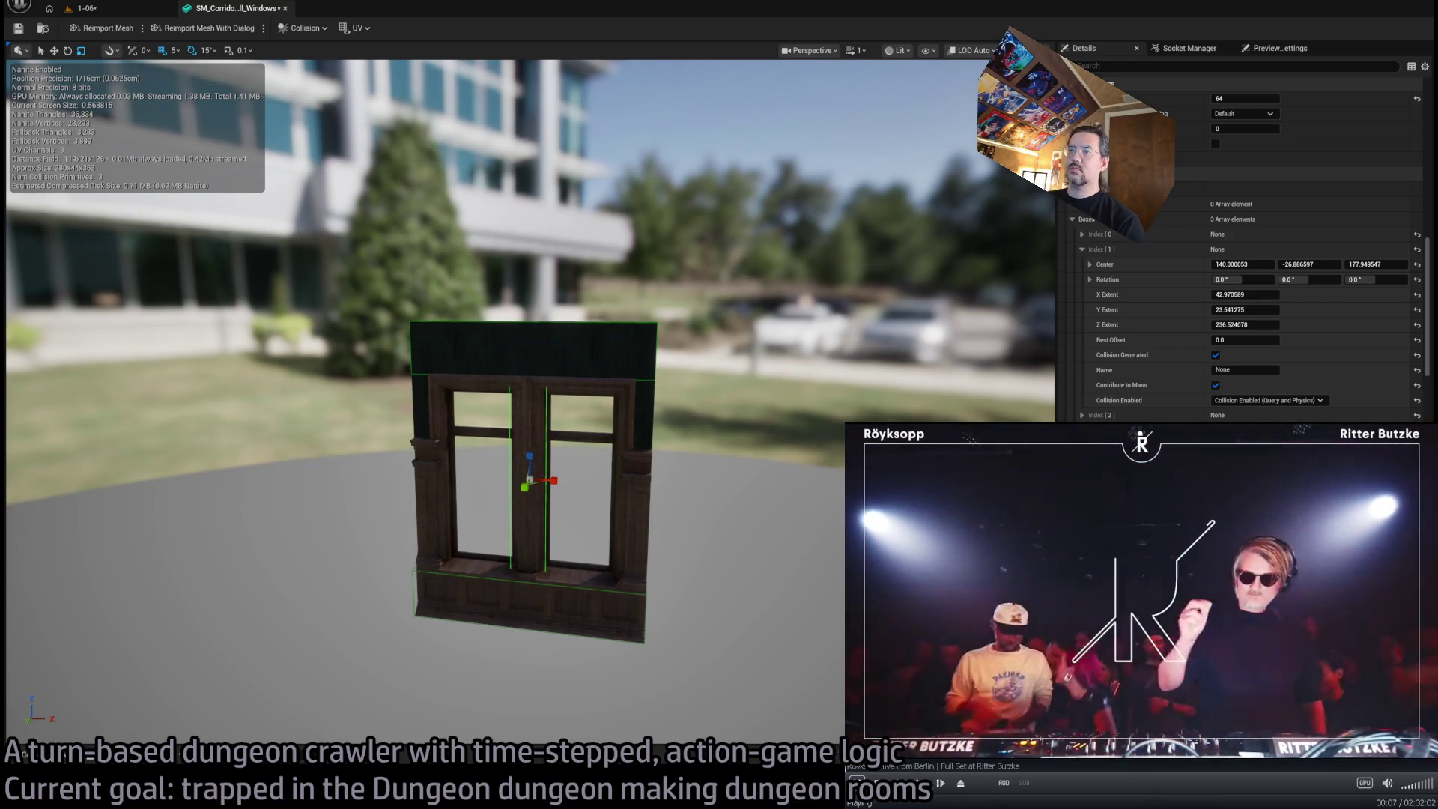
scroll(715, 378, "up", 5)
mouse_move(715, 378)
left_mouse_down()
mouse_move(779, 371)
mouse_move(715, 378)
mouse_move(742, 414)
left_mouse_up()
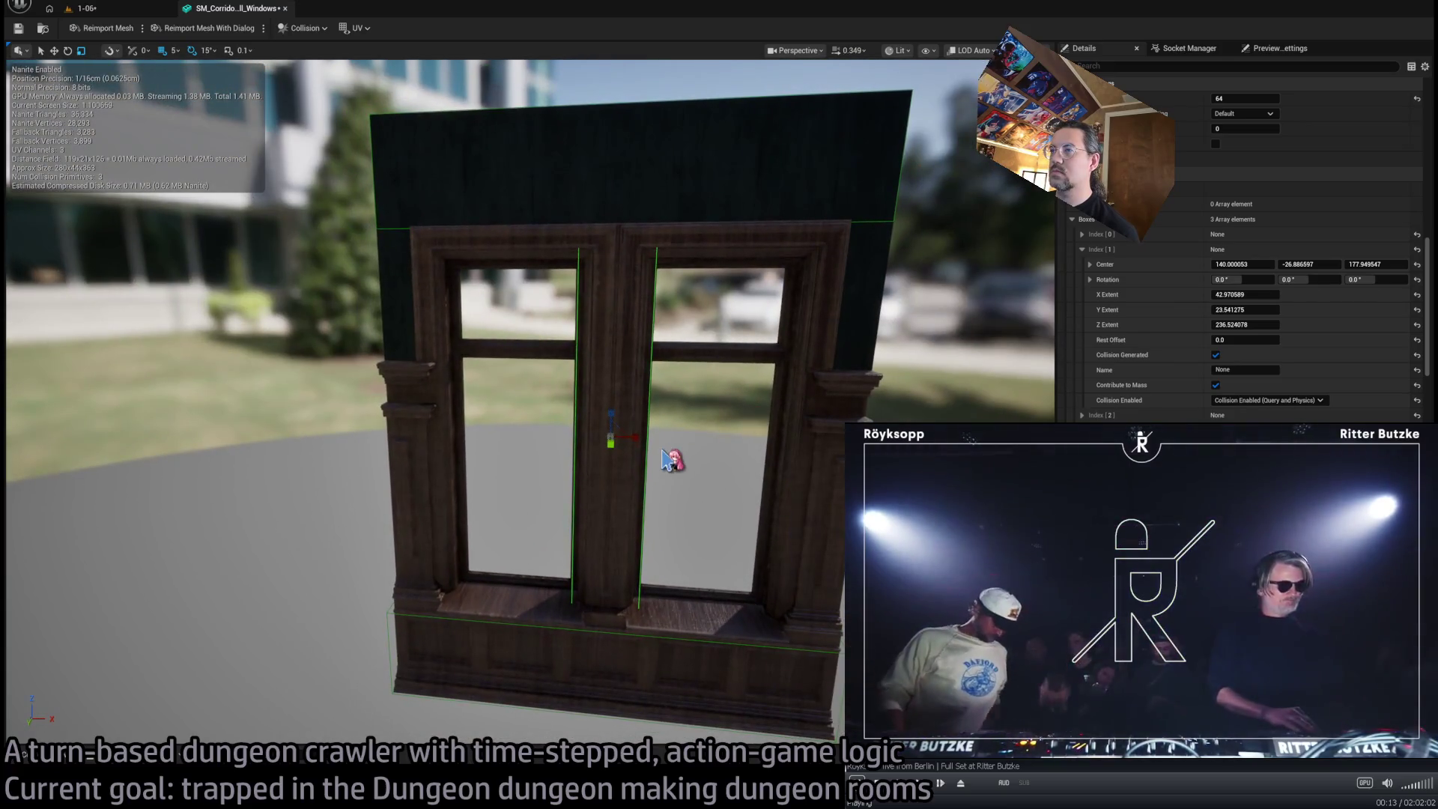
left_click(1081, 249)
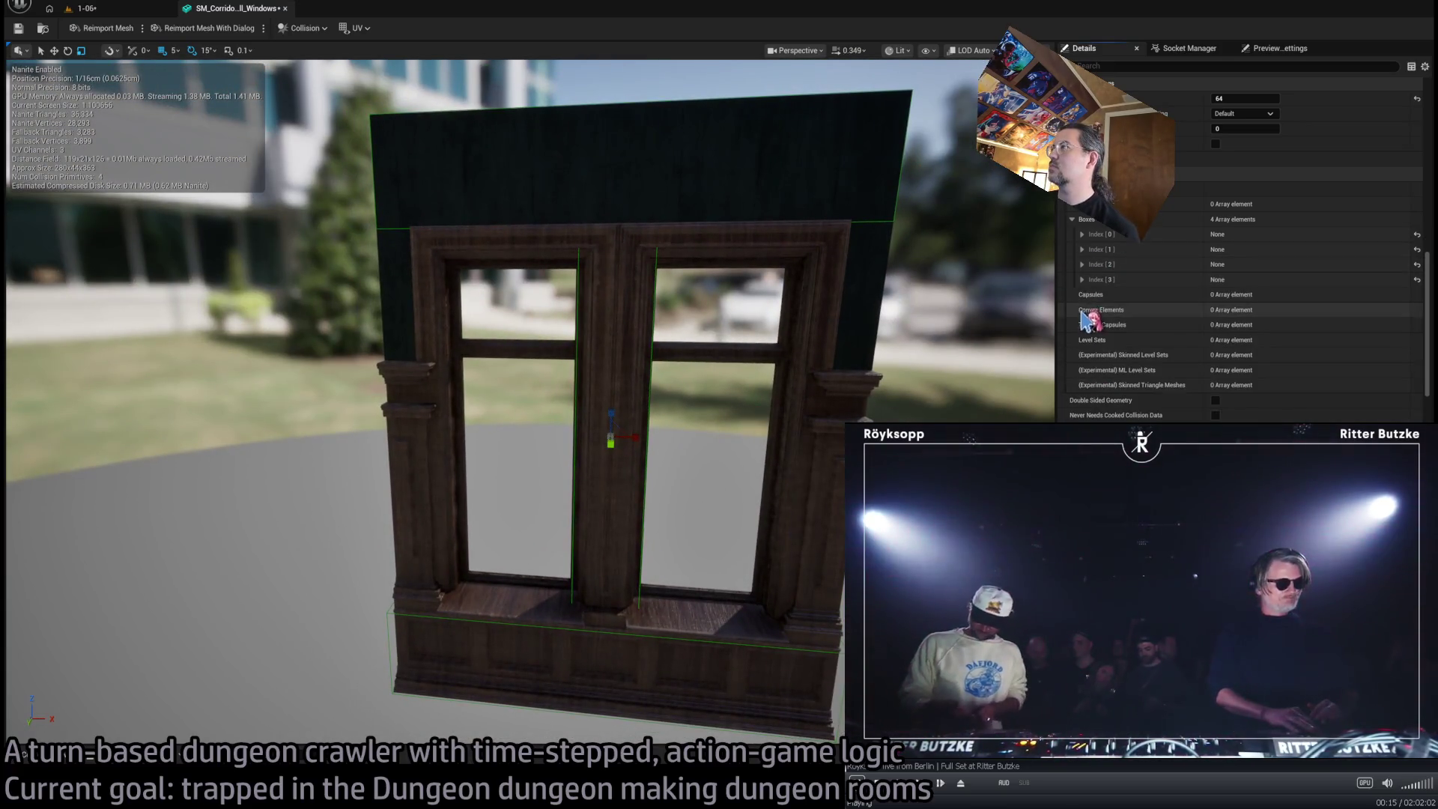
Set collision box Index [3]'s Center X to 21 over the left pillar
left_click(1082, 280)
left_click_drag(1309, 294, 1194, 294)
key("ctrl+z")
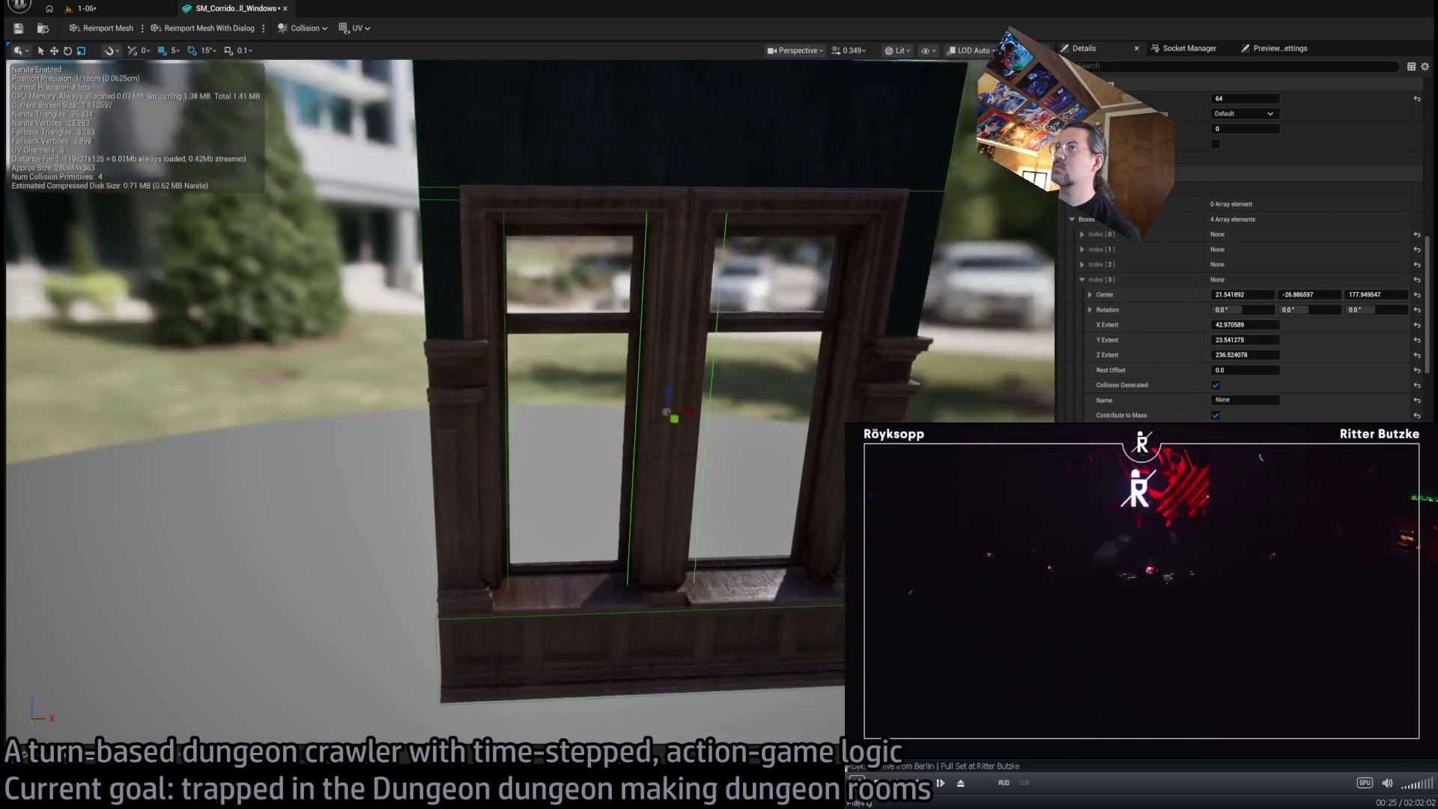
scroll(524, 397, "down", 3)
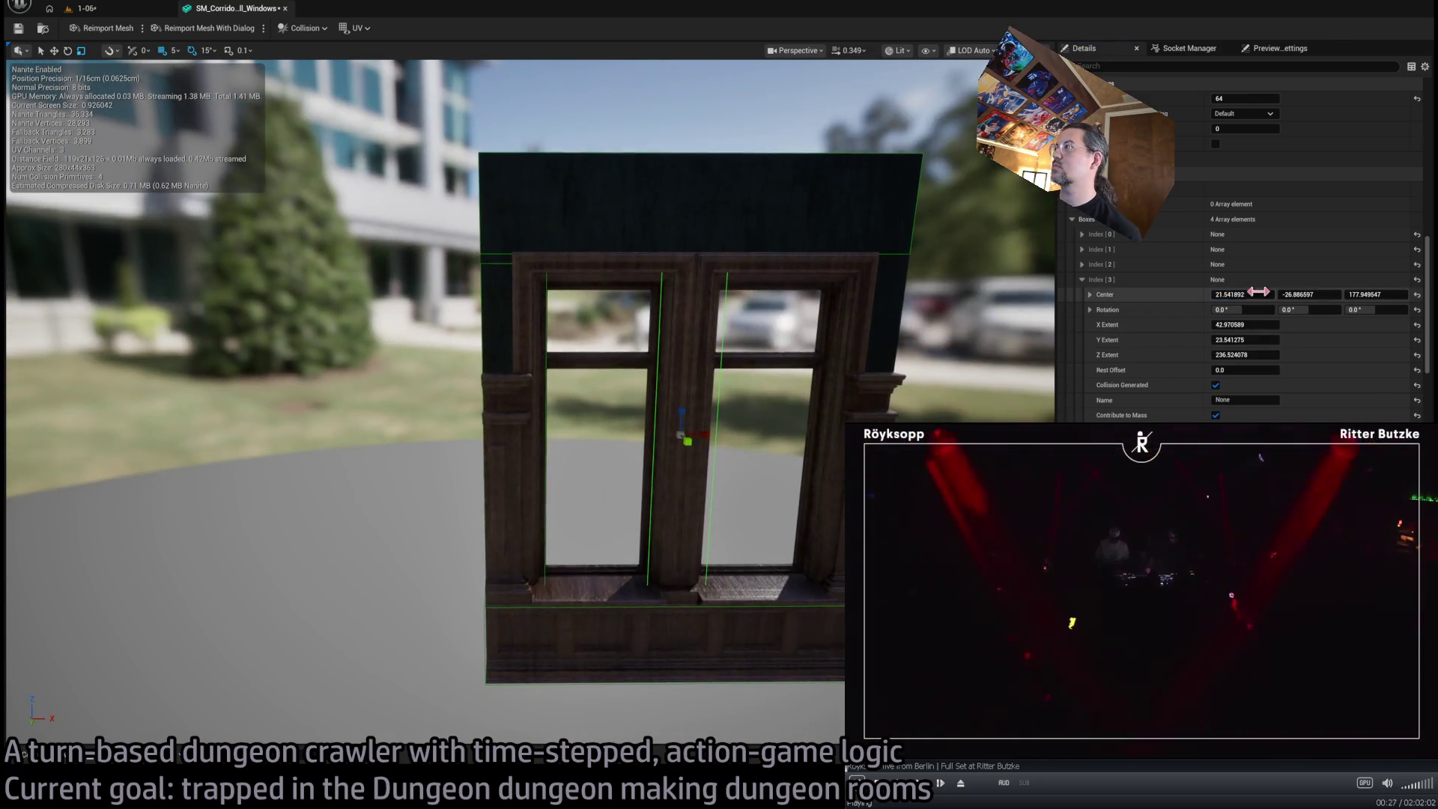
left_click(1258, 292)
type("20.0")
type("21")
key("Return")
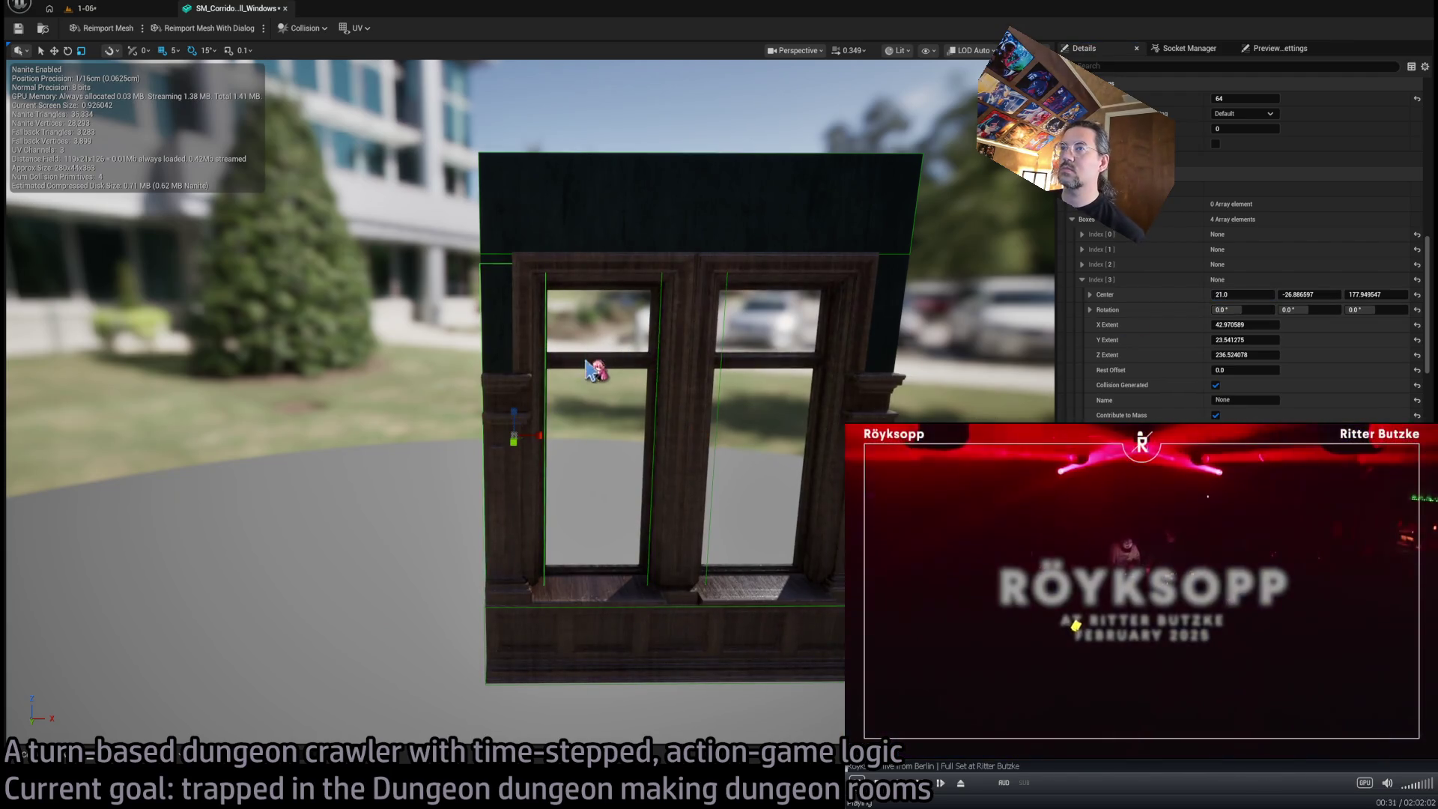
Duplicate the box into a fifth collision box and move it to the right pillar at X 259
key("ctrl+d")
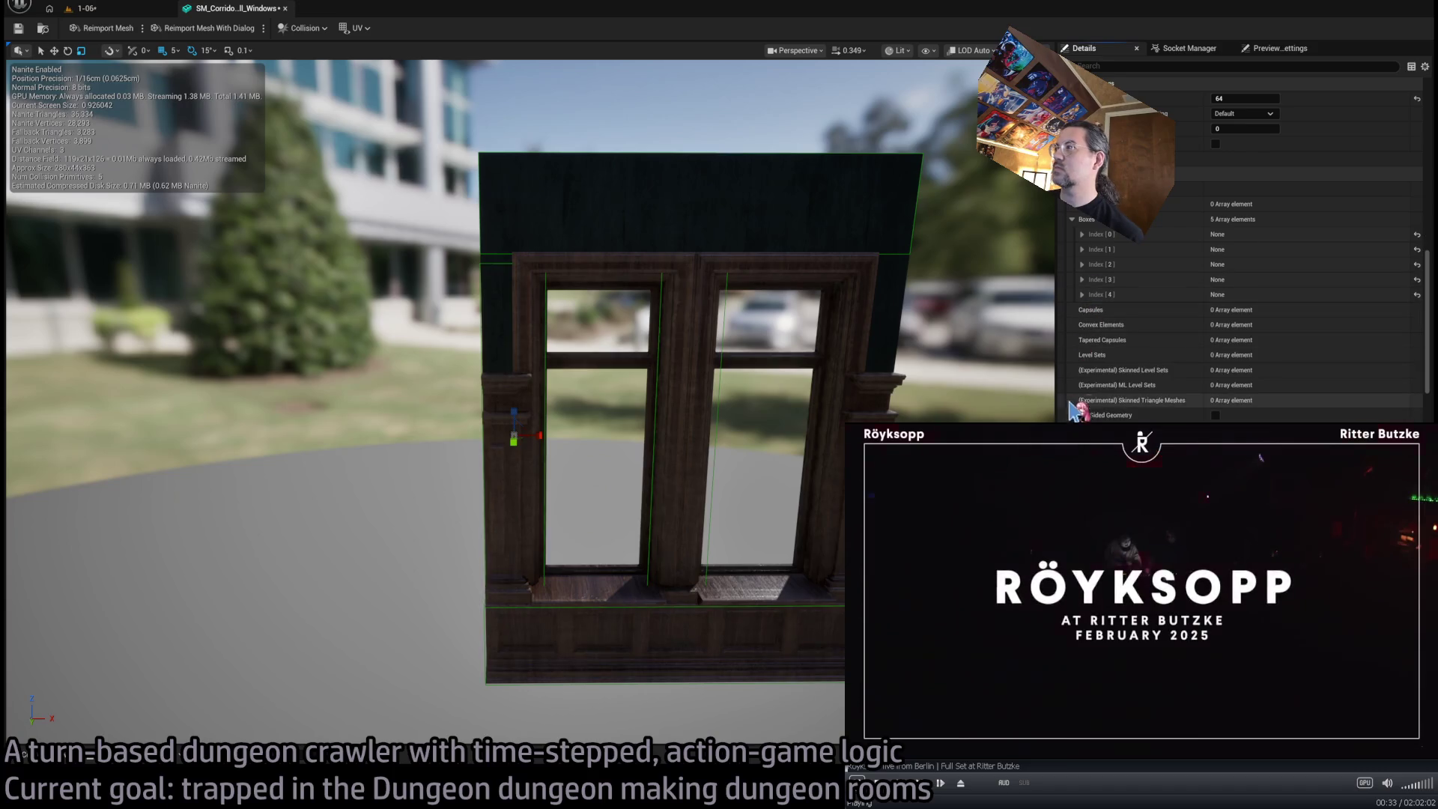
left_click(1081, 294)
left_click(1241, 309)
type("-21")
key("Return")
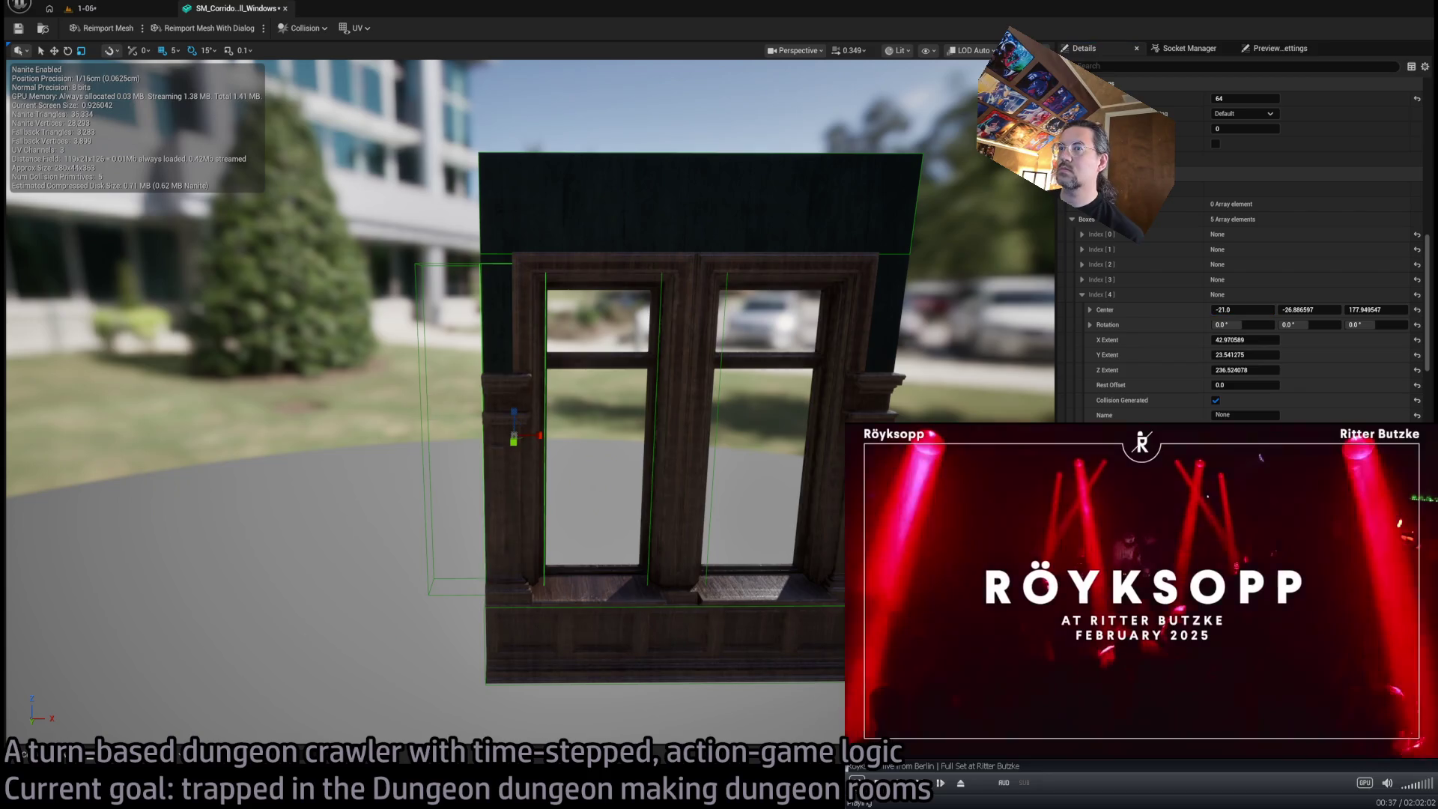
left_click_drag(524, 436, 854, 451)
key("f")
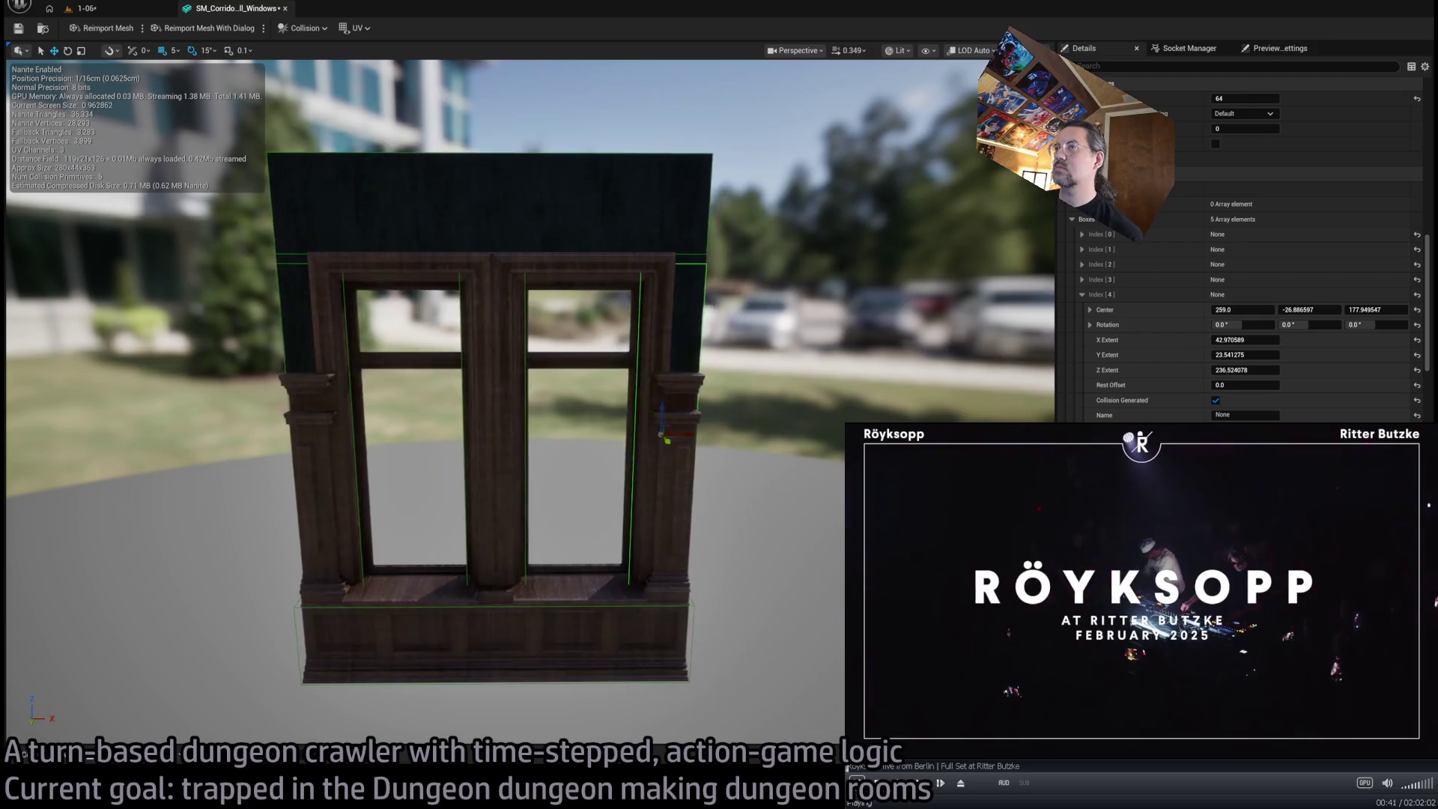
scroll(673, 420, "down", 2)
scroll(672, 421, "up", 1)
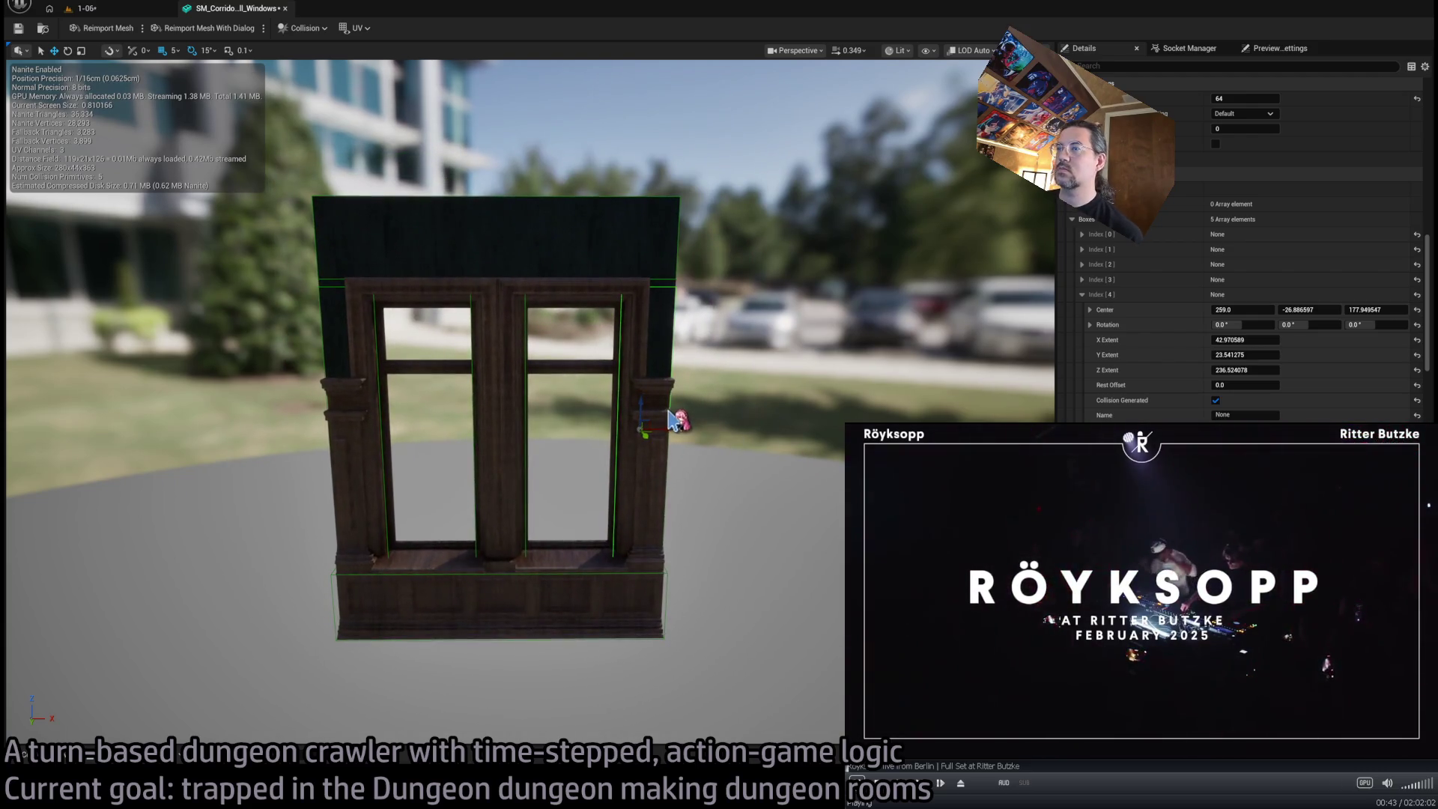
Scale the right-pillar box taller to about 255.4 Z, check the other boxes, and close the mesh editor
key("r")
left_click_drag(641, 405, 641, 393)
key("w")
left_click(500, 419)
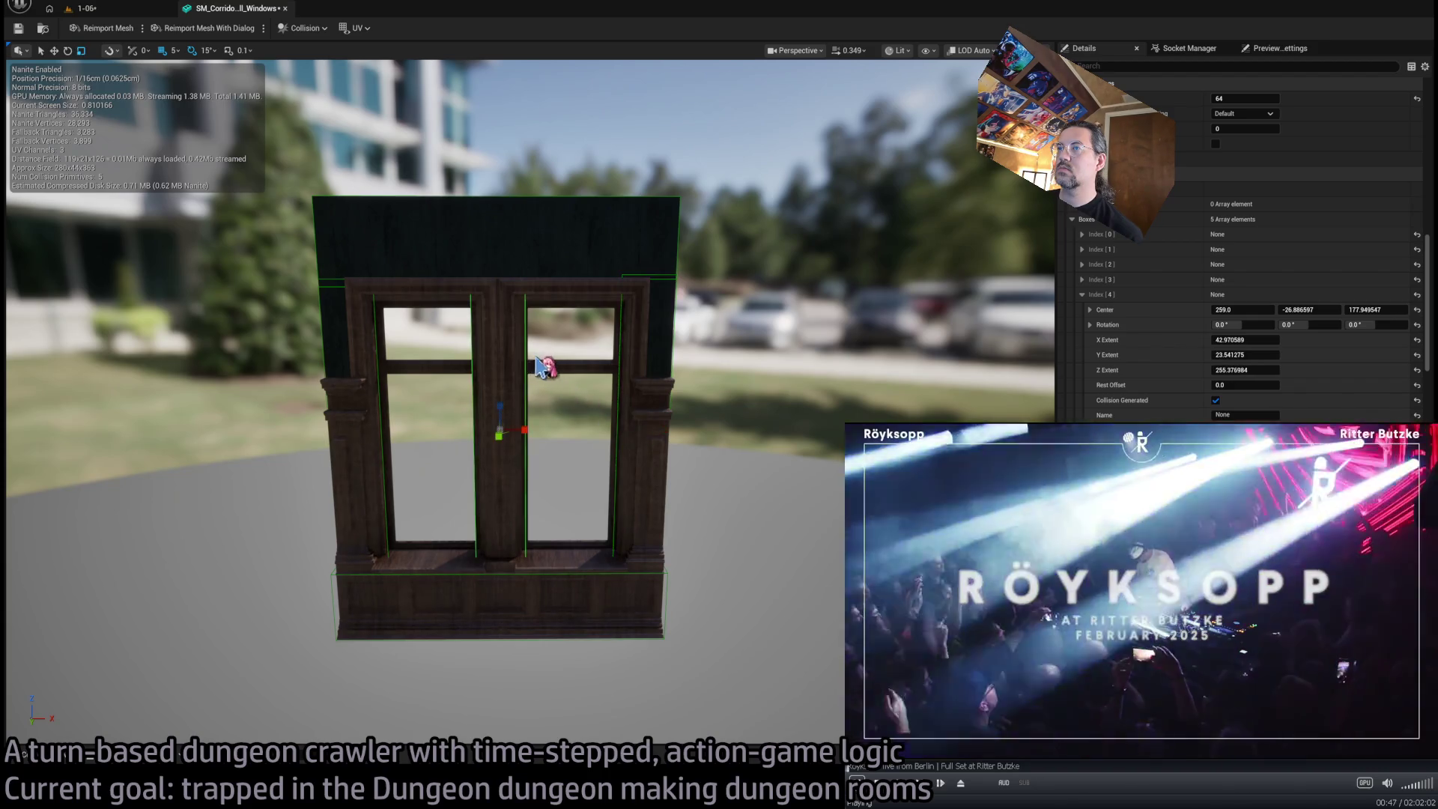
left_click(389, 383)
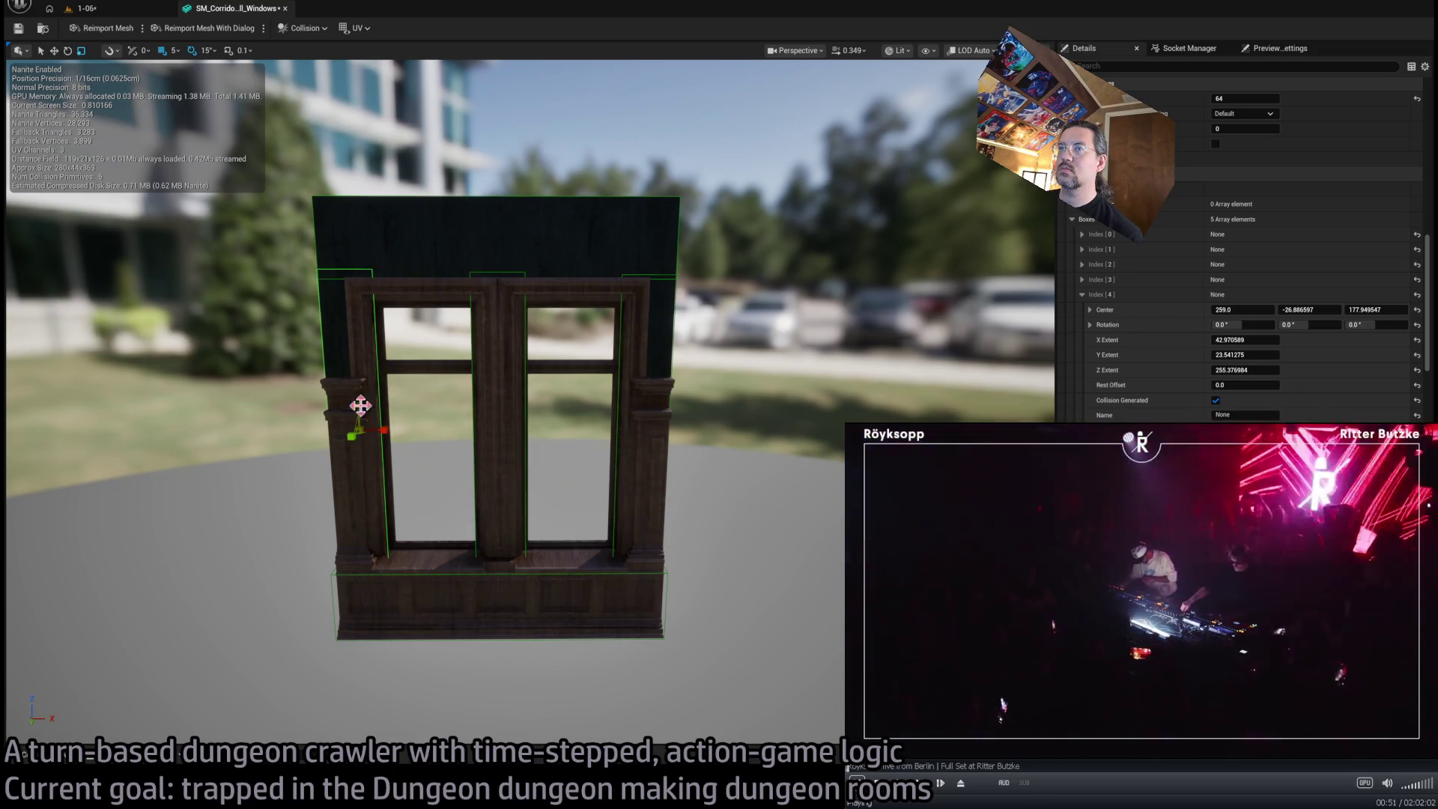
middle_click(225, 9)
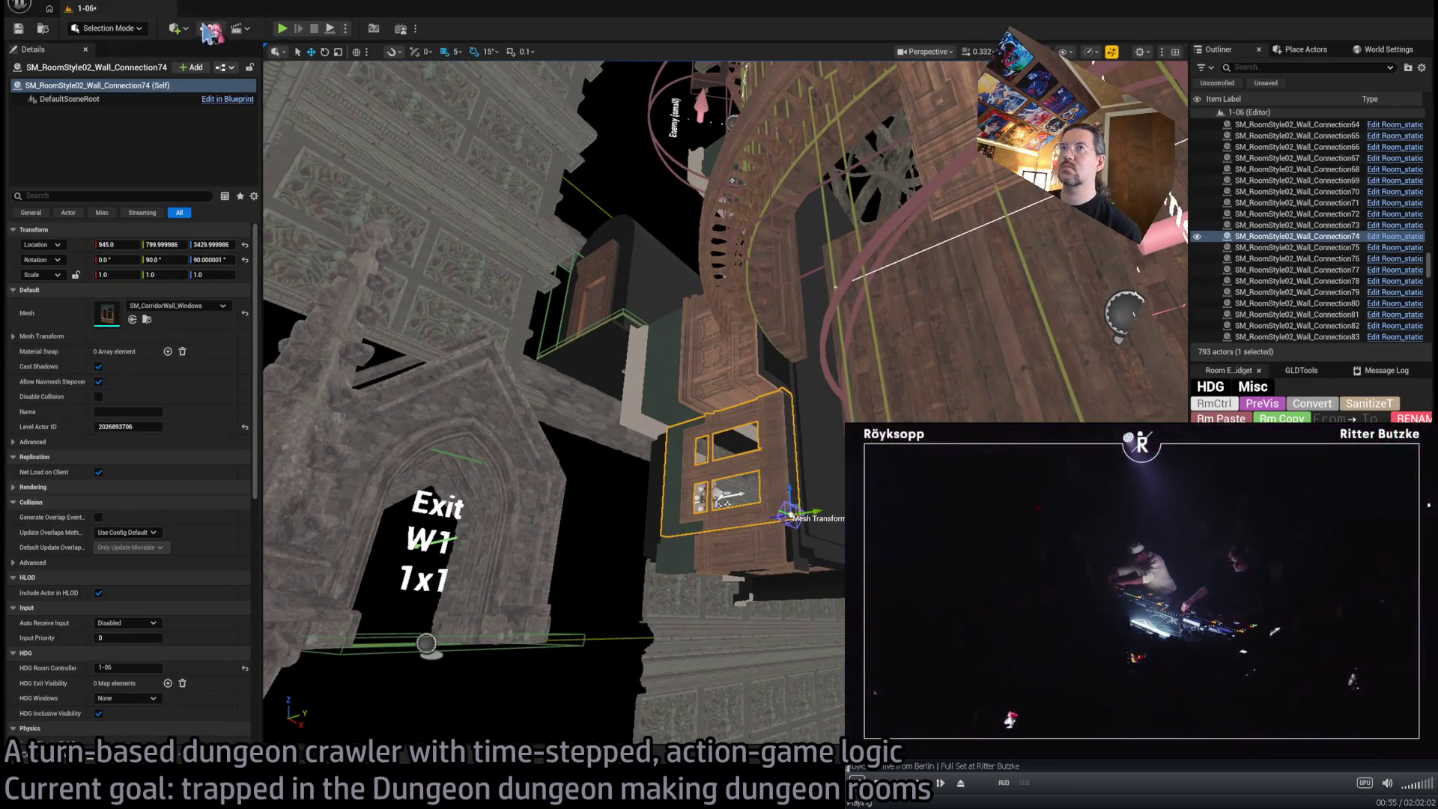
Save the 1-06 level, then play a test walk through the mansion and stop it with Esc
key("ctrl+s")
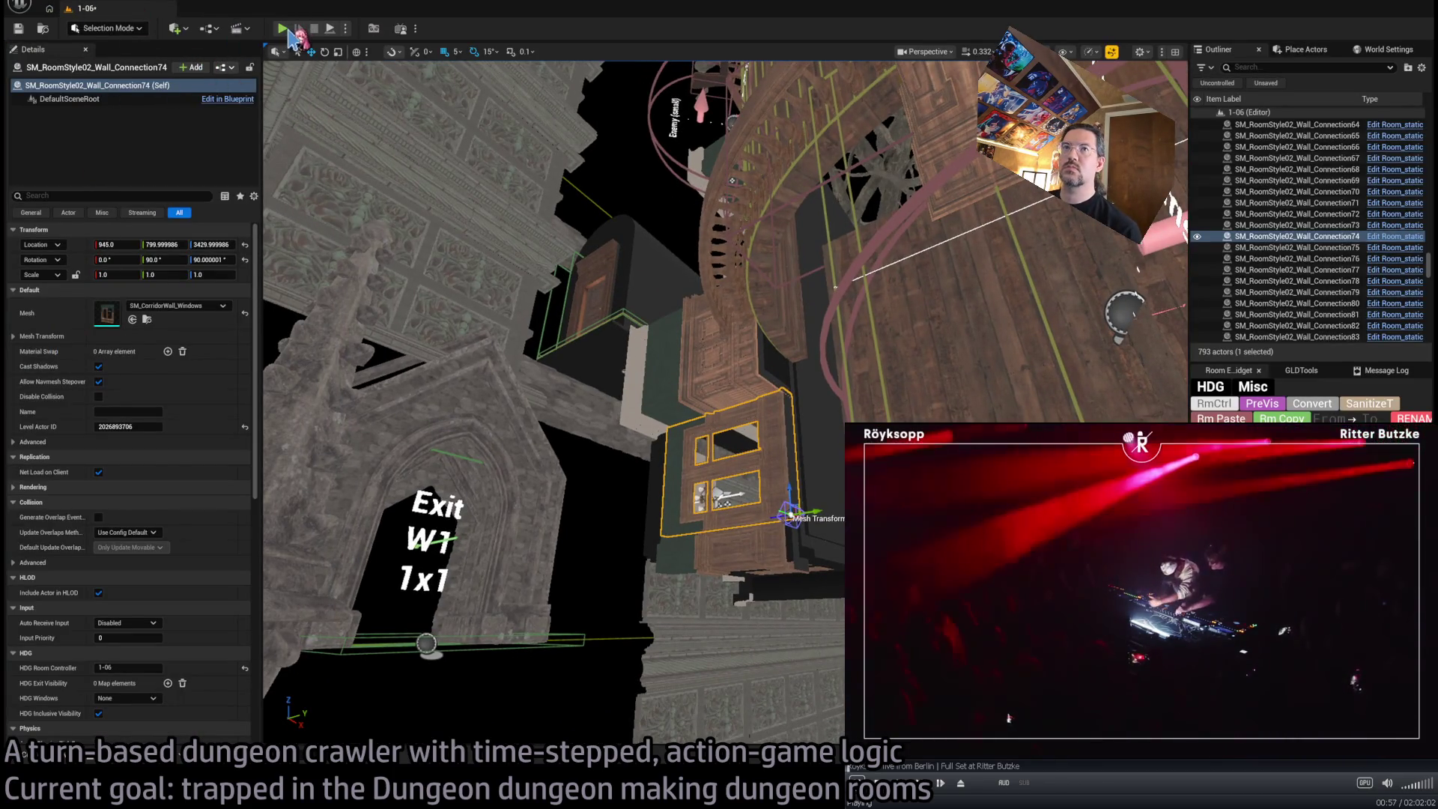
left_click_drag(524, 299, 483, 307)
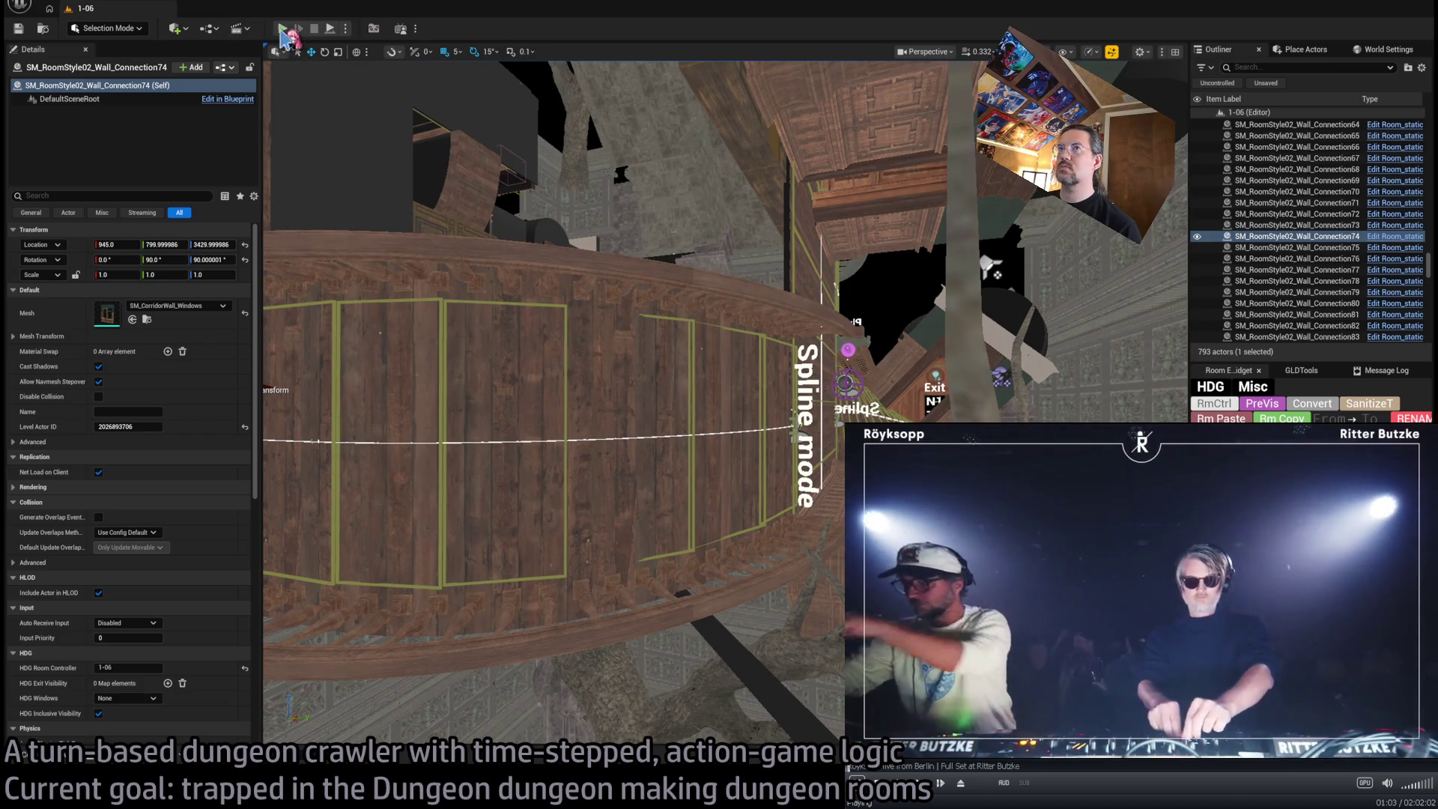
left_click(281, 30)
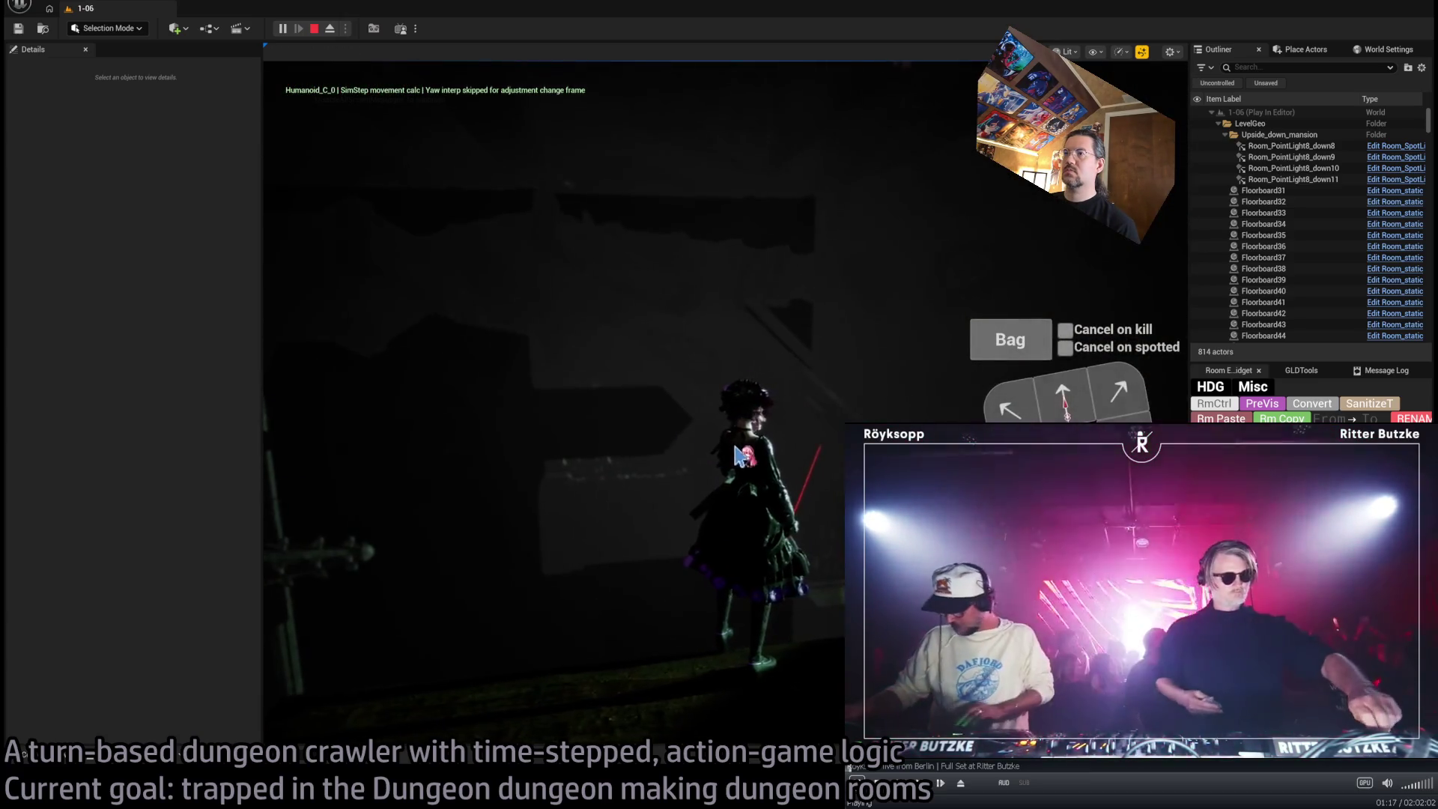
left_click(738, 454)
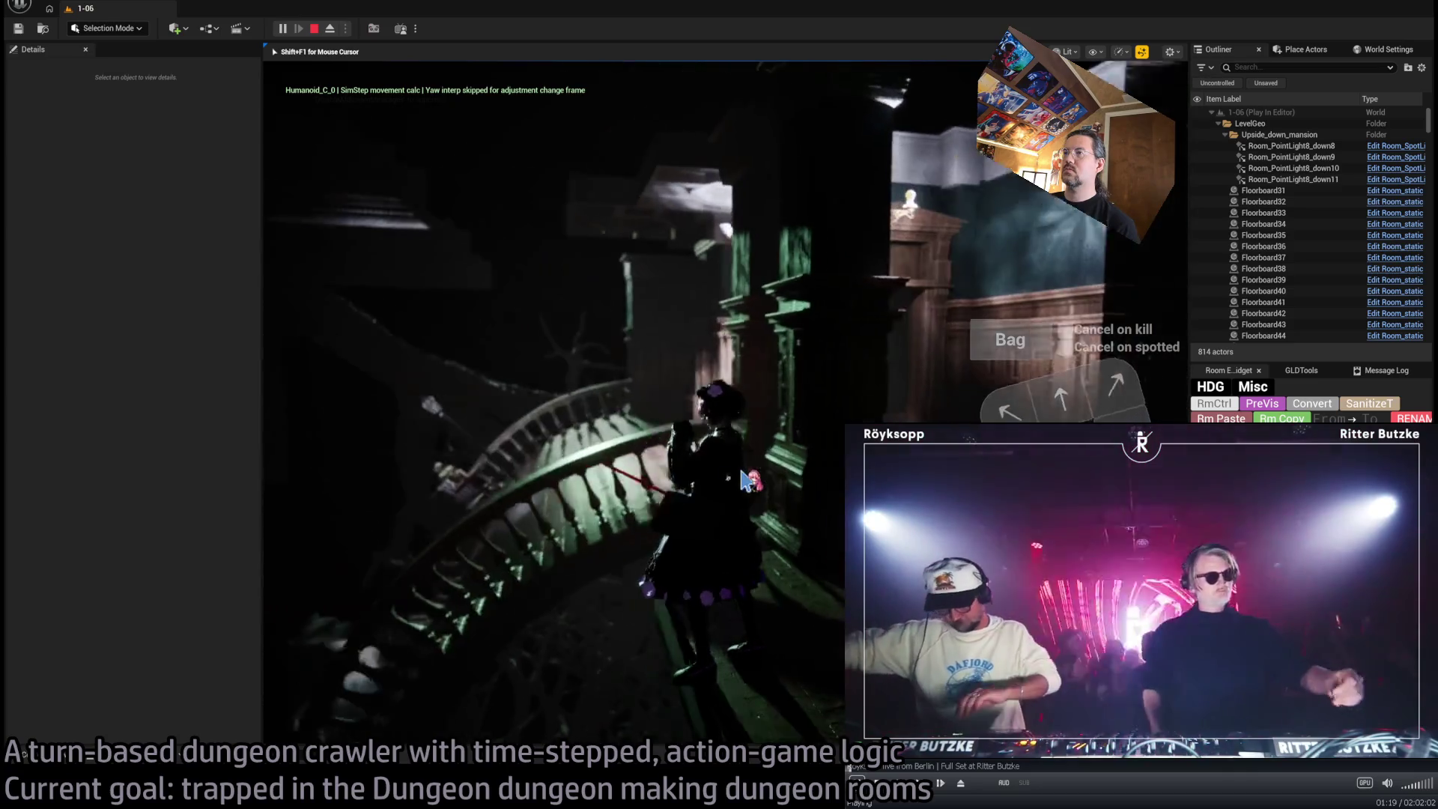
key("Escape")
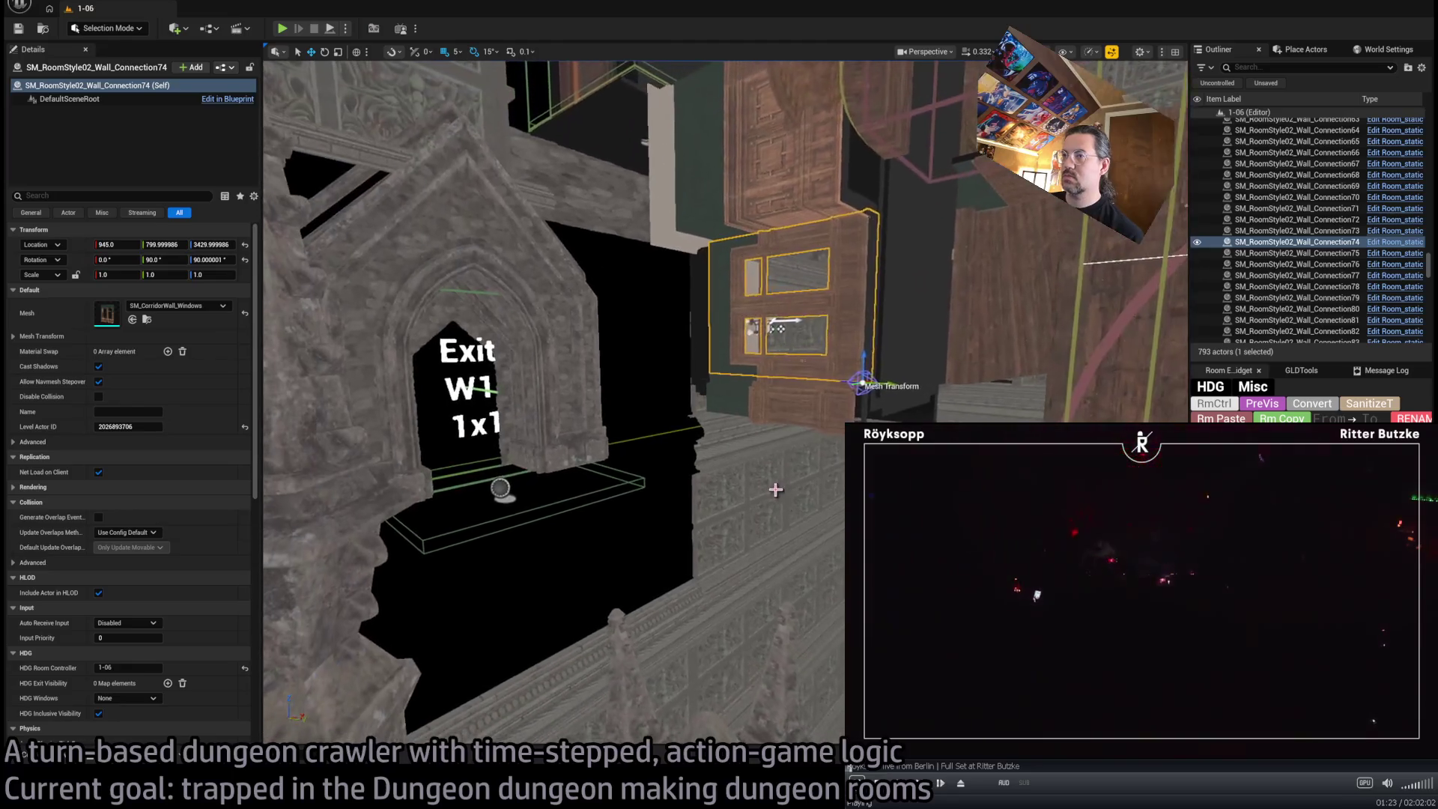
Alt-rotate Room_SplineMesh9 into a copy, Room_SplineMesh10, turned about -105°, and review its Meshes slots
key("f")
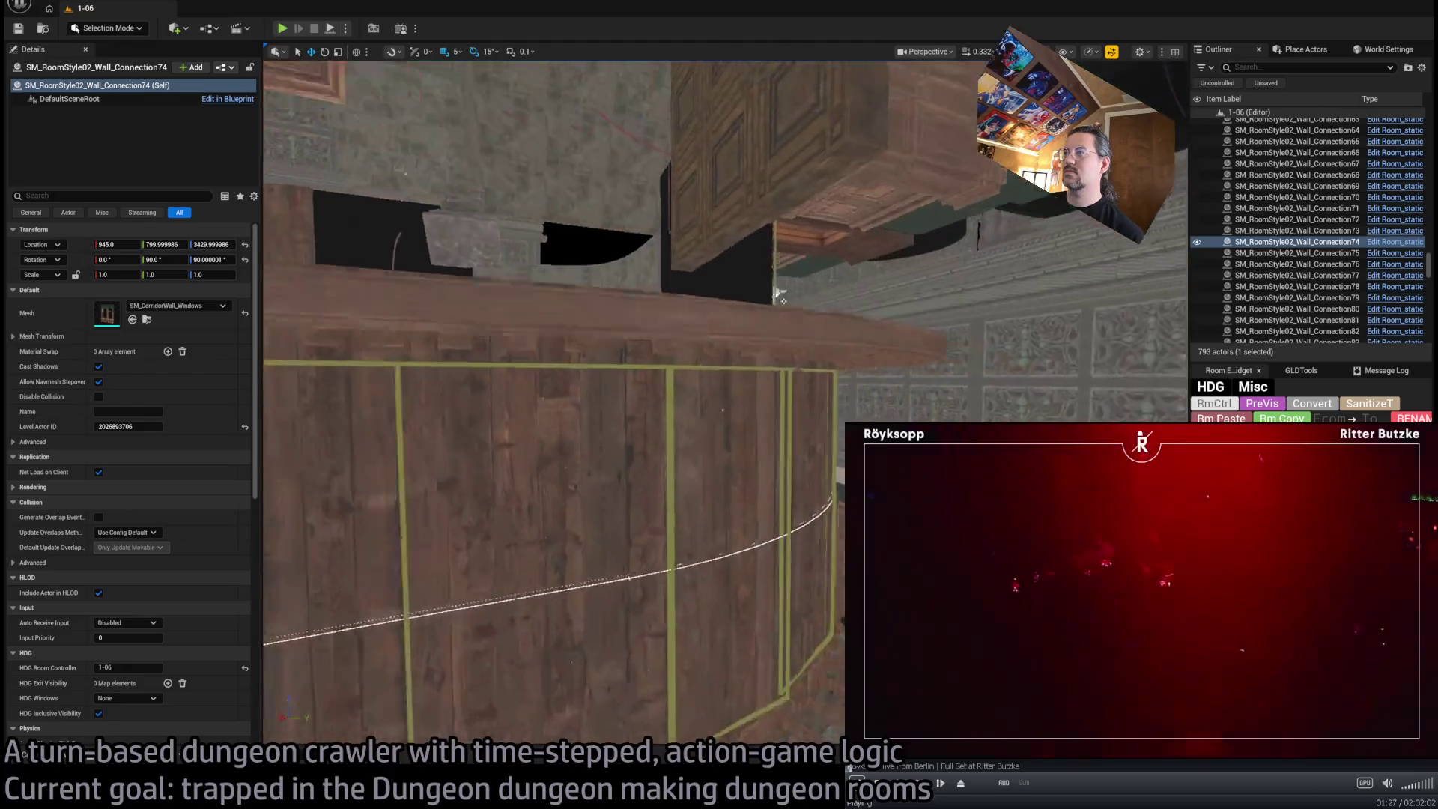
left_click(588, 388)
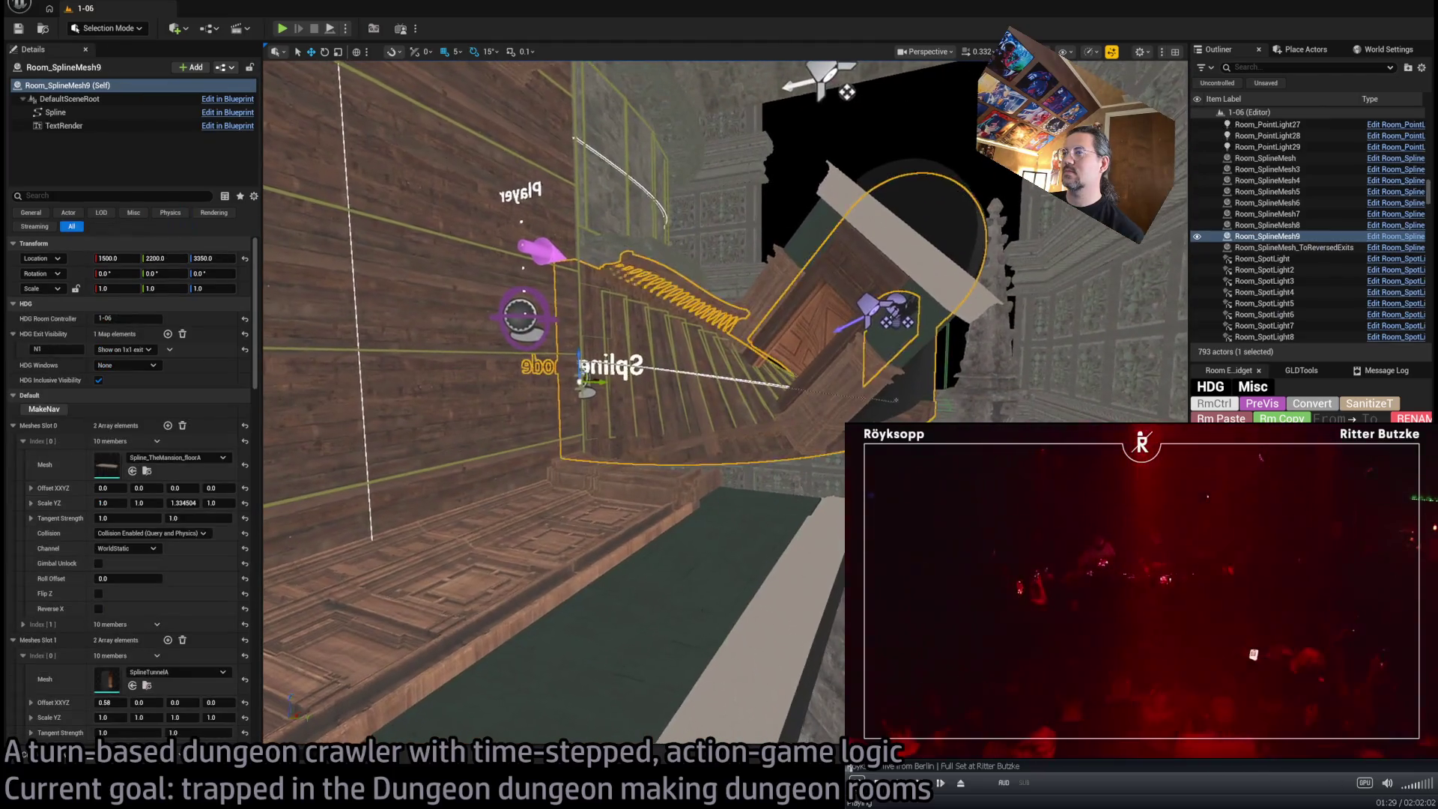
key("f")
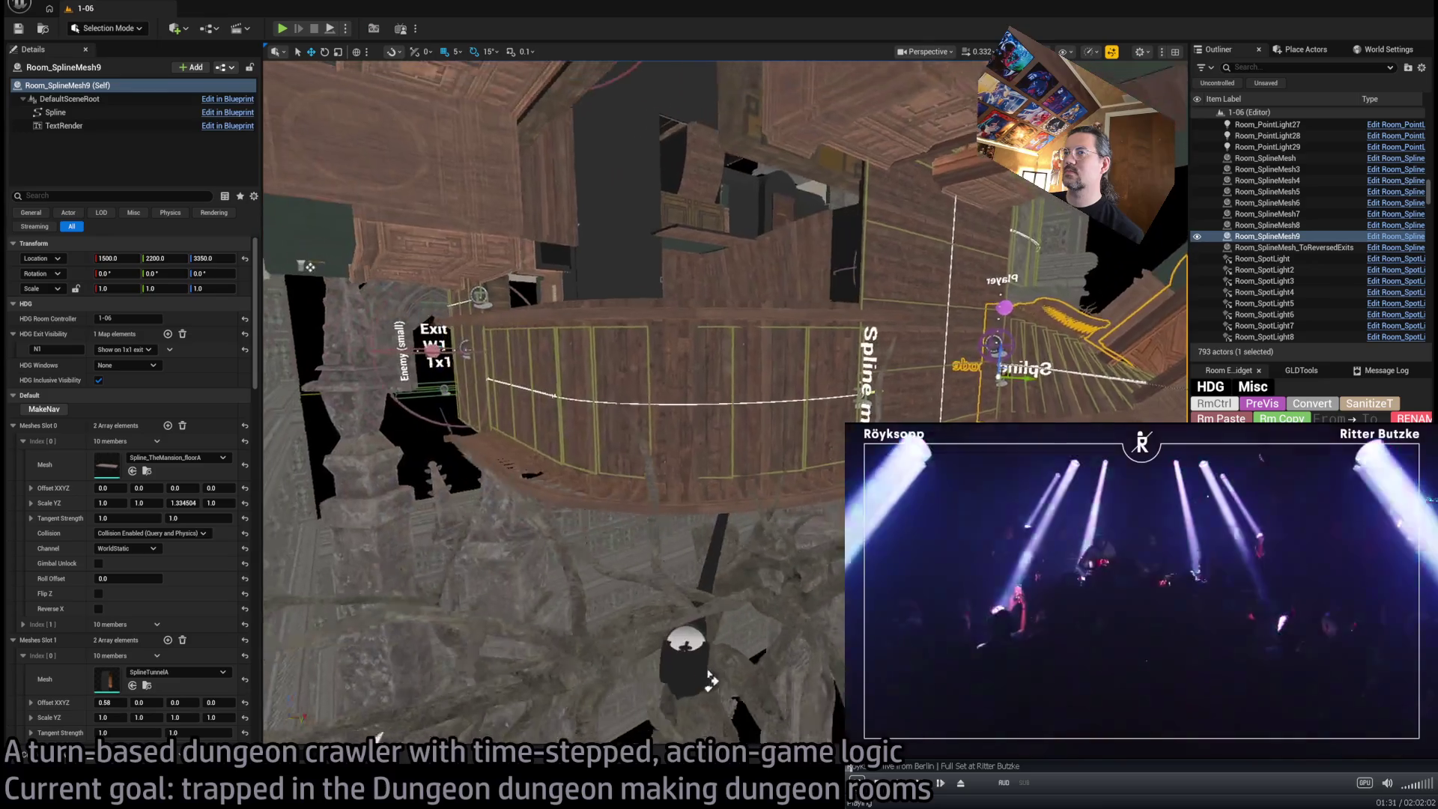
left_click_drag(1013, 391, 997, 371)
scroll(209, 588, "down", 5)
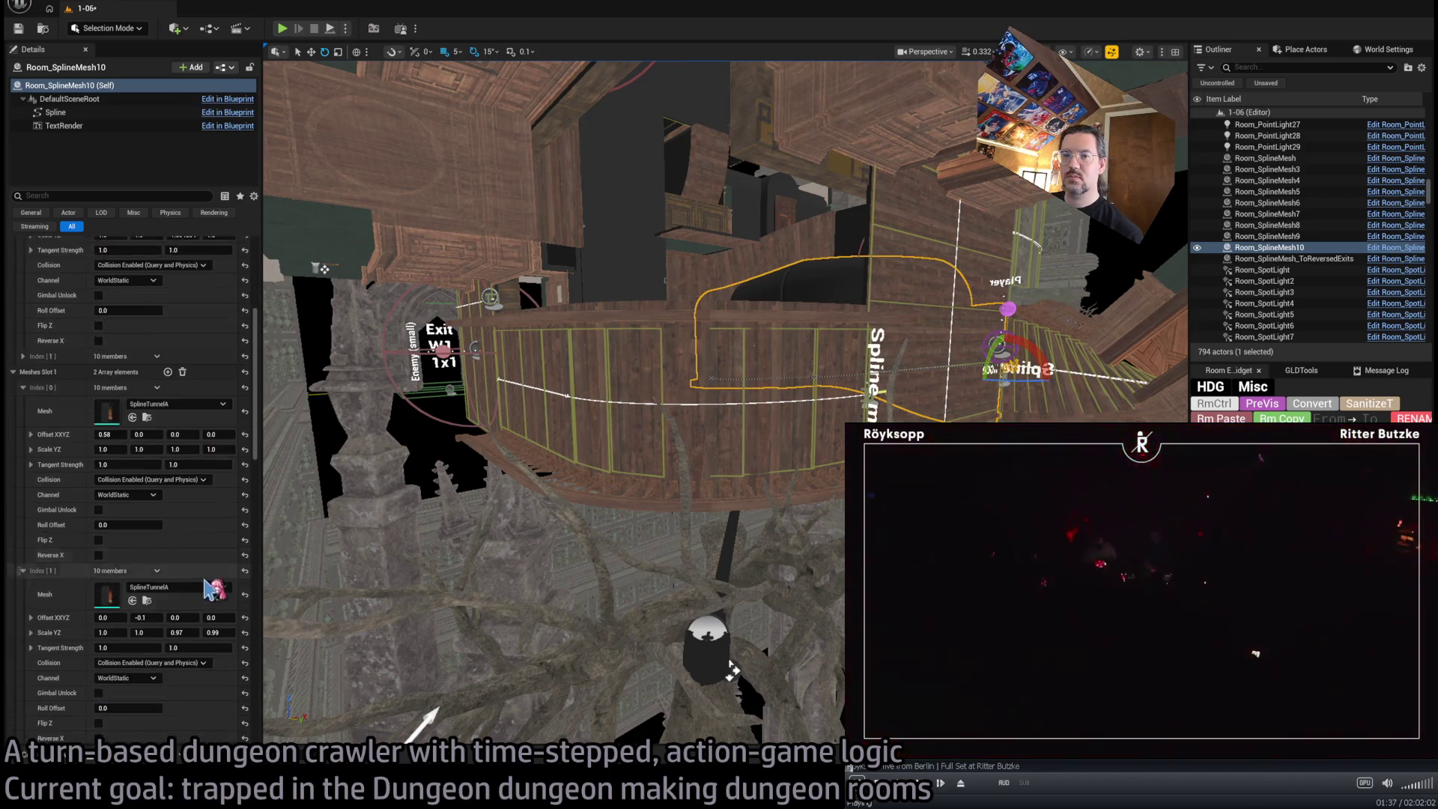
scroll(213, 590, "down", 15)
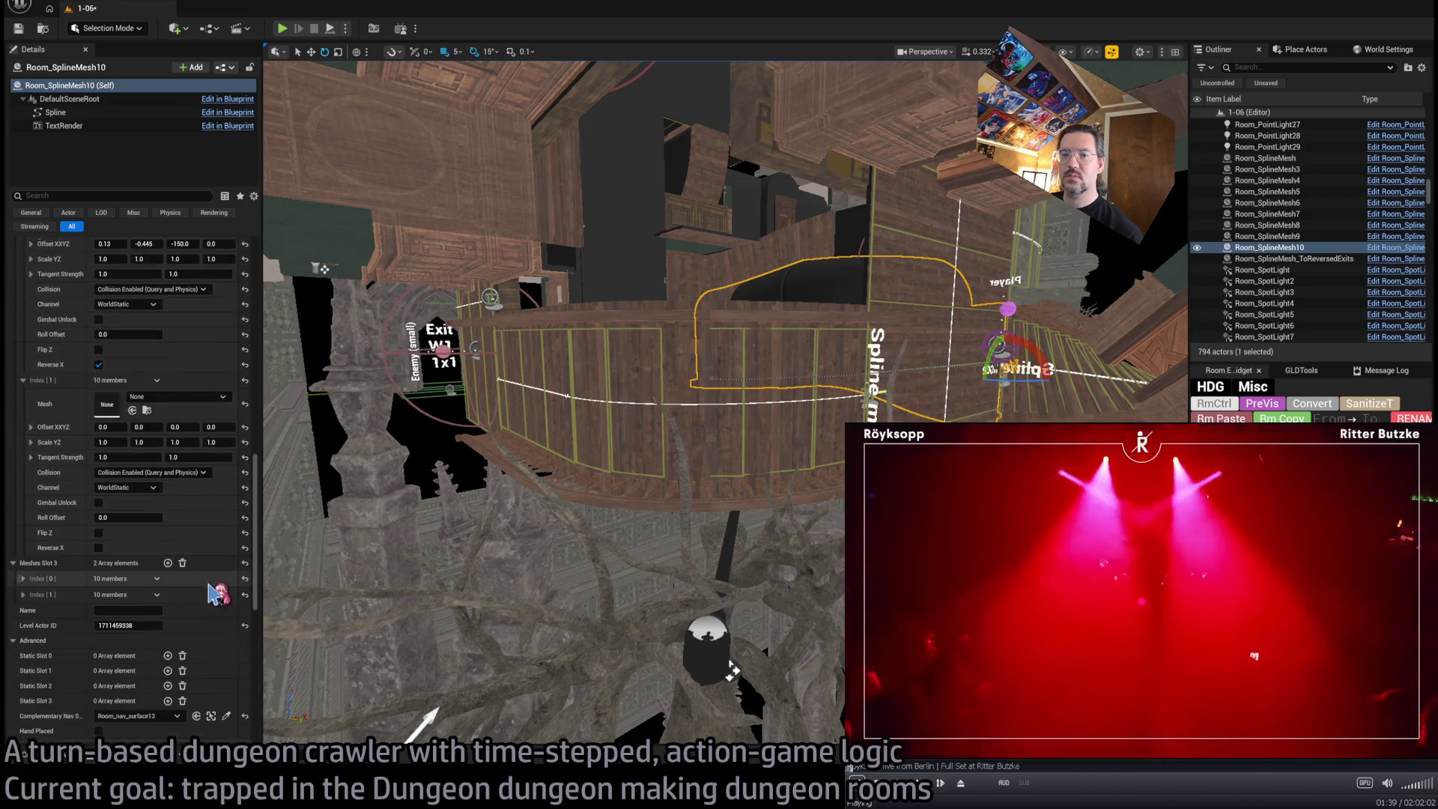
scroll(212, 591, "down", 3)
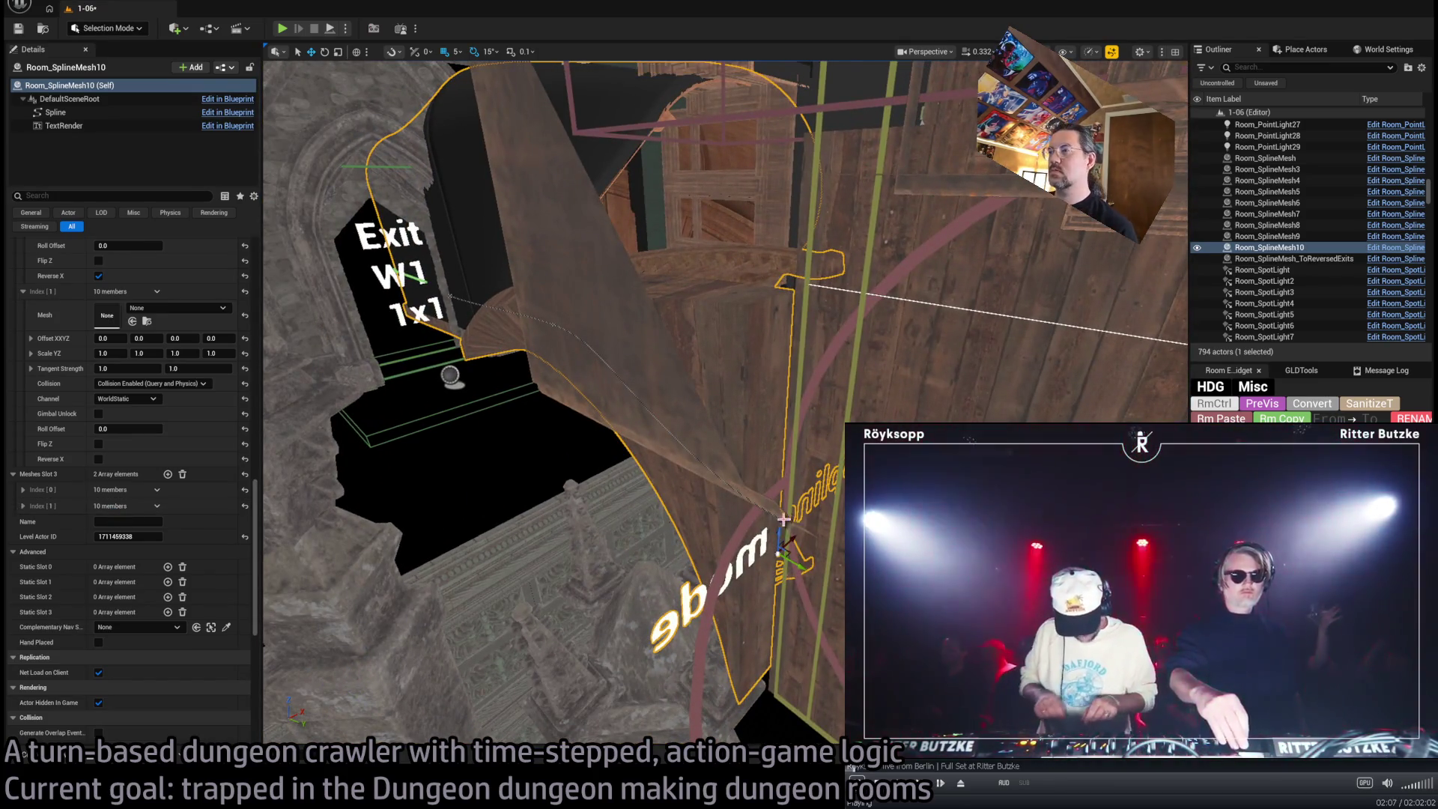
Make a spline point's Rotation X tilt negative and bring the ramp by Exit W1 into view
left_click(784, 519)
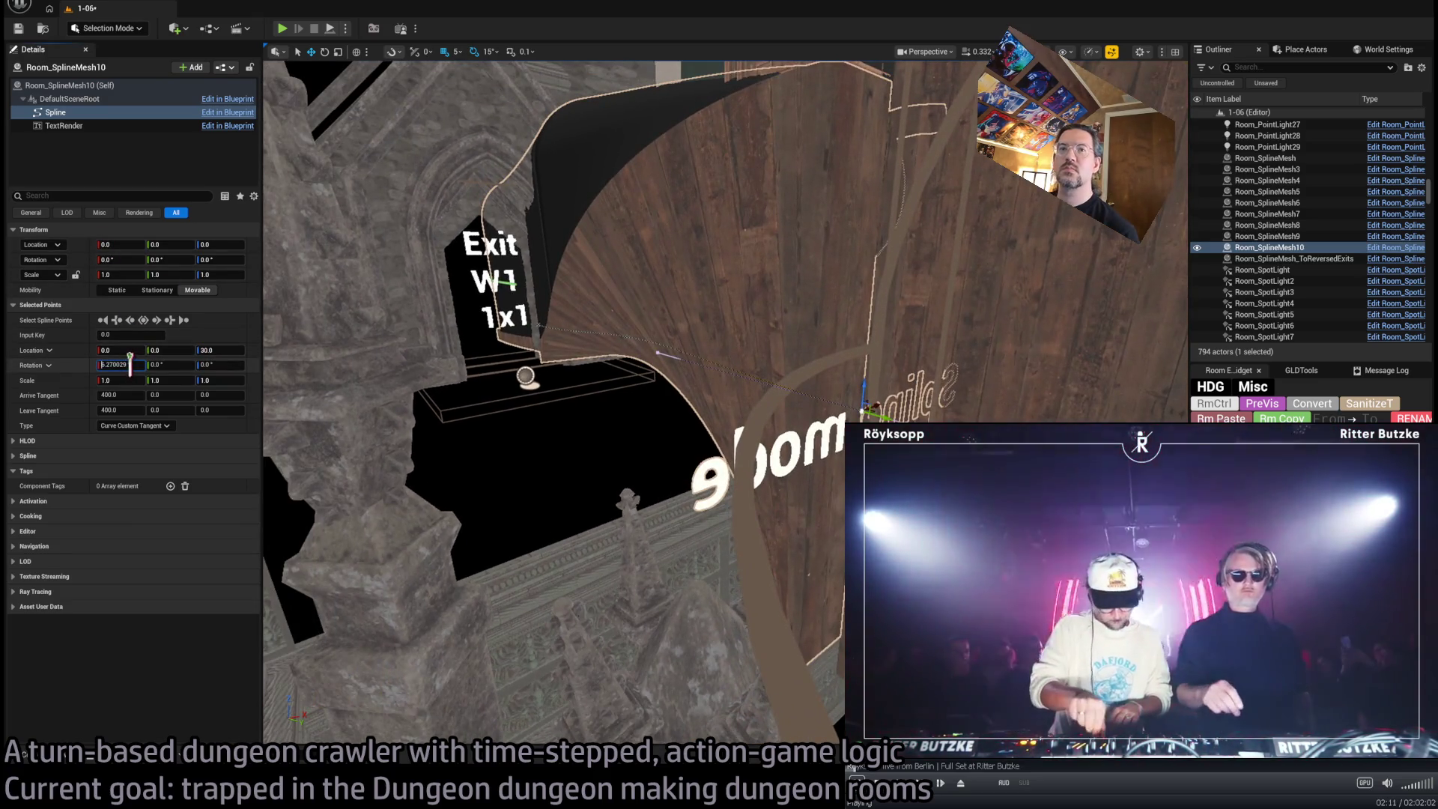
type("-")
key("Return")
mouse_move(397, 320)
left_mouse_down()
mouse_move(264, 419)
mouse_move(674, 405)
left_mouse_up()
left_click_drag(370, 450, 337, 450)
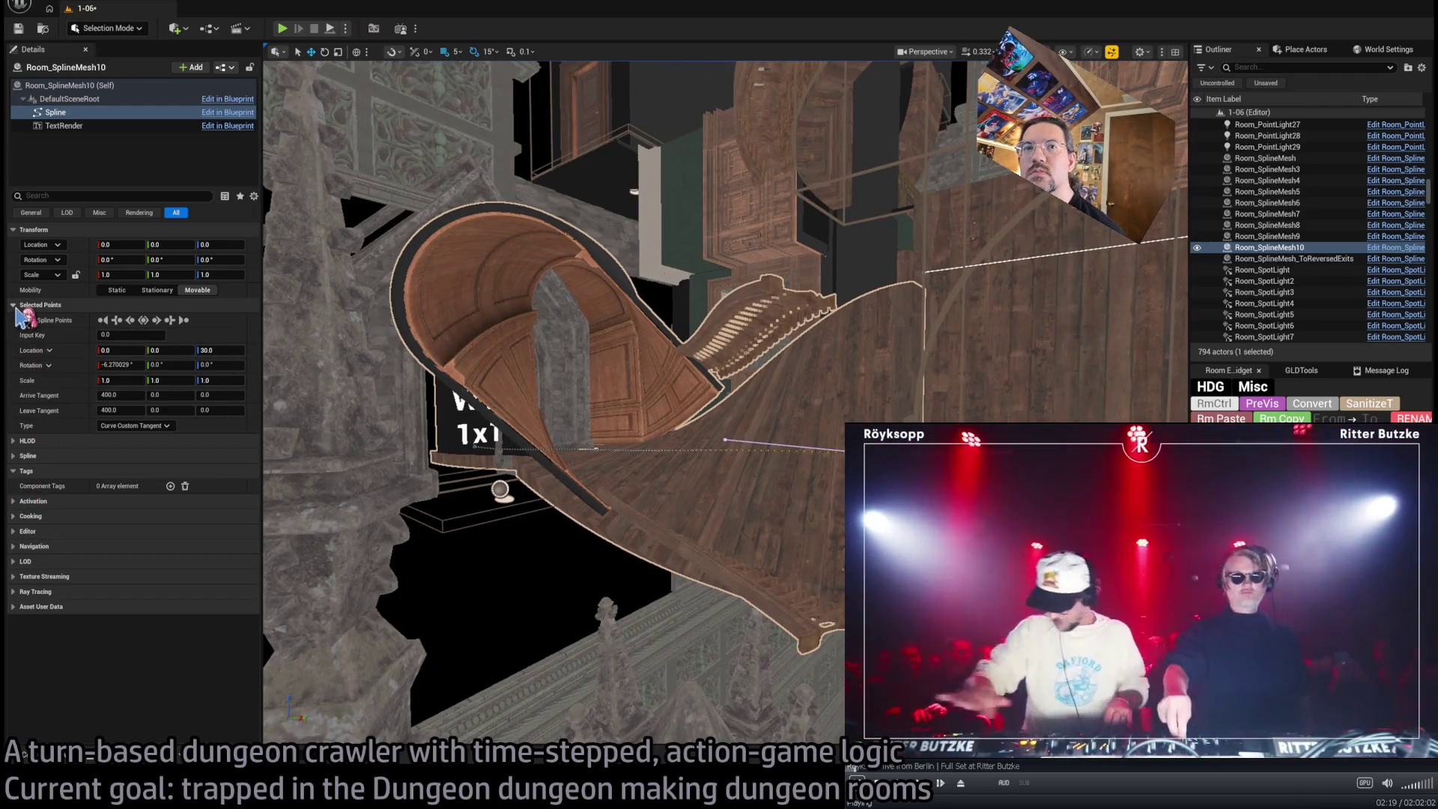
Clear both tunnel meshes from Room_SplineMesh10 and reset the tunnel offset X to 0
left_click(640, 503)
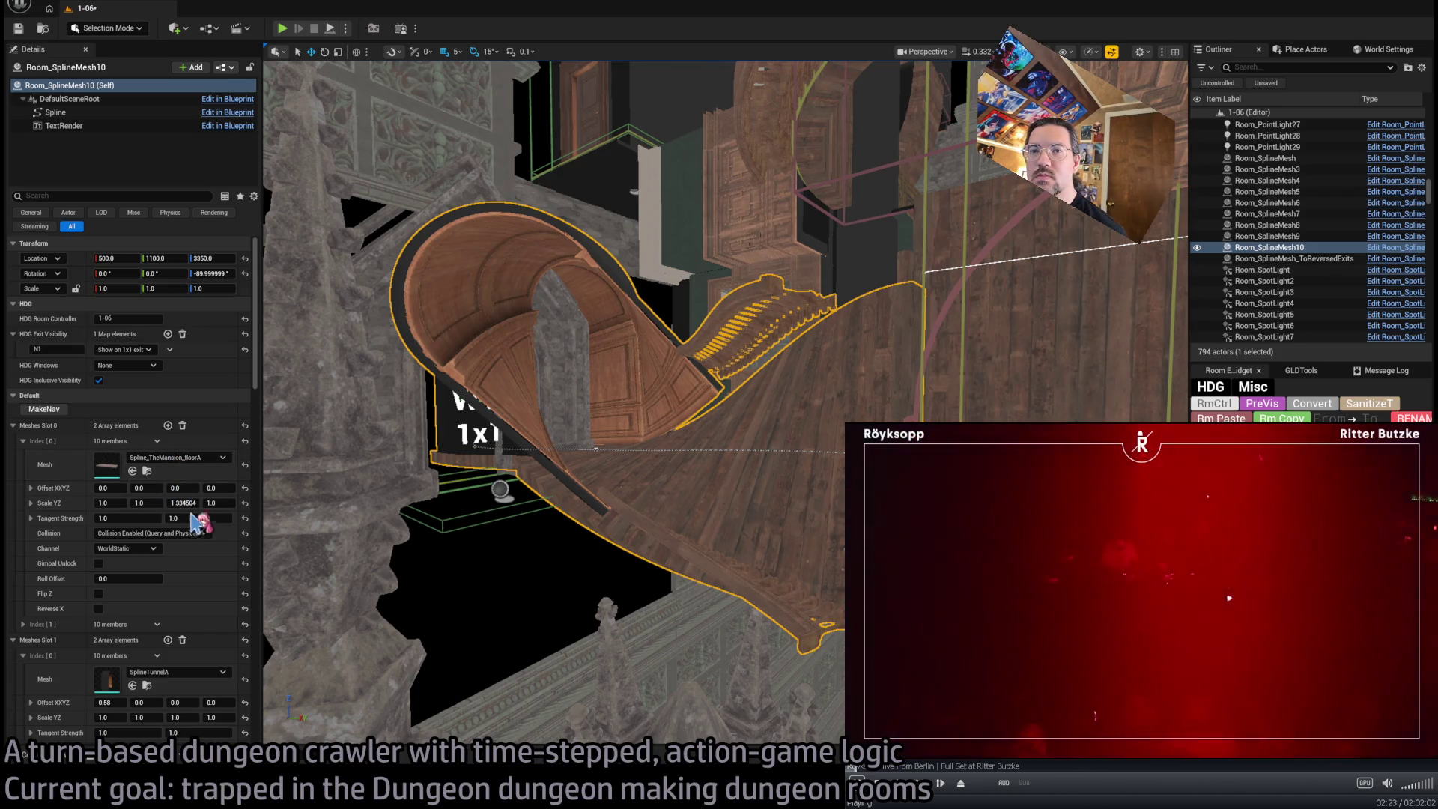
scroll(173, 530, "down", 2)
scroll(164, 523, "down", 3)
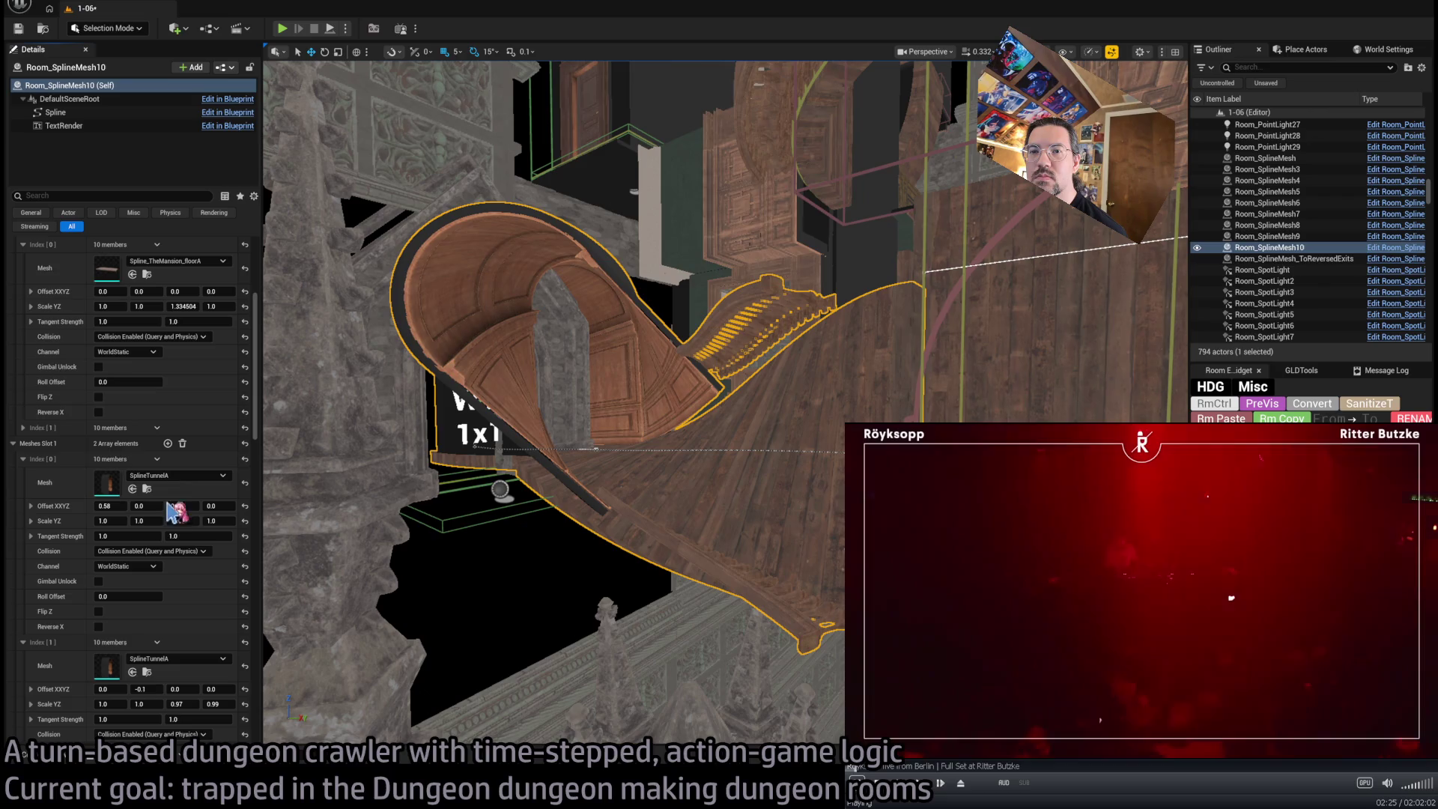
key("ctrl+z")
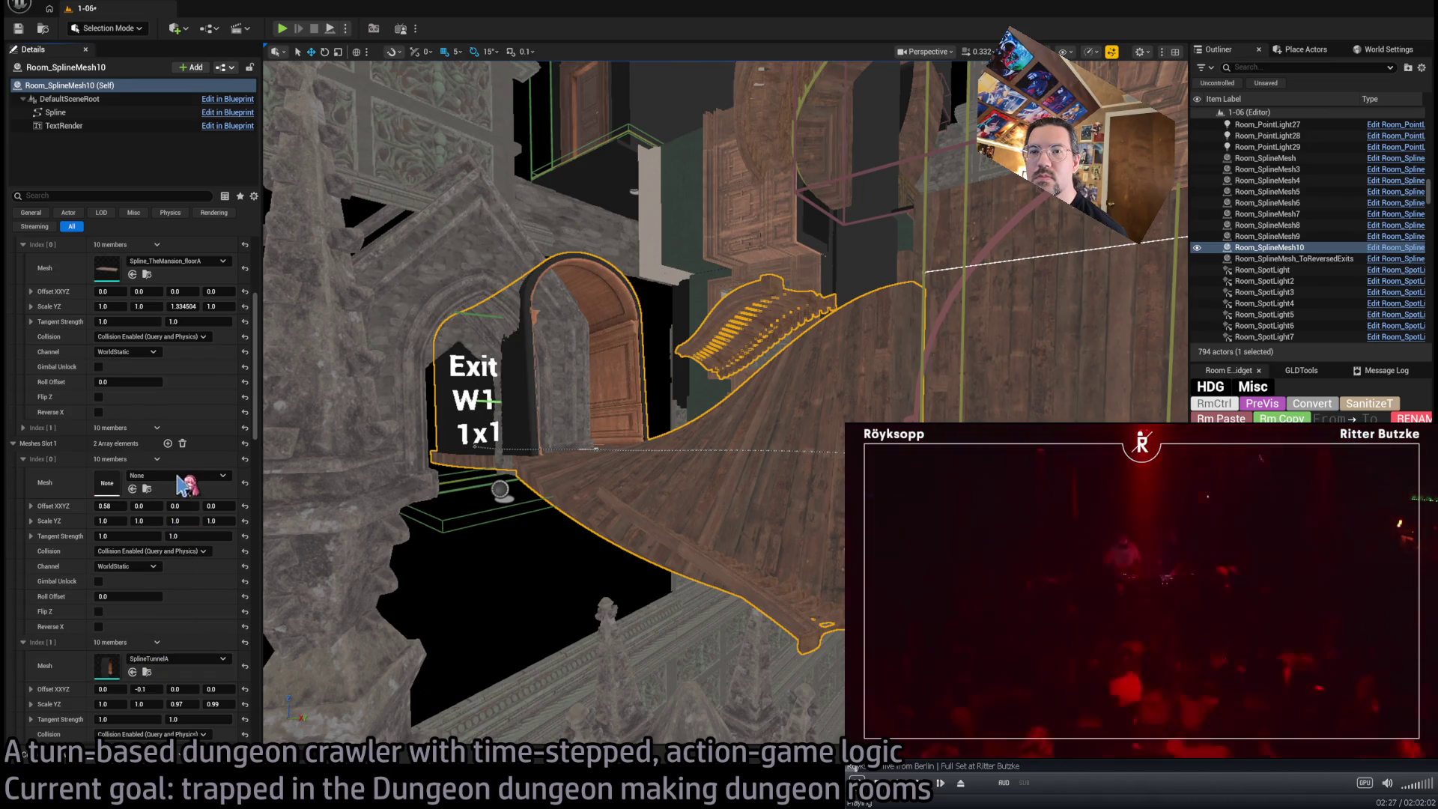
key("ctrl+z")
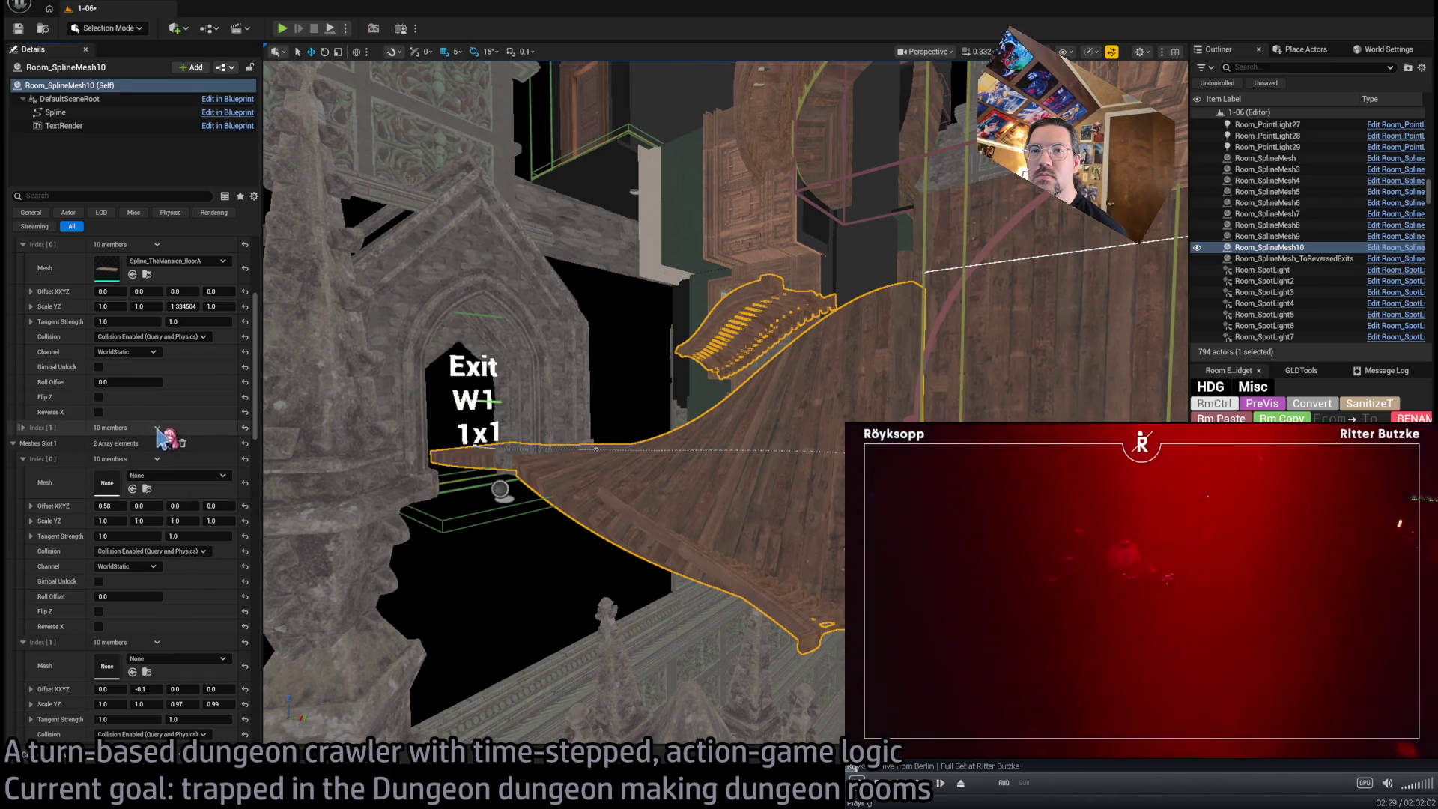
scroll(194, 470, "down", 1)
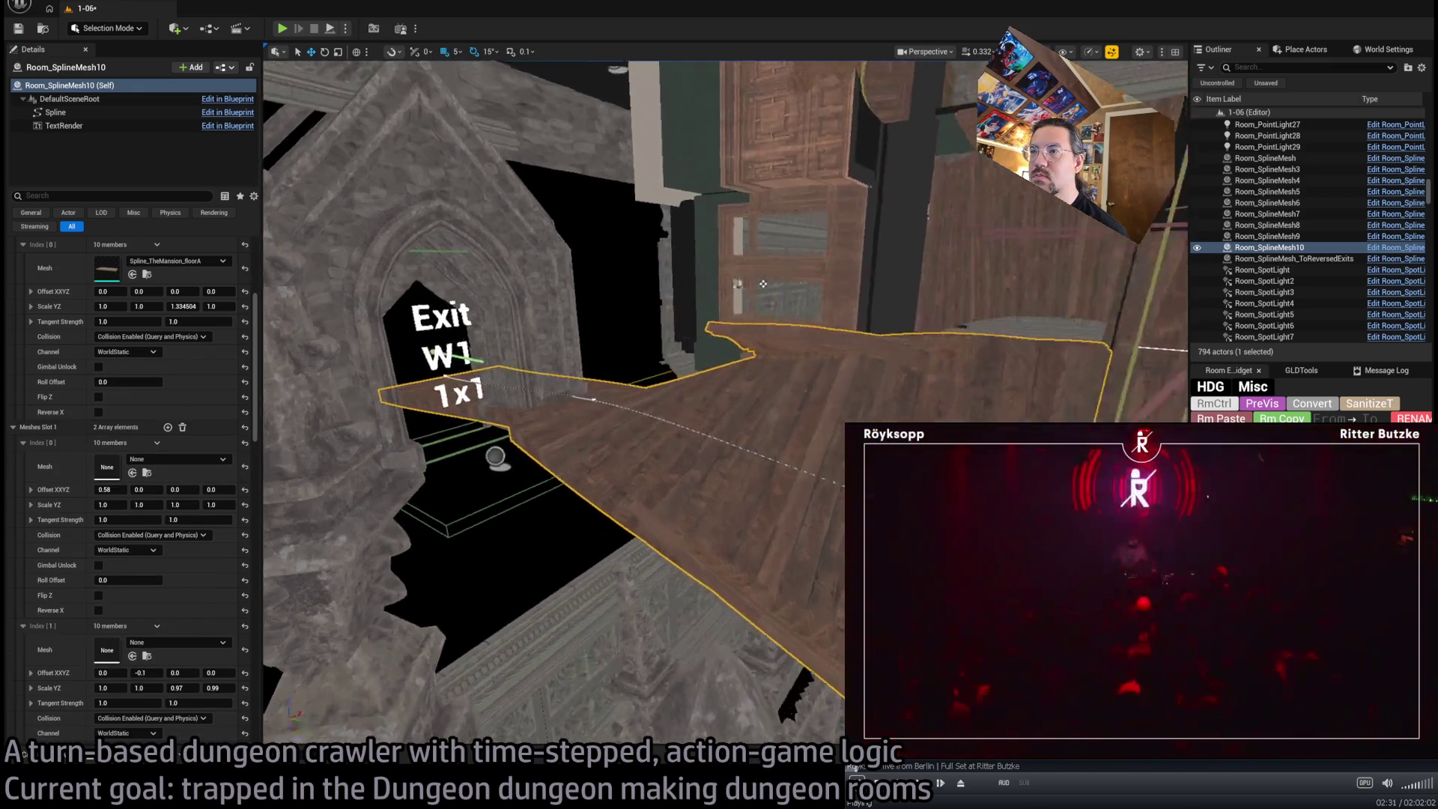
key("ctrl+z")
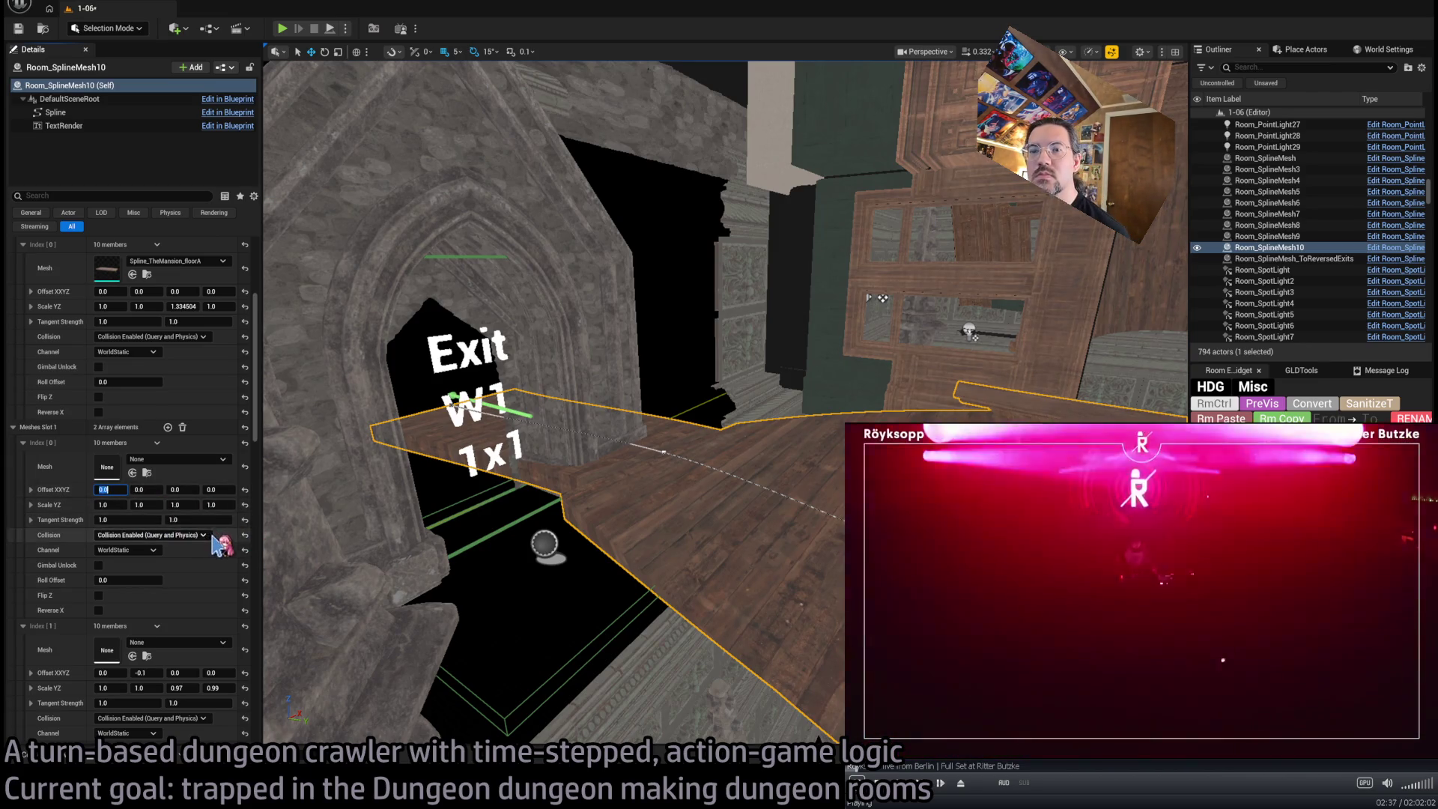
Empty mesh Slots 1 and 3 and reset the floor's Scale YZ width to 1.0
scroll(213, 554, "up", 3)
scroll(212, 525, "down", 5)
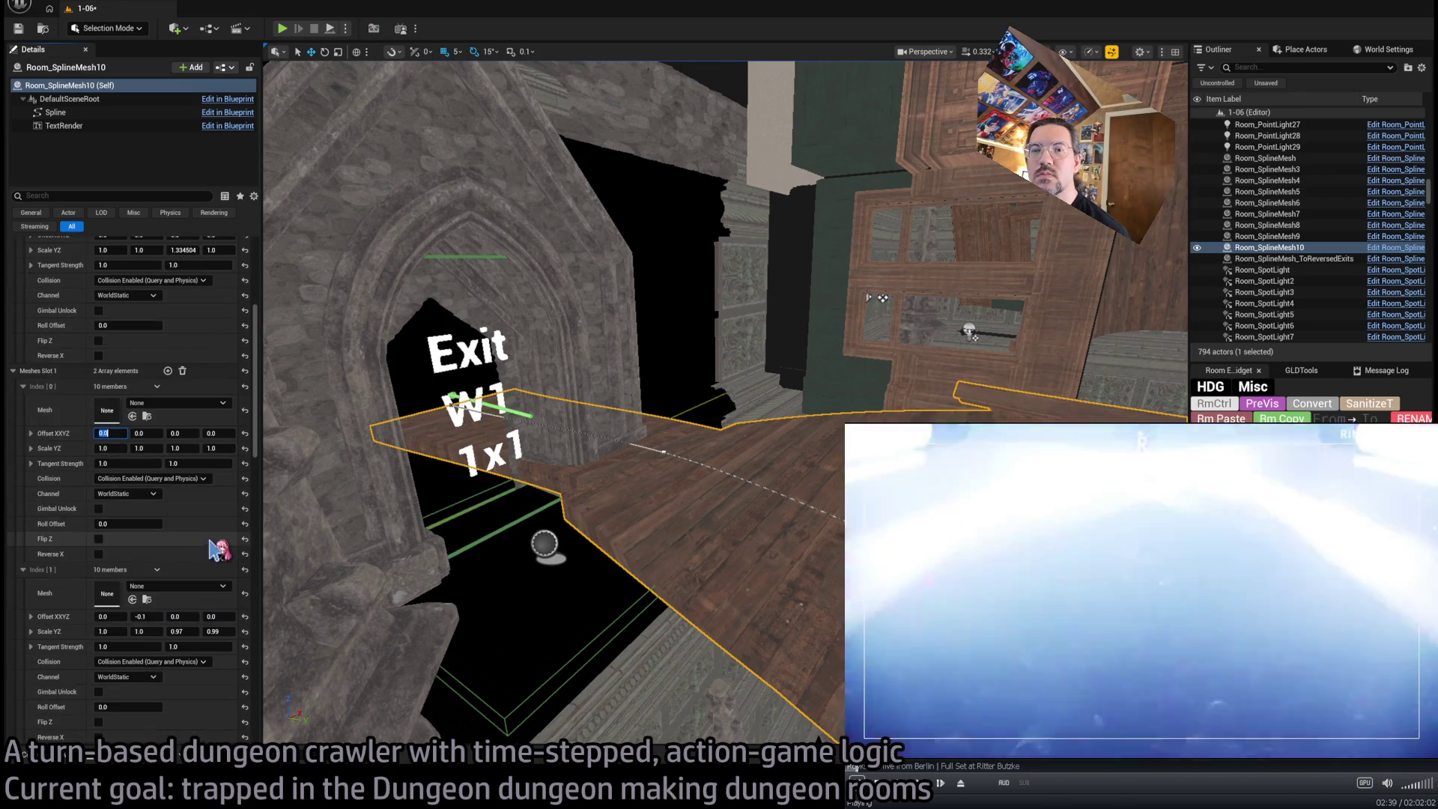
scroll(205, 405, "up", 2)
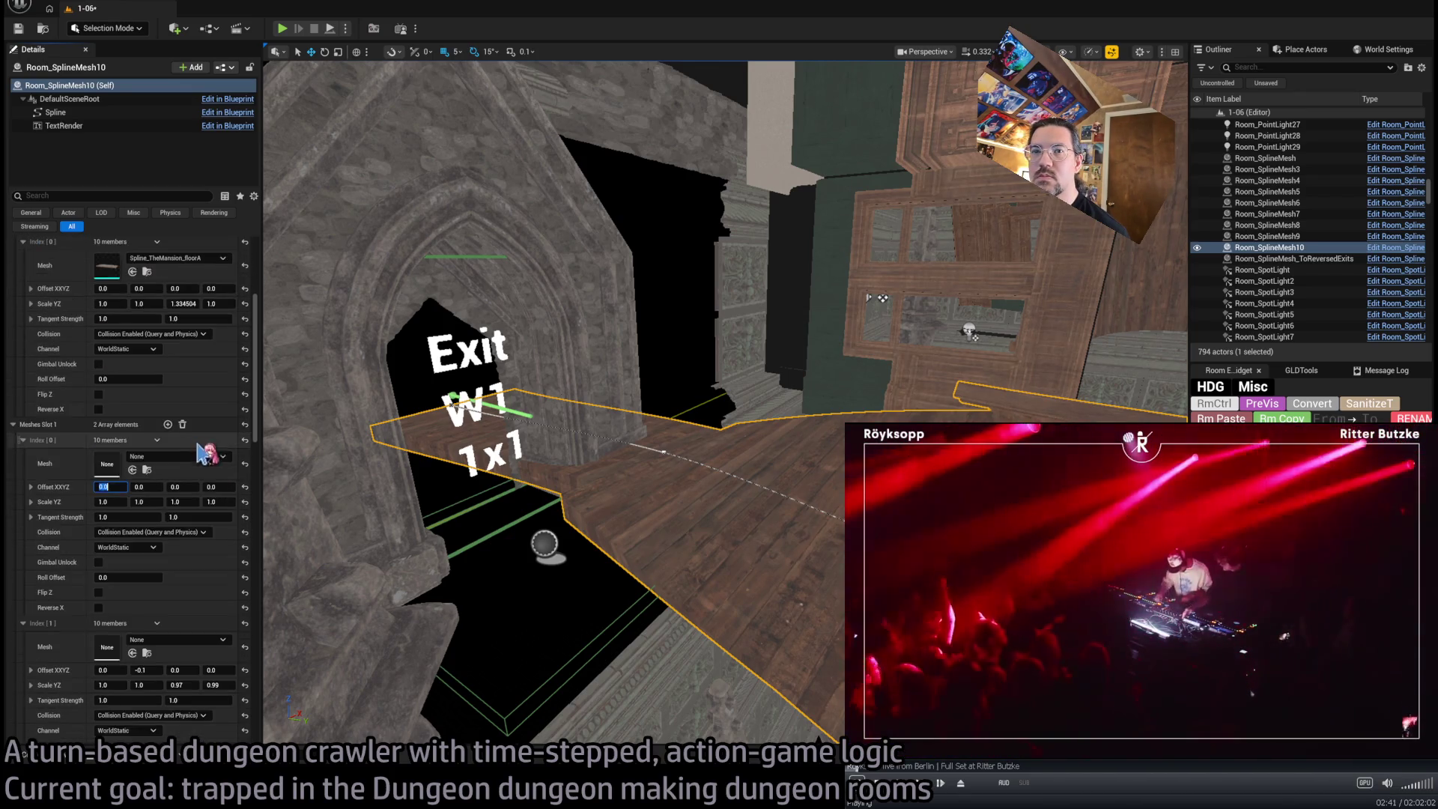
left_click(182, 423)
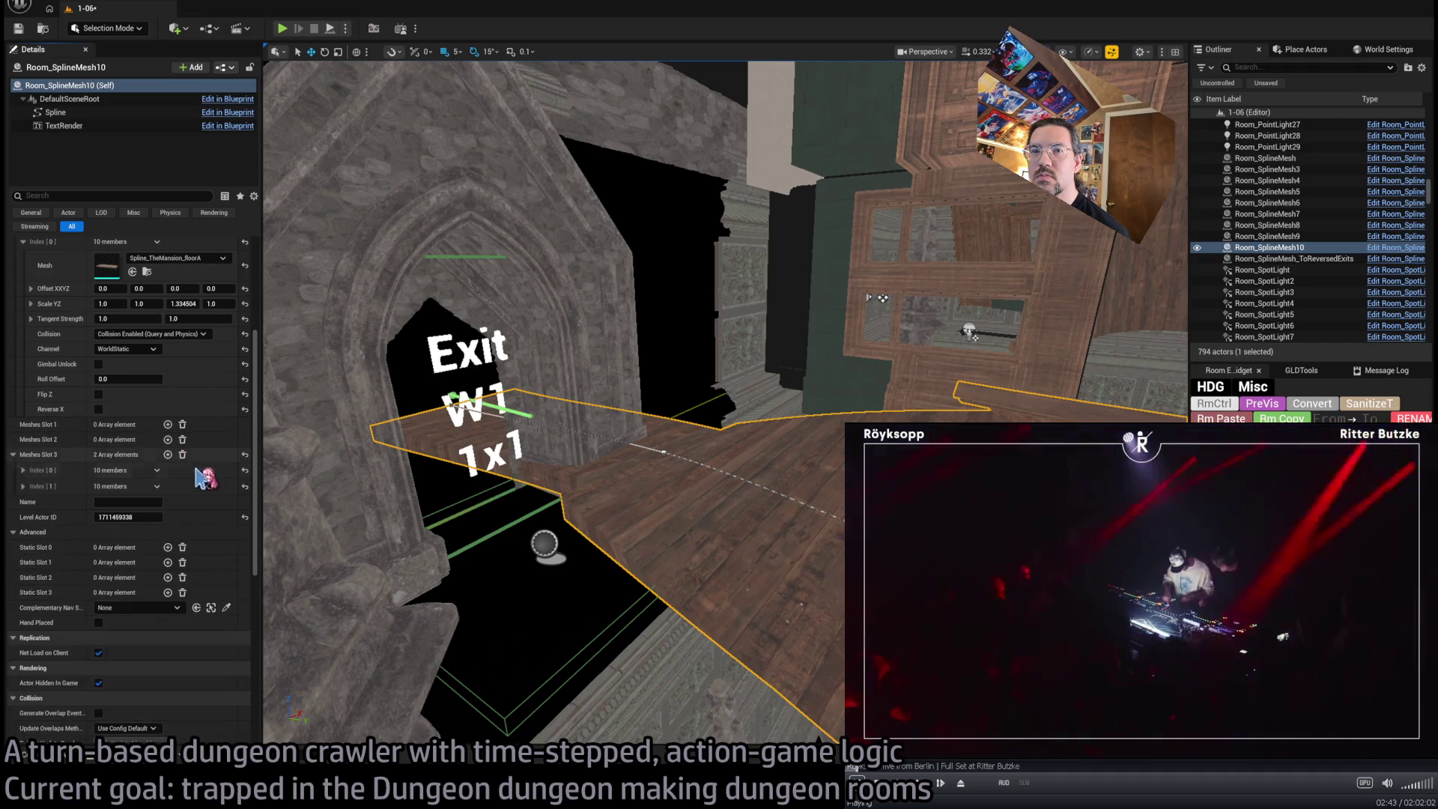
left_click(182, 544)
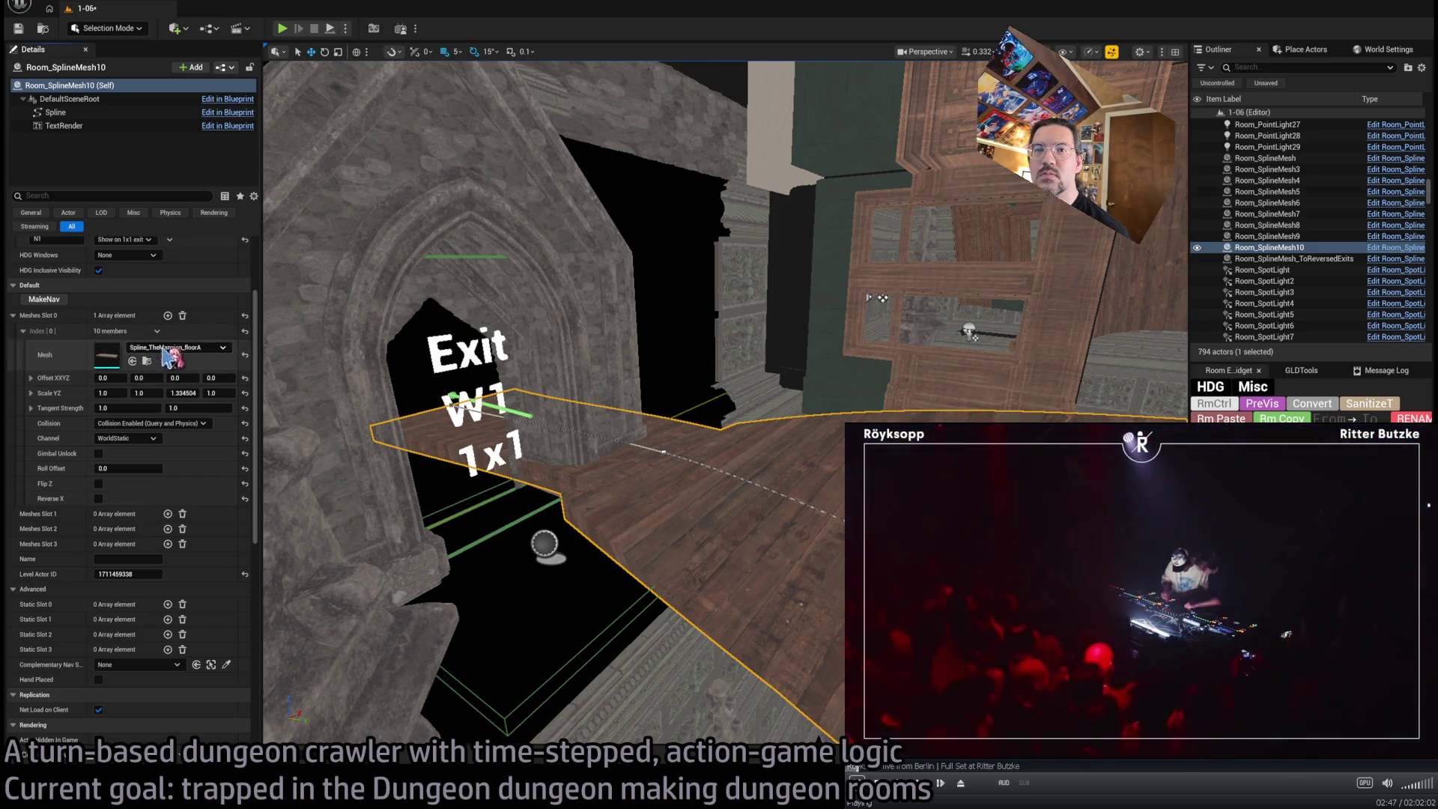
left_click_drag(209, 396, 187, 395)
Drag the floor spline's points toward the Exit W1 doorway to reshape the floor
mouse_move(391, 466)
left_mouse_down()
mouse_move(578, 347)
mouse_move(518, 361)
mouse_move(475, 420)
mouse_move(744, 626)
mouse_move(748, 475)
mouse_move(704, 479)
mouse_move(593, 449)
left_mouse_up()
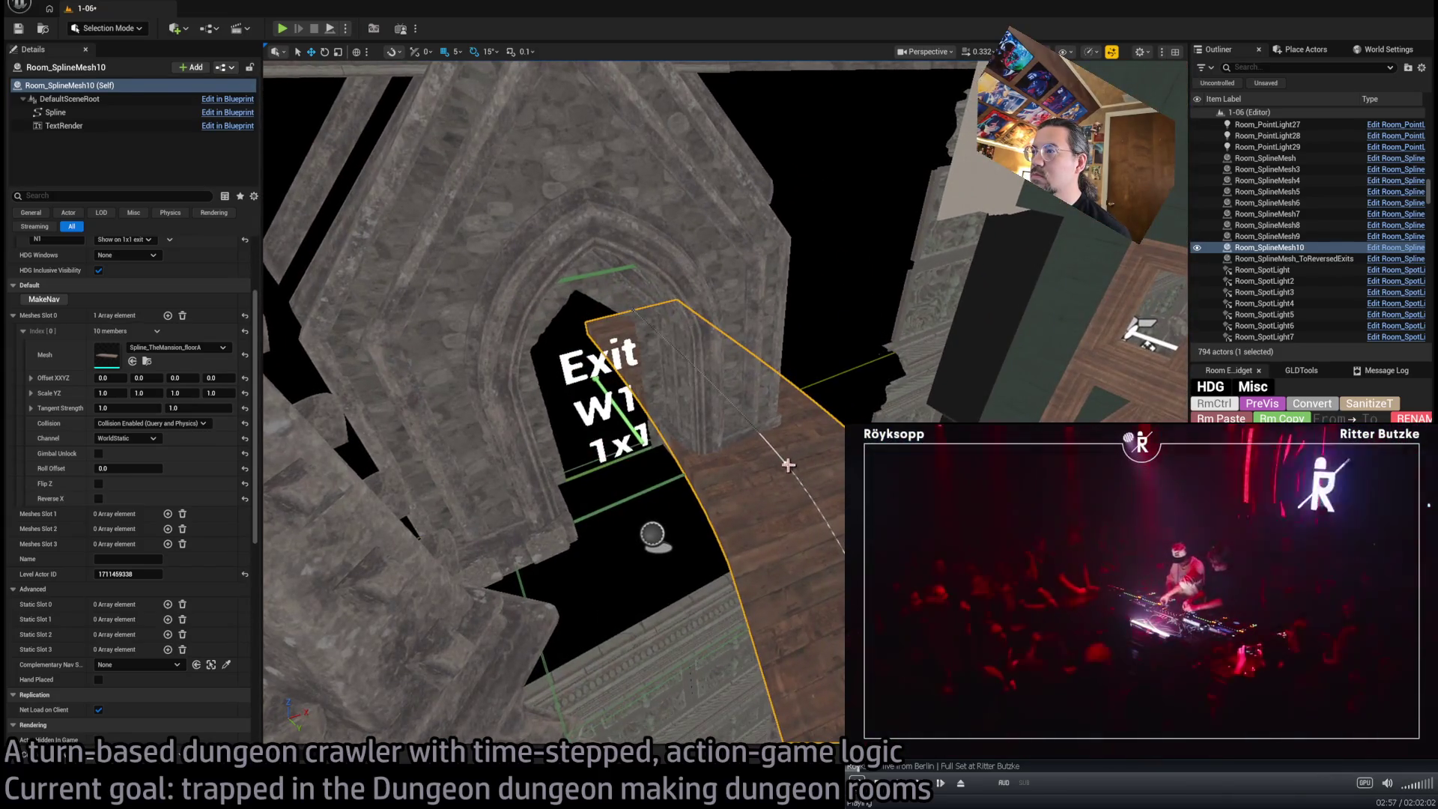
left_click(785, 461)
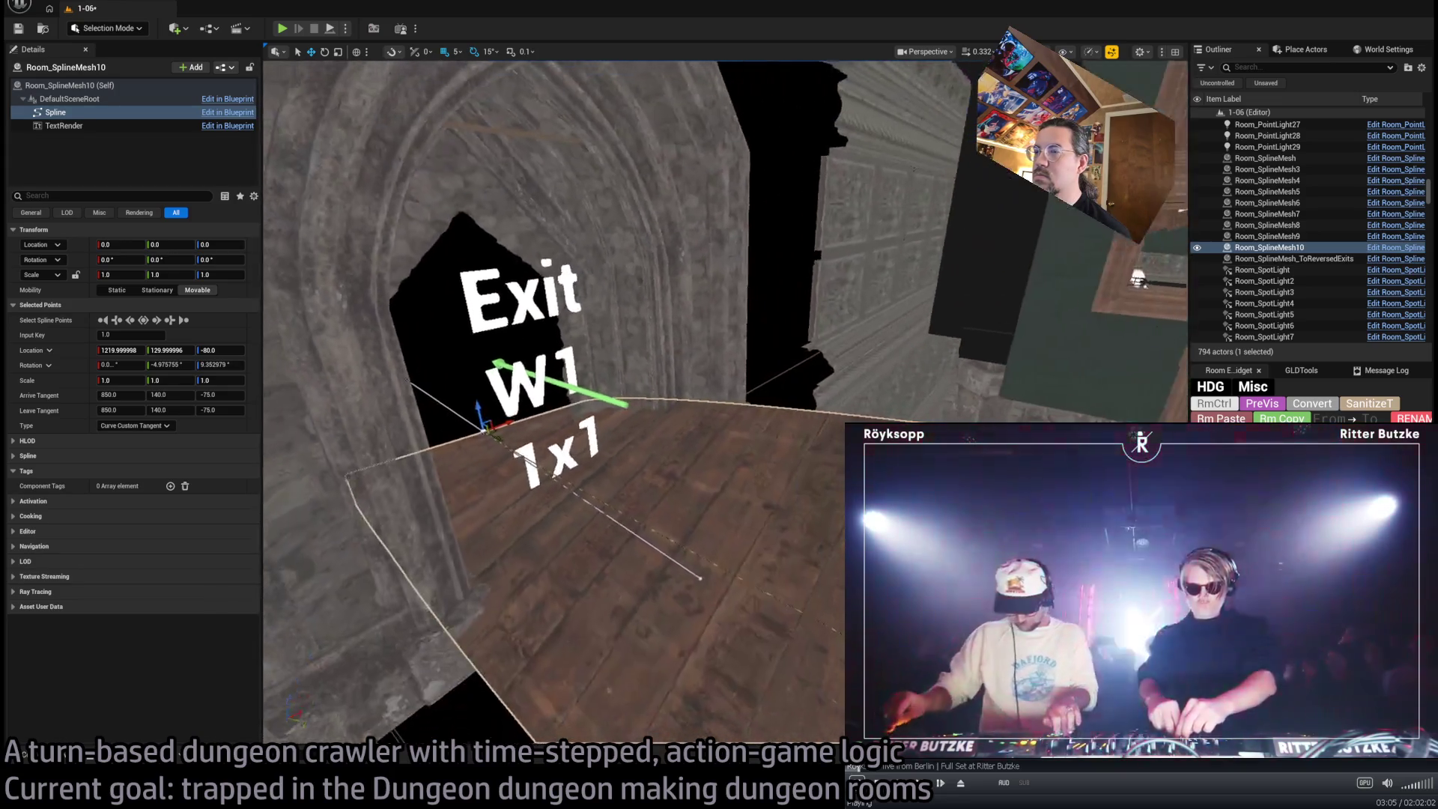
left_click_drag(594, 434, 841, 72)
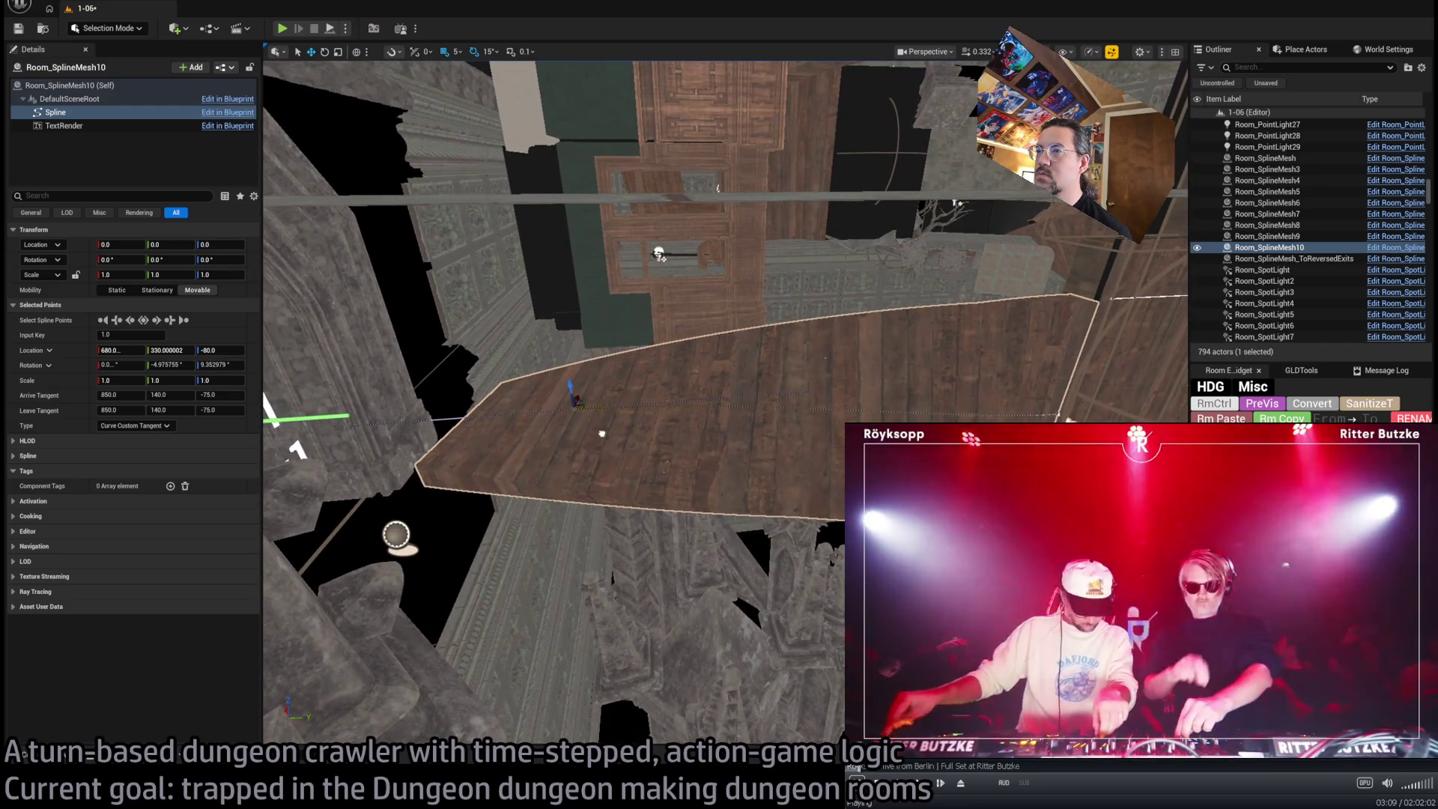
left_click_drag(601, 433, 549, 387)
mouse_move(659, 254)
left_mouse_down()
mouse_move(754, 250)
mouse_move(589, 479)
left_mouse_up()
left_click(829, 518)
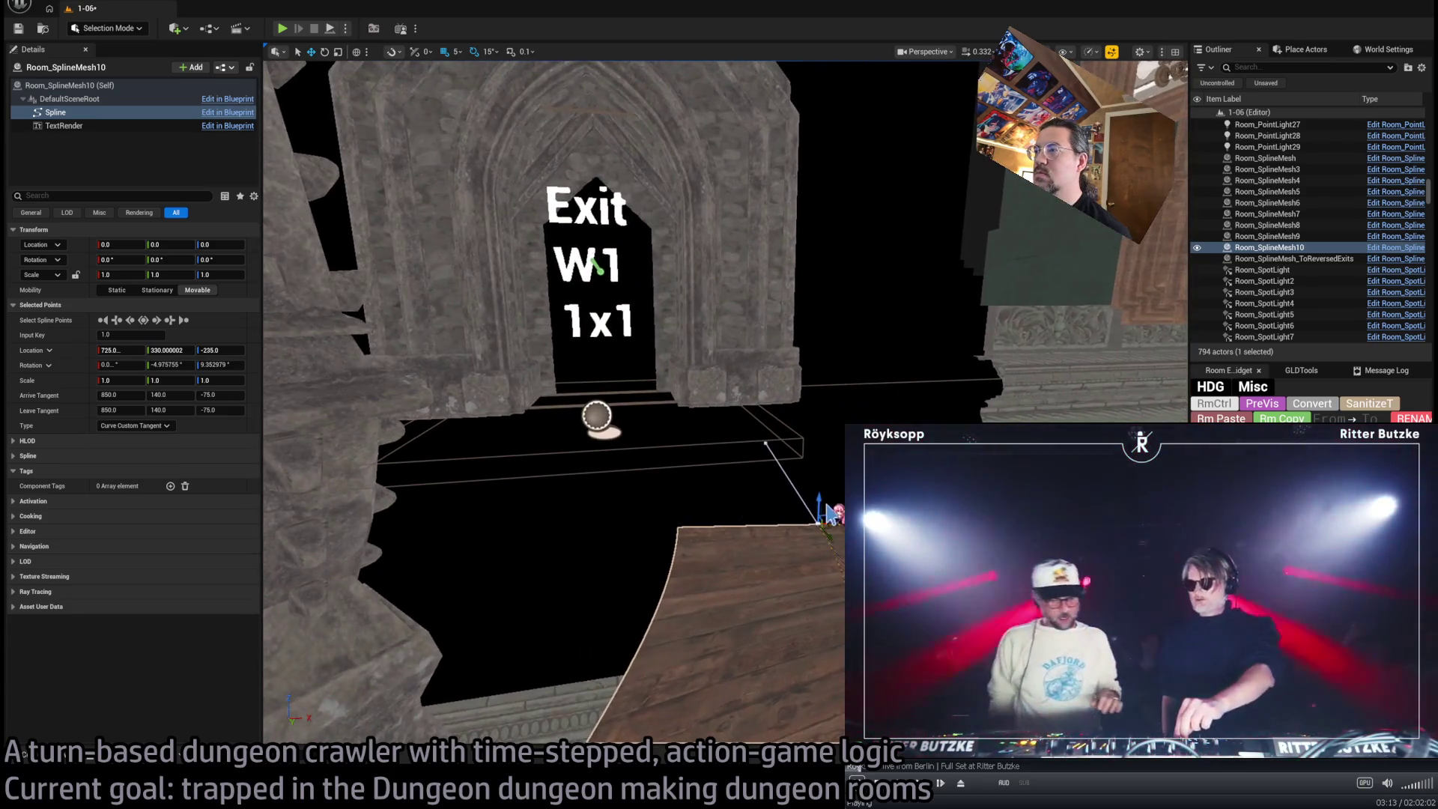
mouse_move(641, 403)
left_mouse_down()
mouse_move(696, 135)
mouse_move(700, 262)
mouse_move(706, 172)
mouse_move(730, 232)
mouse_move(734, 217)
mouse_move(663, 500)
mouse_move(735, 546)
mouse_move(706, 673)
mouse_move(732, 617)
mouse_move(704, 617)
mouse_move(716, 625)
left_mouse_up()
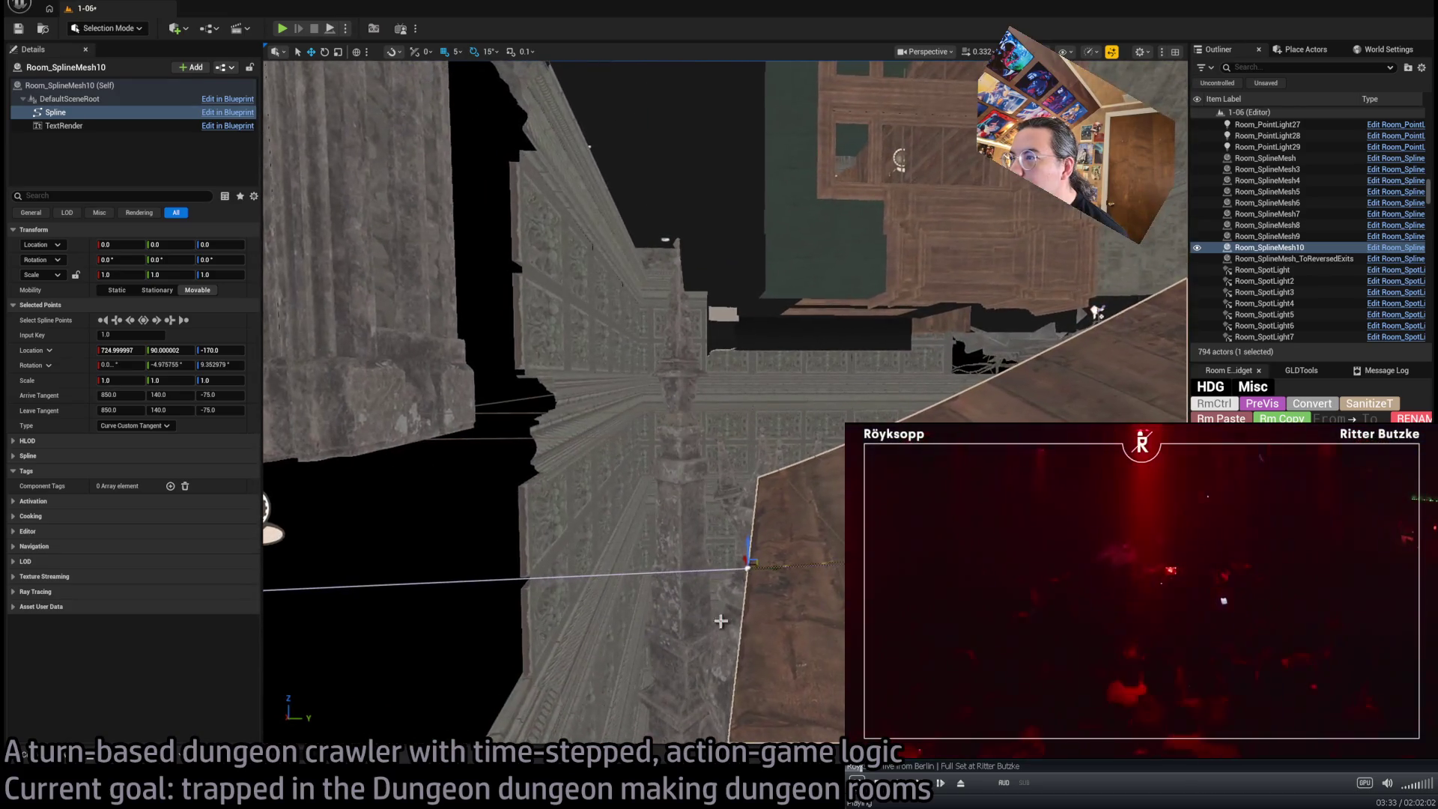
mouse_move(767, 576)
left_mouse_down()
mouse_move(706, 539)
mouse_move(677, 490)
left_mouse_up()
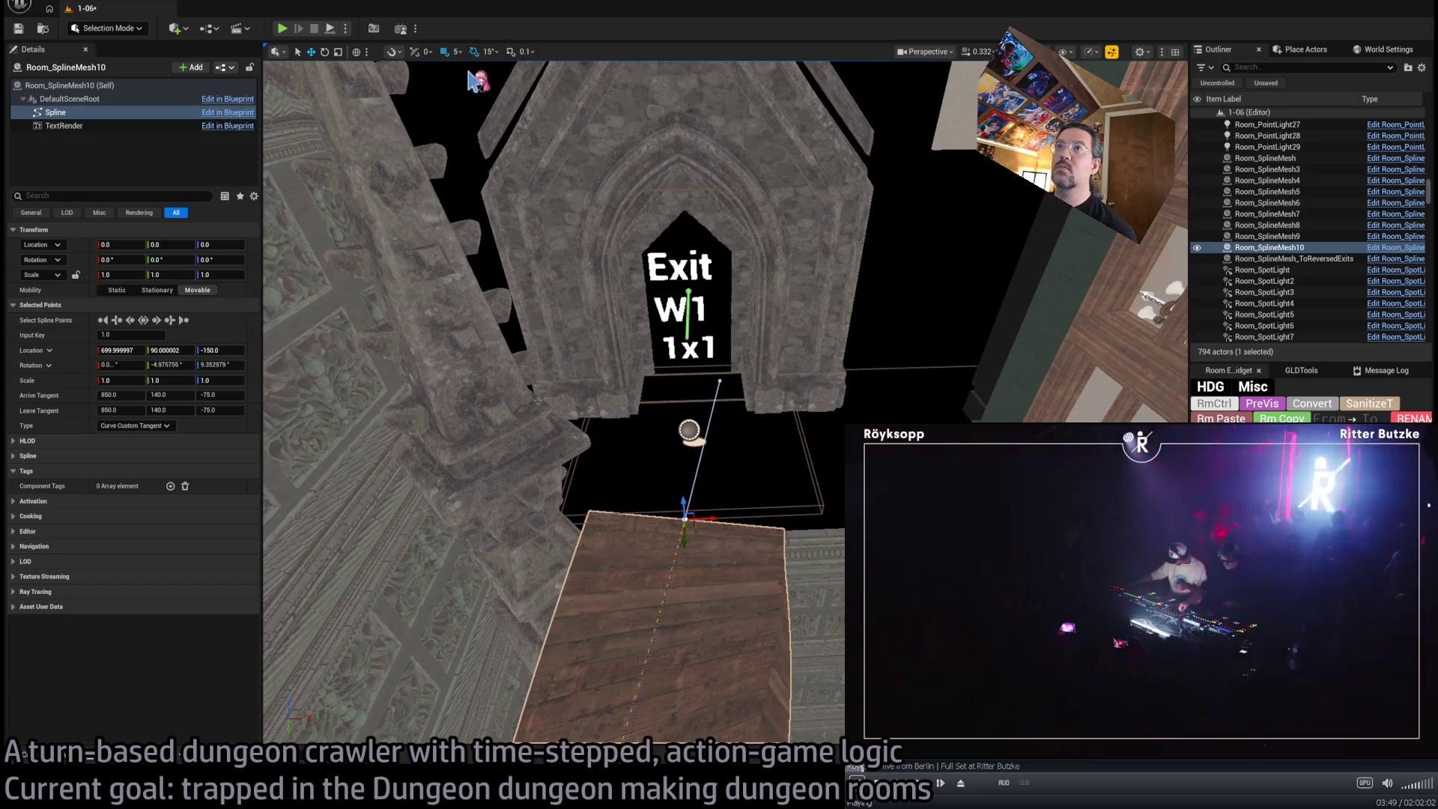
mouse_move(684, 545)
left_mouse_down()
mouse_move(690, 569)
mouse_move(443, 487)
left_mouse_up()
left_click_drag(719, 404, 732, 463)
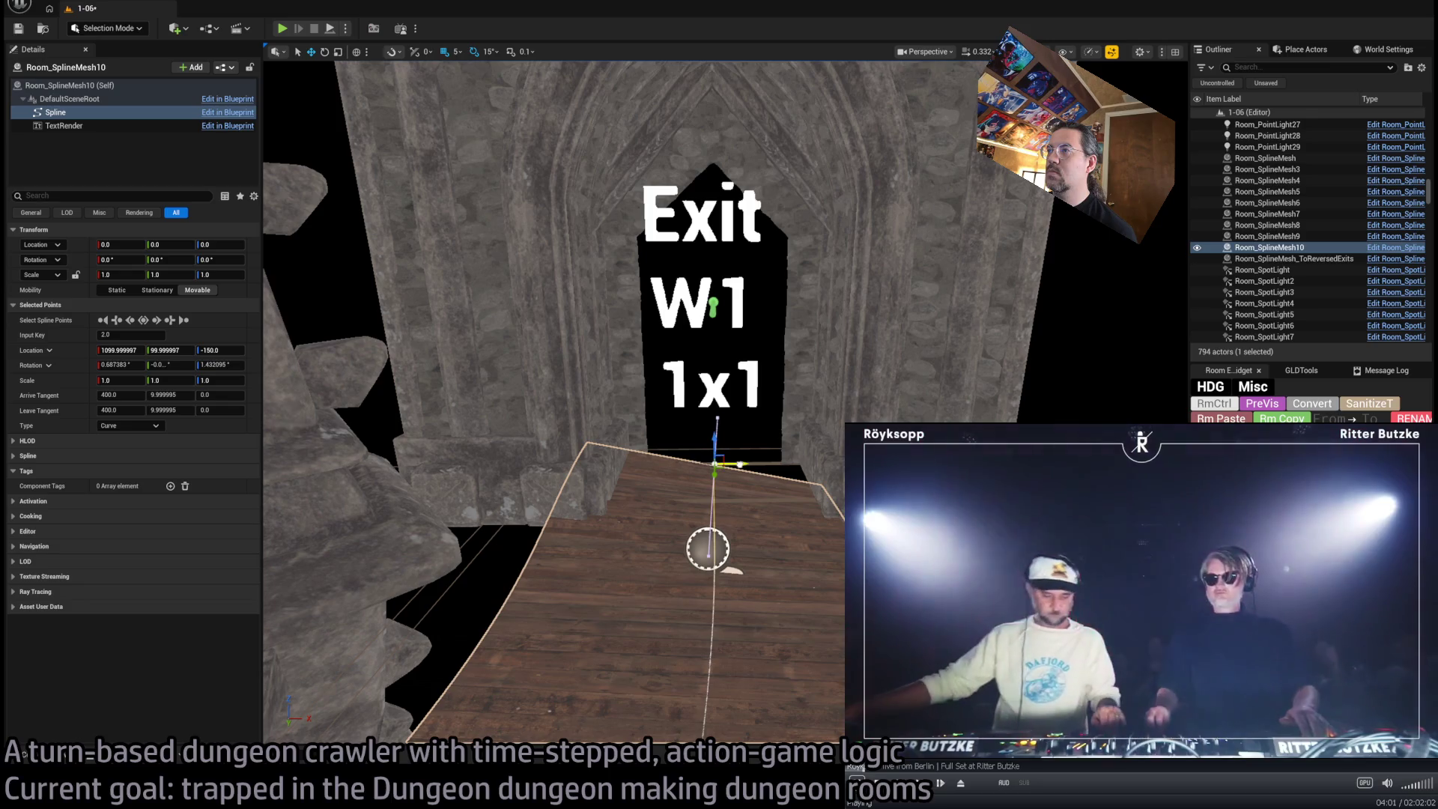
left_click_drag(711, 644, 711, 626)
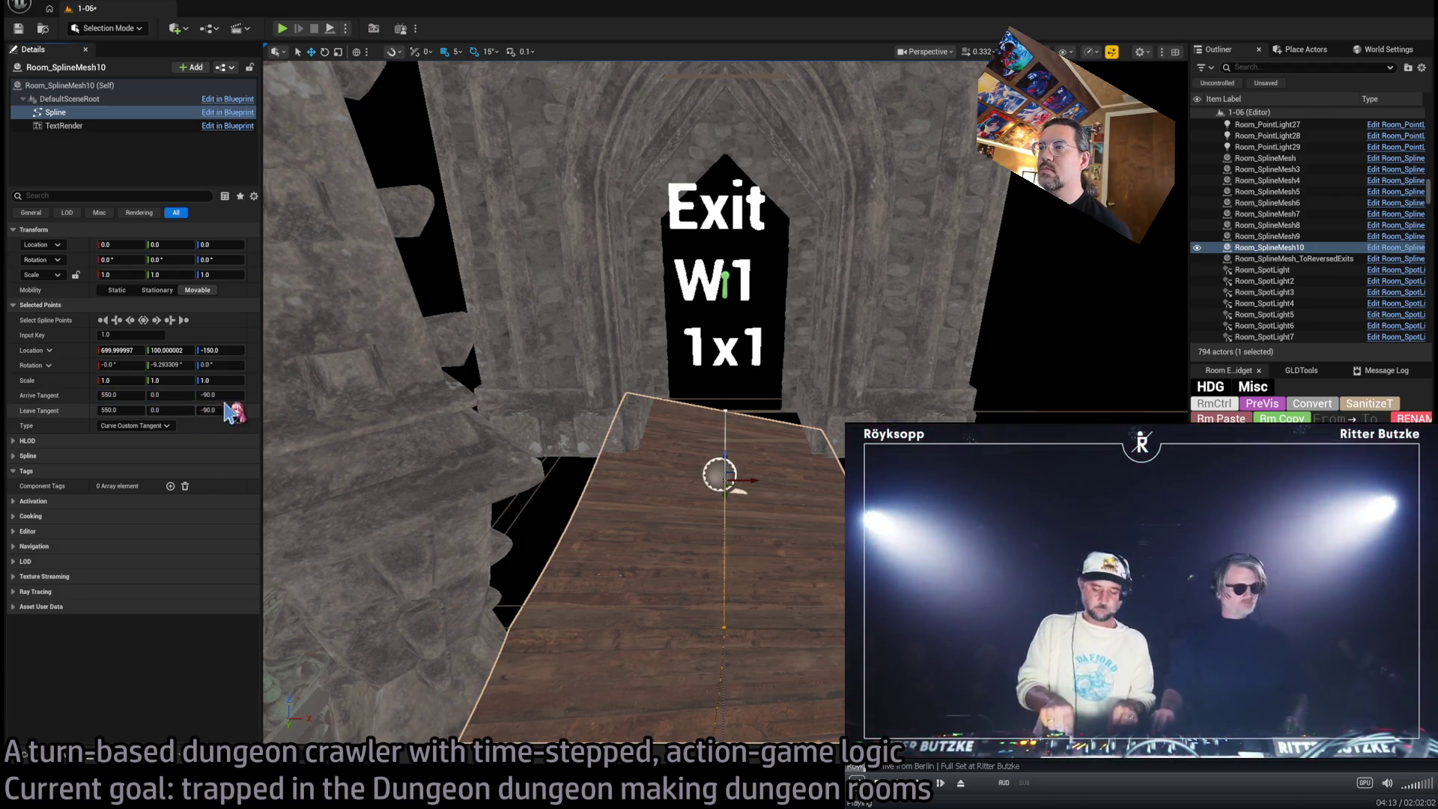
Flatten the spline points' arrive tangent to 0 and level their X and Z rotations to 0
type("0")
key("Return")
mouse_move(436, 442)
left_mouse_down()
mouse_move(644, 455)
mouse_move(697, 491)
mouse_move(813, 442)
mouse_move(772, 479)
mouse_move(760, 423)
left_mouse_up()
left_click(803, 440)
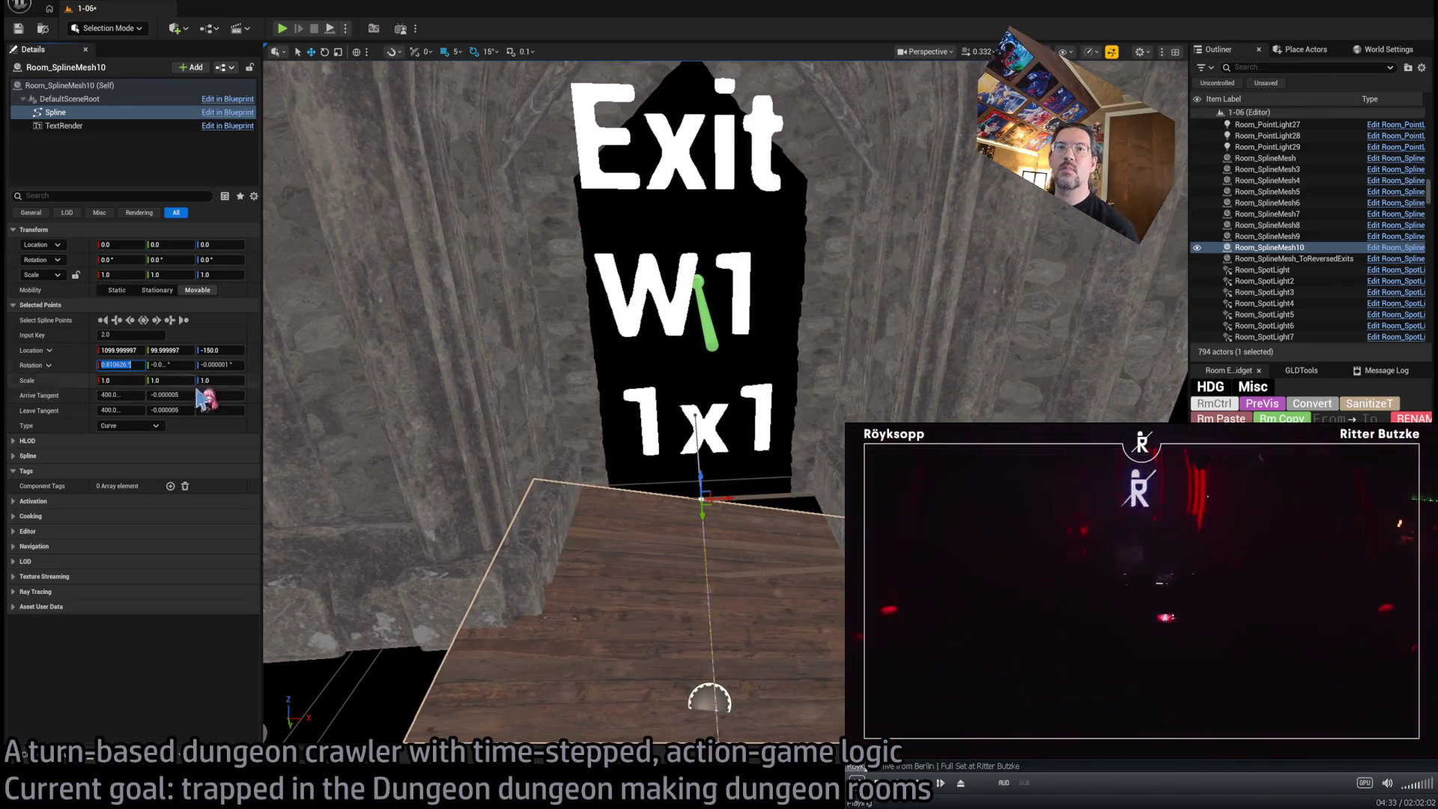
key("Return")
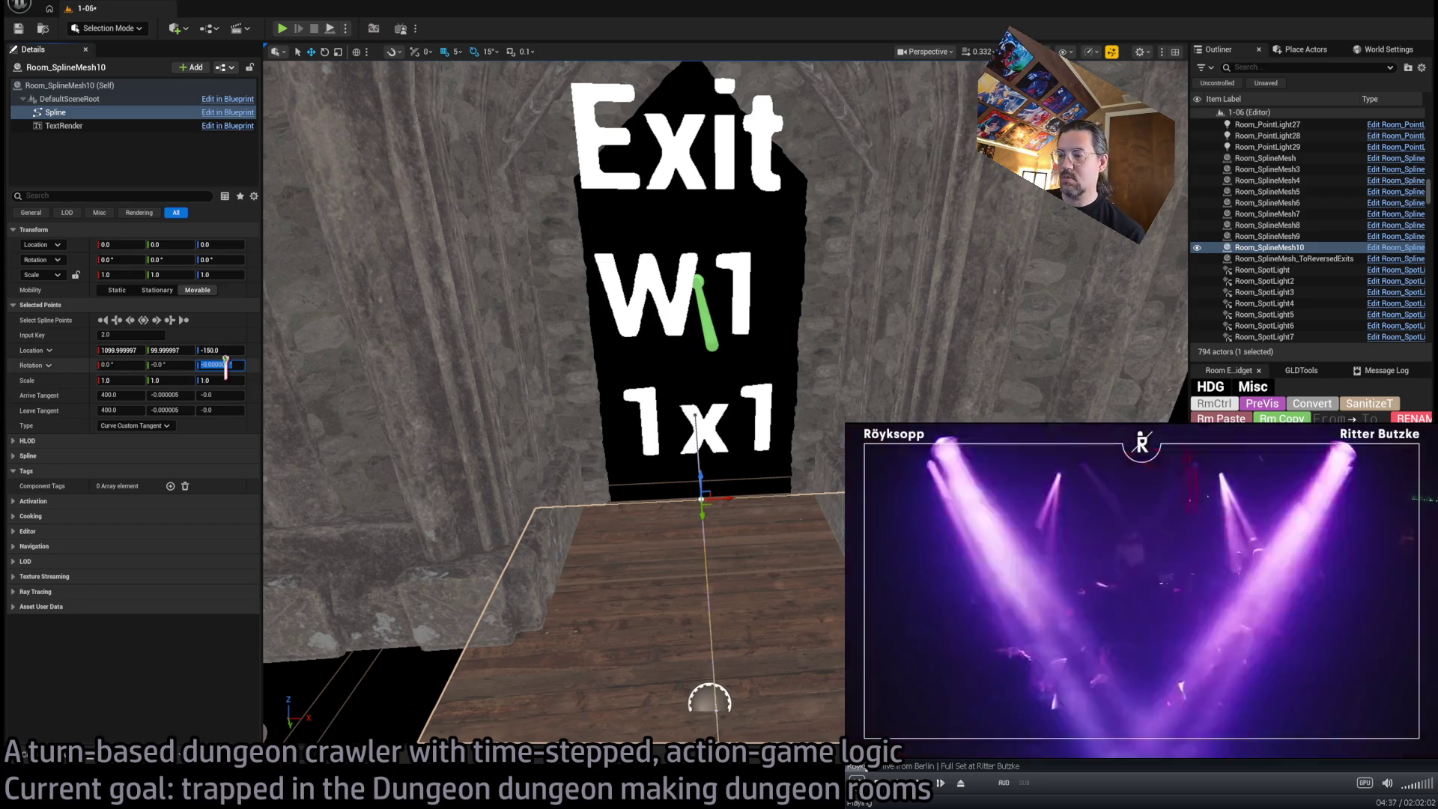
key("Return")
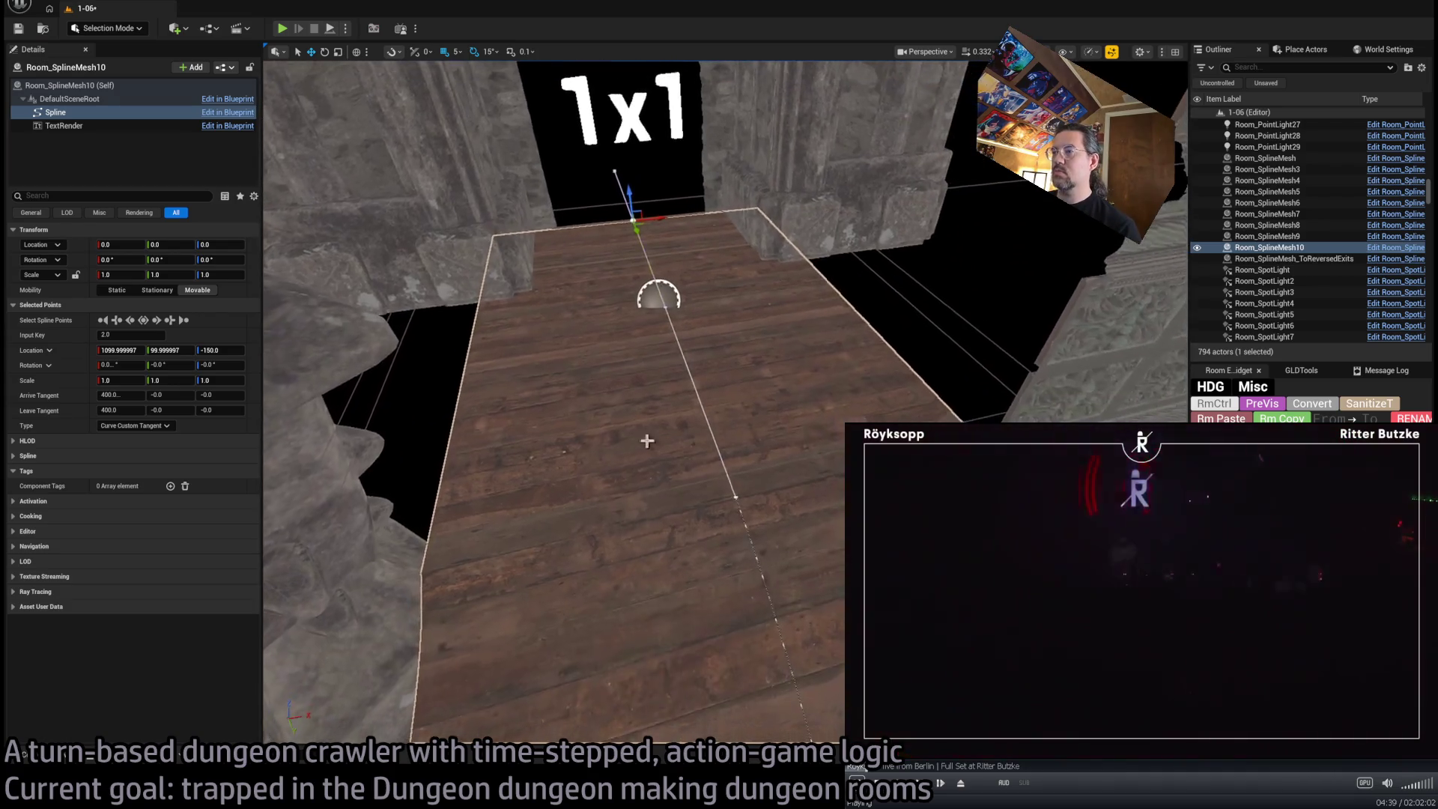
left_click(731, 491)
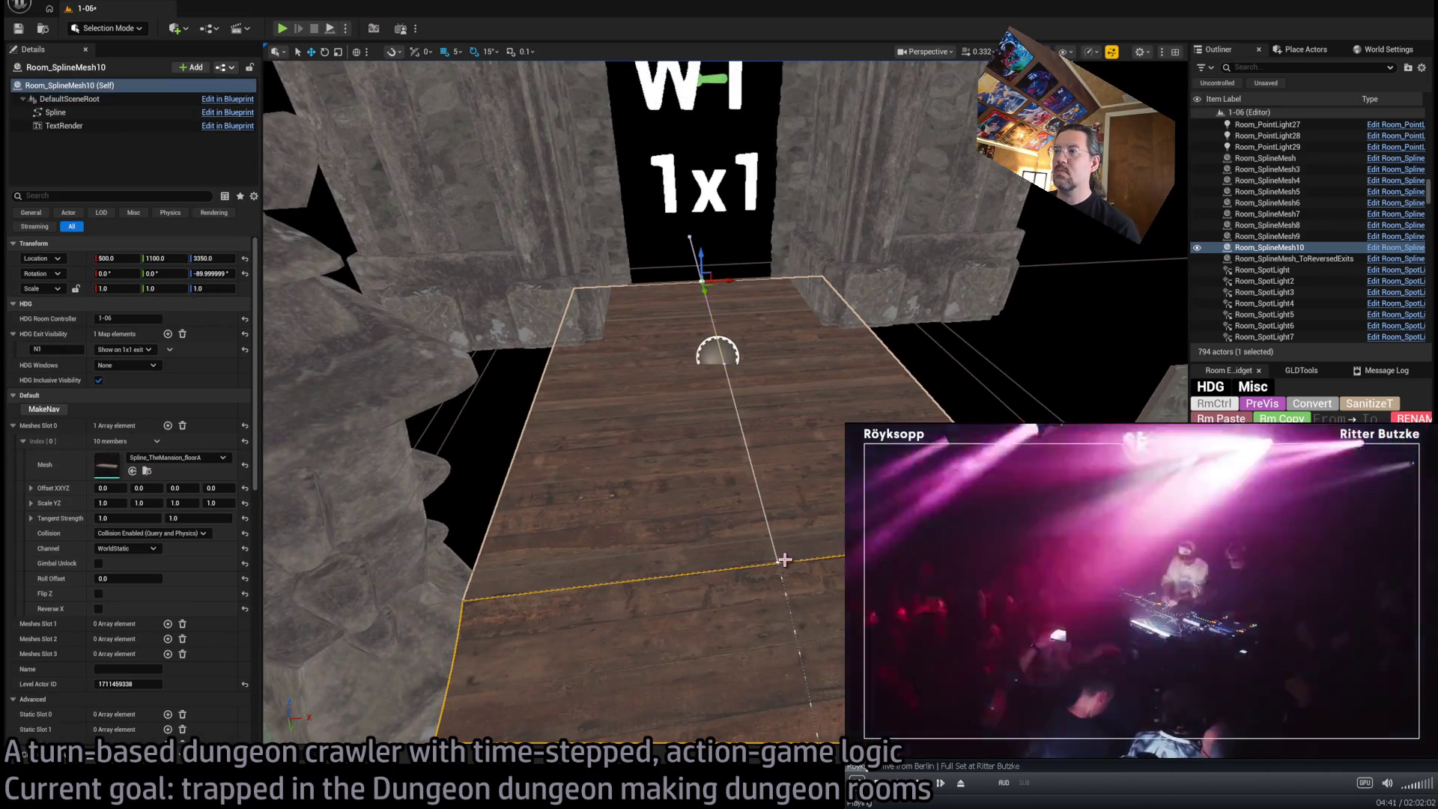
Add a Spline_dungeon entry to Room_SplineMesh10's Meshes Slot 0 and narrow its Scale YZ to 0.5
left_click(779, 561)
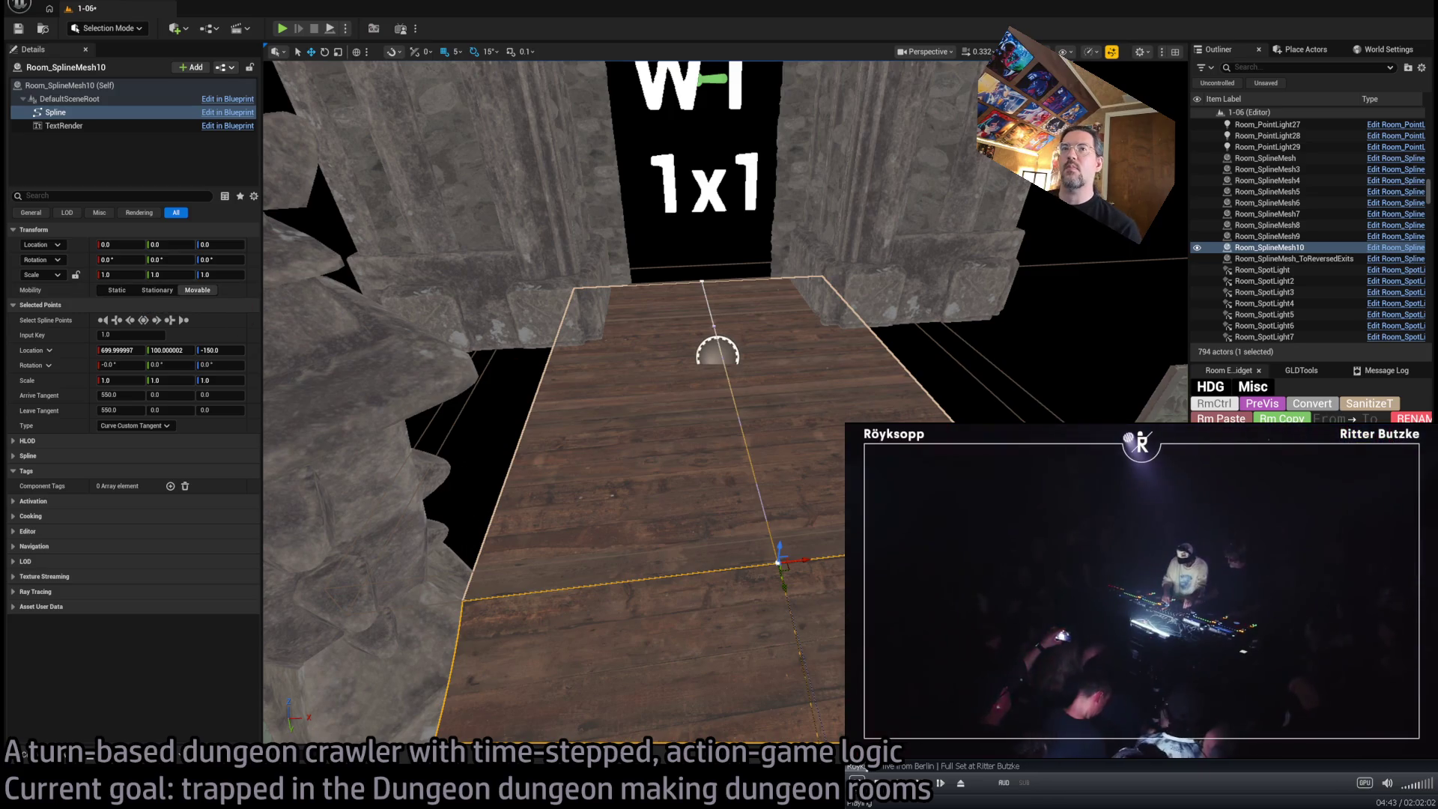
scroll(547, 367, "down", 3)
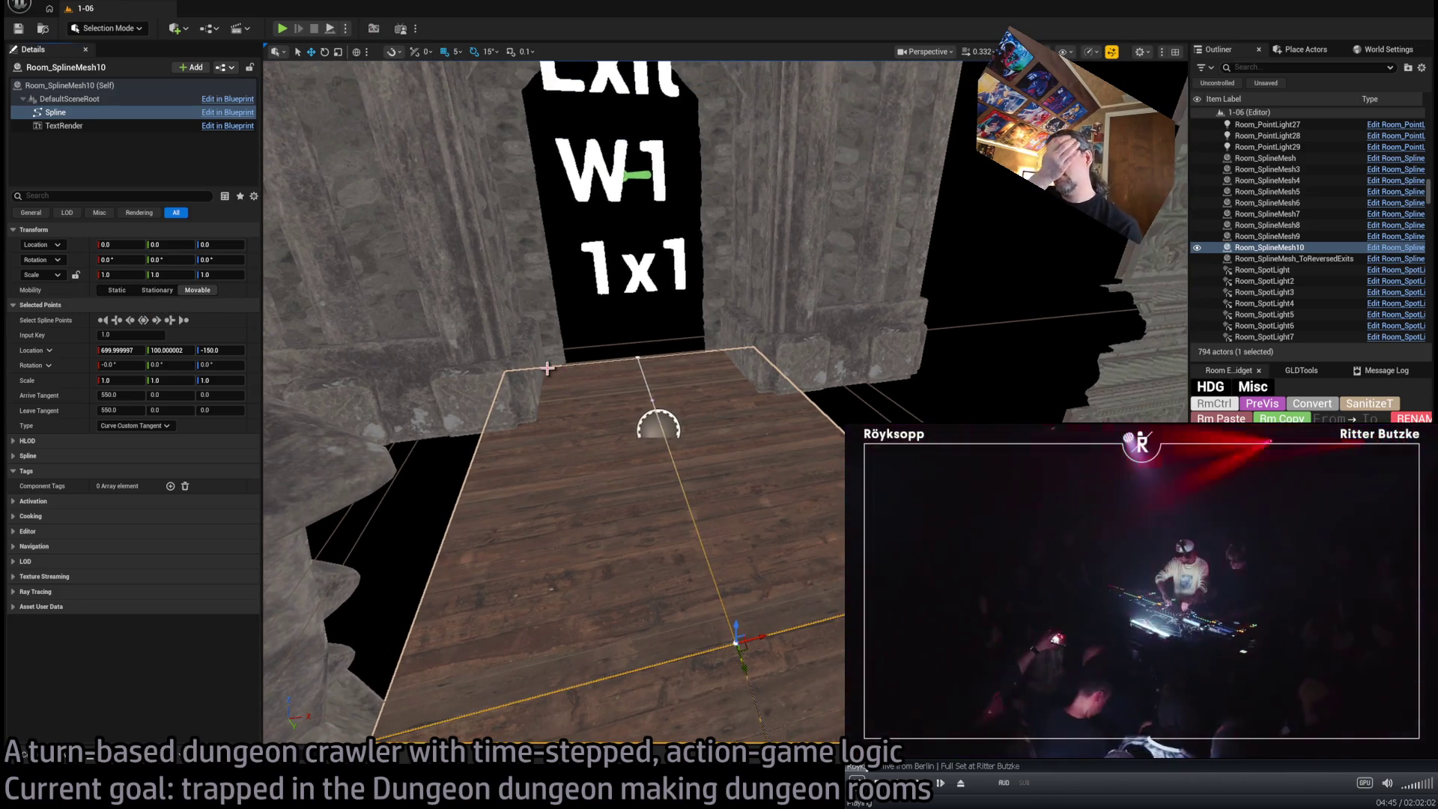
mouse_move(751, 381)
left_mouse_down()
mouse_move(561, 224)
mouse_move(498, 340)
mouse_move(770, 383)
left_mouse_up()
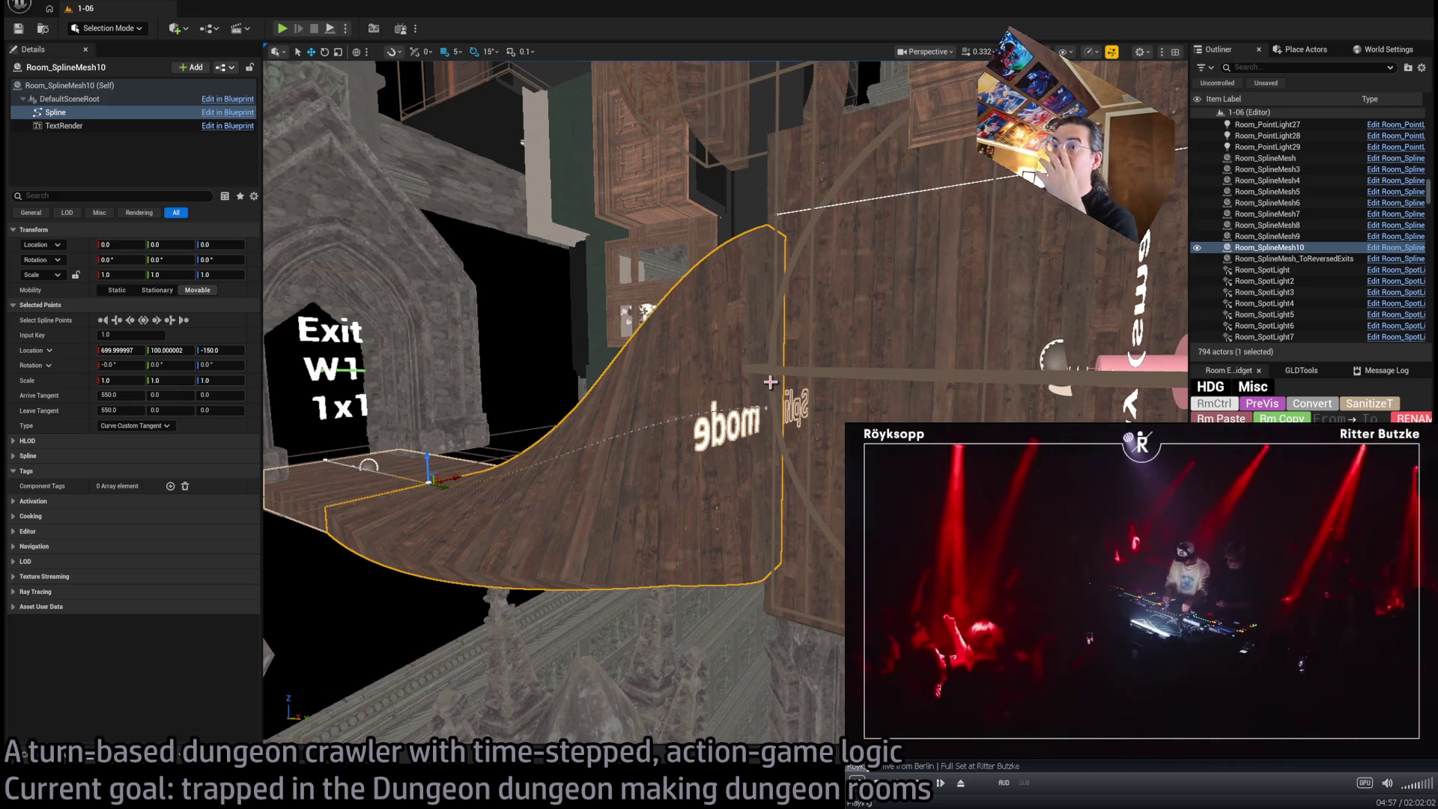
left_click_drag(660, 393, 539, 408)
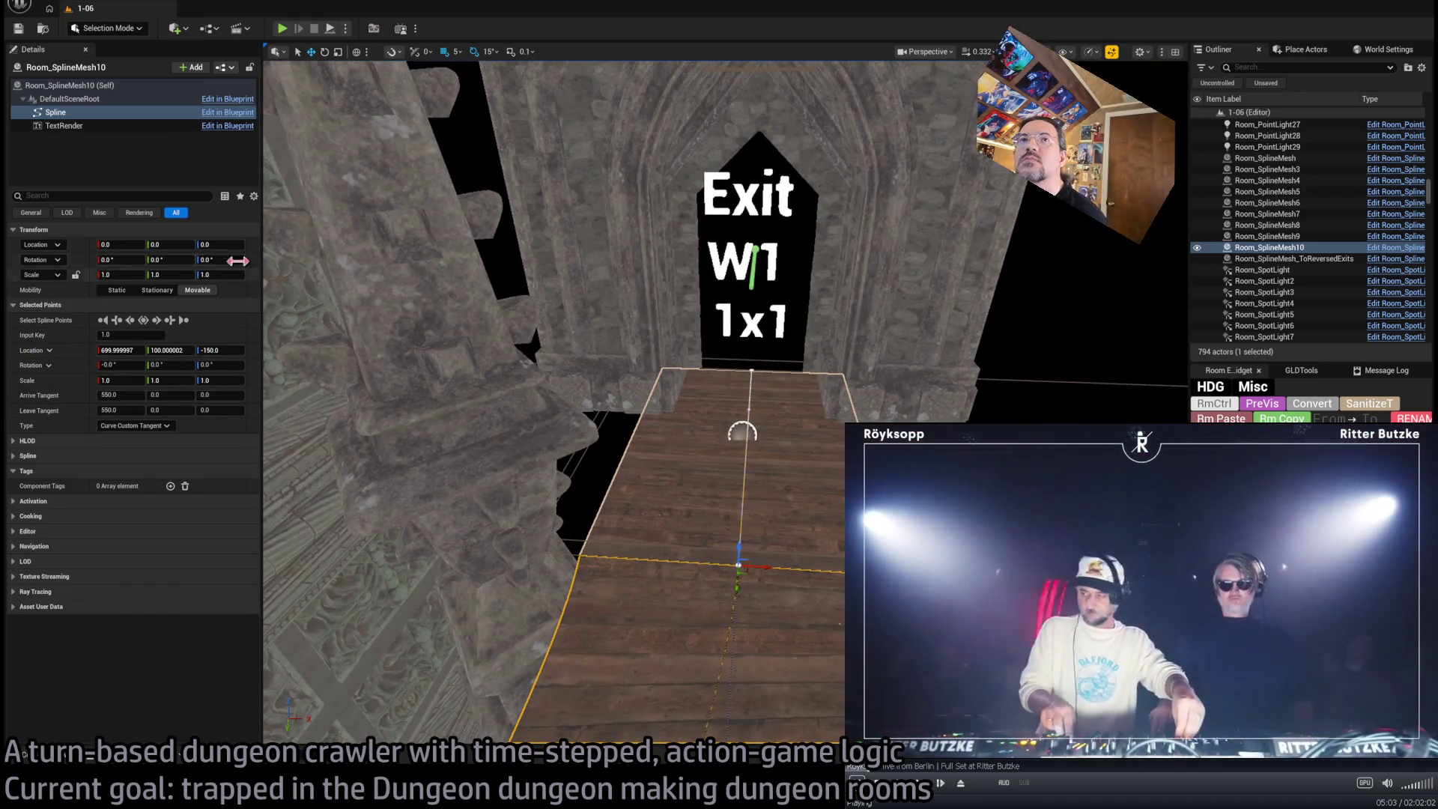
left_click(71, 86)
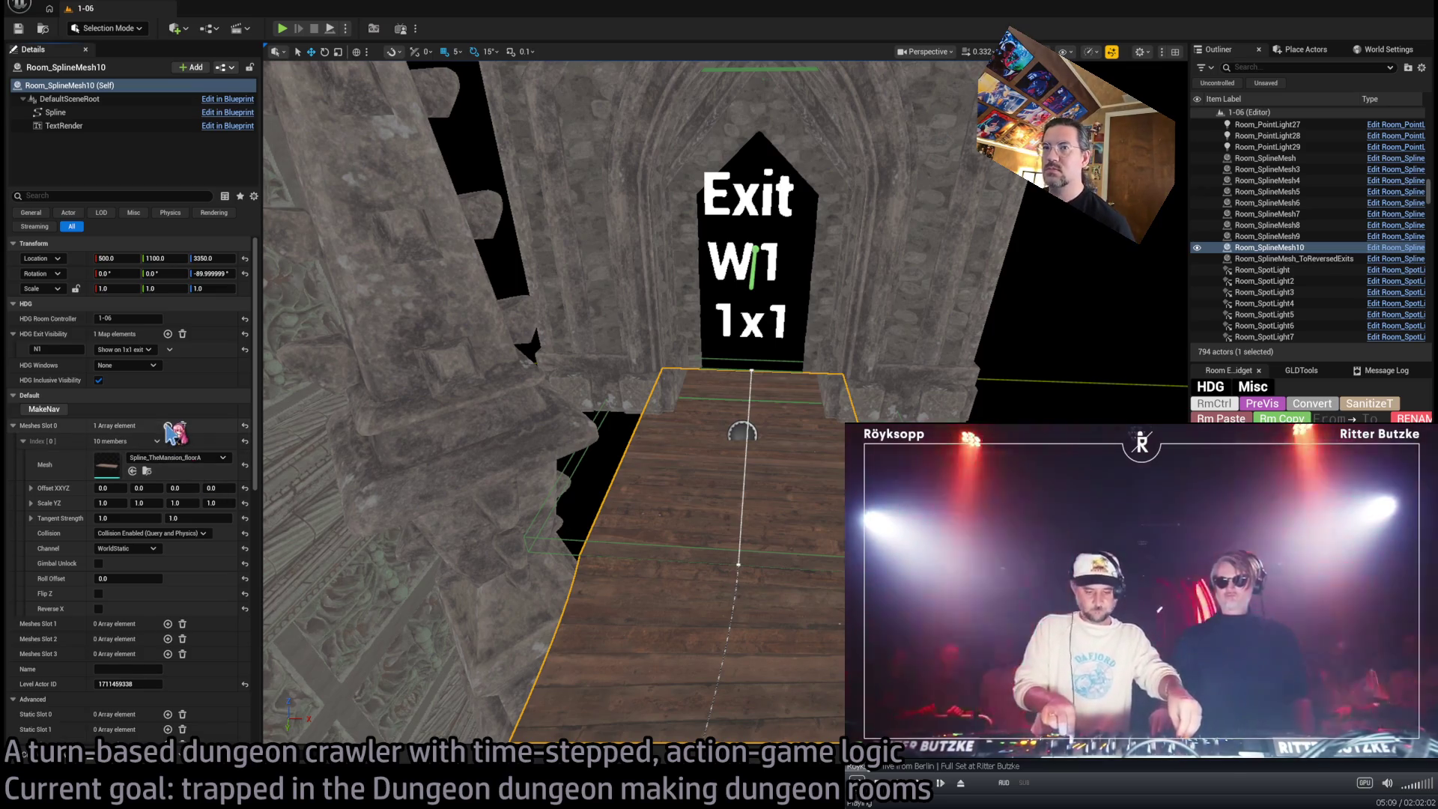
left_click(167, 425)
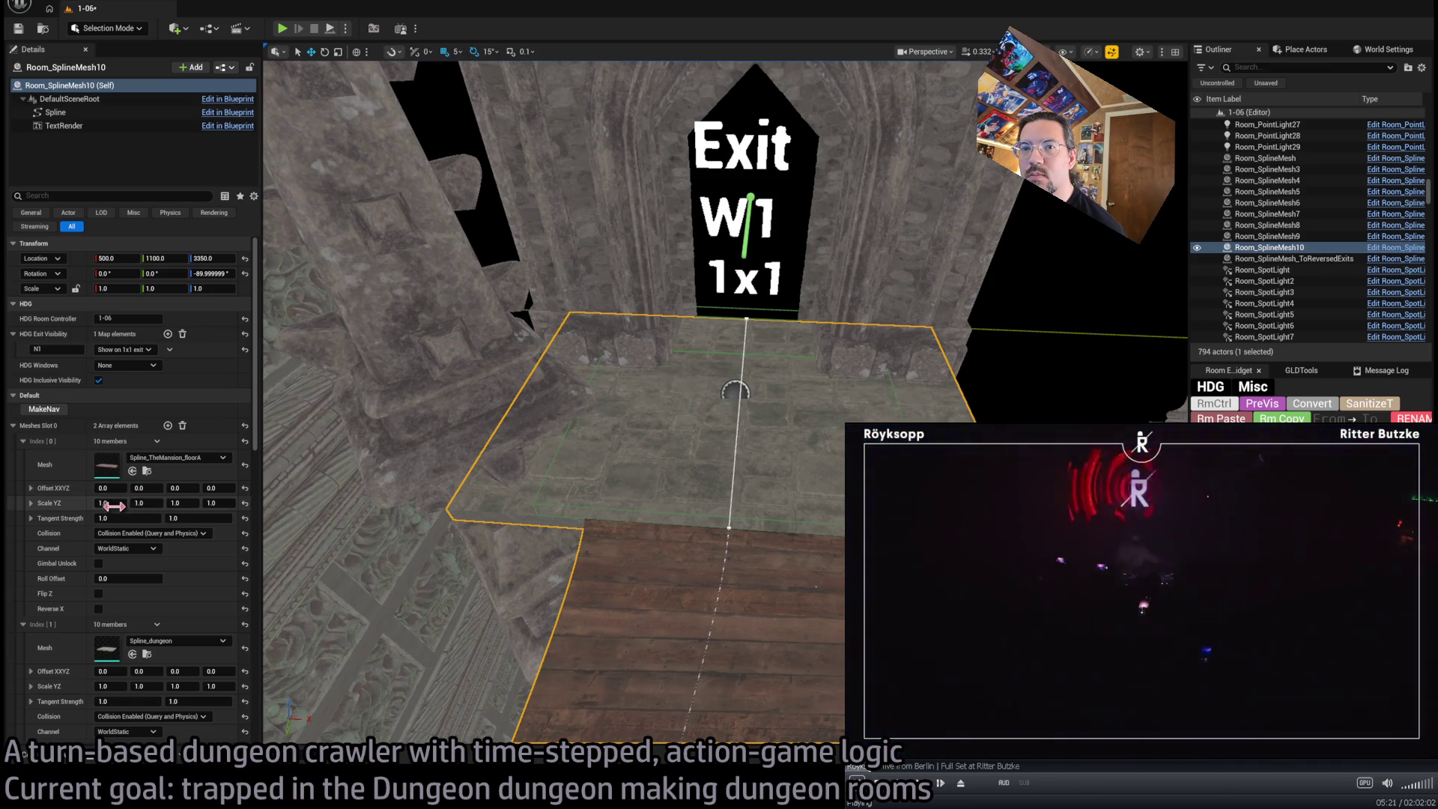
left_click_drag(111, 502, 143, 502)
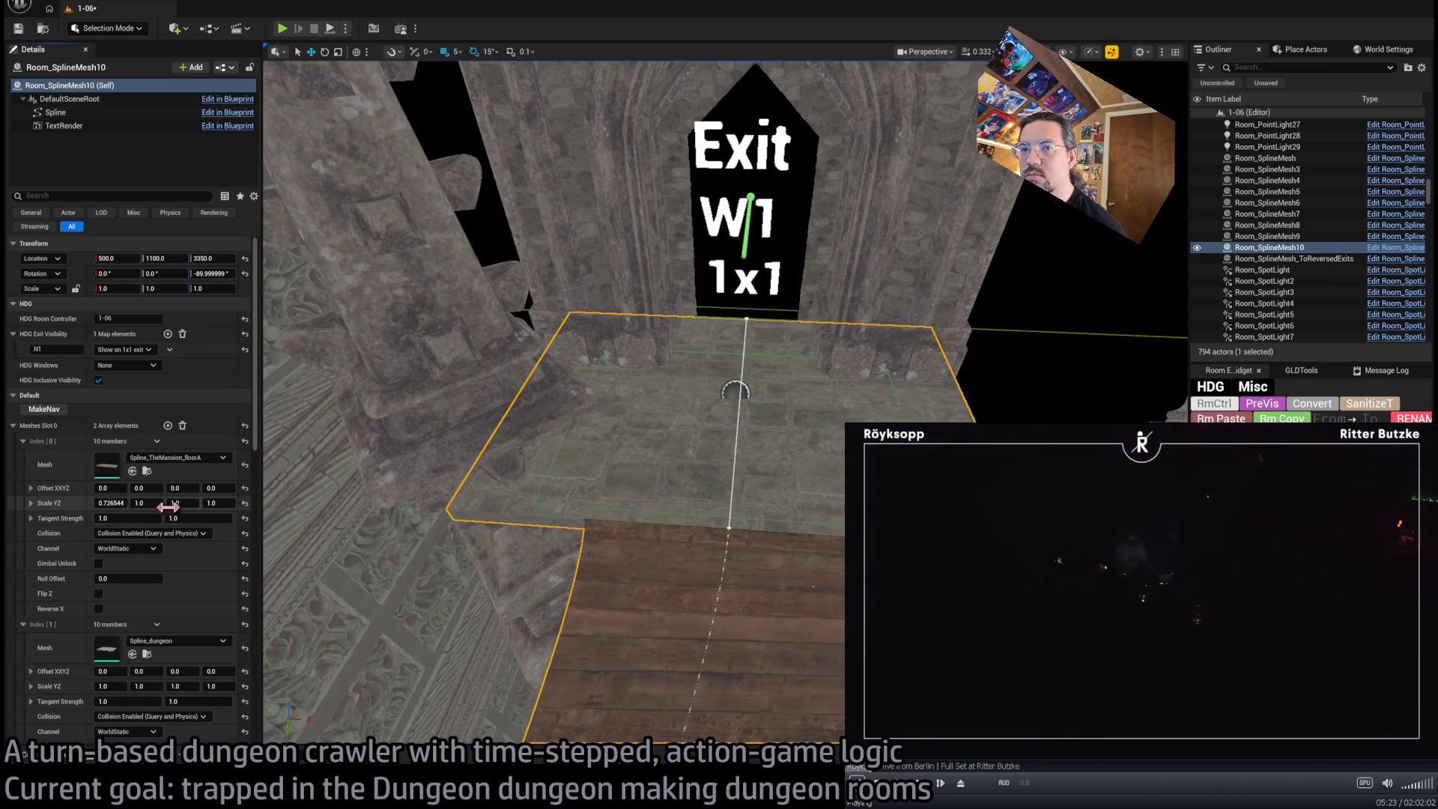
scroll(182, 635, "down", 4)
left_click_drag(111, 562, 96, 562)
left_click_drag(554, 404, 708, 433)
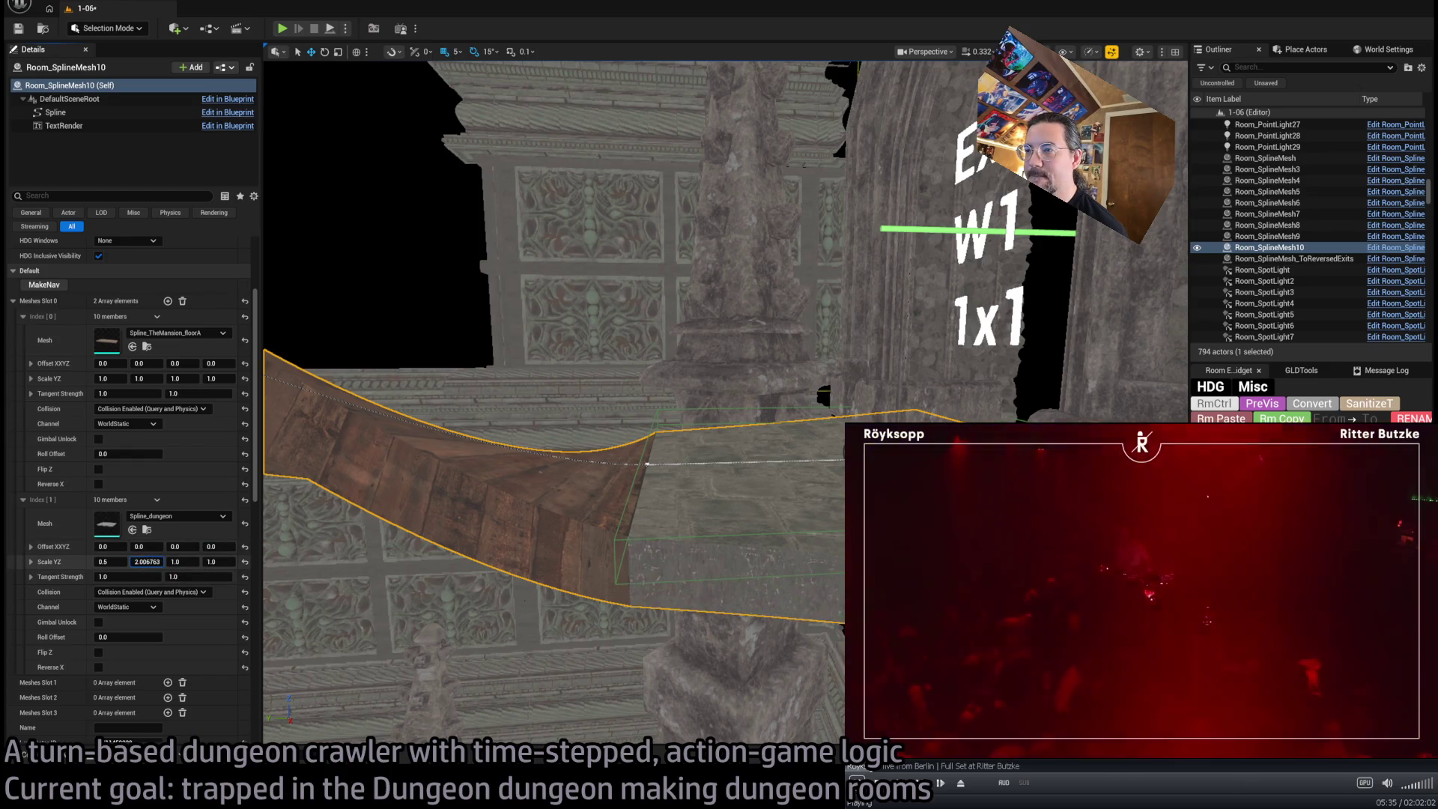
Set the stone mesh's second Scale YZ value to 2.0
type("2.0")
key("Return")
key("f")
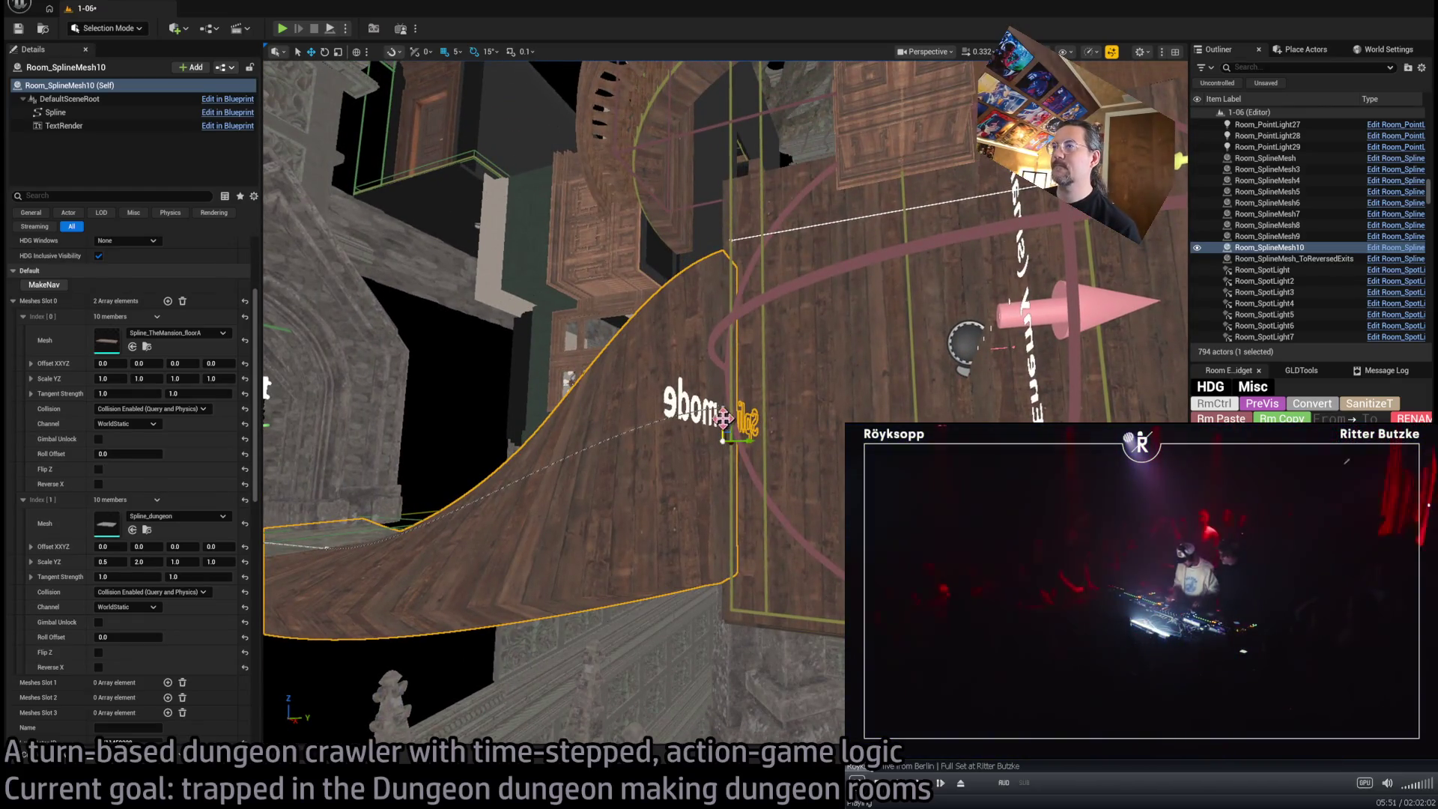
Lower the floor spline's first point to -10, then inspect Exit_markerW1's details
left_click(722, 389)
left_click_drag(722, 390, 738, 417)
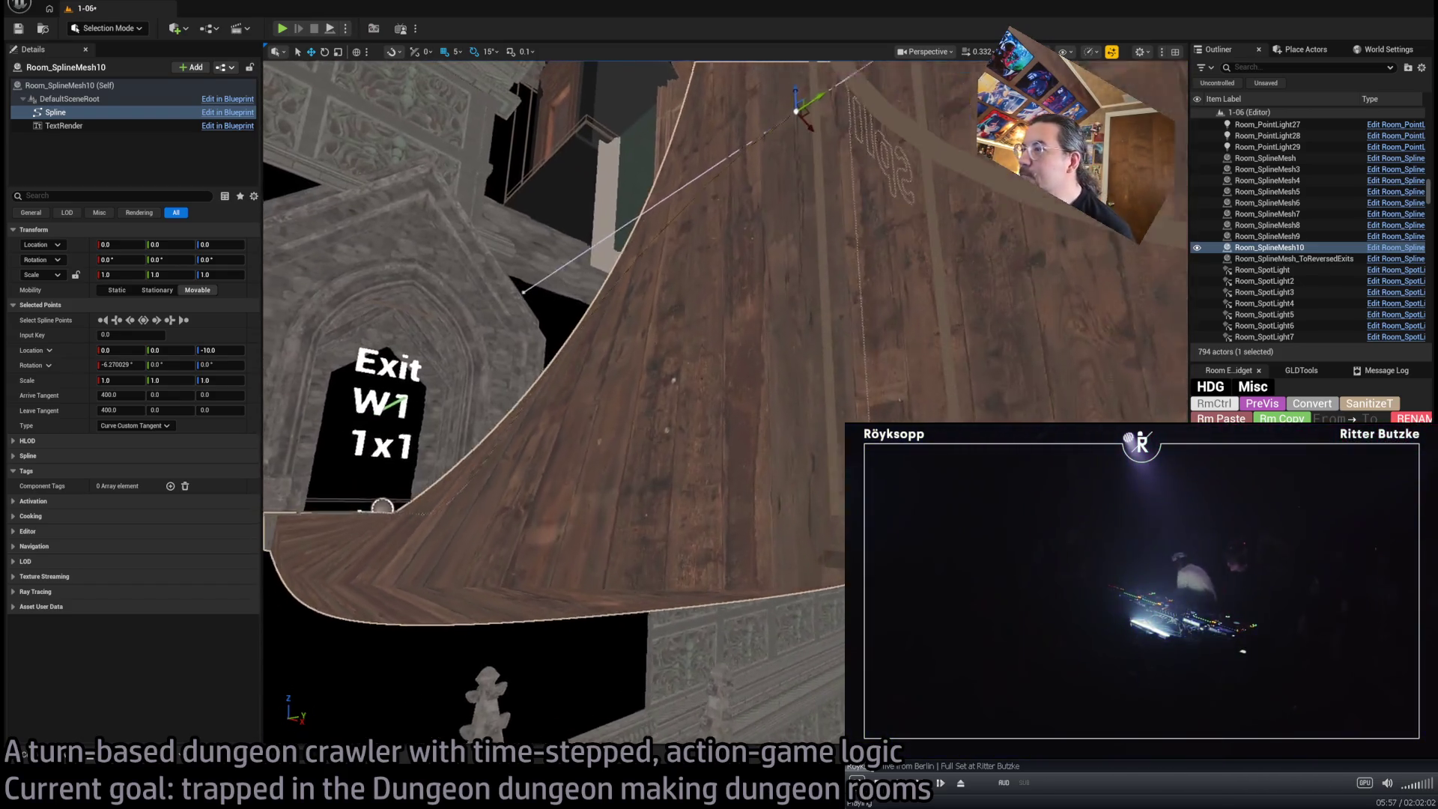
left_click_drag(743, 419, 743, 419)
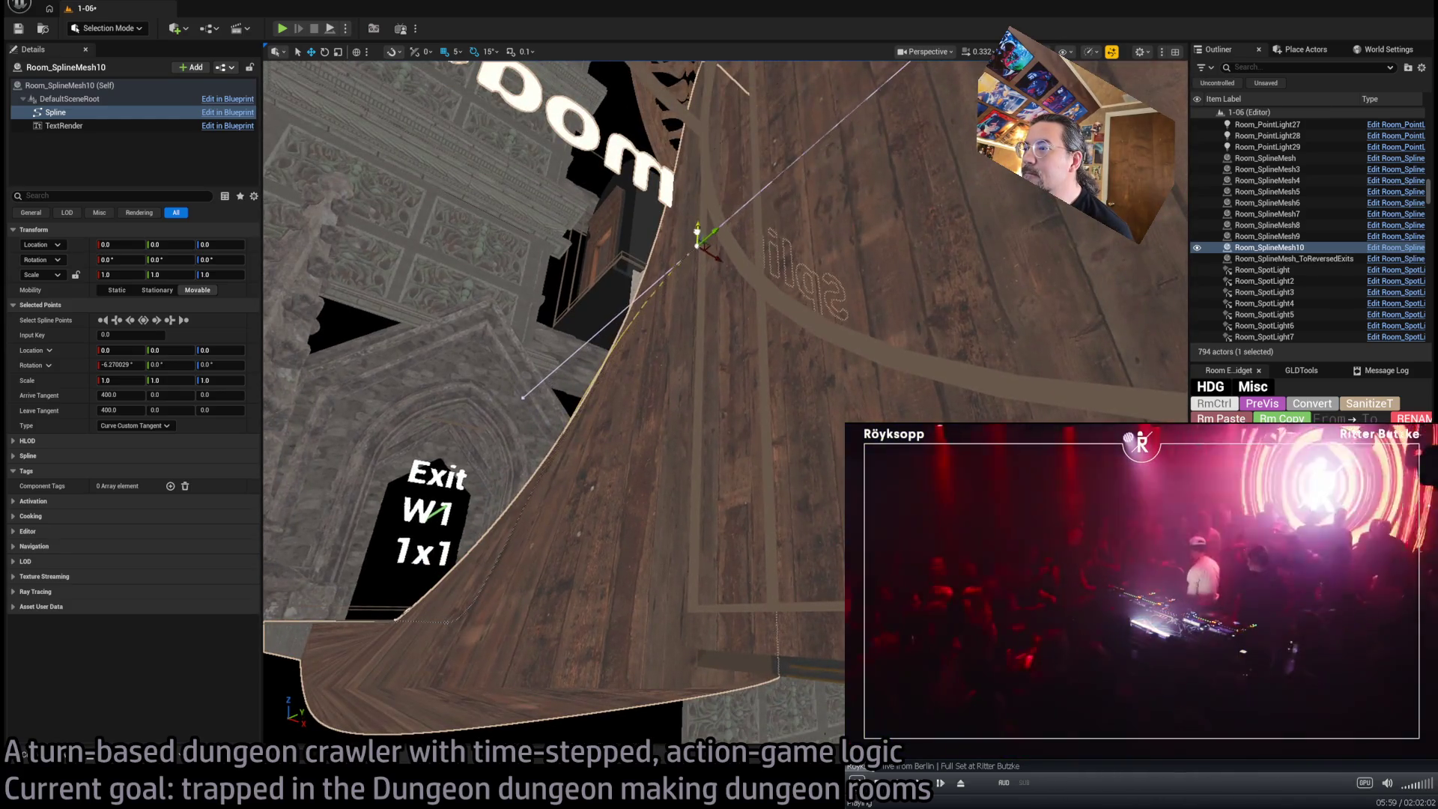
left_click_drag(702, 280, 712, 309)
left_click(644, 390)
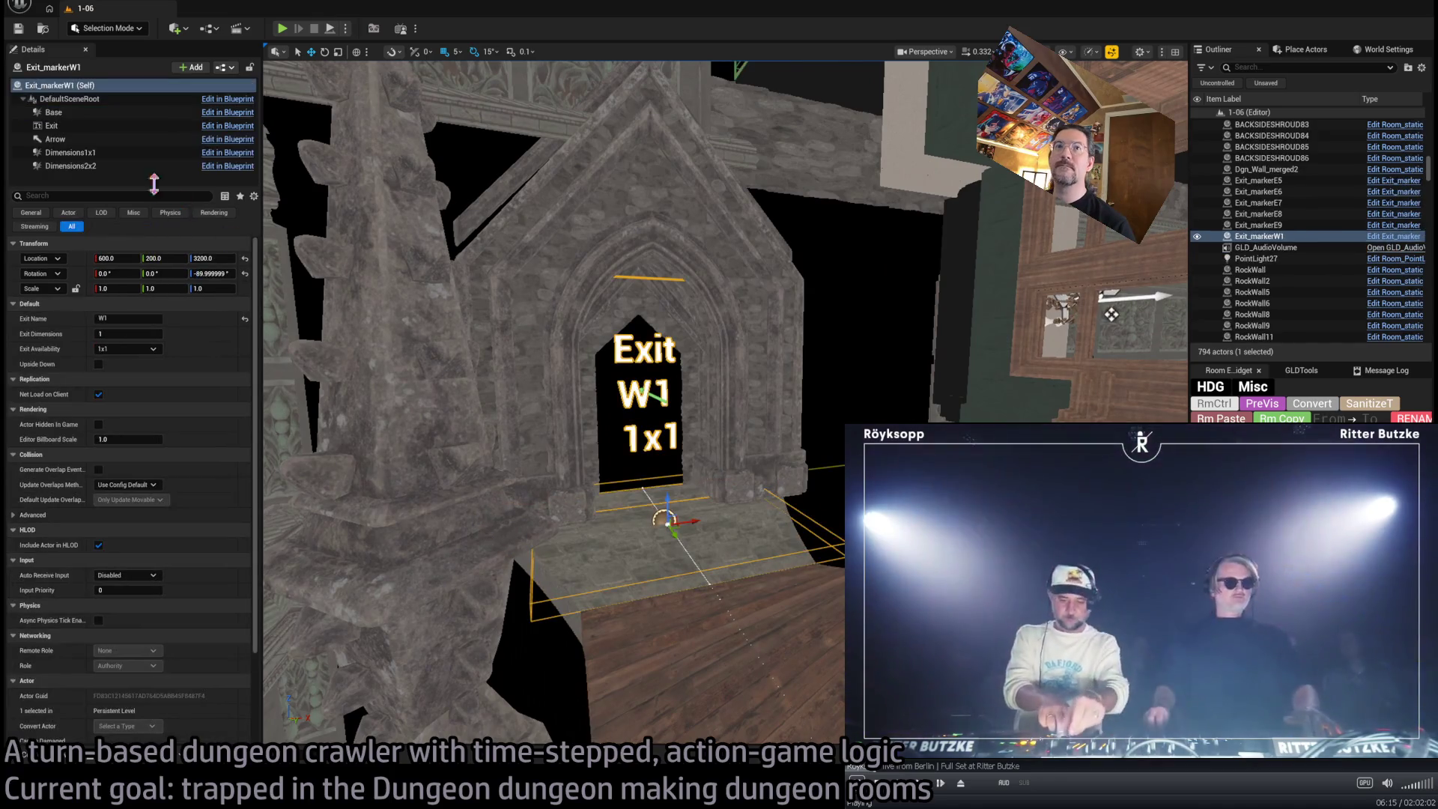
Rename Room_SplineMesh10 in the Outliner to Room_SplineMesh_ToW1
left_click(684, 546)
left_click(93, 87)
left_click(92, 88)
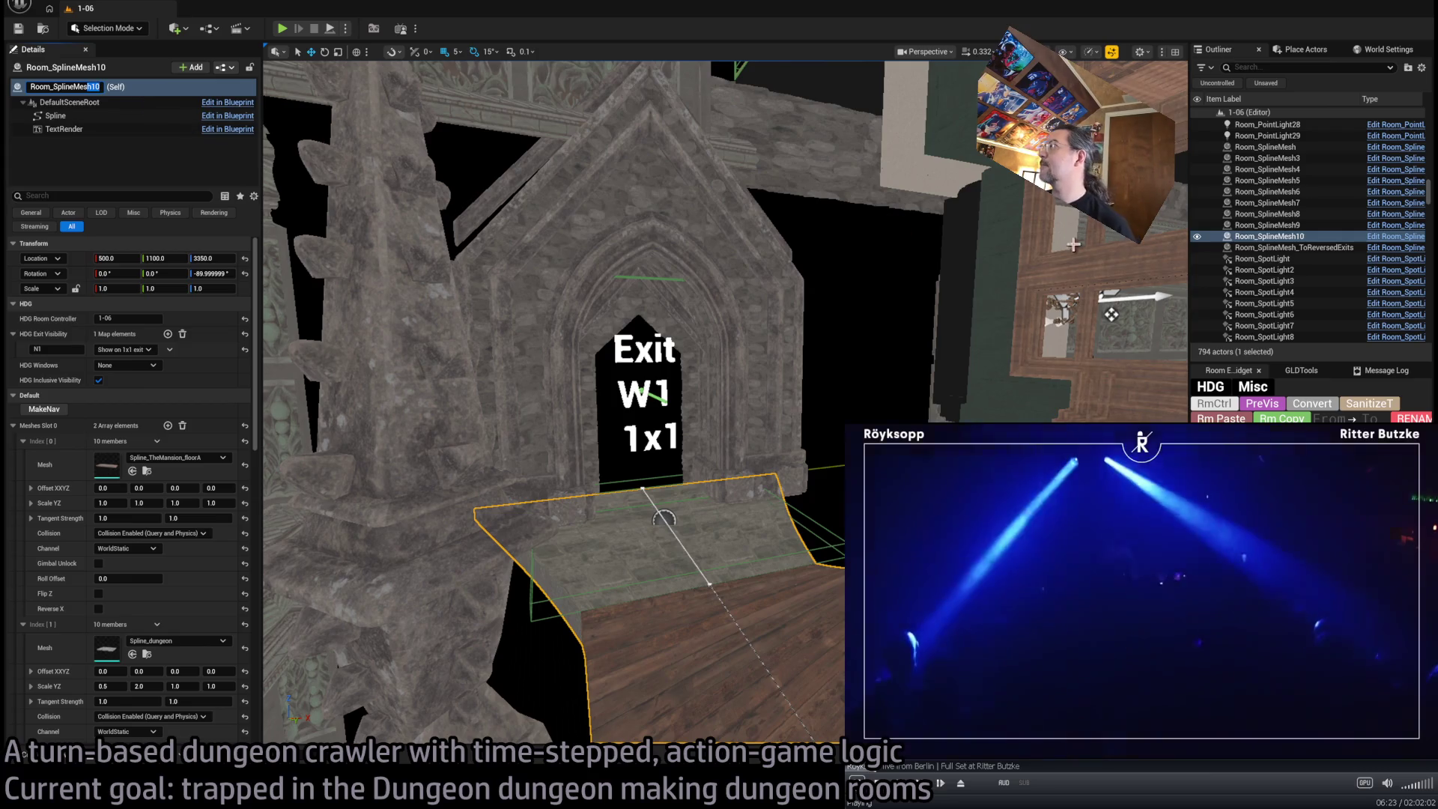
left_click(1299, 239)
left_click(1299, 236)
type("_To")
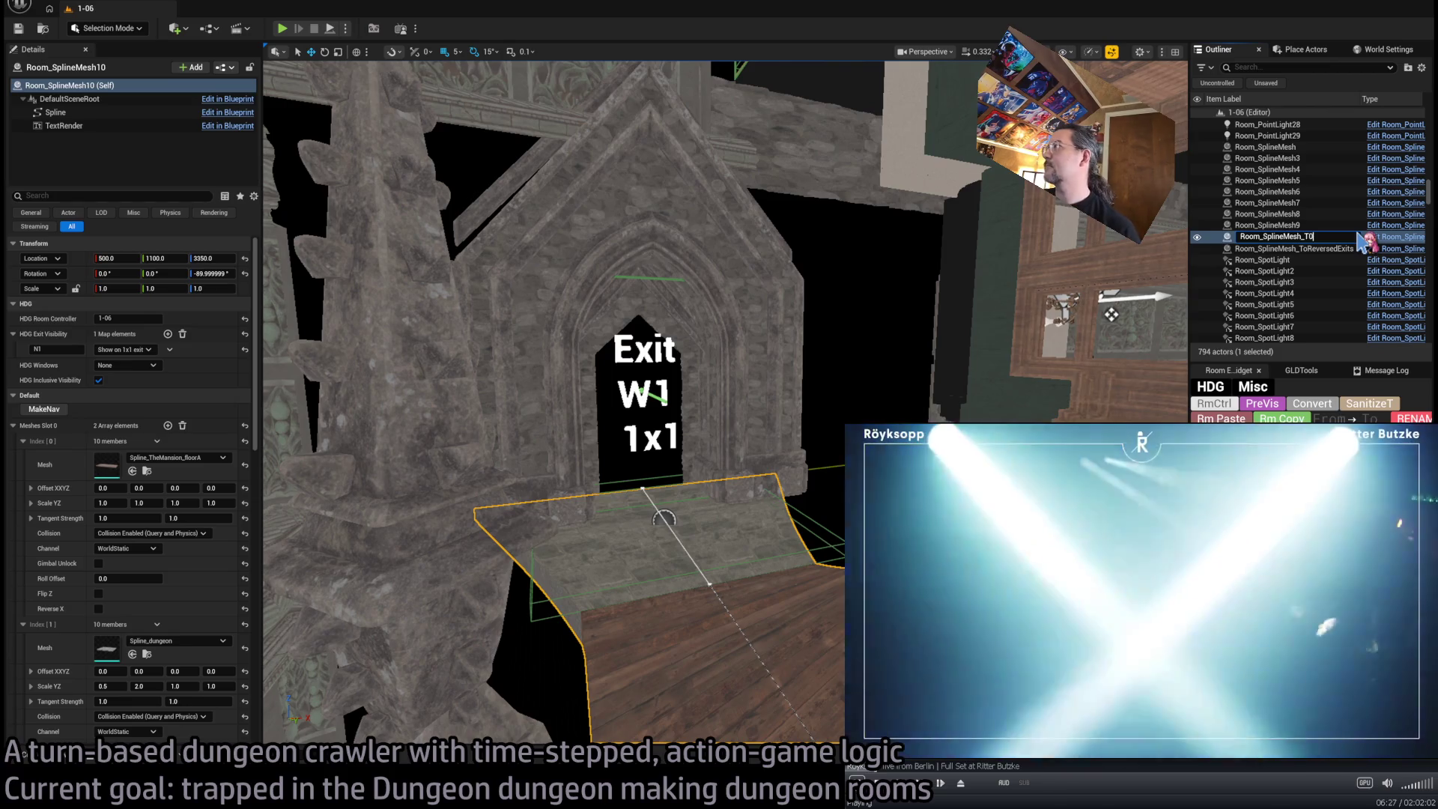
type("W1")
key("Return")
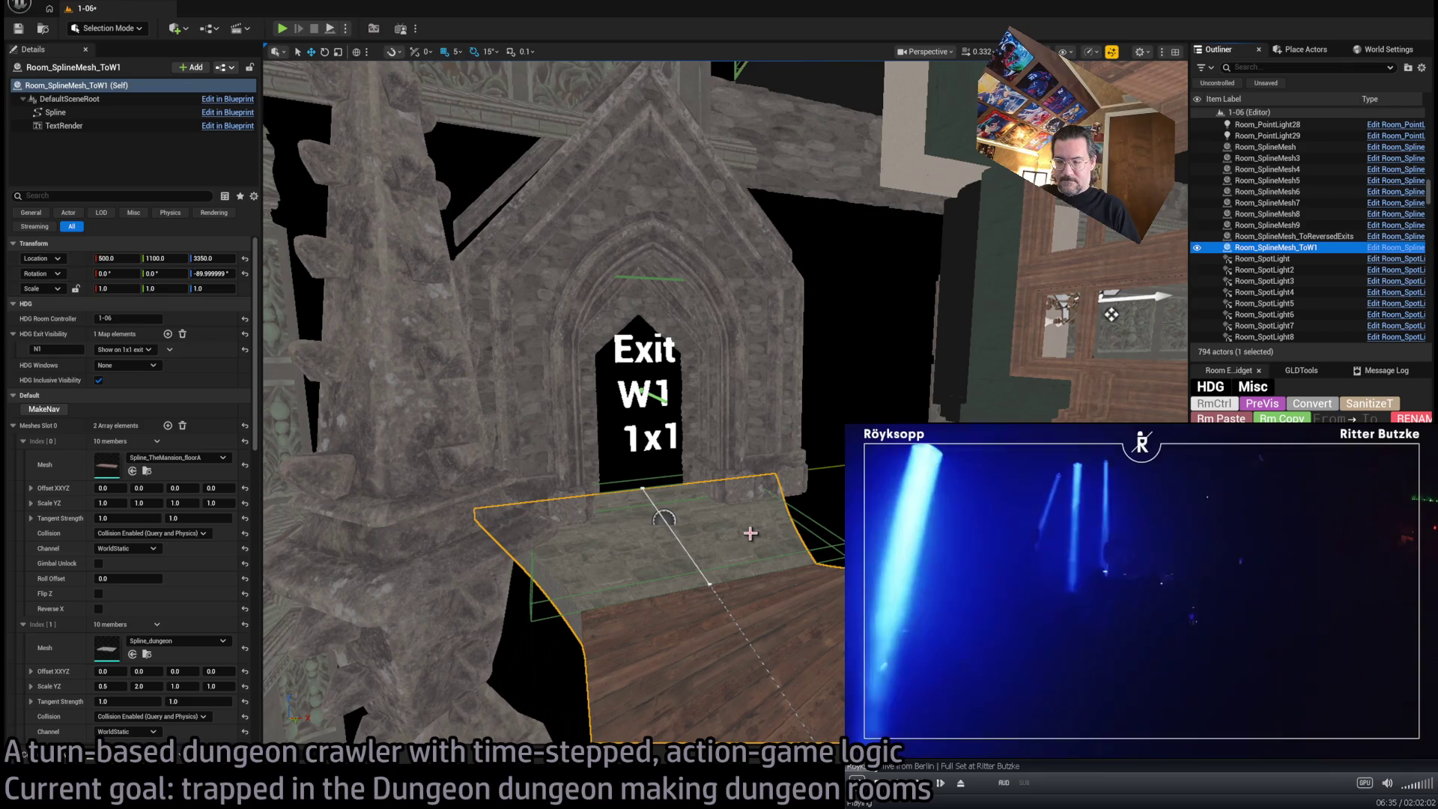
left_click_drag(747, 492, 746, 492)
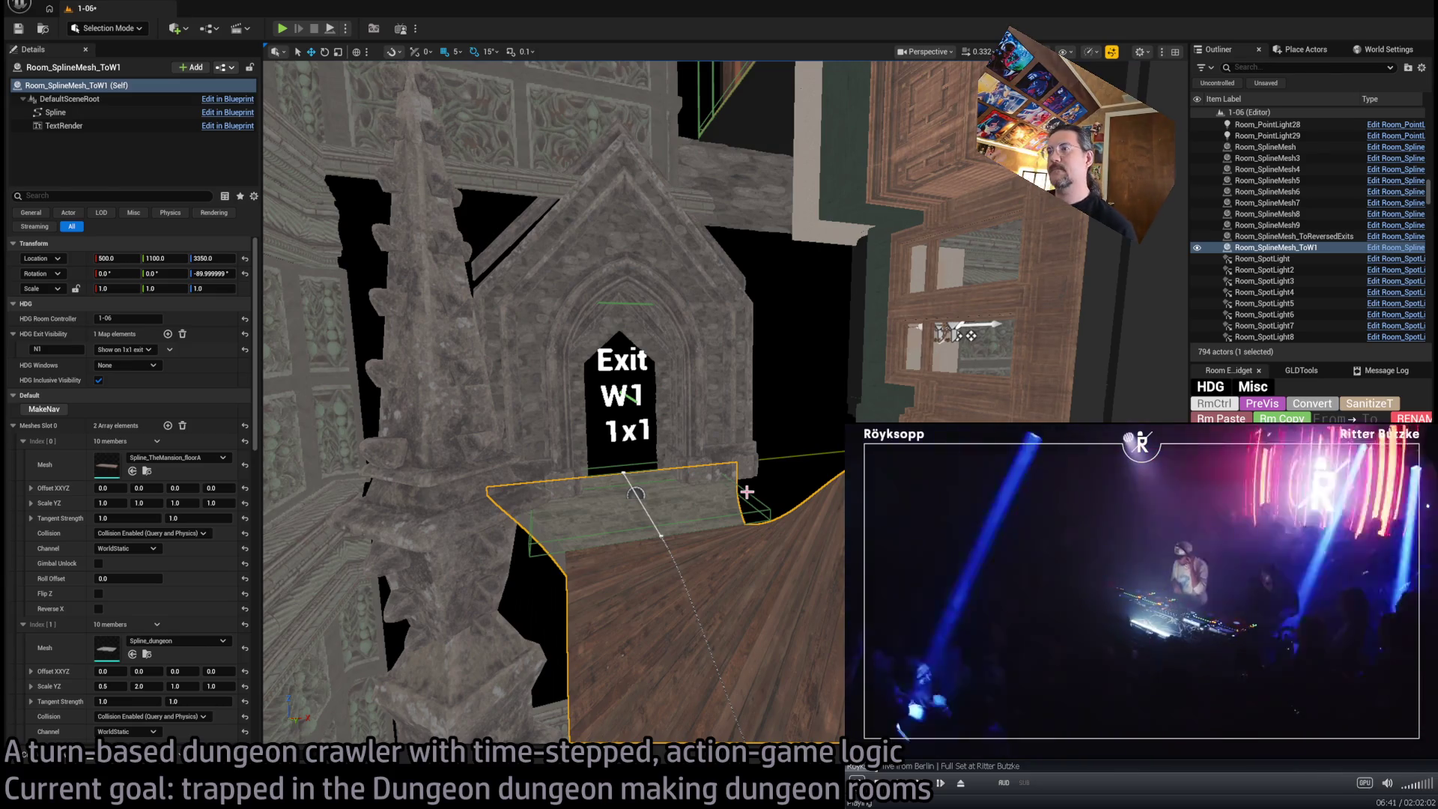
Delete the floor spline's exit-end point and orbit up to check the wooden arch and walls
left_click_drag(746, 492, 719, 419)
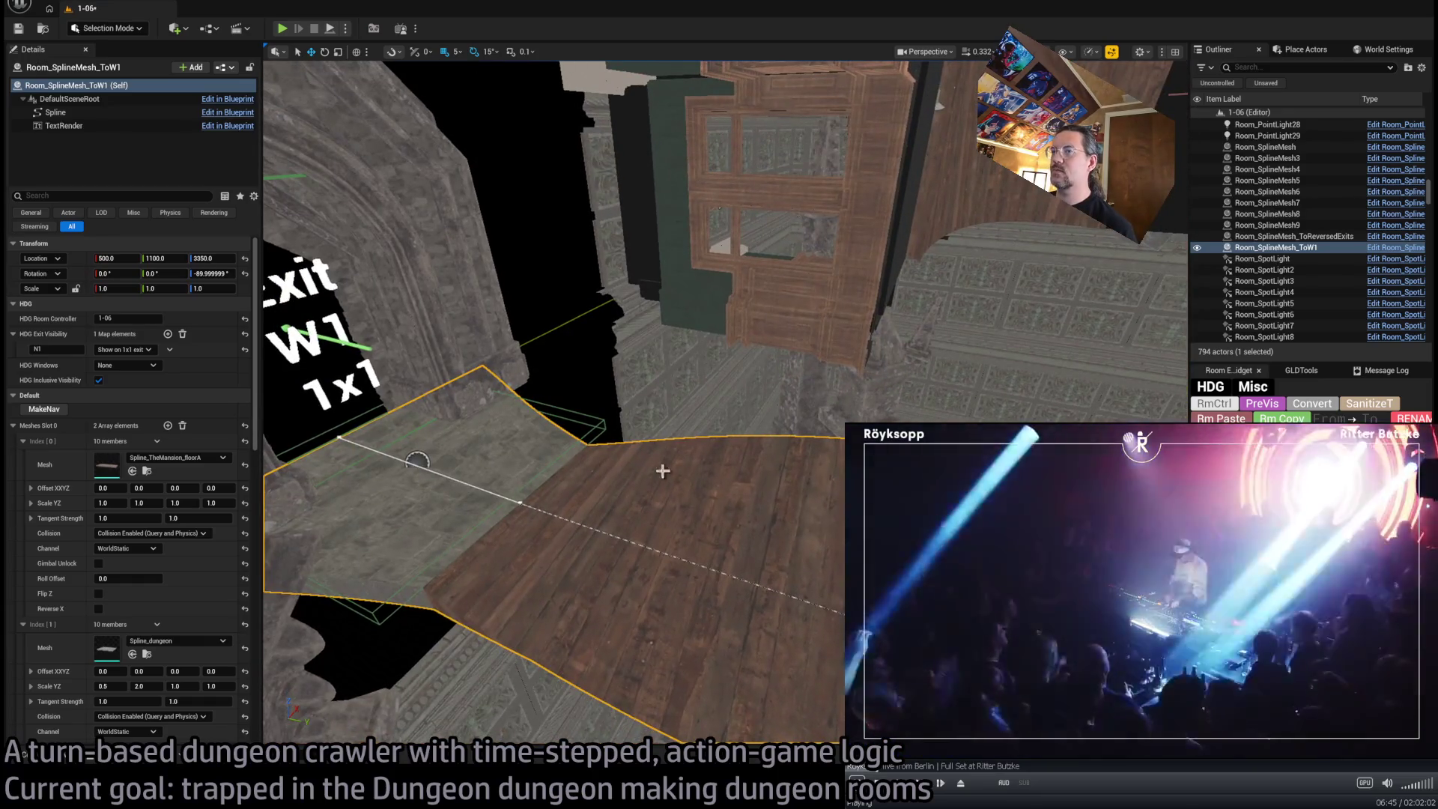
left_click(343, 437)
key("Delete")
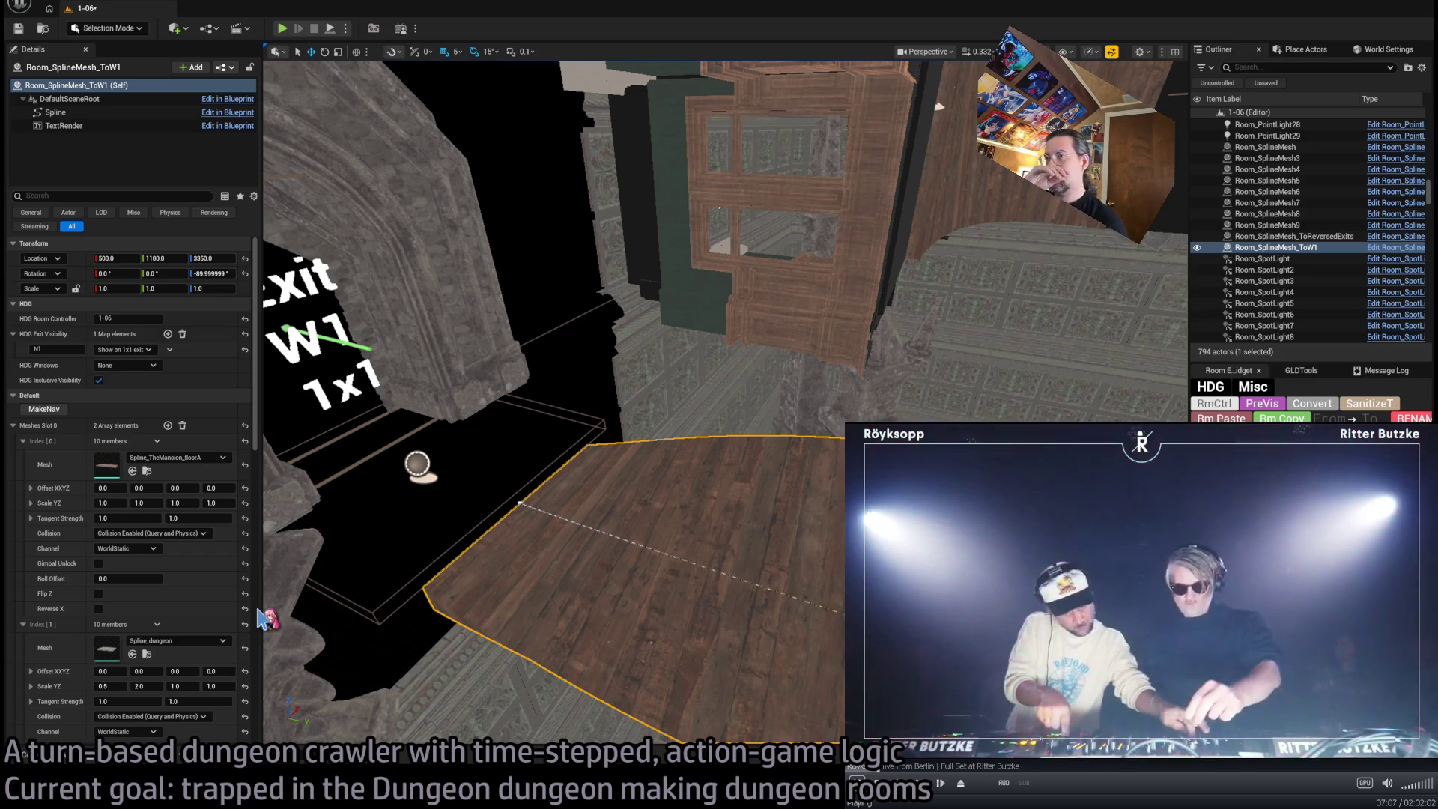
mouse_move(270, 614)
left_mouse_down()
mouse_move(312, 374)
mouse_move(314, 419)
left_mouse_up()
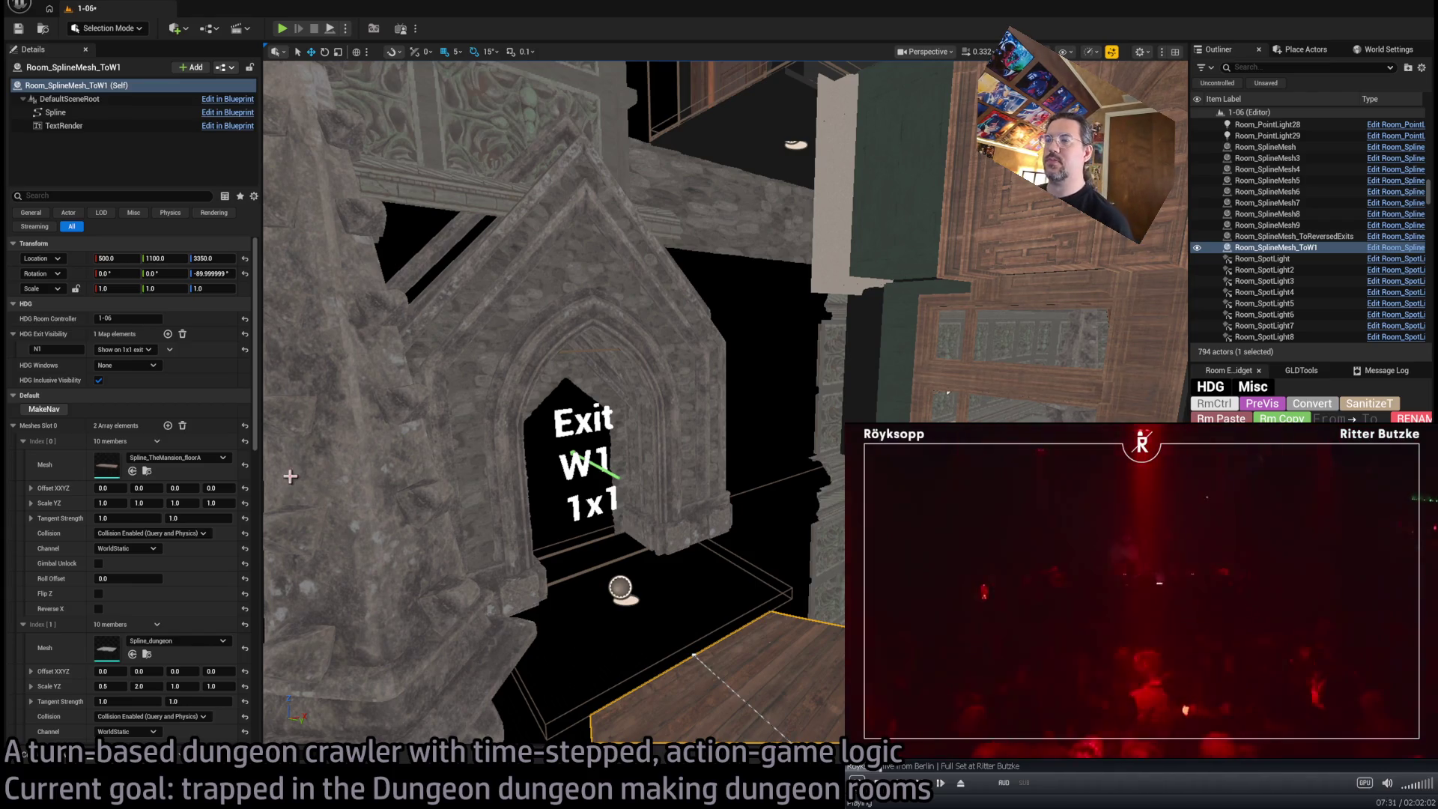
mouse_move(658, 529)
left_mouse_down()
mouse_move(614, 450)
mouse_move(444, 494)
mouse_move(497, 430)
mouse_move(623, 536)
mouse_move(614, 560)
mouse_move(719, 529)
mouse_move(794, 527)
mouse_move(704, 494)
mouse_move(584, 337)
mouse_move(407, 178)
mouse_move(517, 314)
left_mouse_up()
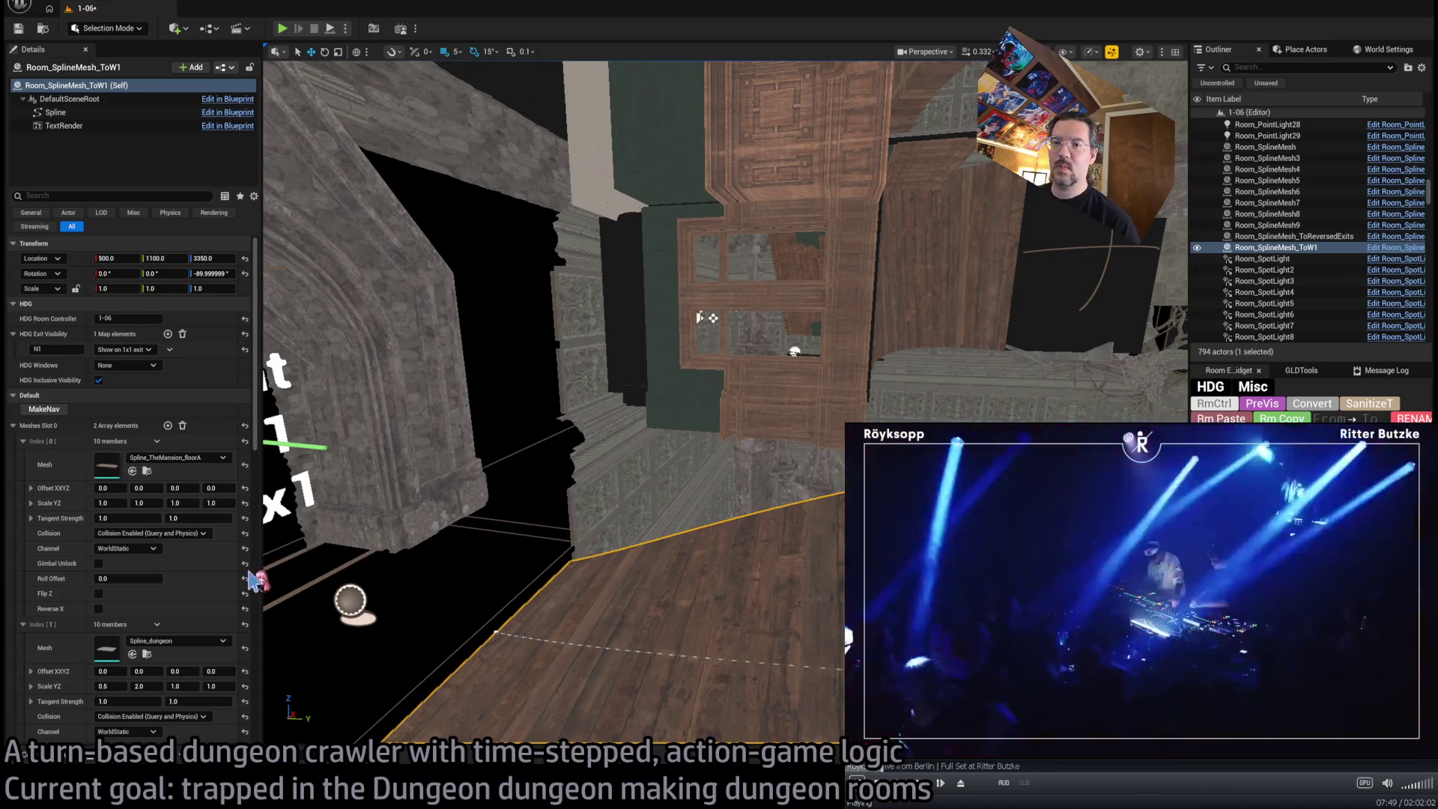
Undo the mansion floor swap to restore Spline_dungeon stone, and set its first scale to 0.5
key("ctrl+z")
left_click_drag(504, 594, 504, 464)
left_click(109, 503)
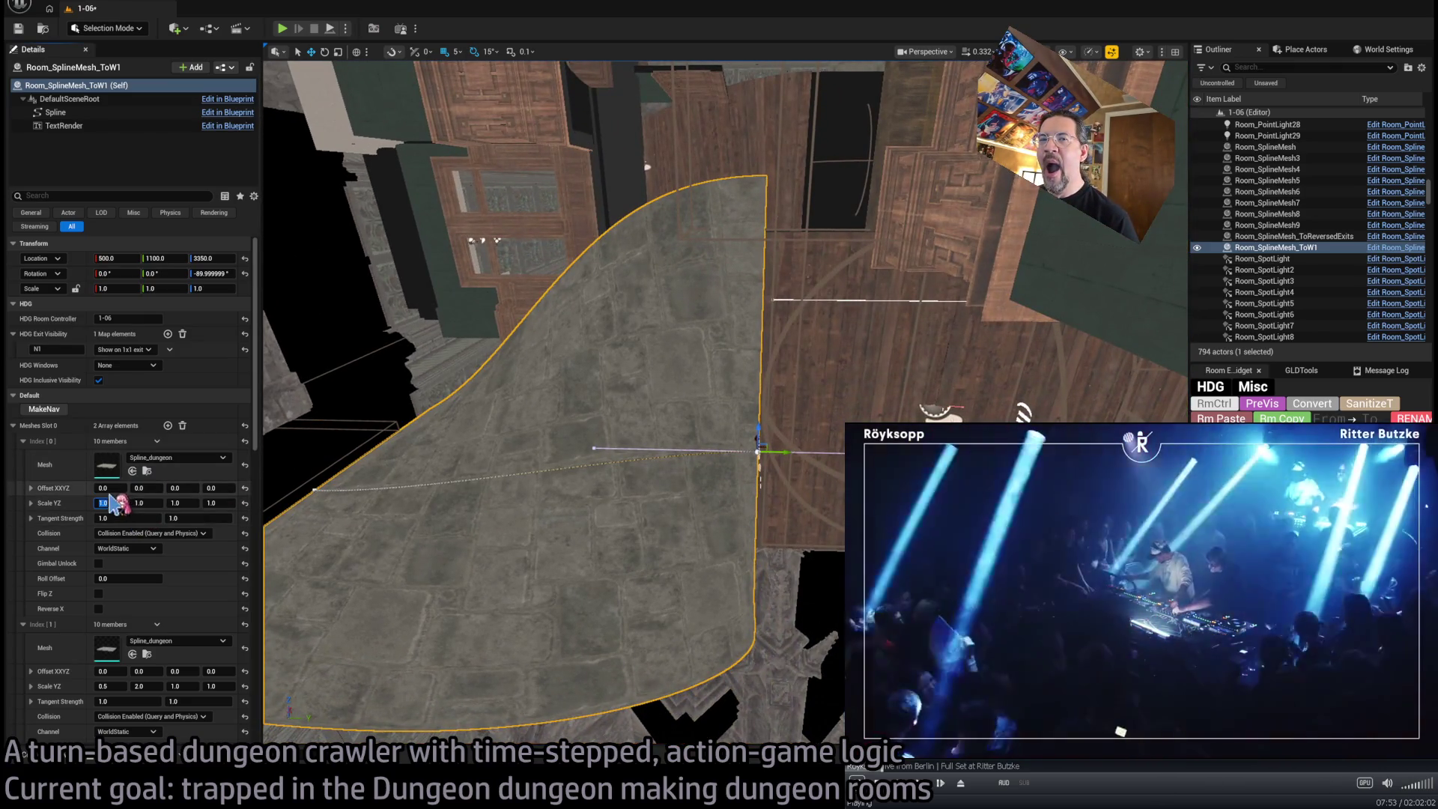
type("3")
type("0.5")
key("Return")
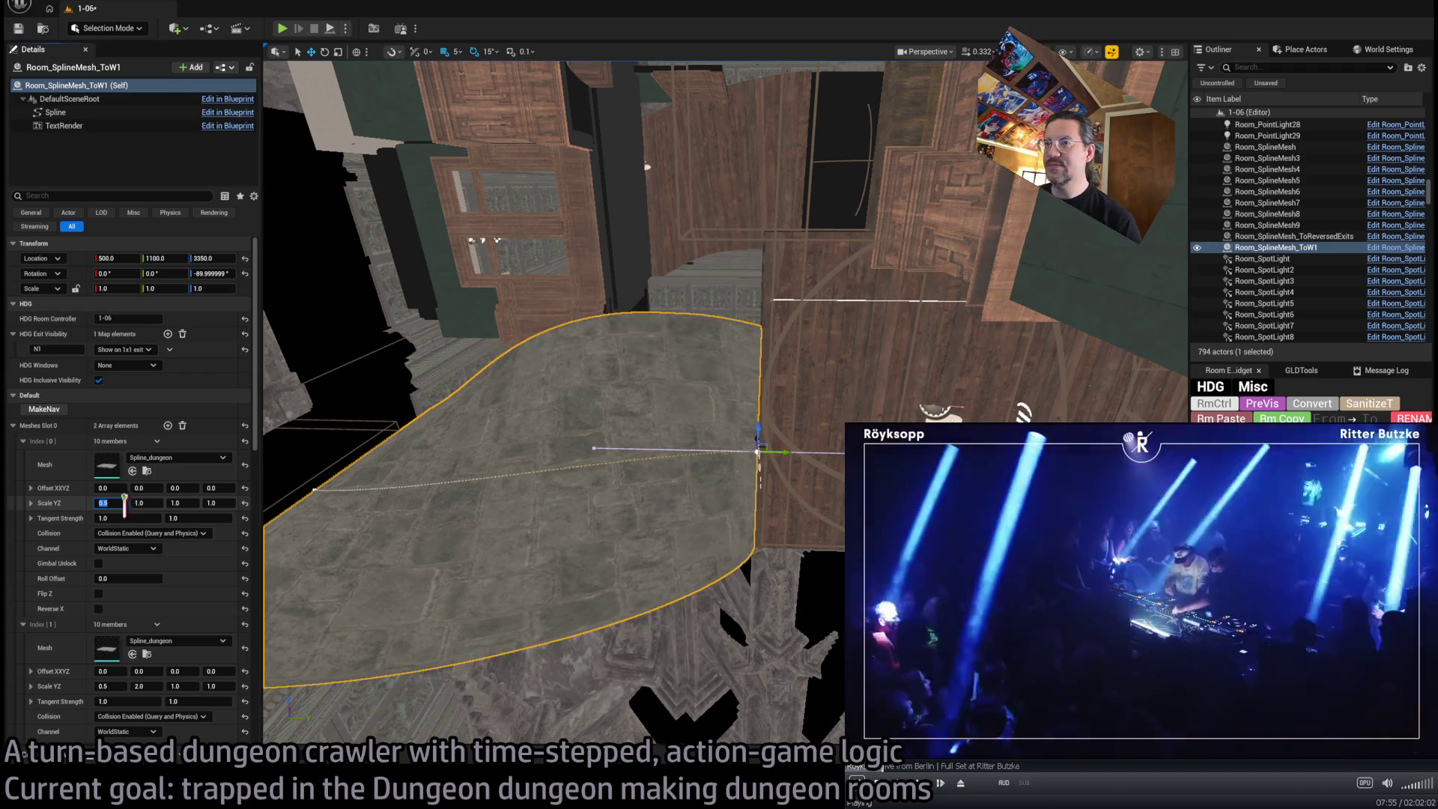
mouse_move(491, 485)
left_mouse_down()
mouse_move(490, 434)
mouse_move(491, 484)
left_mouse_up()
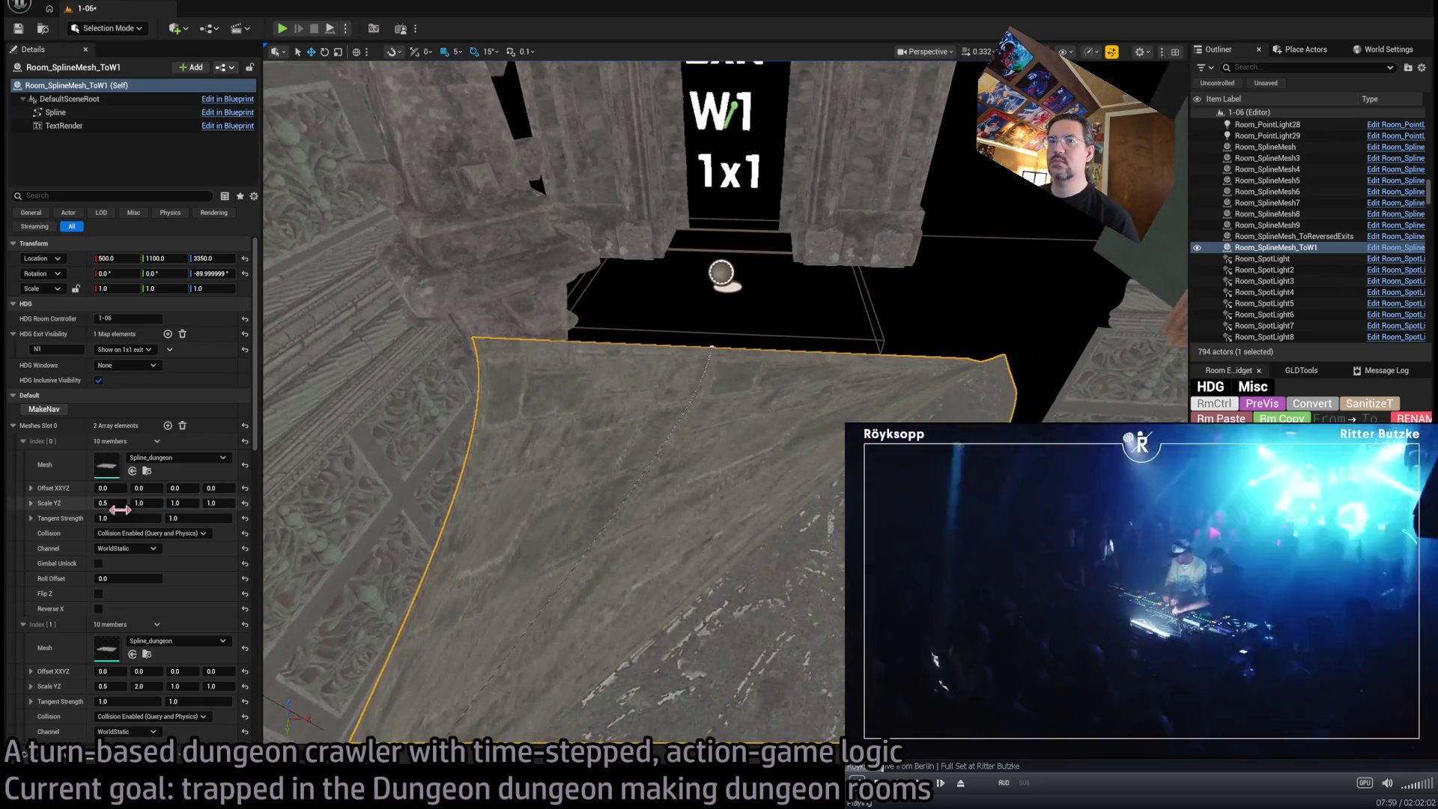
Set the floor mesh's second Scale YZ value to 1.0
left_click(140, 503)
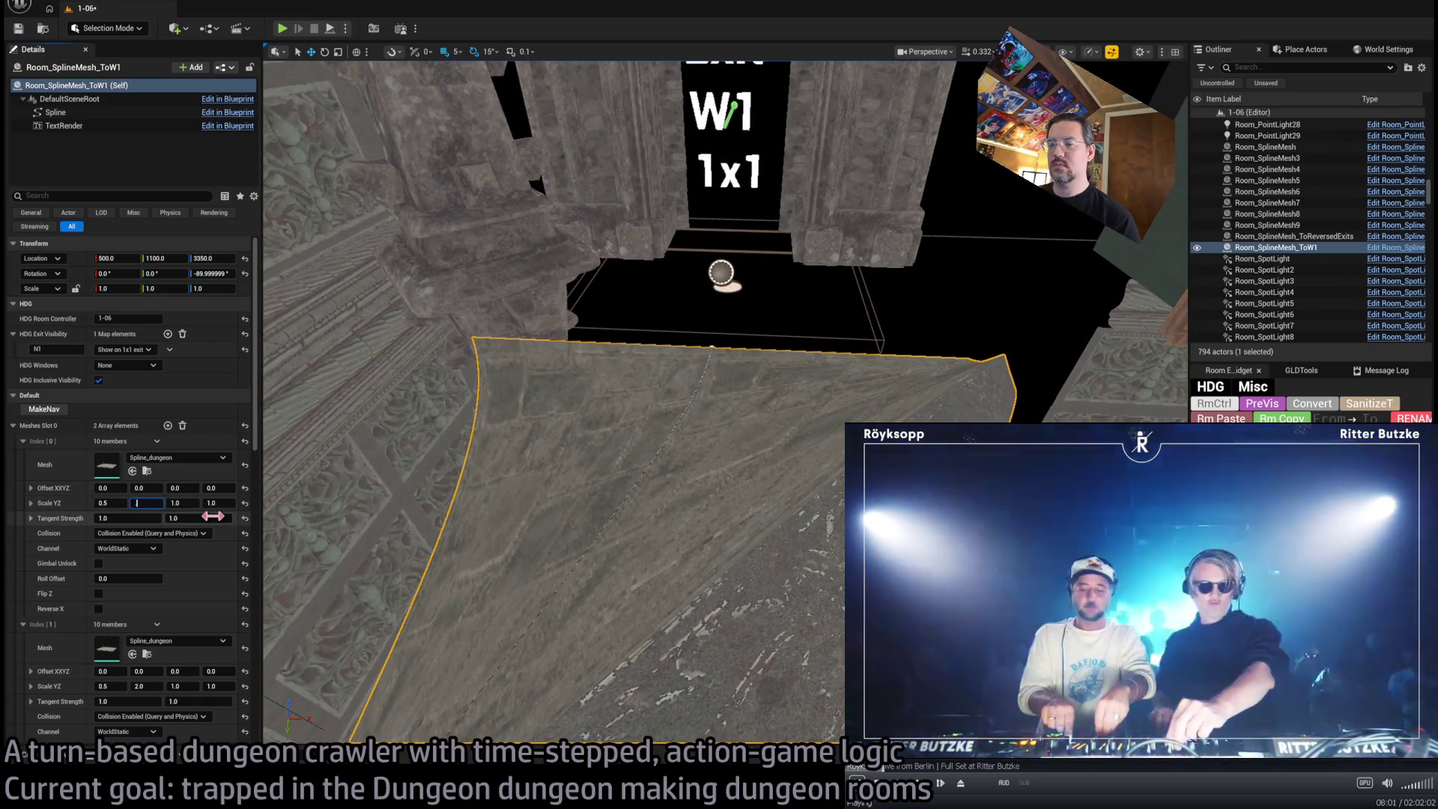
type("0.75")
key("Return")
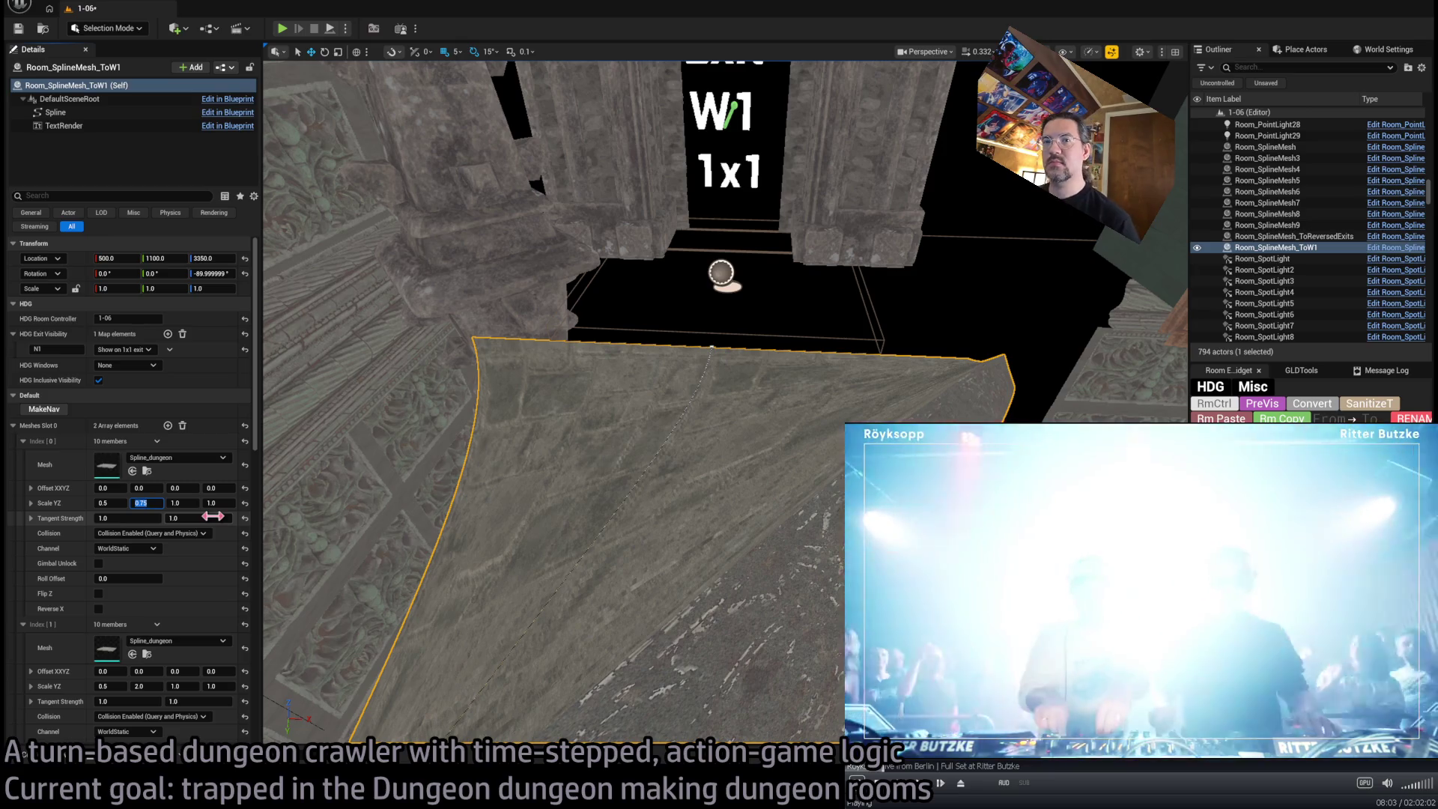
type("1")
key("Return")
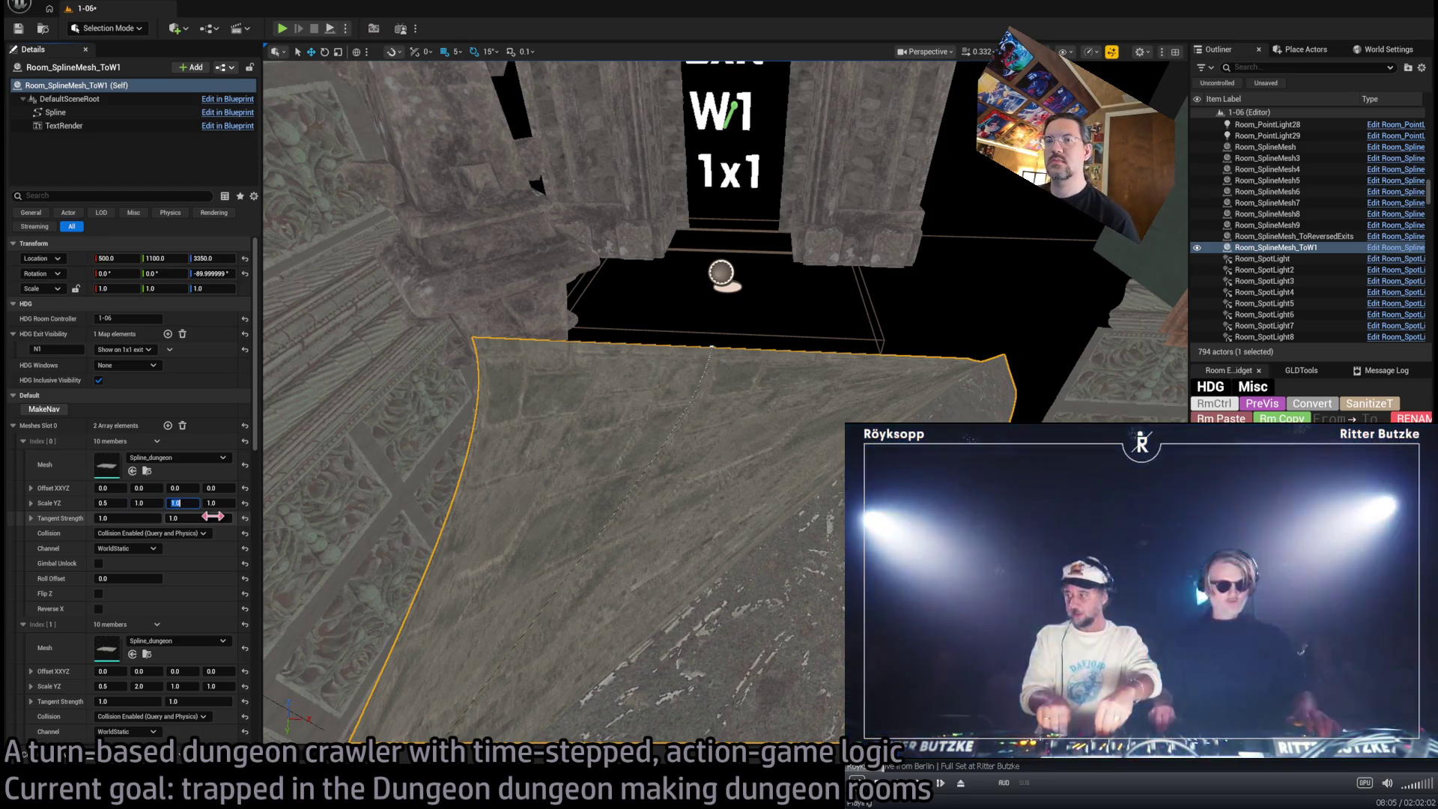
Set the third scale value to 0.666667 and view the Exit W1 doorway
type(".75")
key("Return")
left_click_drag(322, 491, 272, 474)
left_click(180, 502)
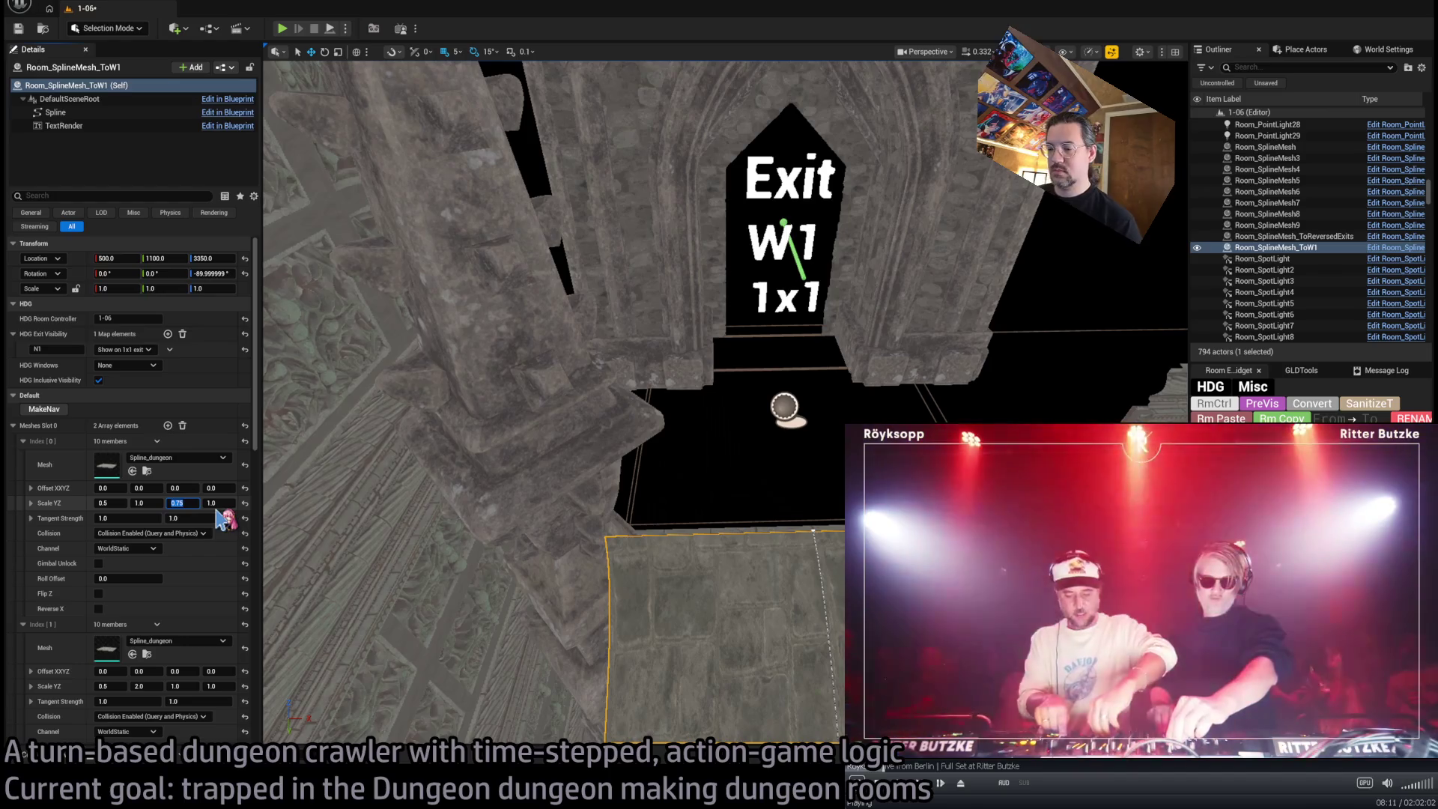
type("6667")
key("Return")
mouse_move(287, 521)
left_mouse_down()
mouse_move(266, 513)
mouse_move(289, 507)
left_mouse_up()
left_click_drag(680, 551, 680, 552)
left_click(787, 328)
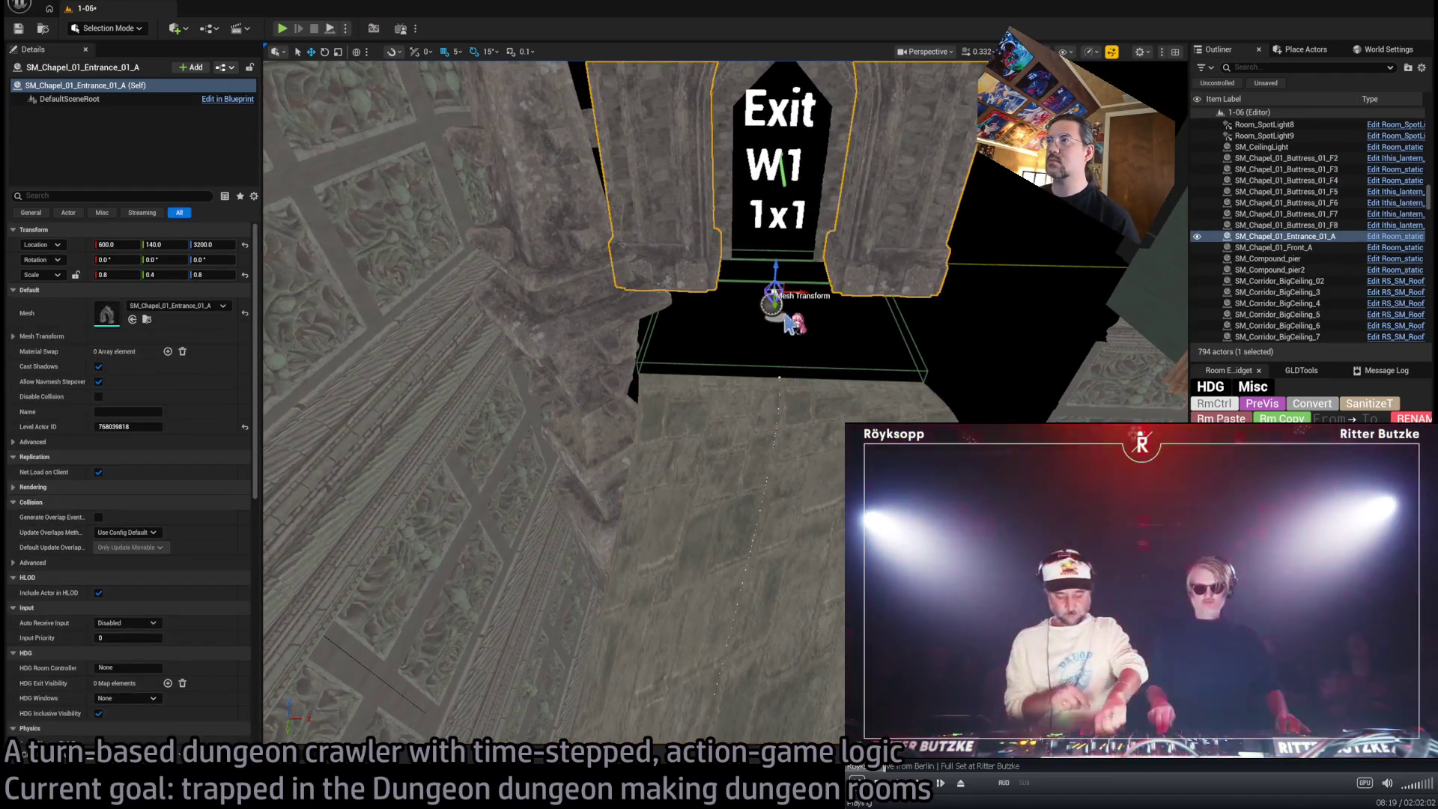
Alt-drag a copy of SM_Chapel_01_Entrance_01_A and swap its mesh to SM_Dgn_floor
left_click_drag(775, 305, 775, 333)
key("ctrl+space")
mouse_move(211, 584)
left_mouse_down()
mouse_move(195, 351)
mouse_move(150, 311)
mouse_move(261, 470)
mouse_move(176, 305)
left_mouse_up()
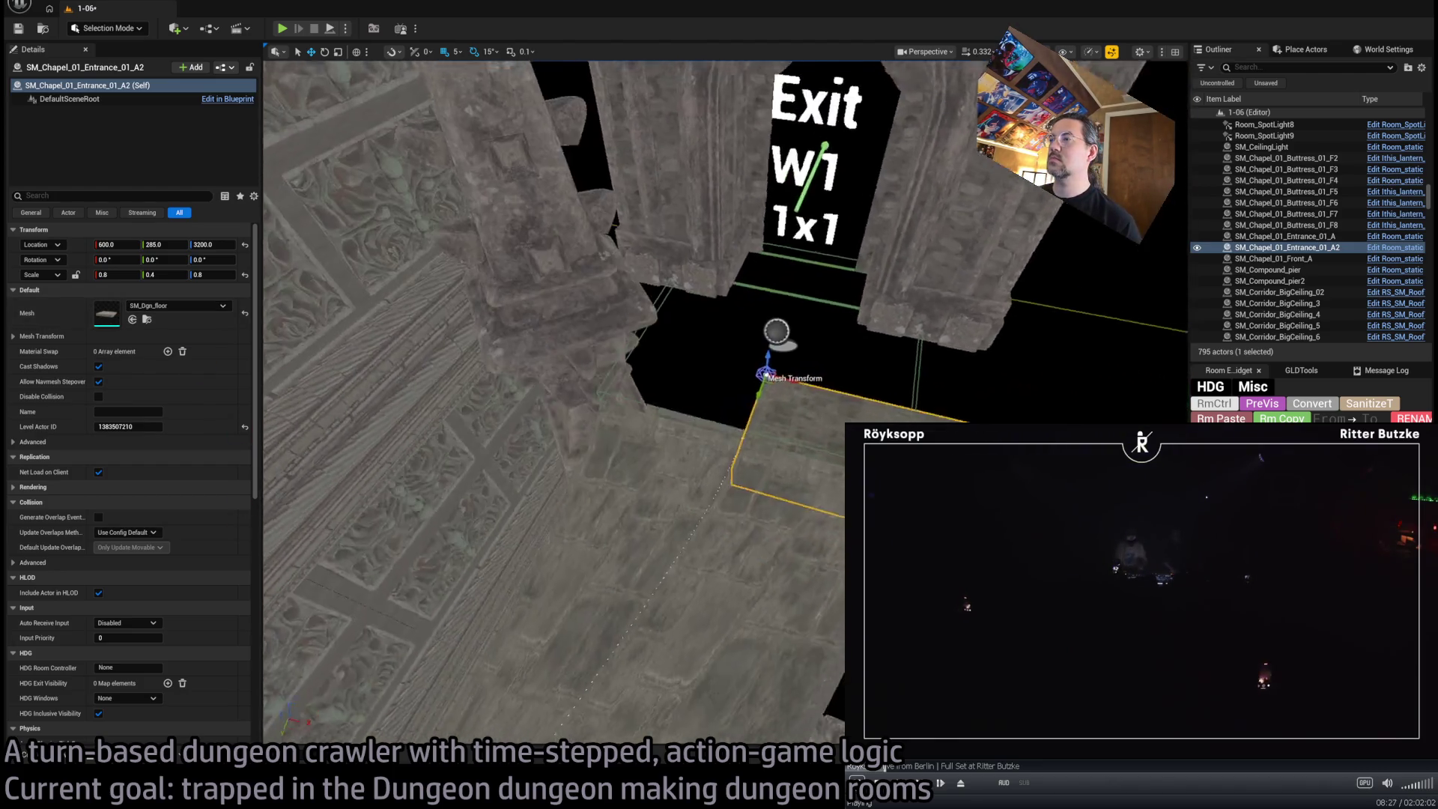
Set the floor tile to 1.0 scale and position it under the Exit W1 doorway at X 400
mouse_move(865, 397)
left_mouse_down()
mouse_move(786, 407)
mouse_move(807, 318)
left_mouse_up()
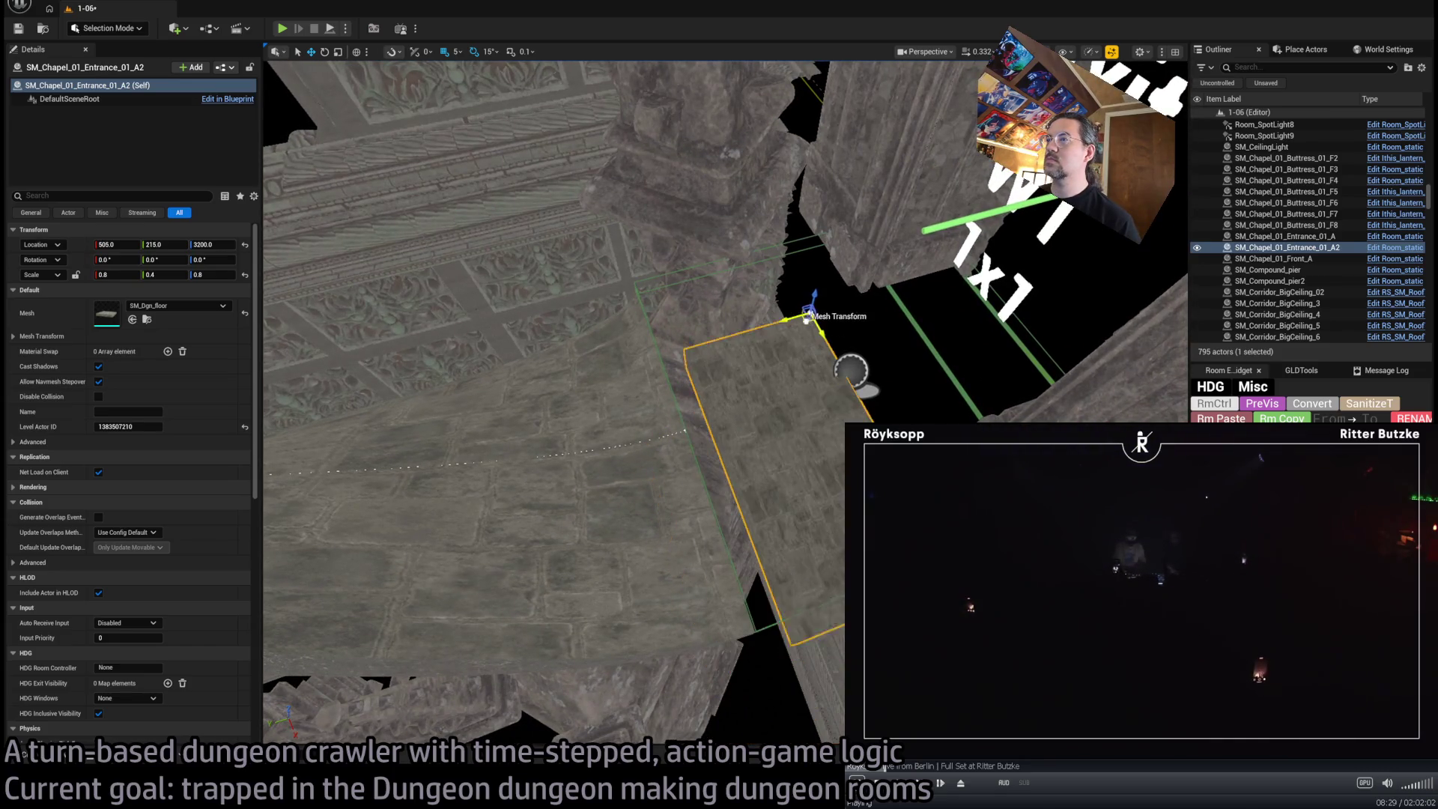
key("Return")
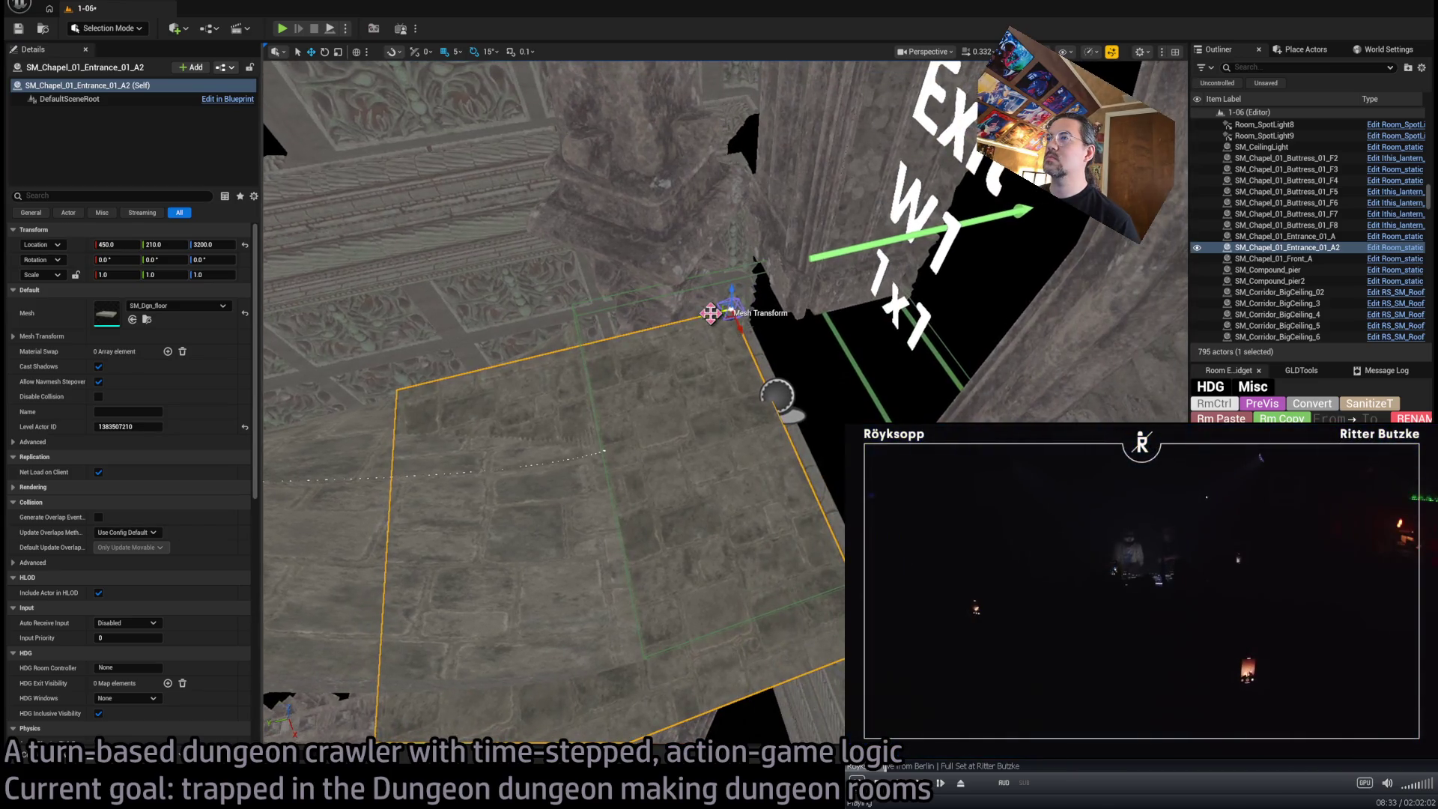
left_click_drag(709, 313, 896, 315)
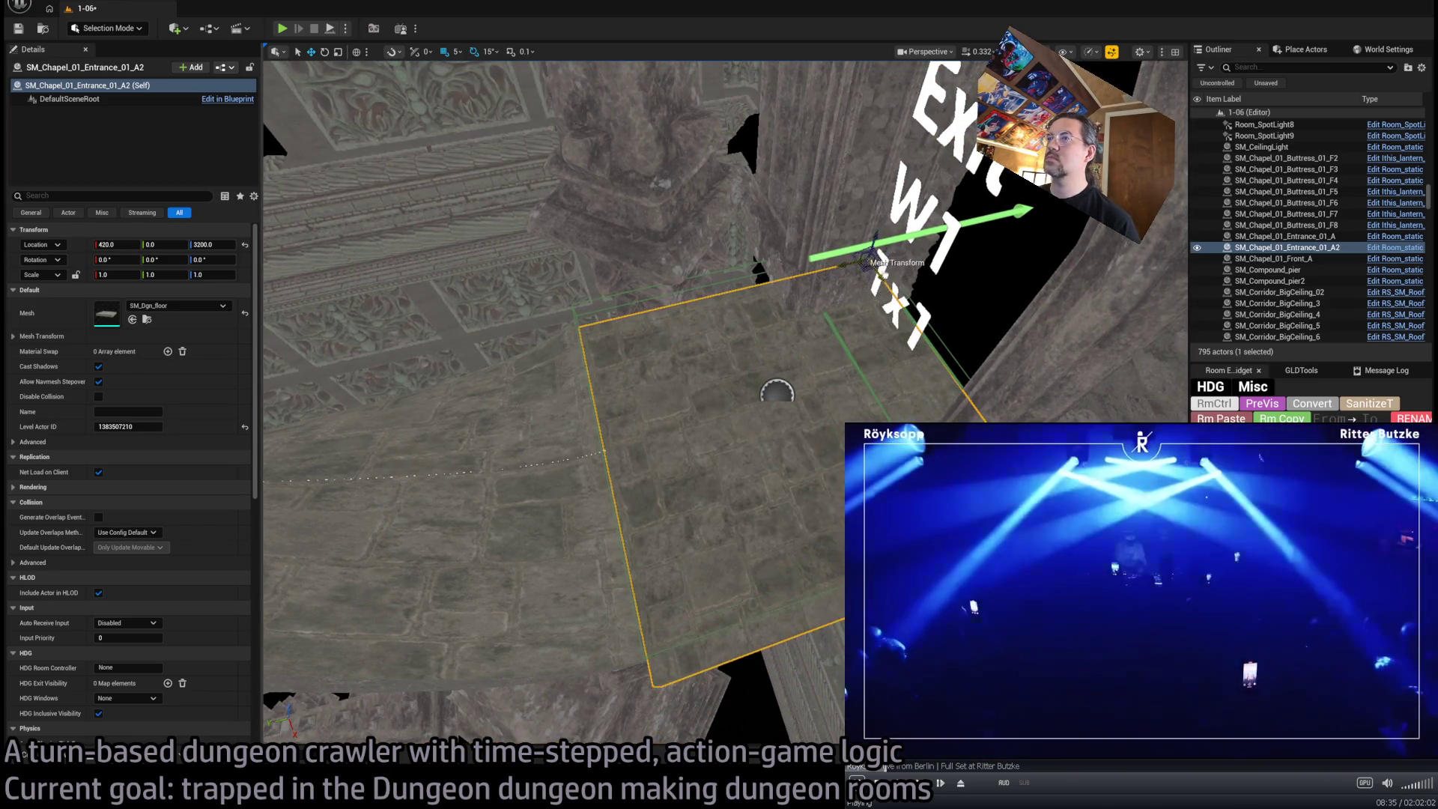
left_click_drag(891, 292, 792, 242)
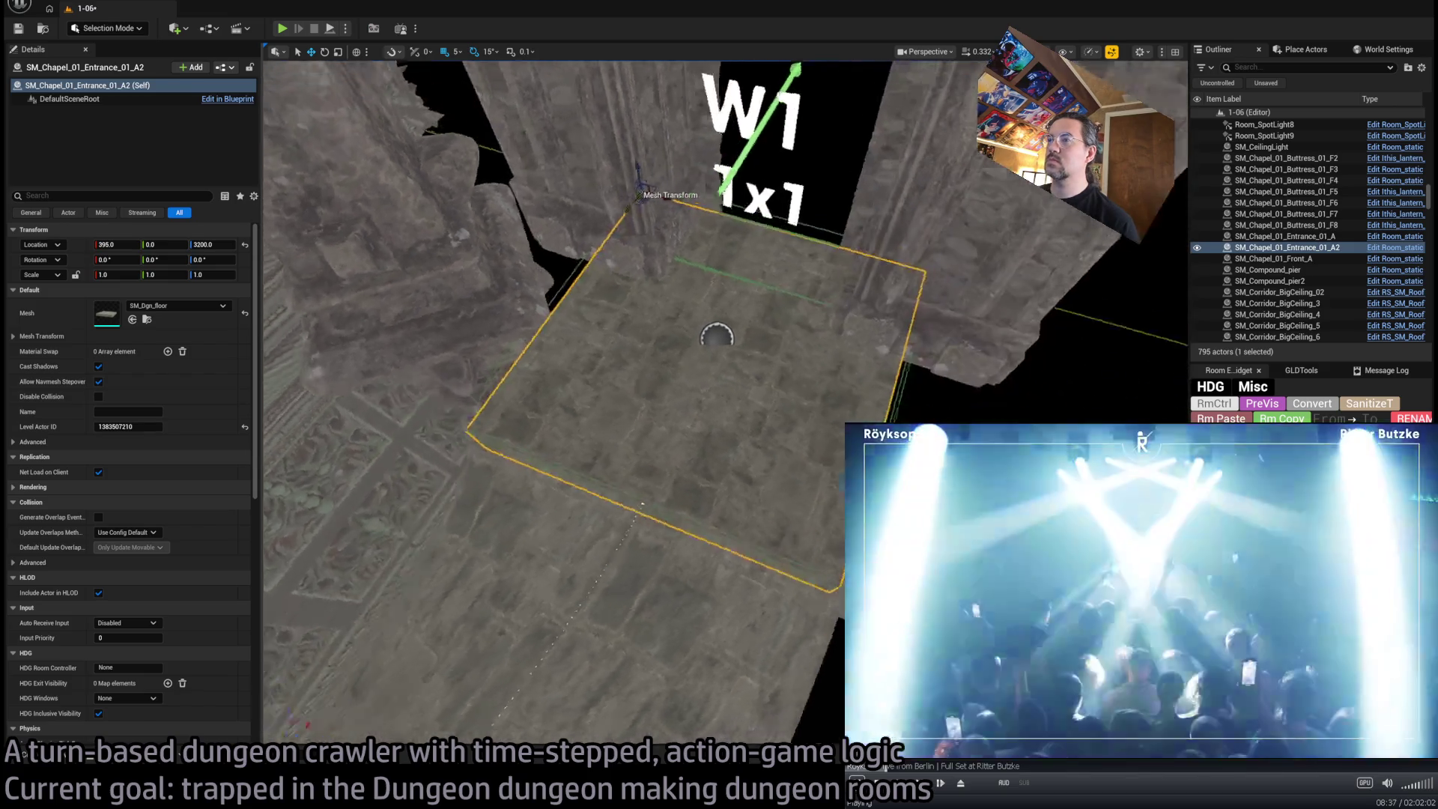
left_click_drag(684, 219, 669, 212)
left_click_drag(757, 528, 756, 528)
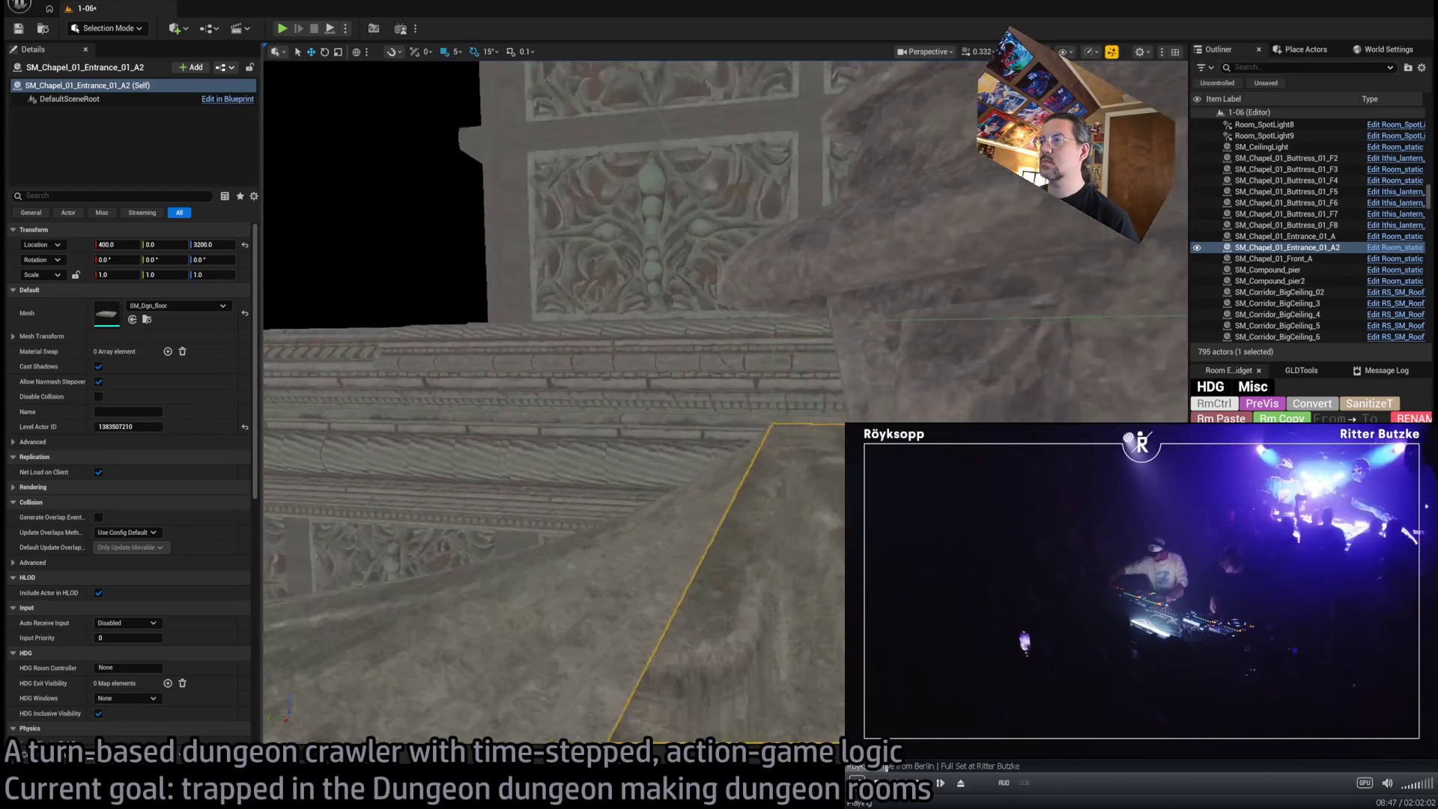
left_click_drag(756, 528, 756, 528)
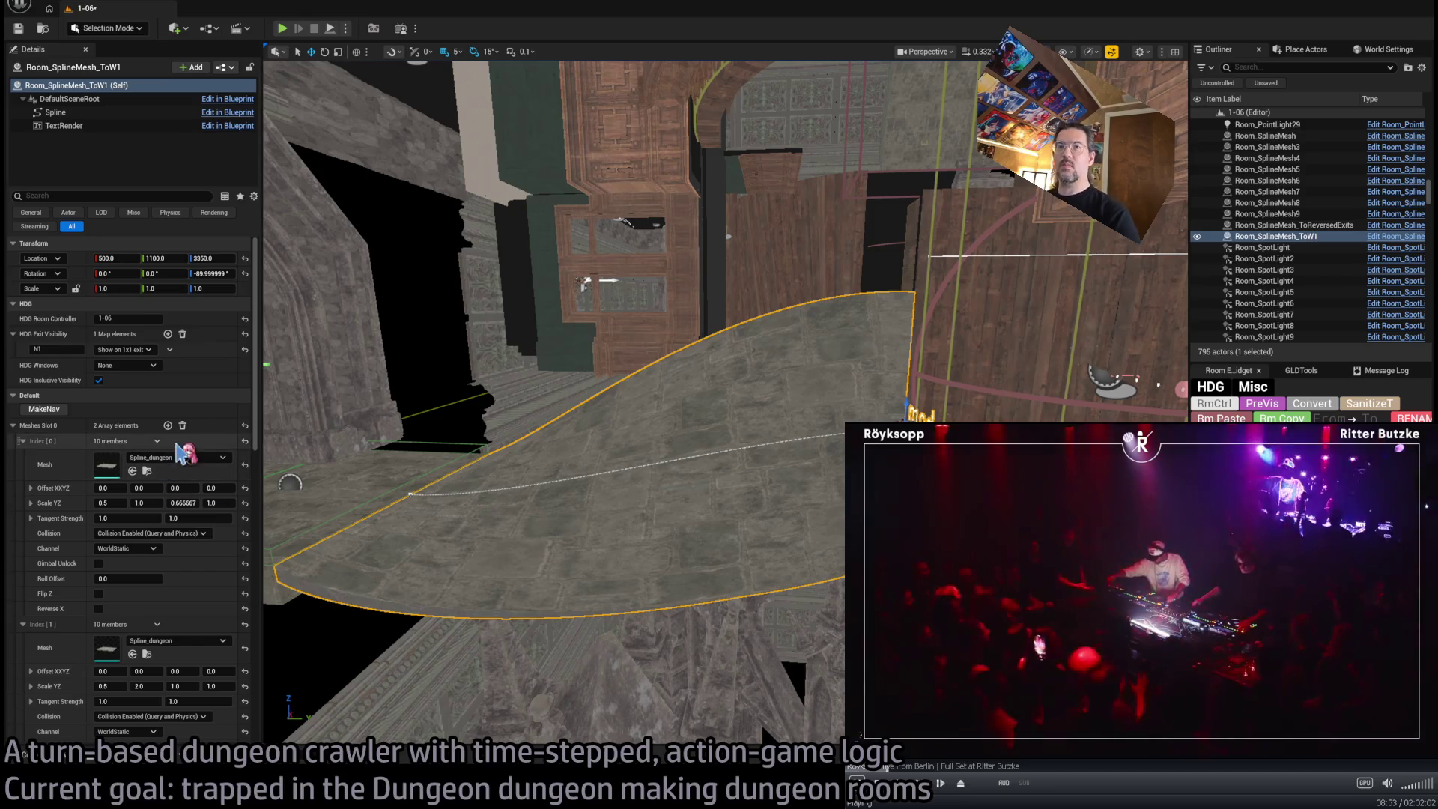
left_click(24, 441)
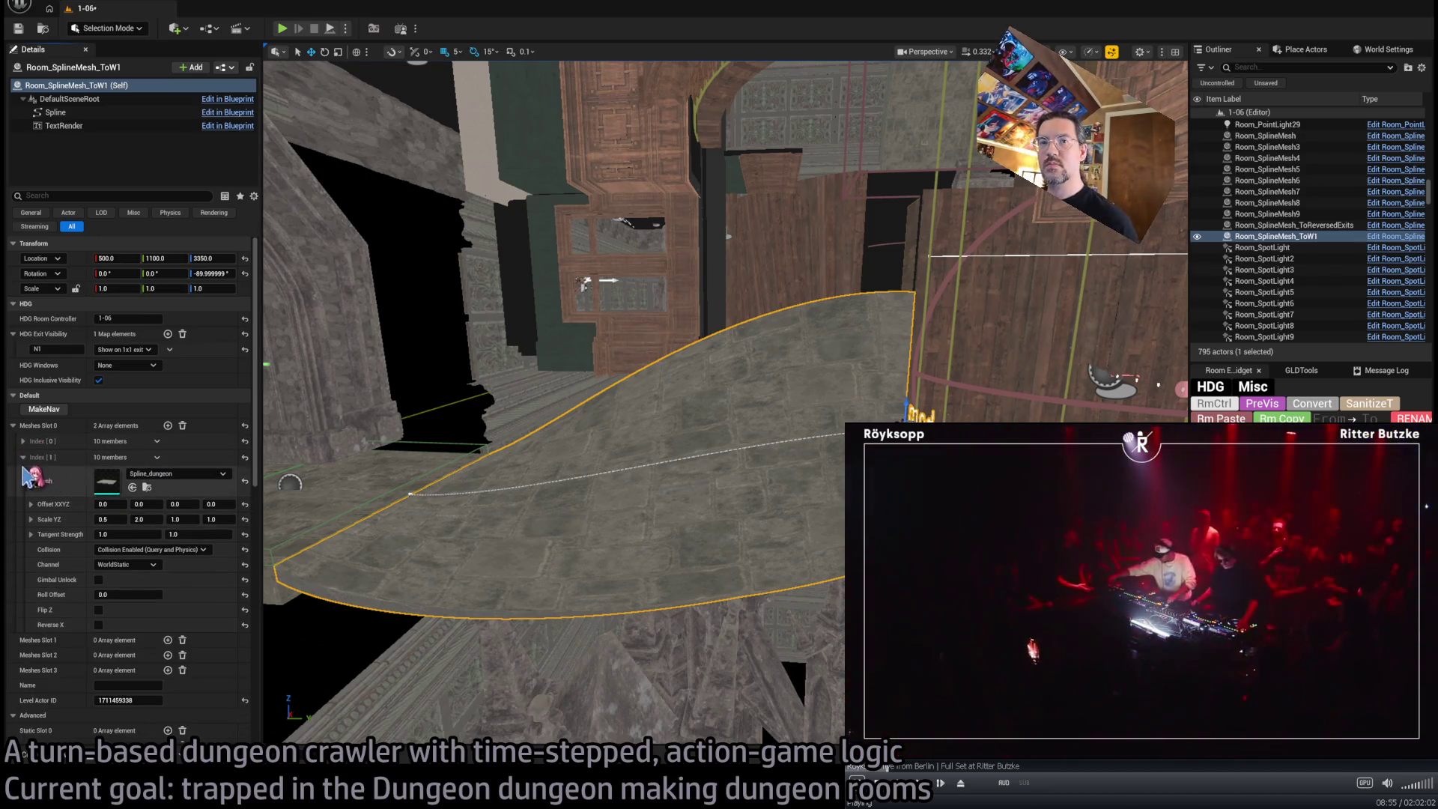
left_click(23, 456)
left_click(168, 473)
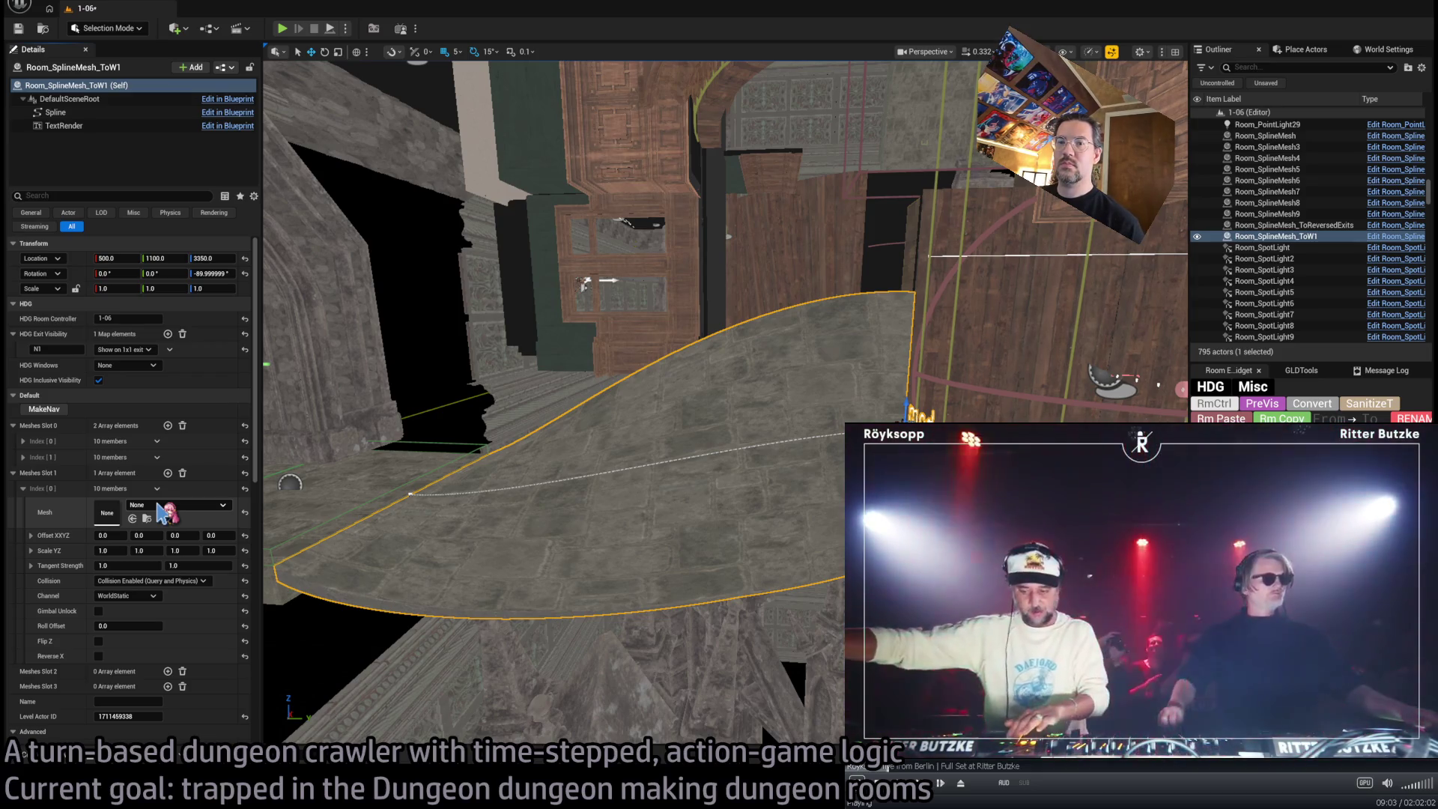
left_click_drag(266, 681, 107, 512)
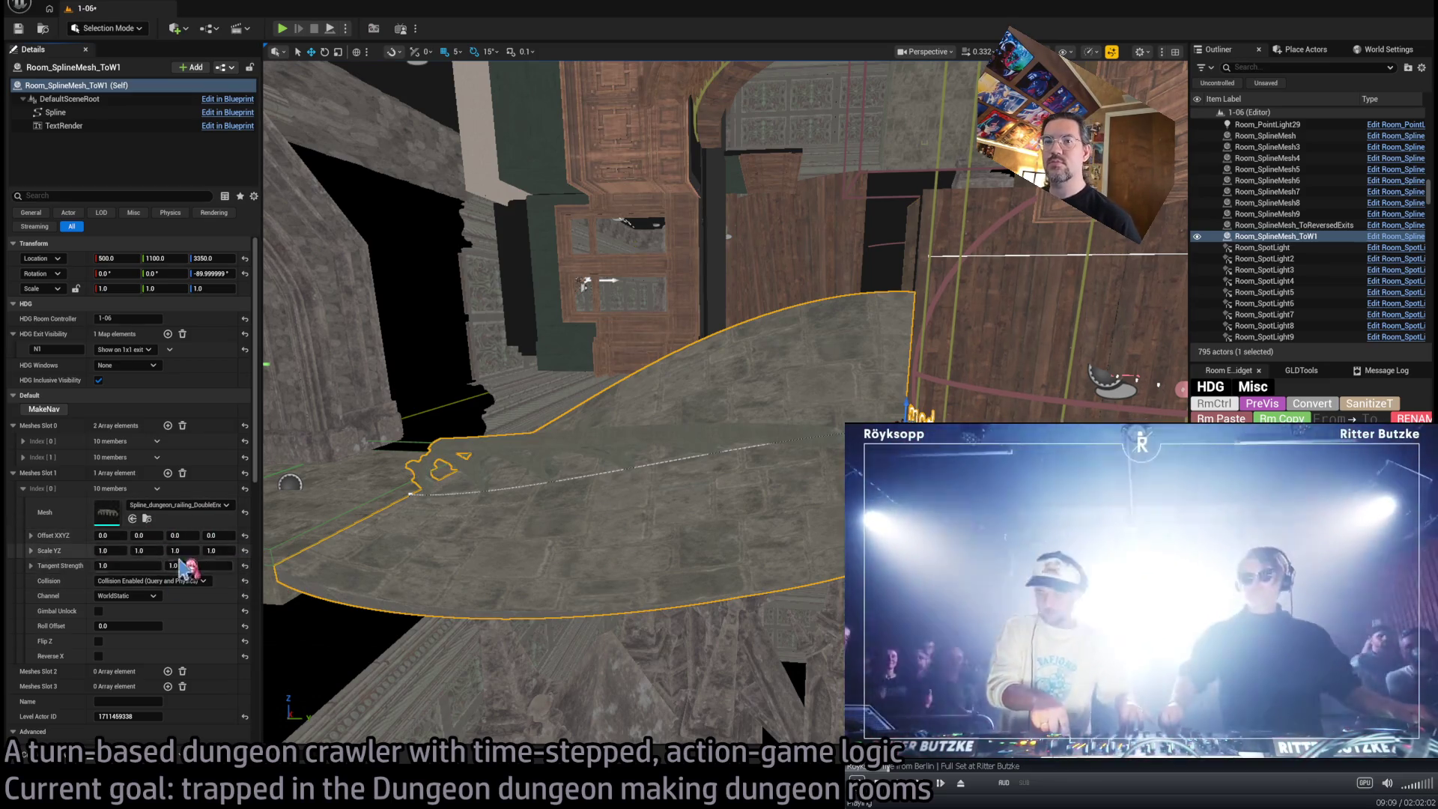
left_click_drag(111, 534, 165, 535)
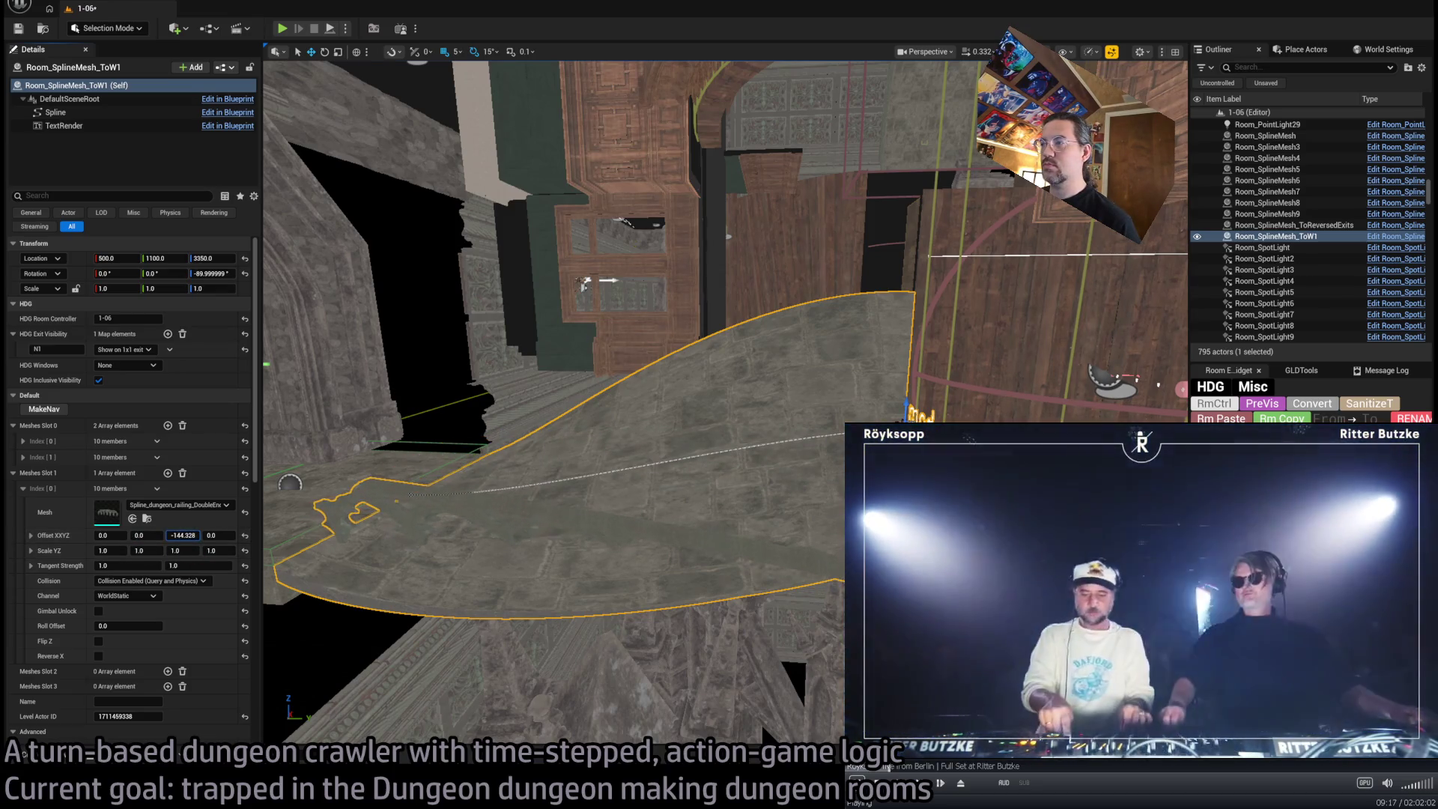
mouse_move(290, 483)
left_mouse_down()
mouse_move(702, 279)
mouse_move(524, 400)
left_mouse_up()
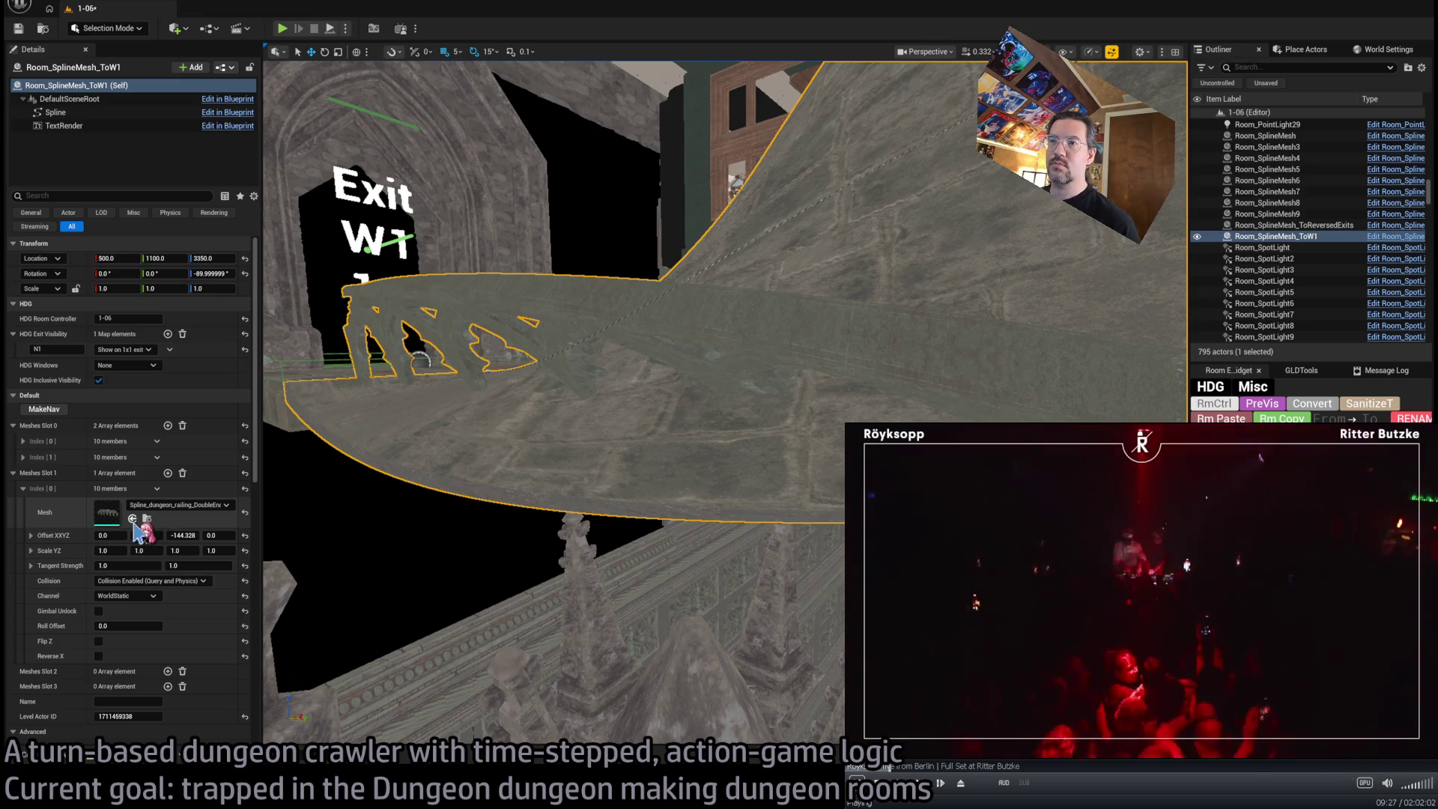
left_click(182, 473)
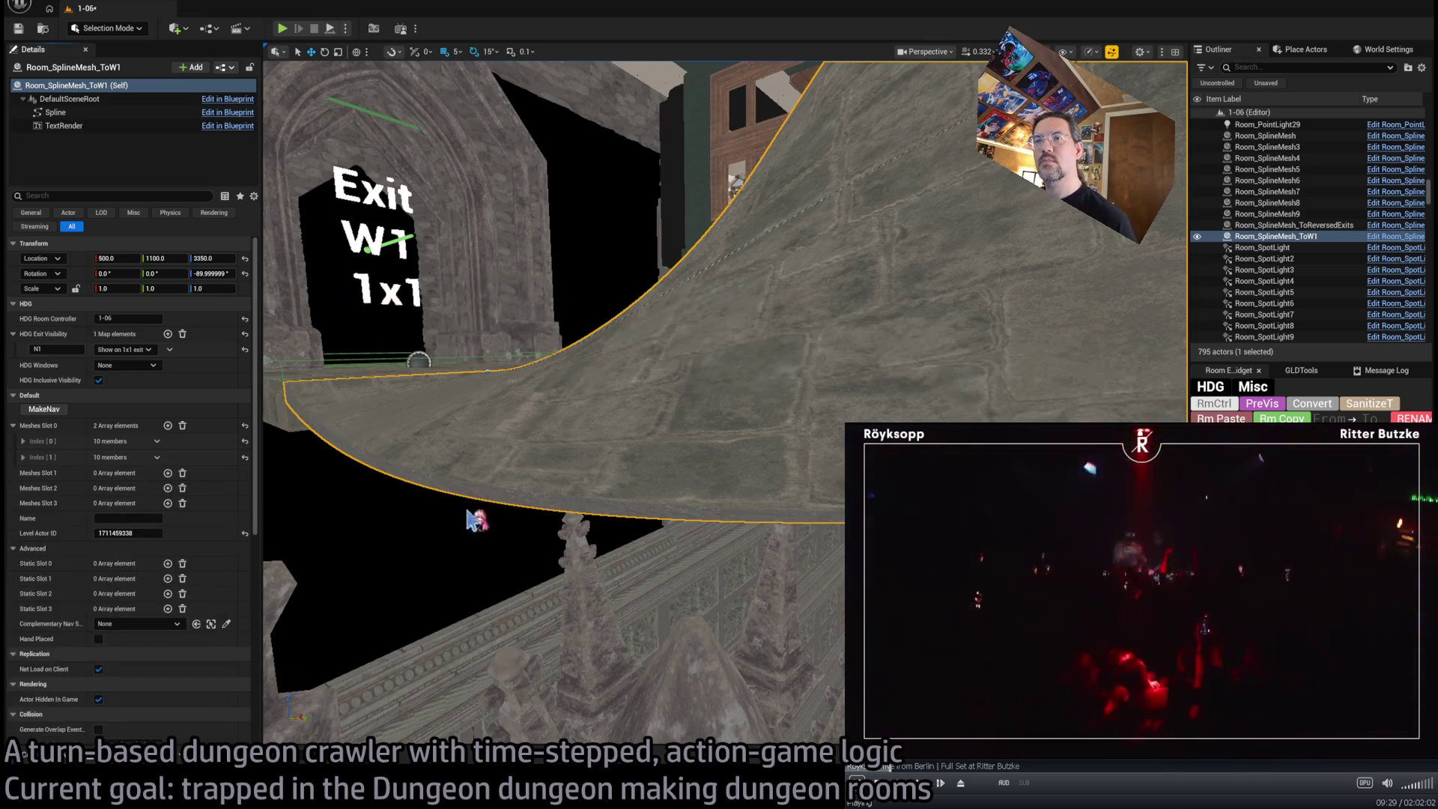
left_click_drag(539, 393, 539, 236)
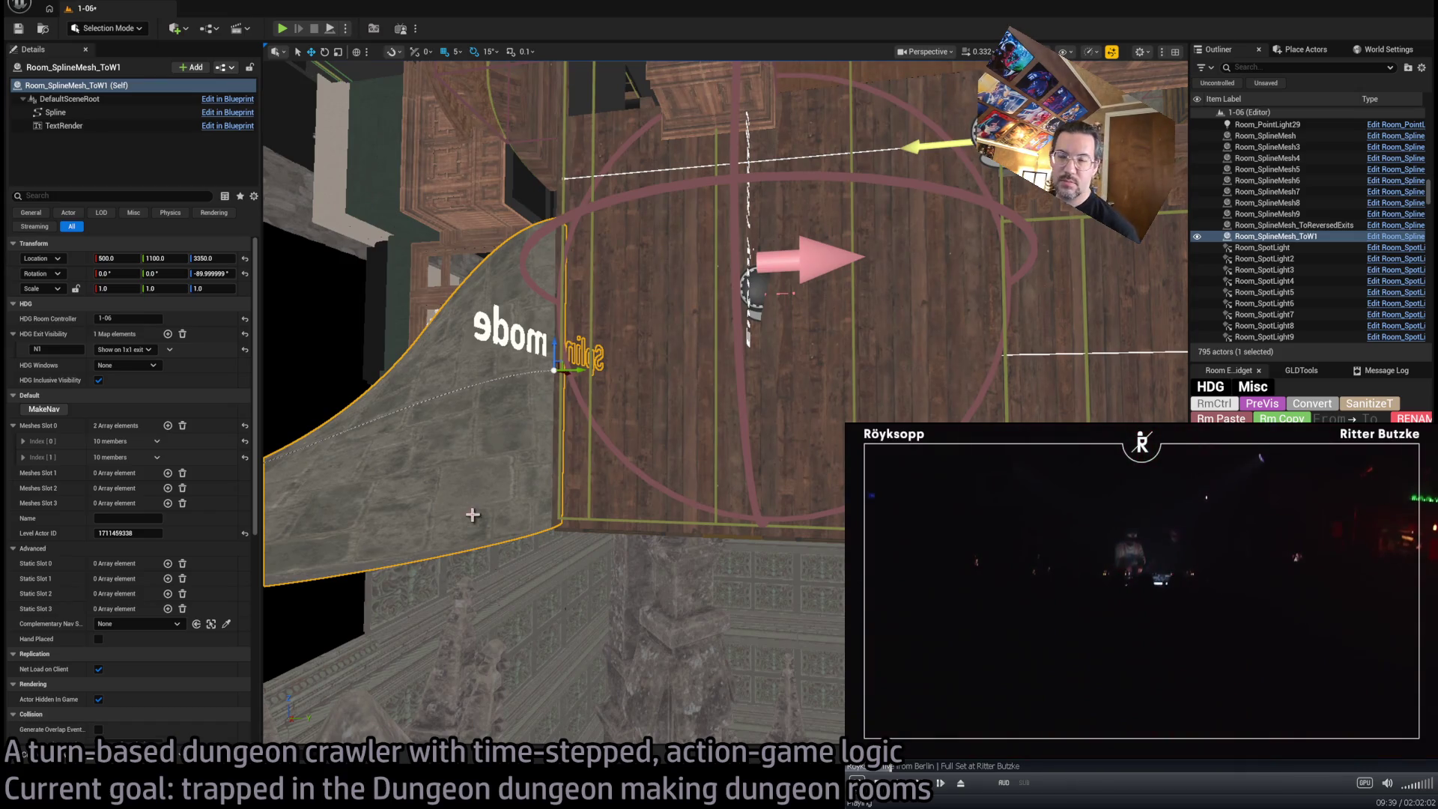
key("ctrl+space")
mouse_move(884, 314)
left_mouse_down()
mouse_move(911, 305)
mouse_move(953, 357)
left_mouse_up()
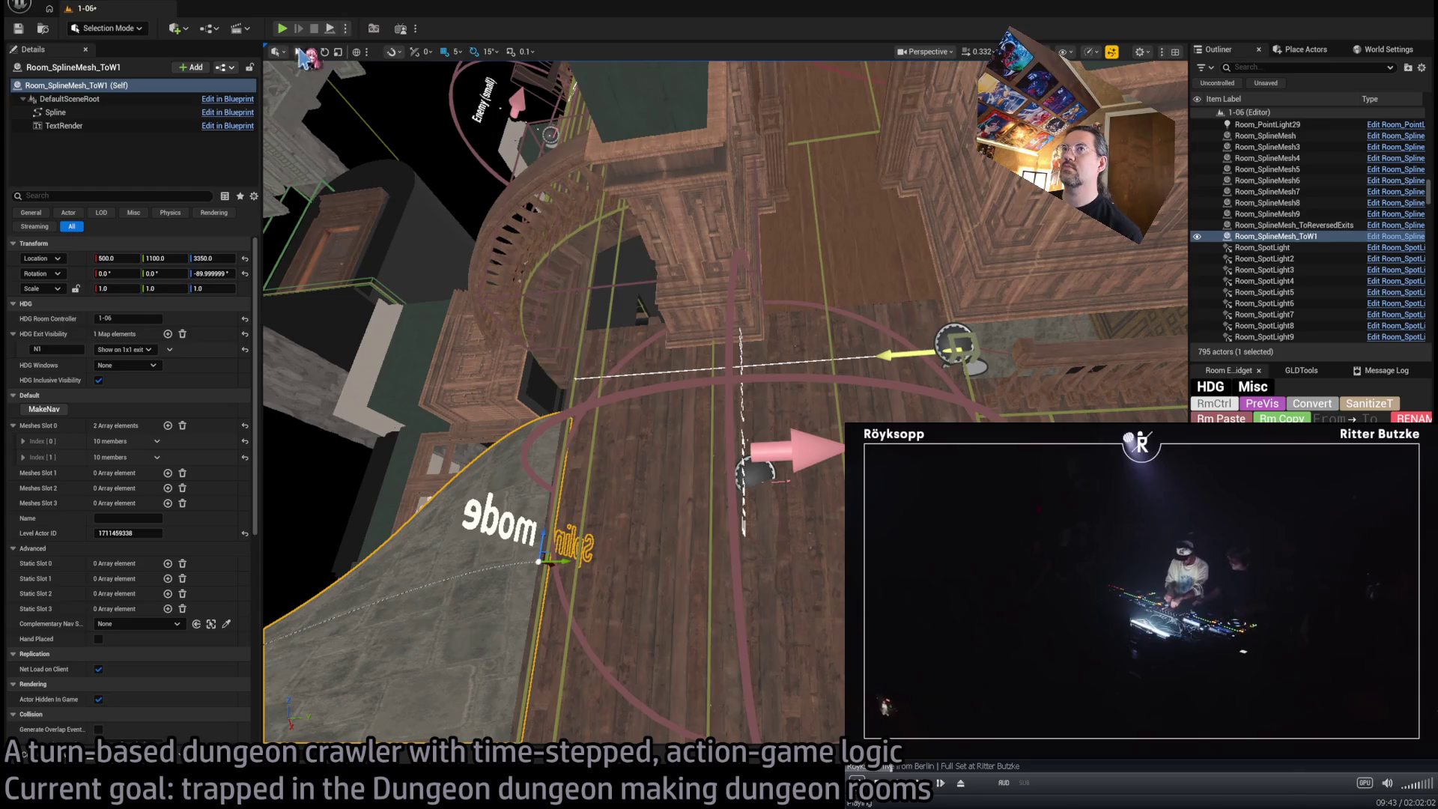
left_click(282, 29)
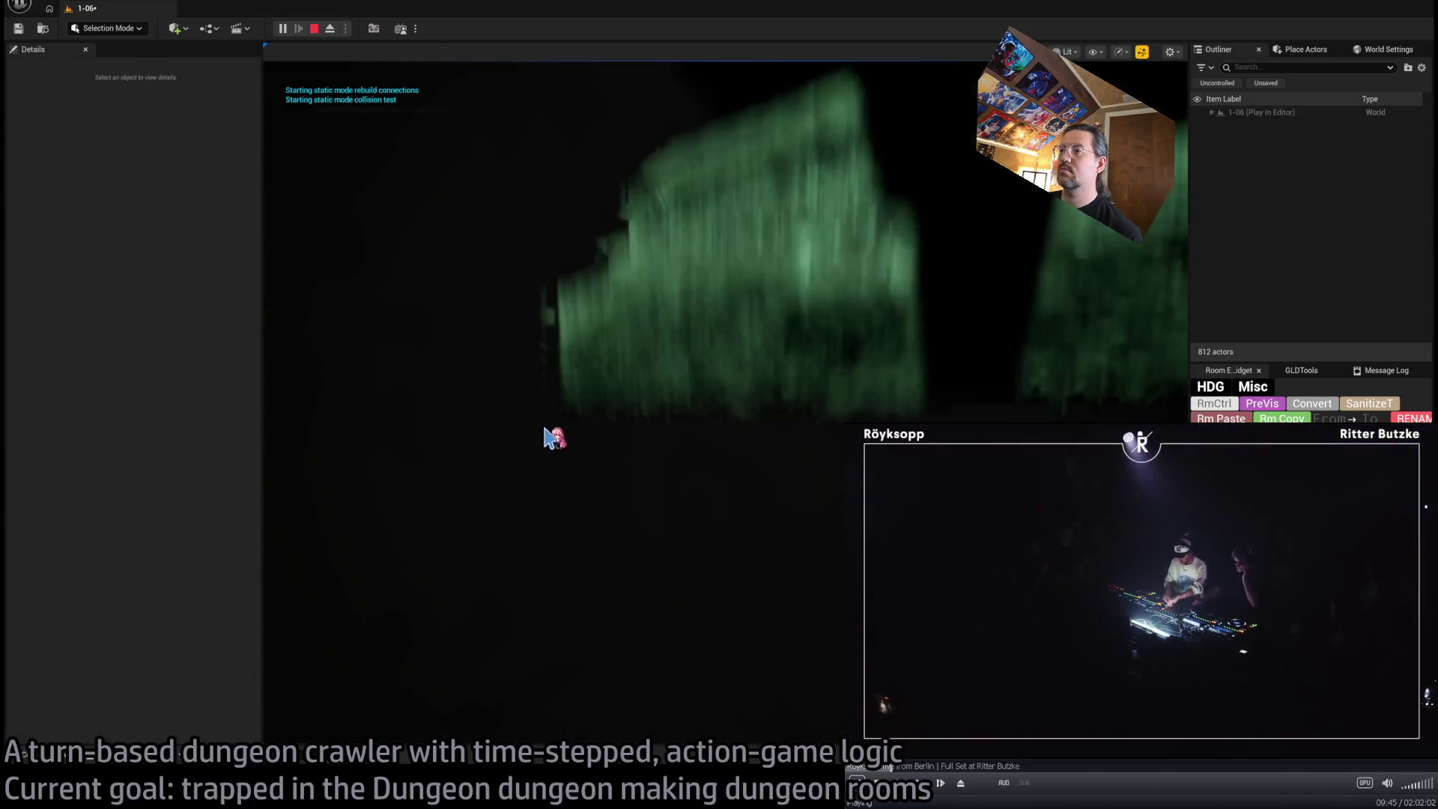
key("Escape")
left_click_drag(1154, 297, 1150, 267)
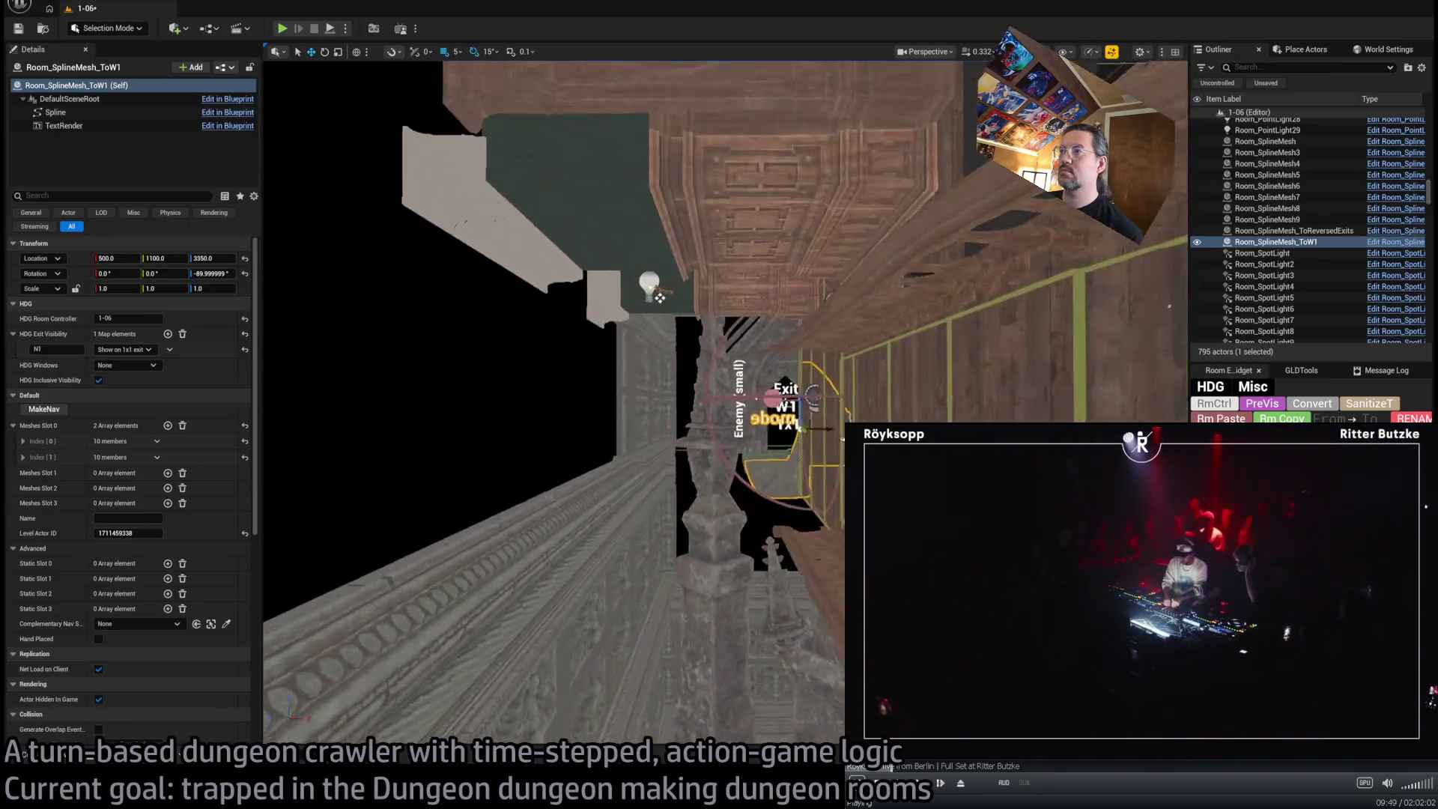
scroll(725, 401, "up", 5)
left_click_drag(725, 400, 711, 379)
left_click_drag(588, 417, 579, 429)
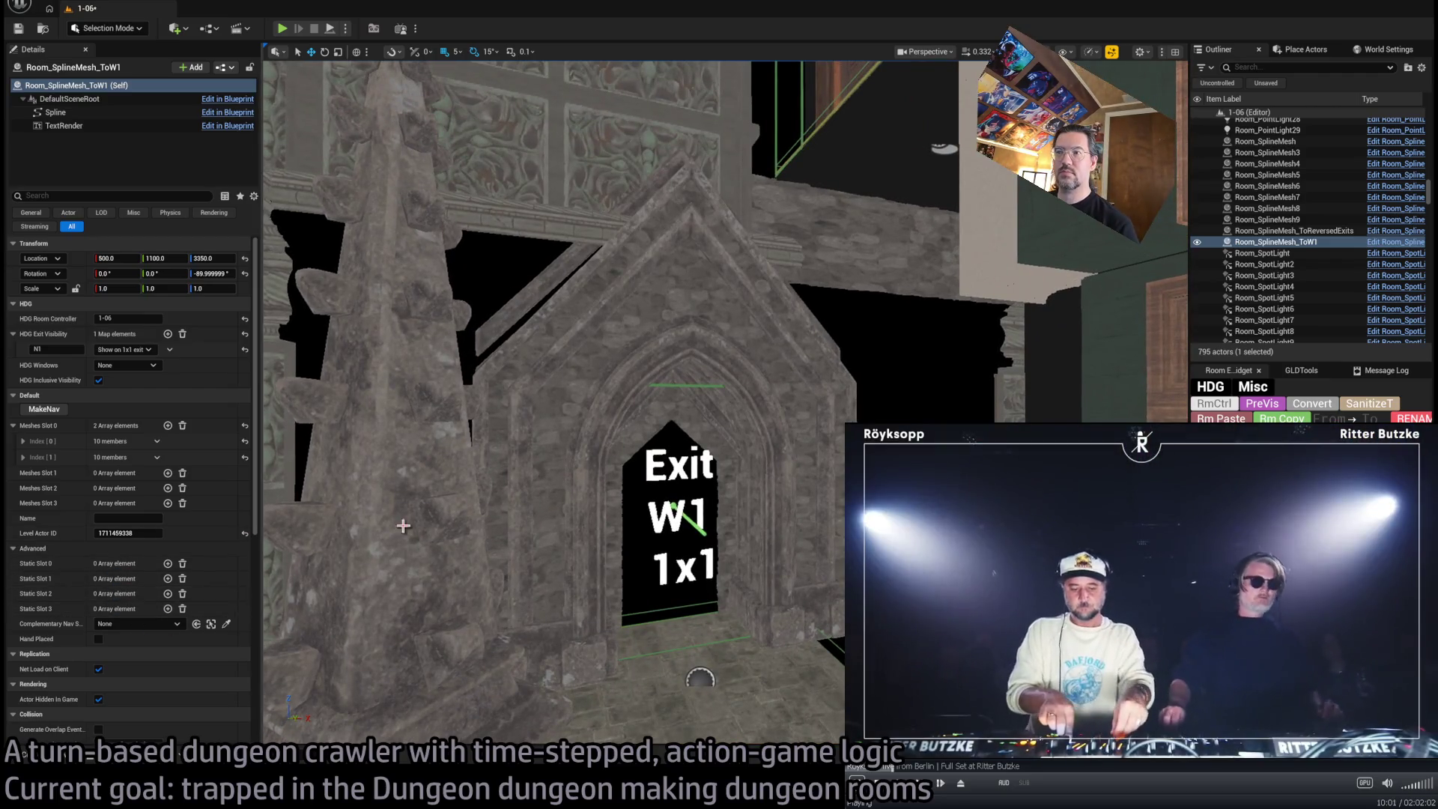
left_click_drag(403, 526, 402, 526)
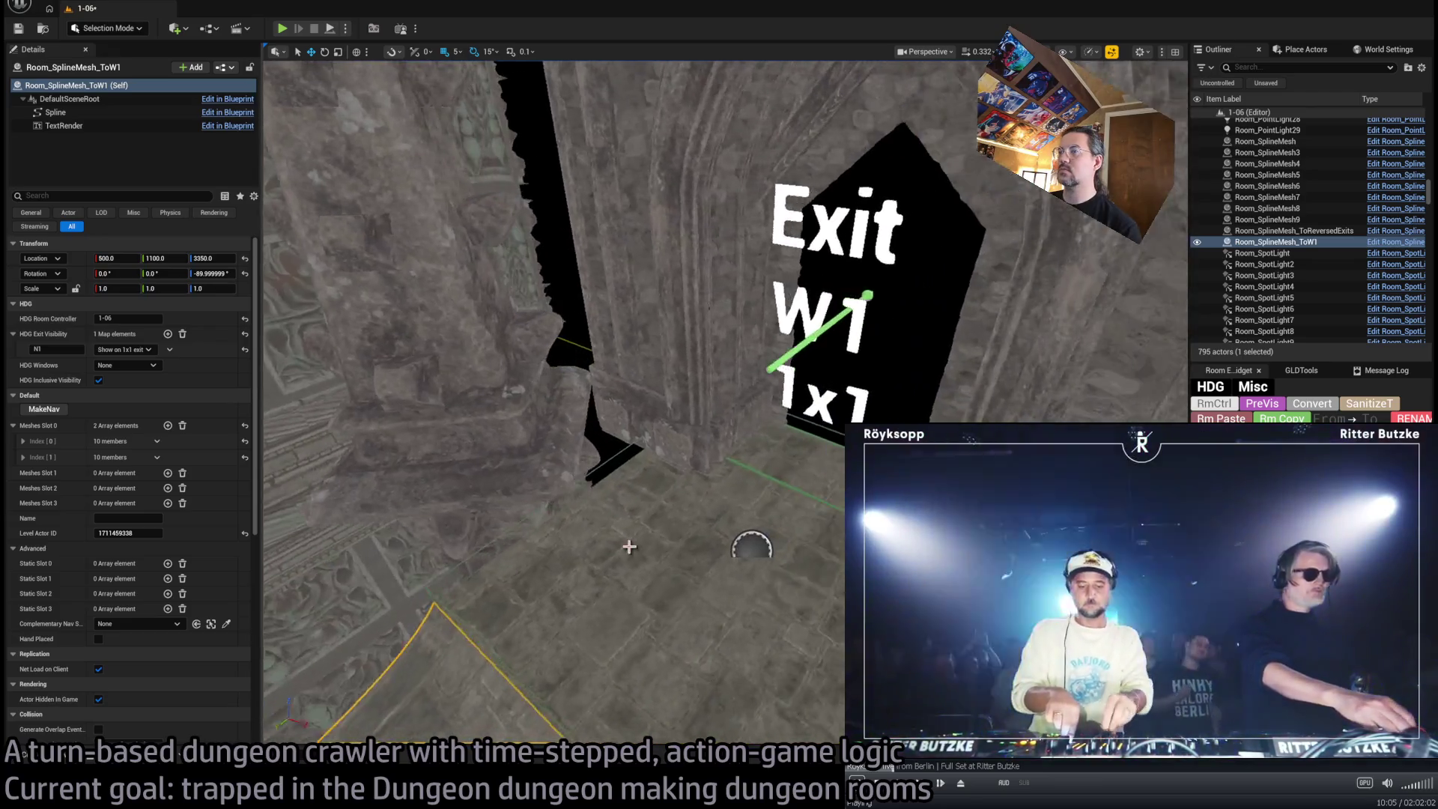
left_click(622, 554)
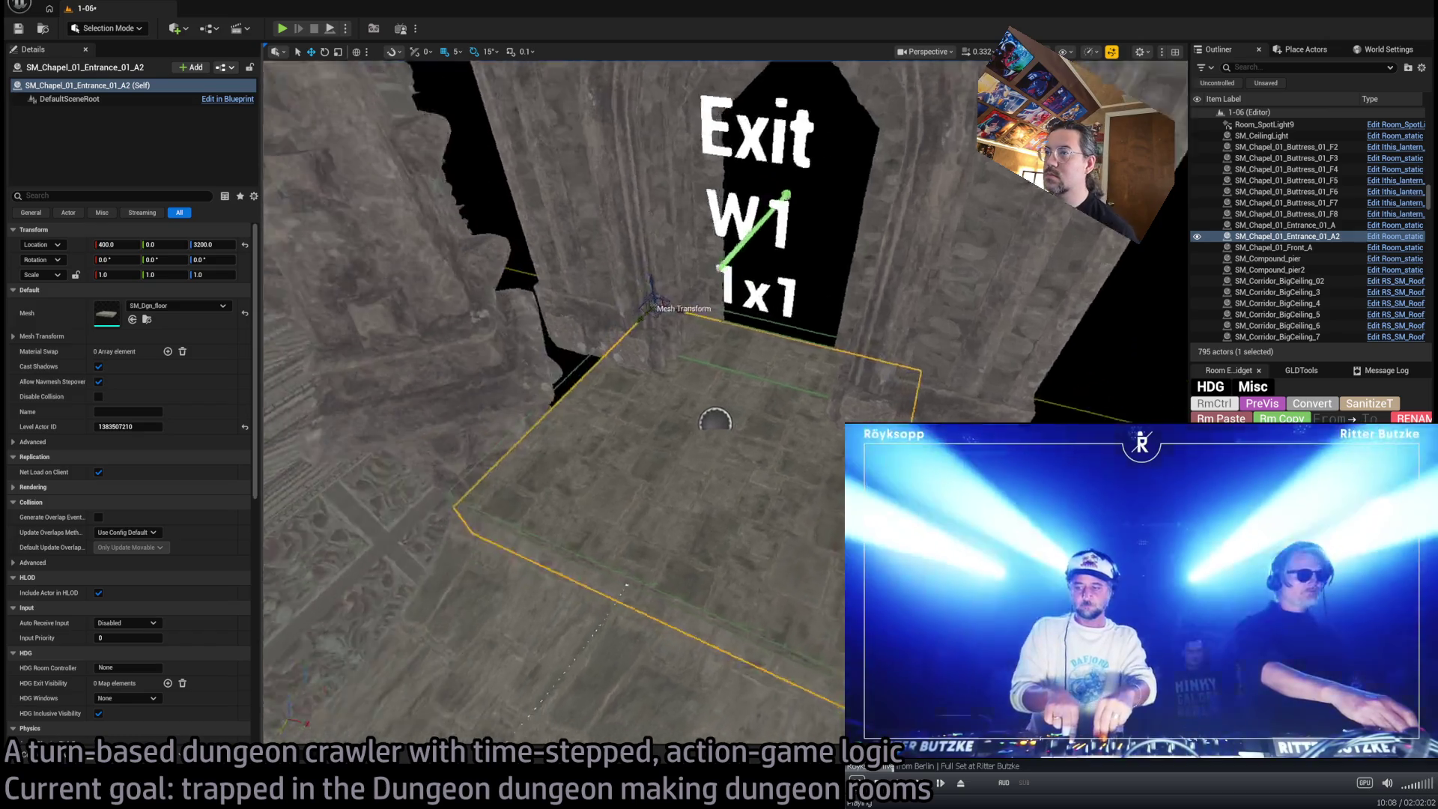
Assign the SM_SM_Dgn_floor_broken mesh to floor slab SM_Chapel_01_Entrance_01_A2
left_click_drag(745, 432, 721, 398)
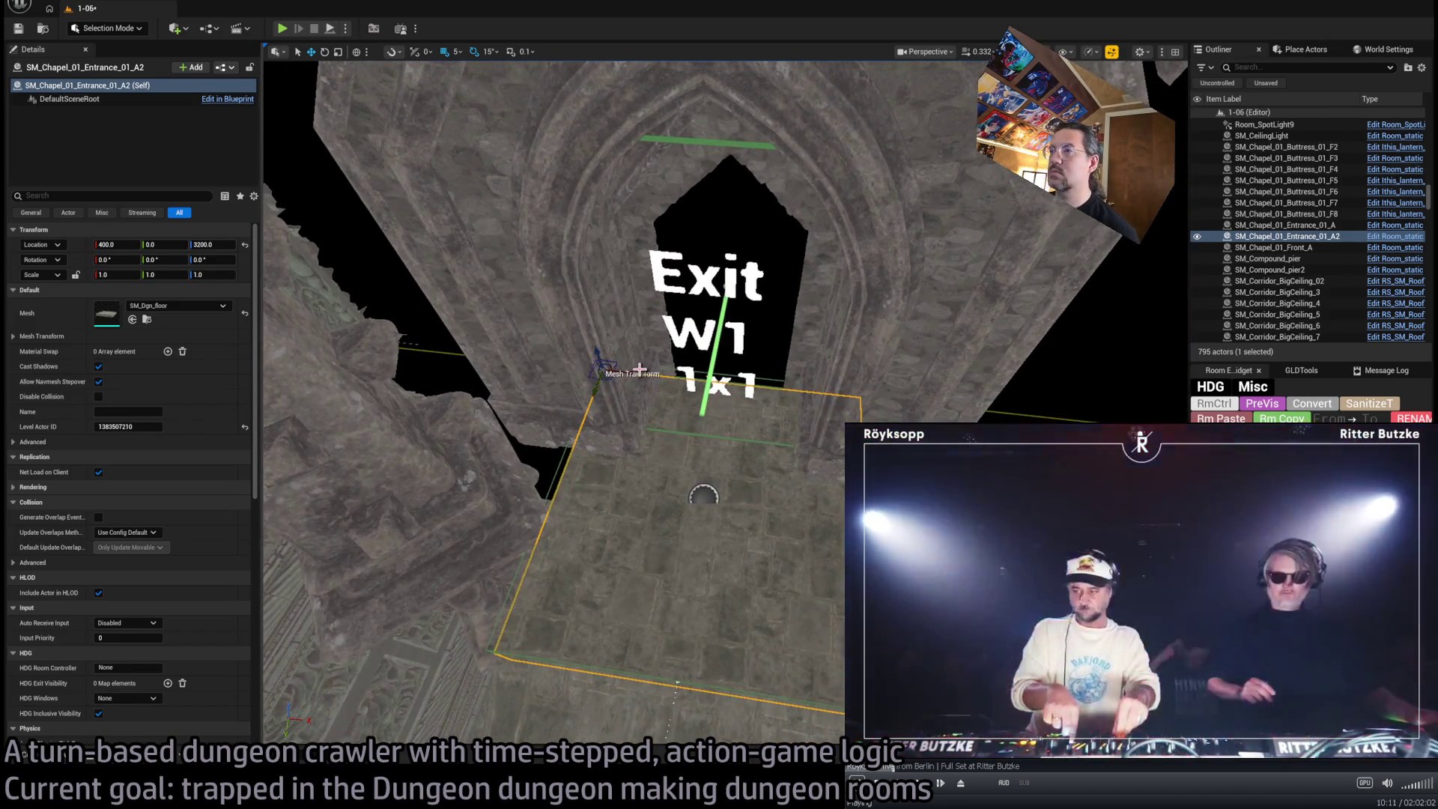
left_click_drag(629, 369, 974, 412, "alt")
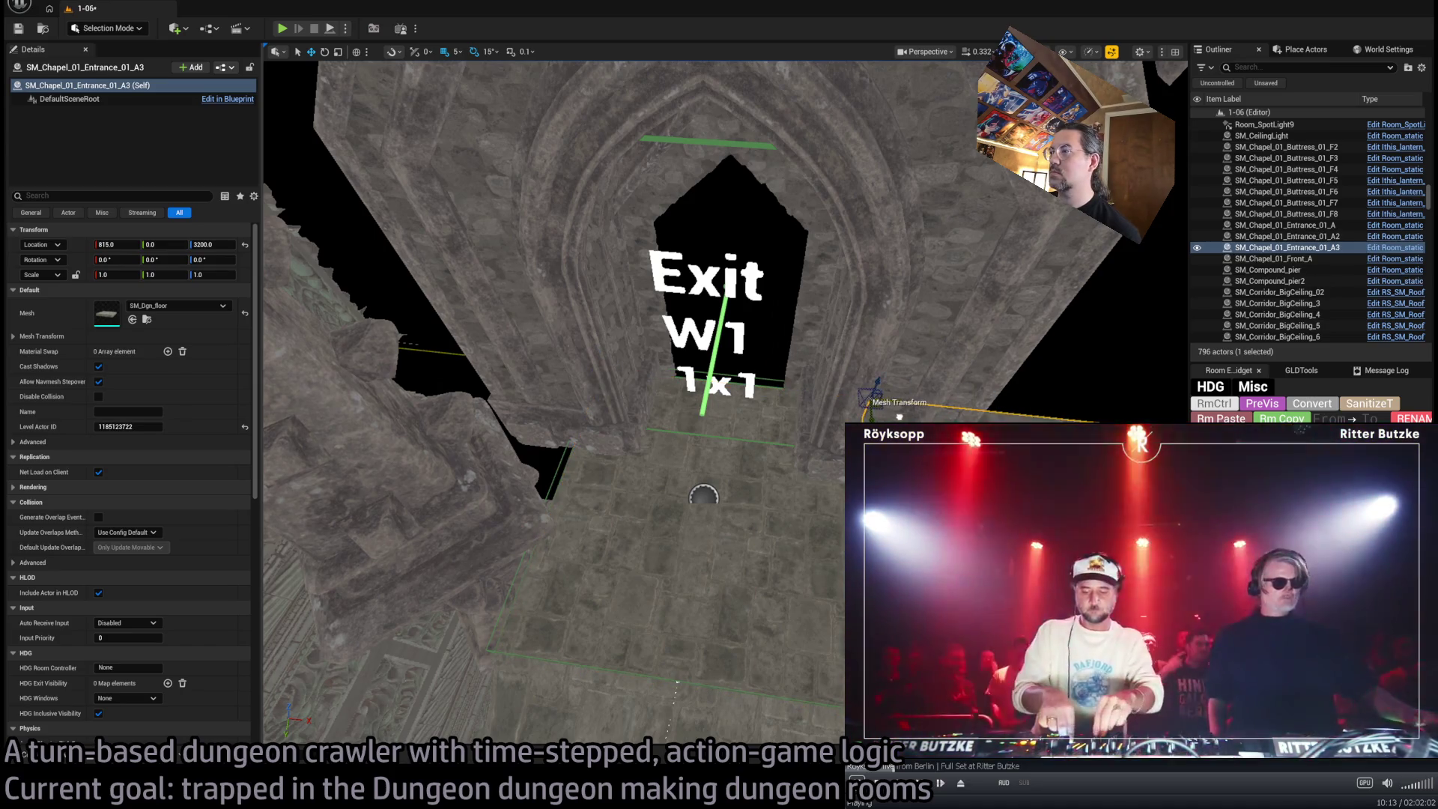
left_click(147, 319)
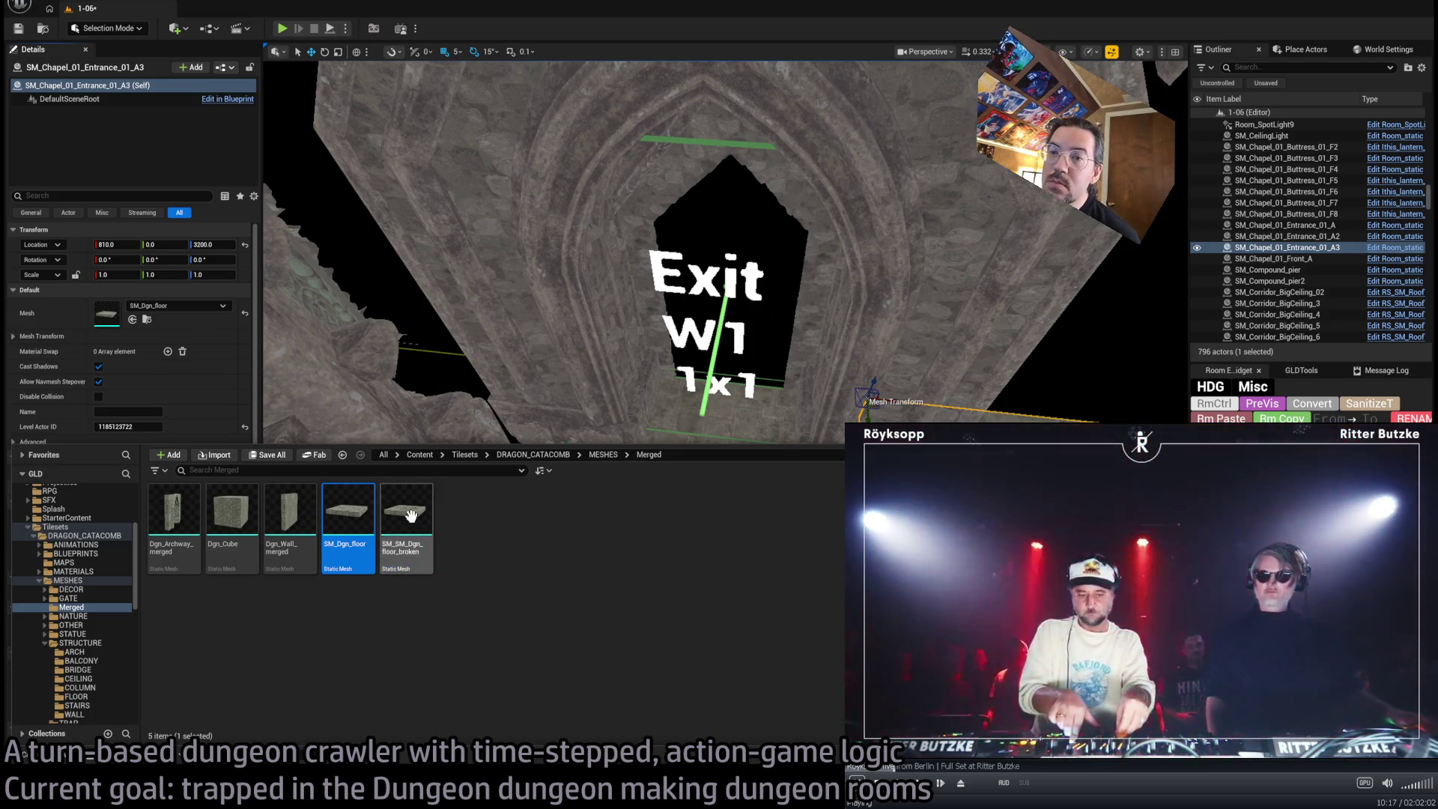
left_click(626, 398)
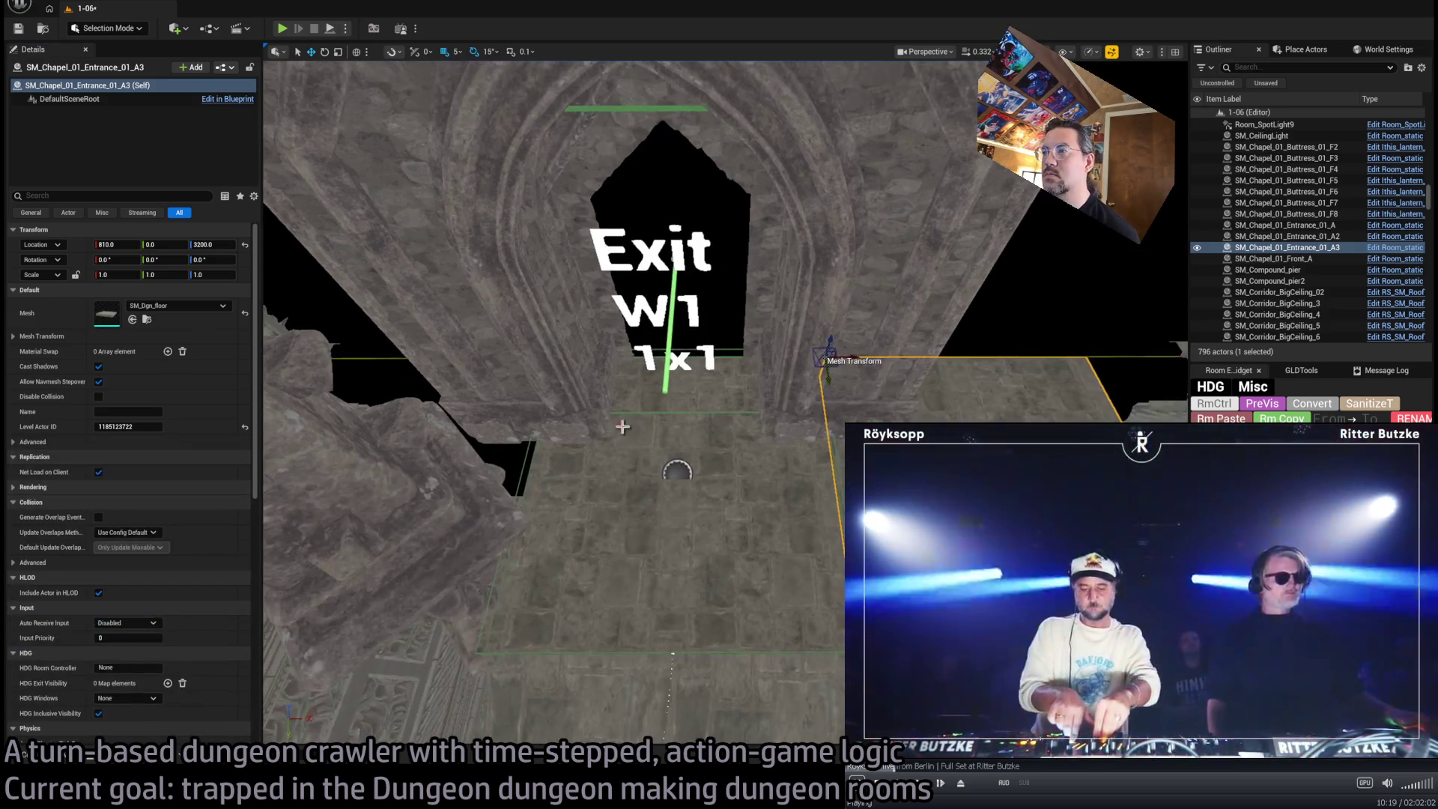
left_click(626, 398)
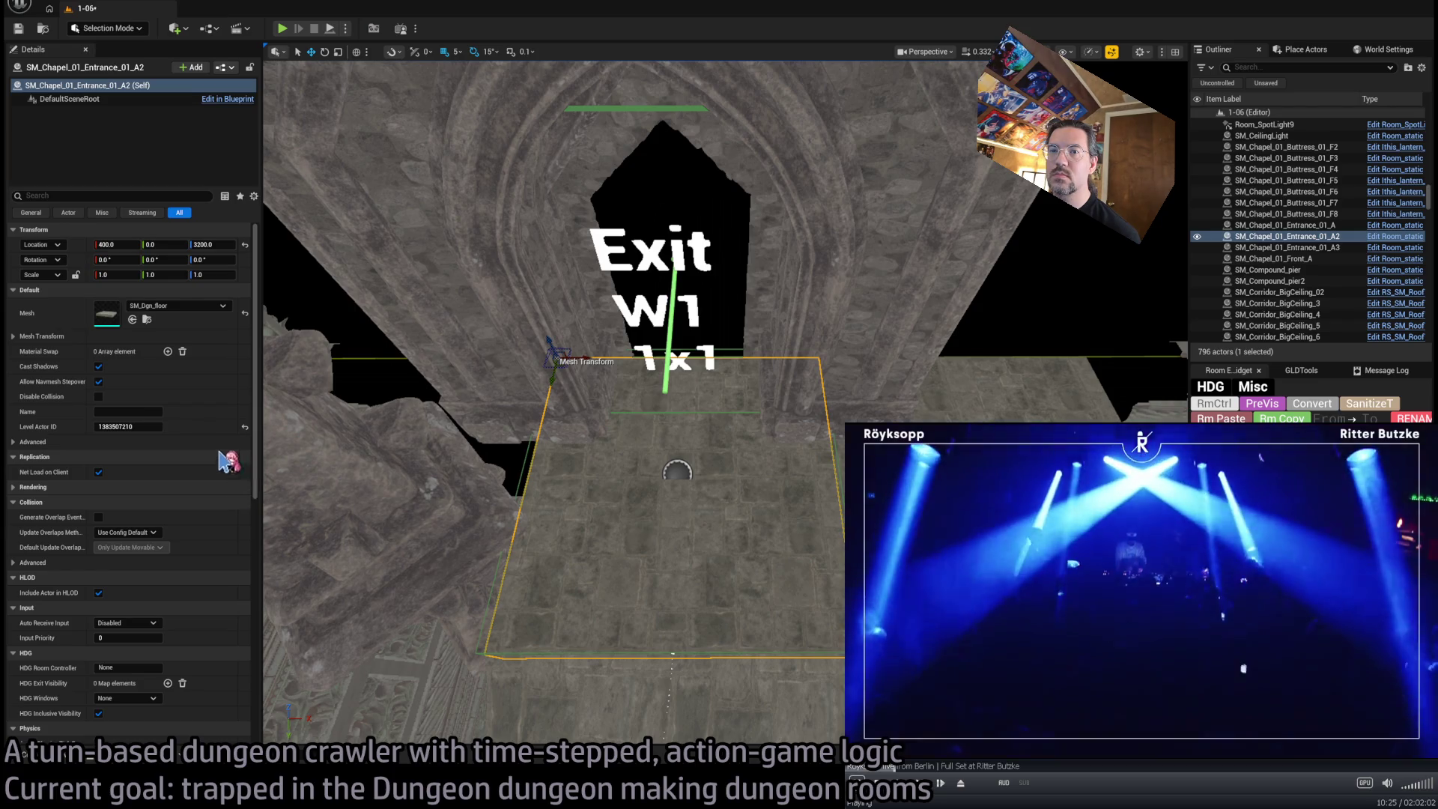
left_click(146, 320)
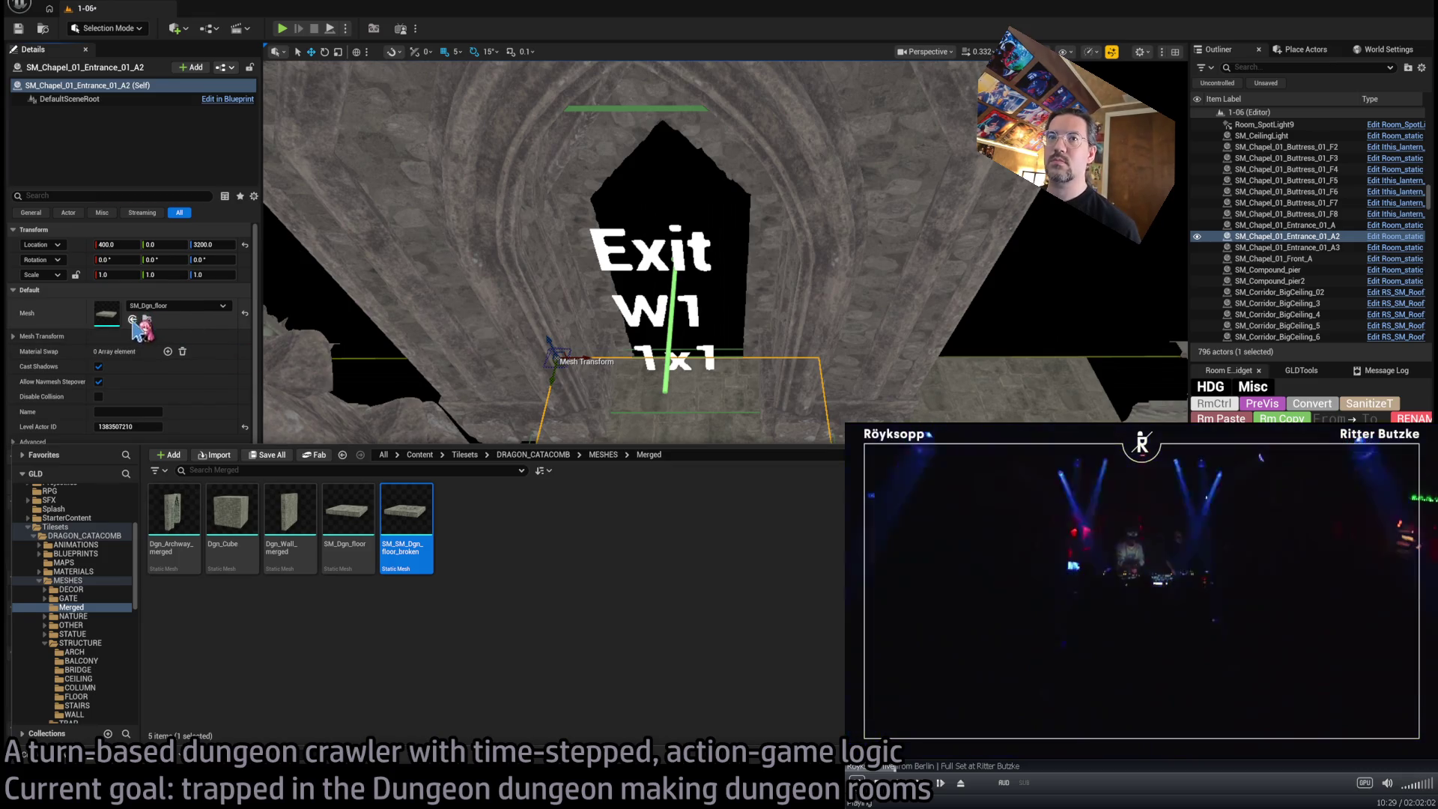
left_click(133, 319)
scroll(677, 475, "up", 10)
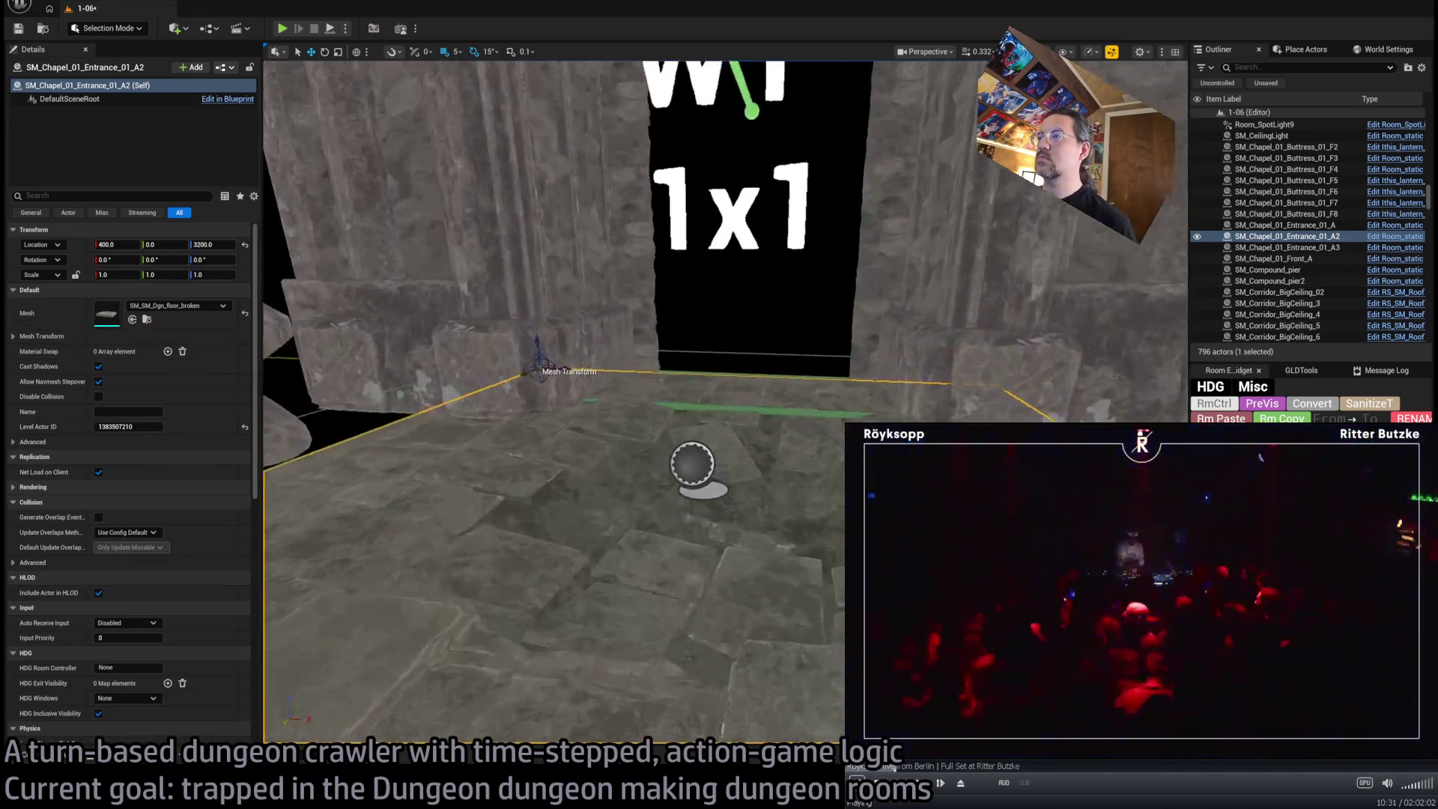
mouse_move(677, 475)
left_mouse_down()
mouse_move(674, 502)
mouse_move(633, 528)
mouse_move(569, 524)
left_mouse_up()
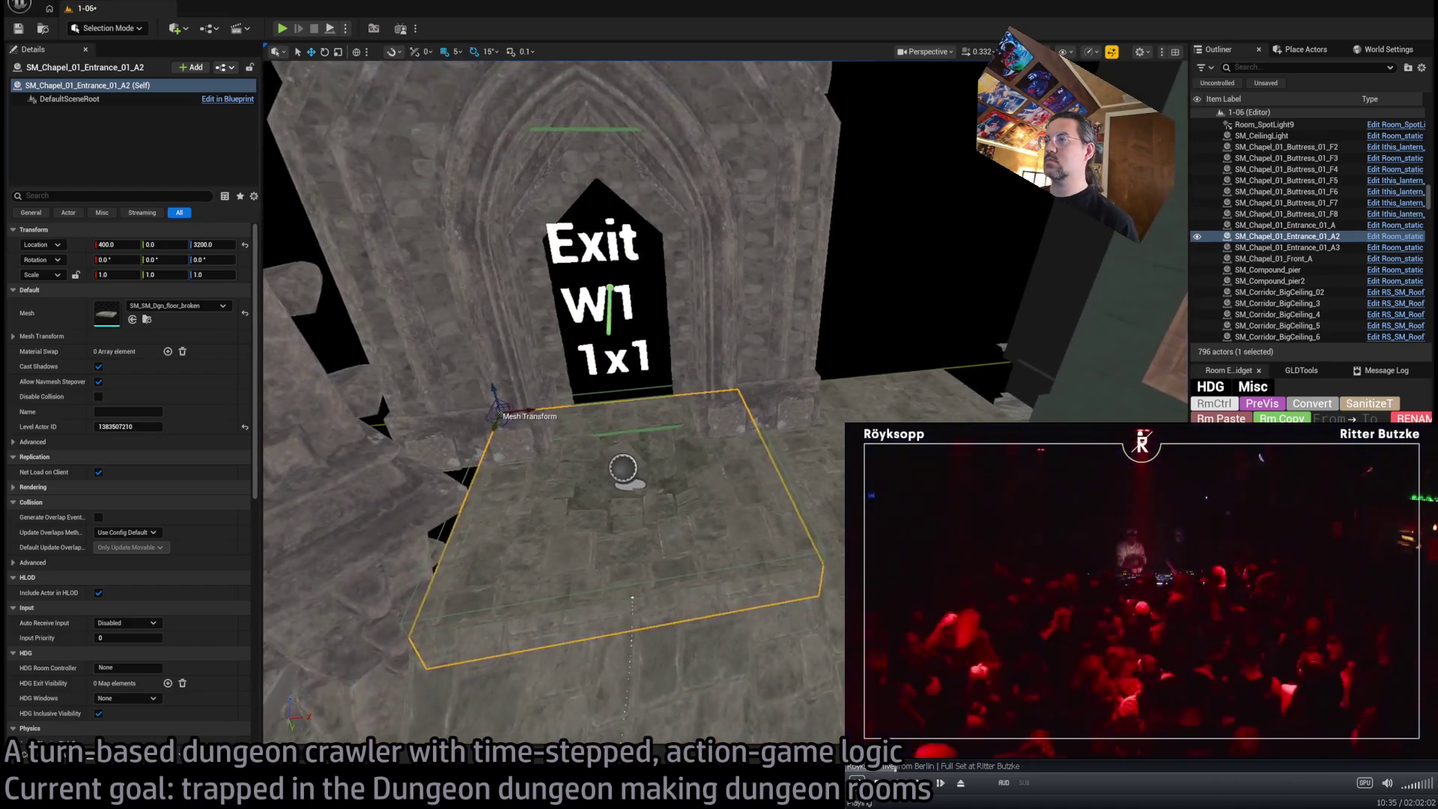
Select and delete the stray duplicate floor slab A3
double_click(1287, 247)
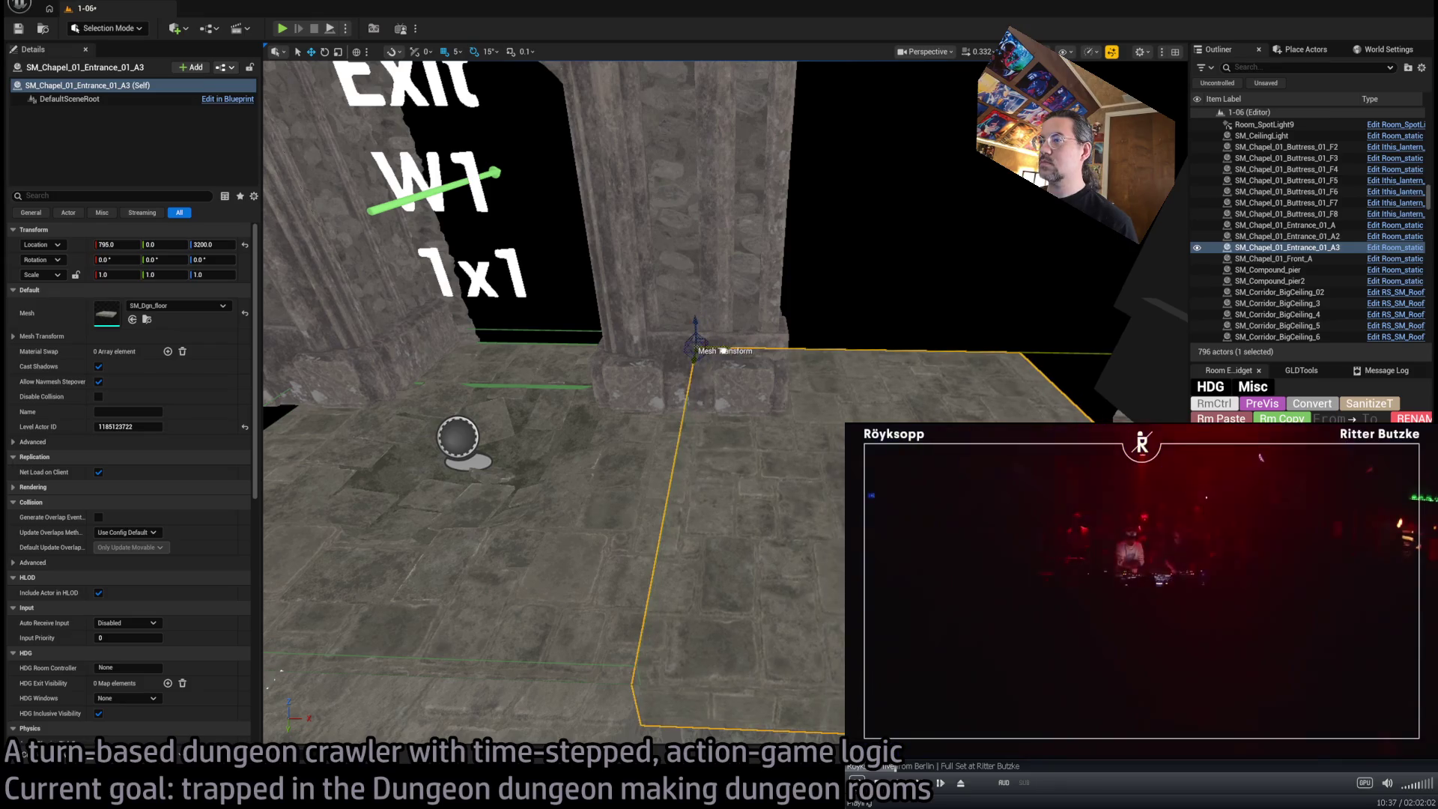
mouse_move(569, 524)
left_mouse_down()
mouse_move(570, 546)
mouse_move(524, 535)
left_mouse_up()
left_click_drag(745, 418, 782, 454)
key("Delete")
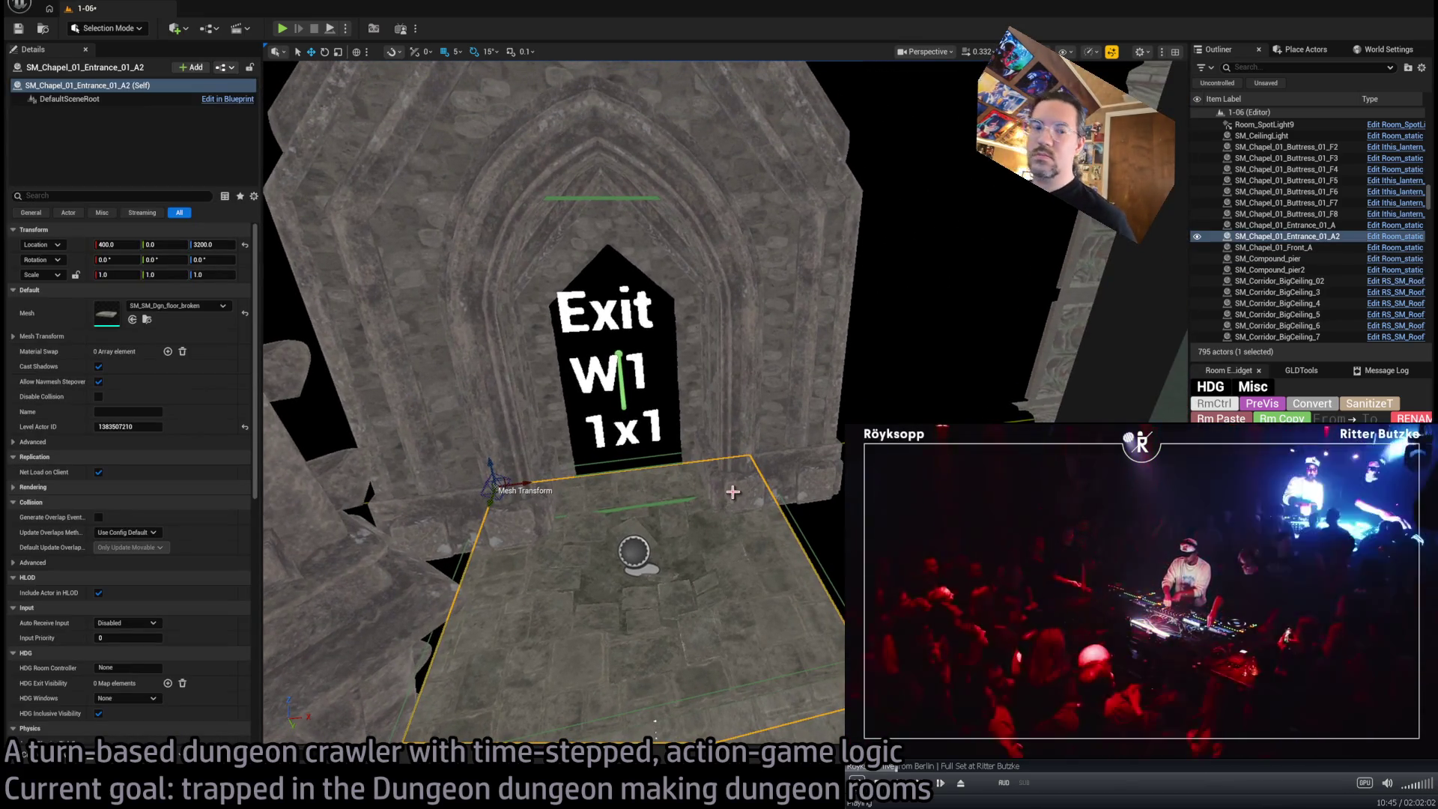
Alt-drag a copy of the broken slab to X 800, redoing an attempt at X 805
mouse_move(733, 491)
left_mouse_down()
mouse_move(737, 409)
mouse_move(741, 486)
left_mouse_up()
mouse_move(467, 367)
left_mouse_down()
mouse_move(509, 340)
mouse_move(722, 375)
mouse_move(792, 289)
mouse_move(700, 323)
left_mouse_up()
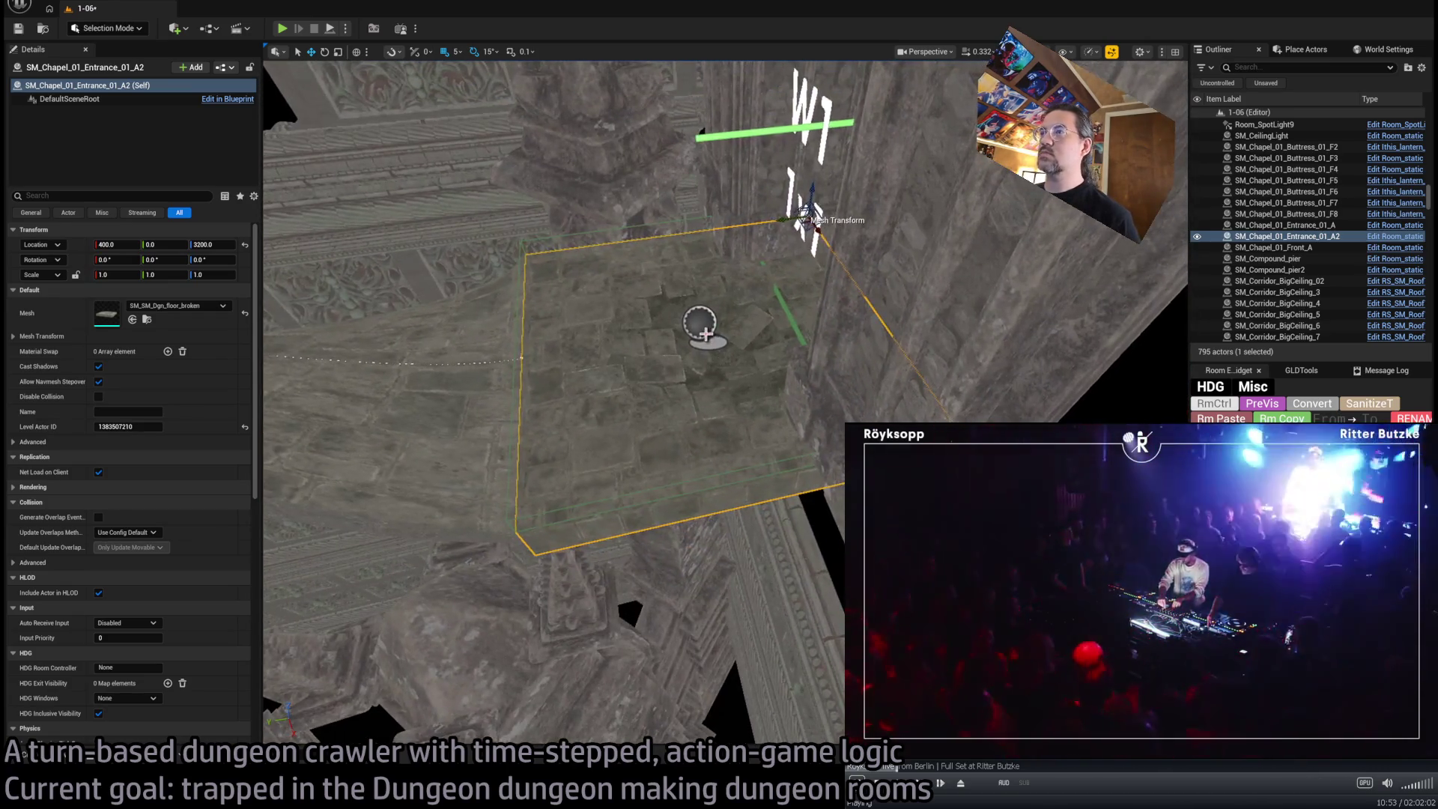
mouse_move(814, 228)
left_mouse_down()
mouse_move(809, 535)
mouse_move(809, 509)
left_mouse_up()
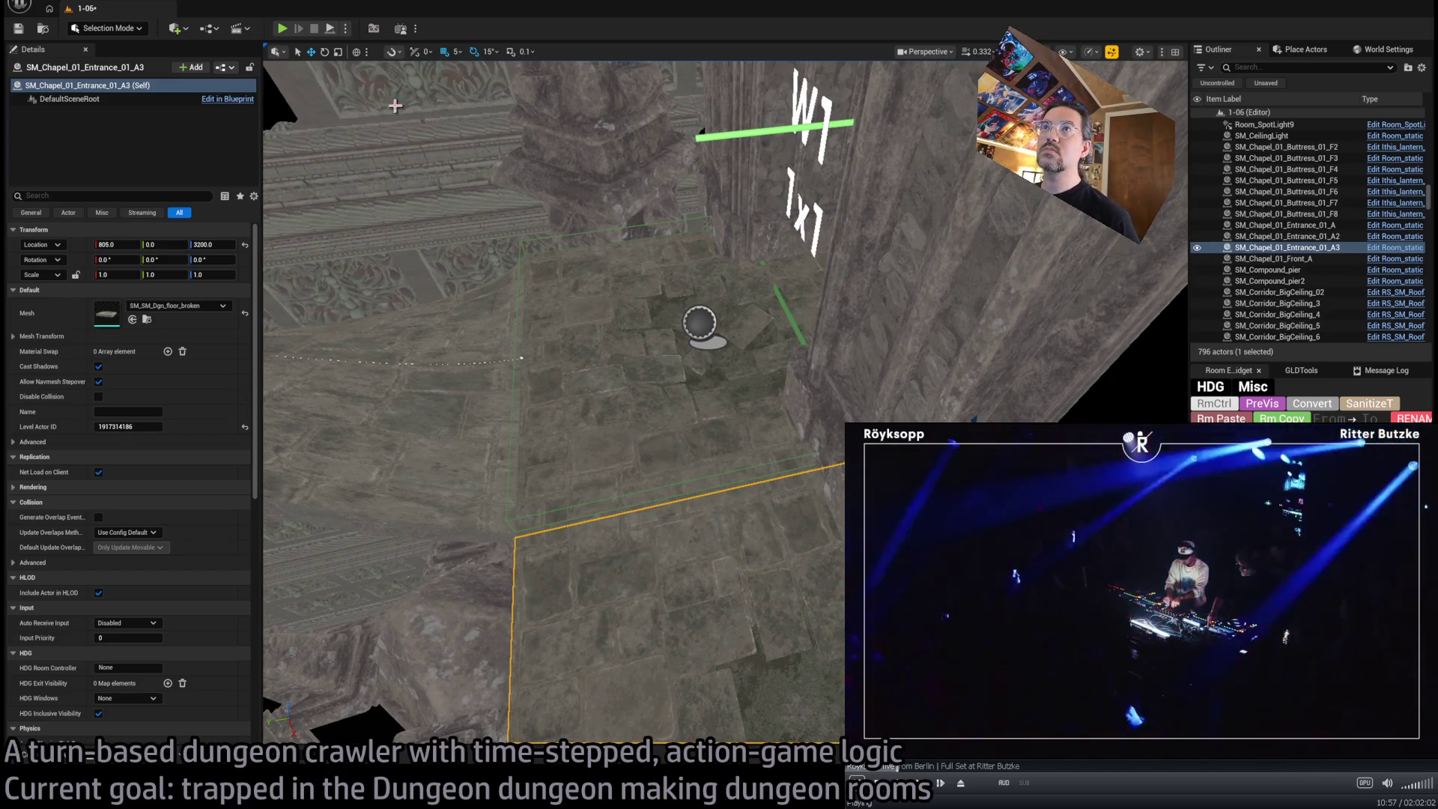
key("ctrl+z")
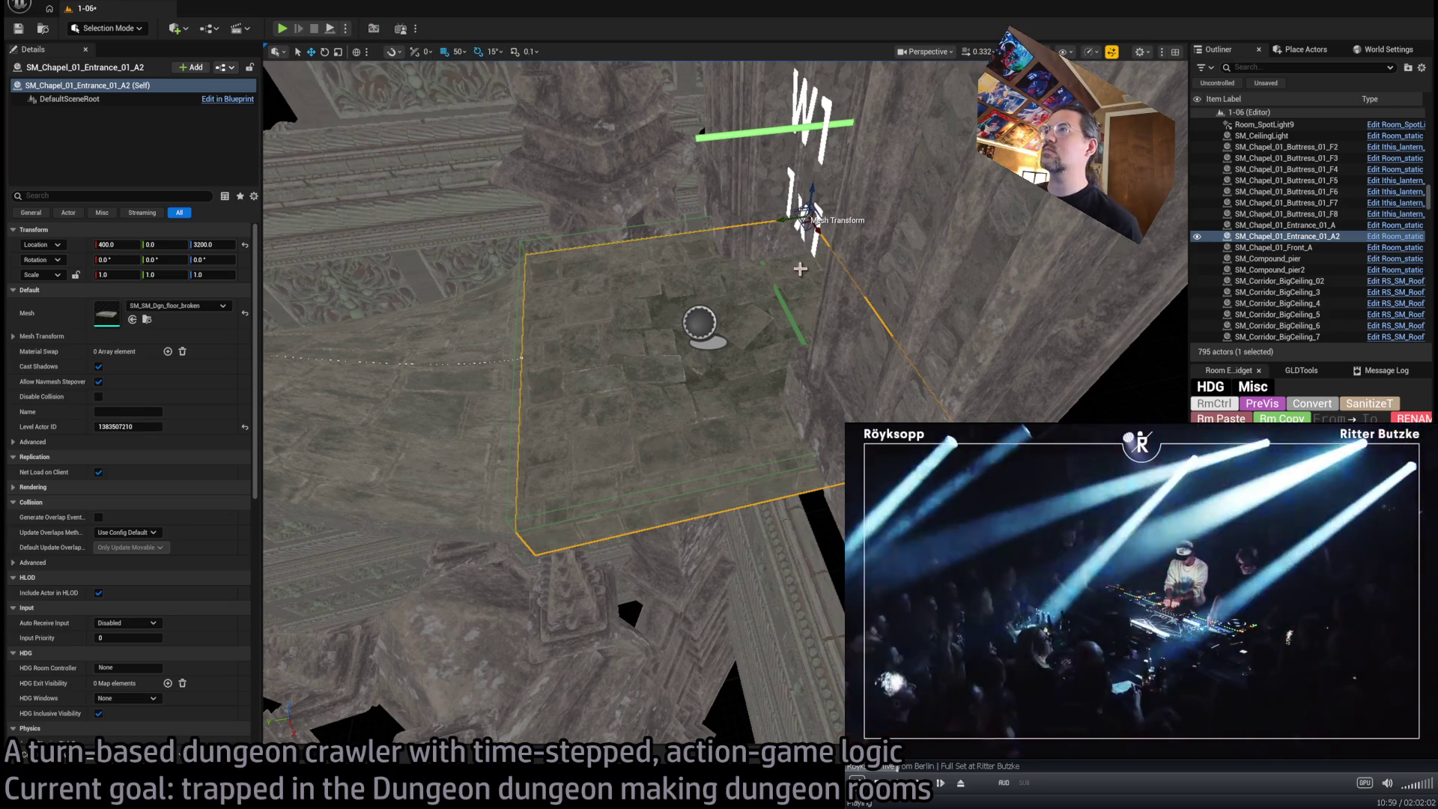
left_click_drag(816, 226, 809, 524)
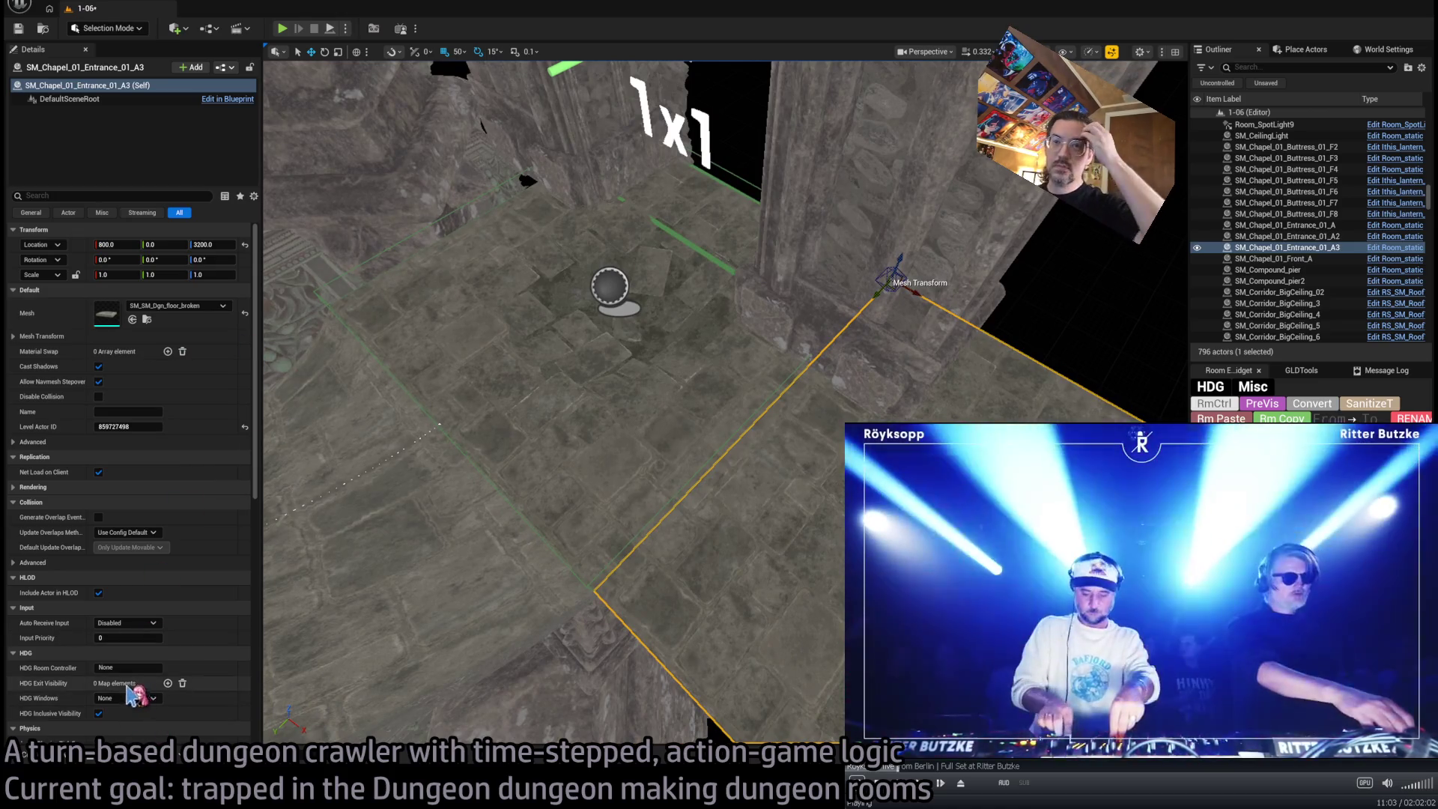
Assign the plain SM_Dgn_floor mesh to the new slab A3
left_click(146, 320)
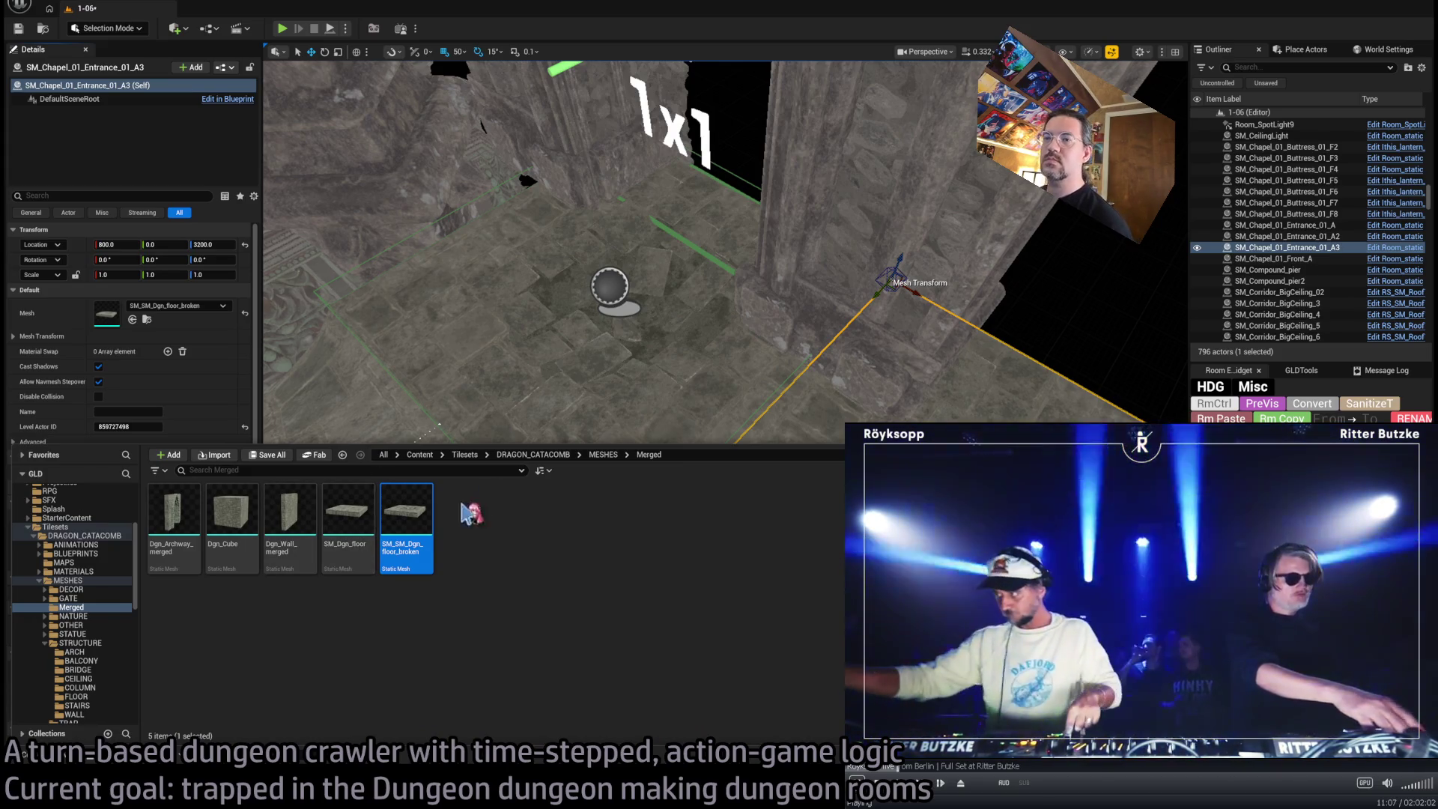
left_click(347, 517)
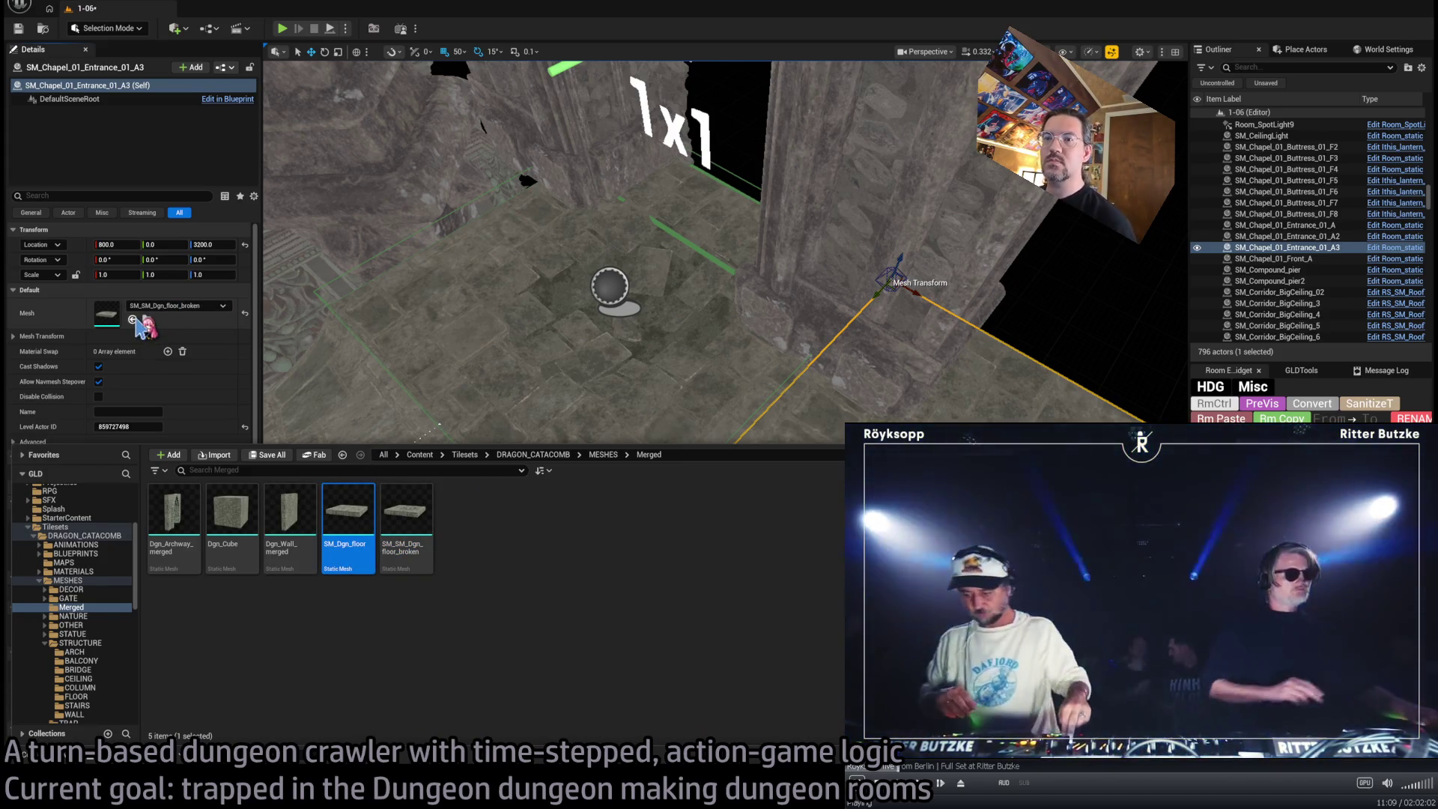
left_click(132, 320)
key("f")
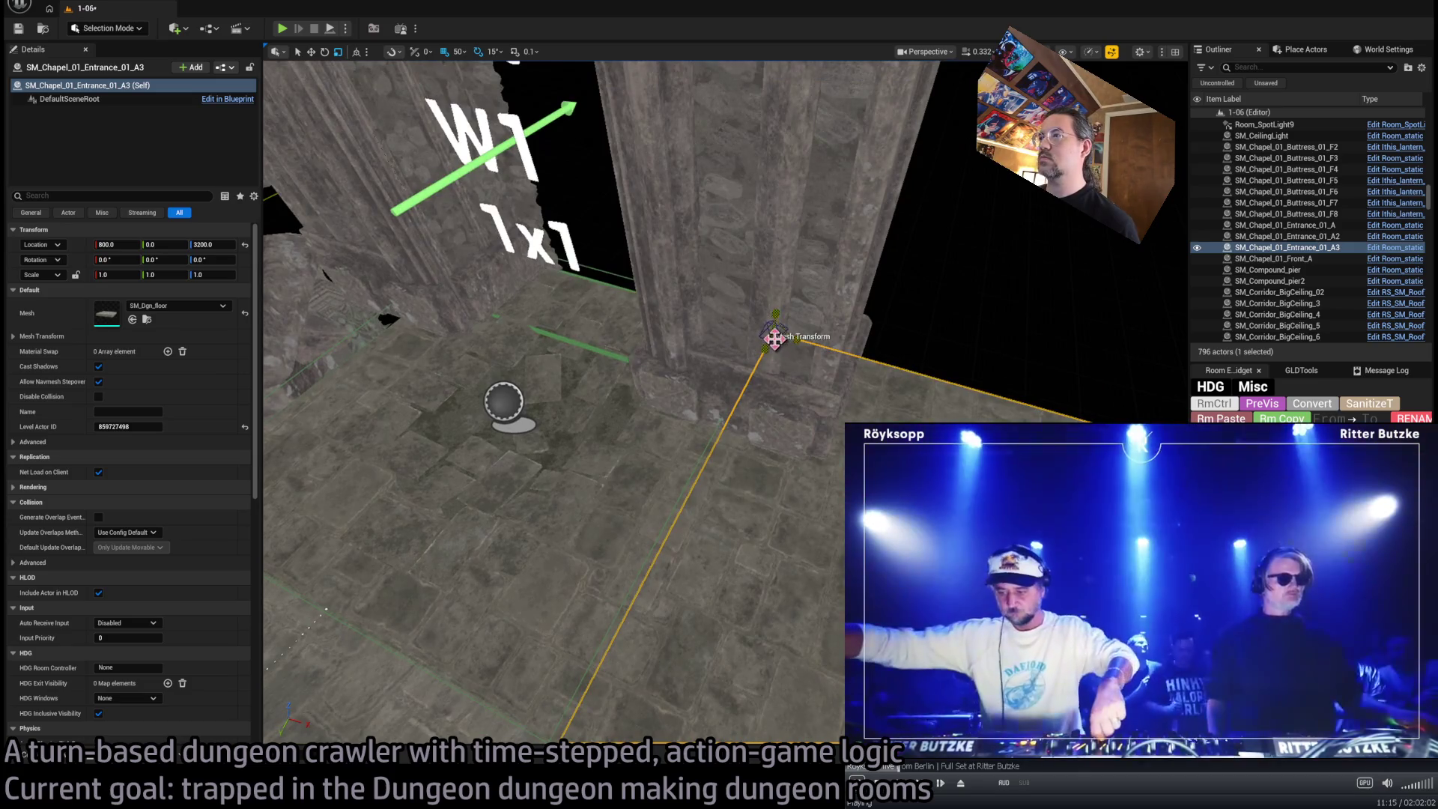
Scale floor piece A3 to 0.333333 × 0.5 × 0.5, then copy the strip to X 250
left_click_drag(774, 337, 748, 340)
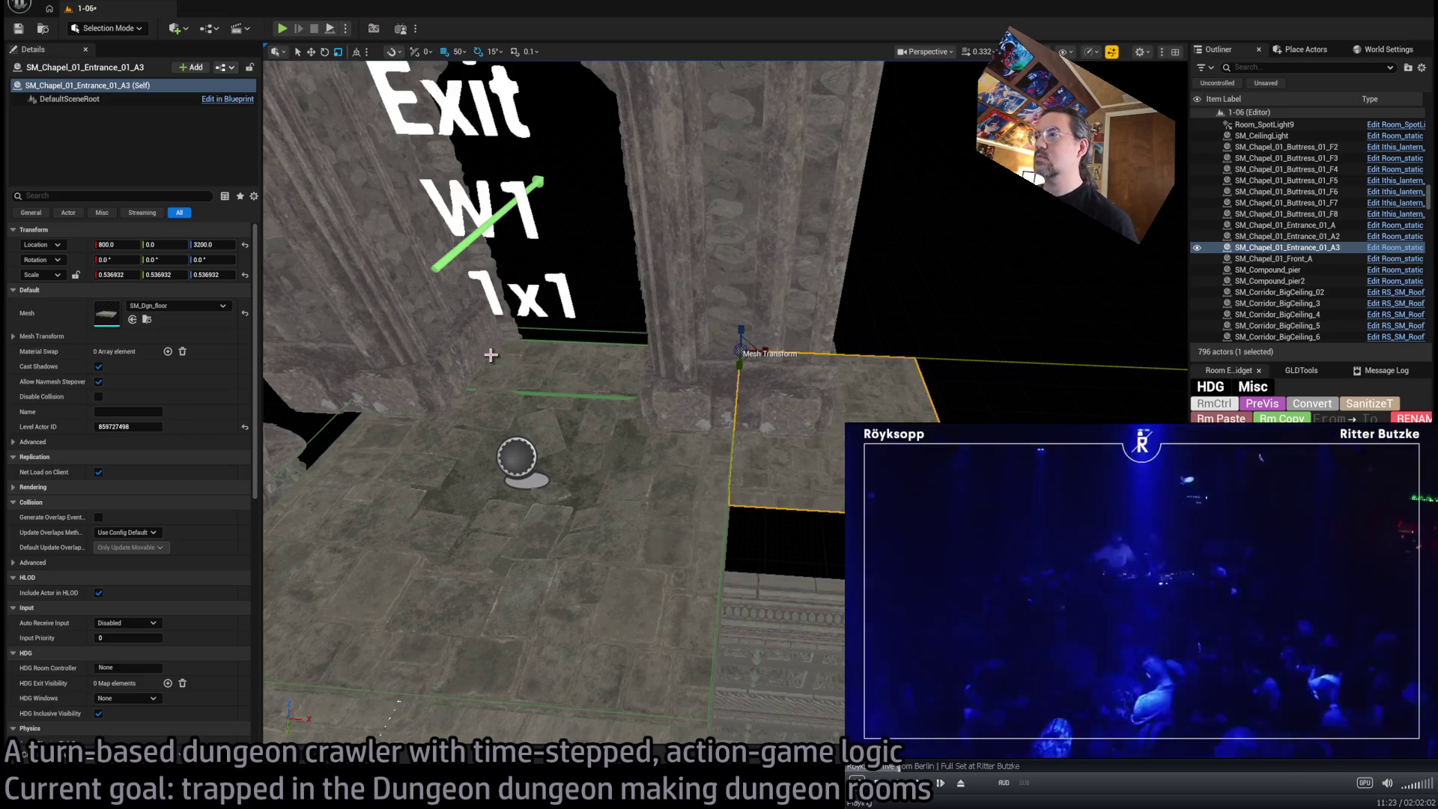
left_click_drag(764, 352, 794, 353)
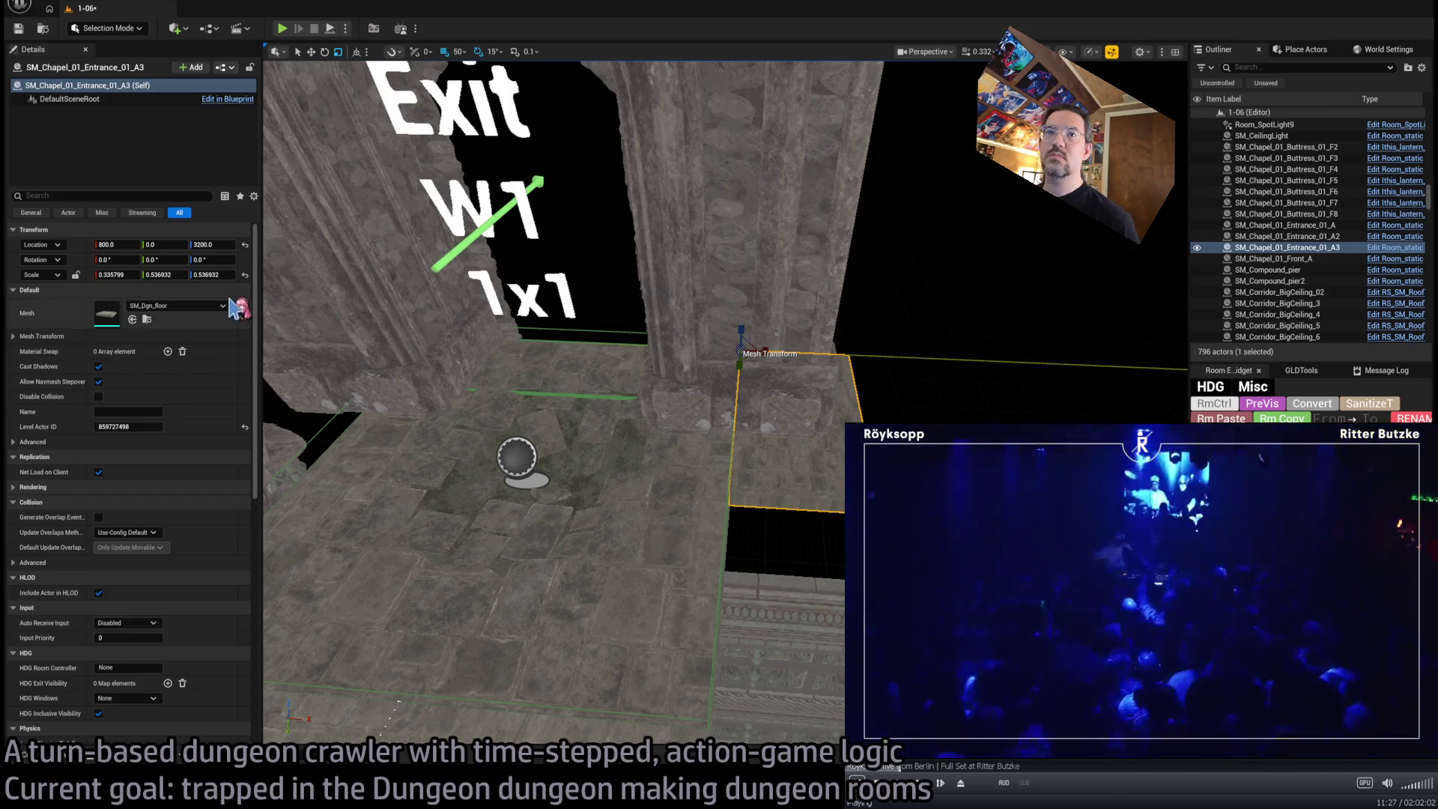
type(".25")
key("Tab")
type(".5")
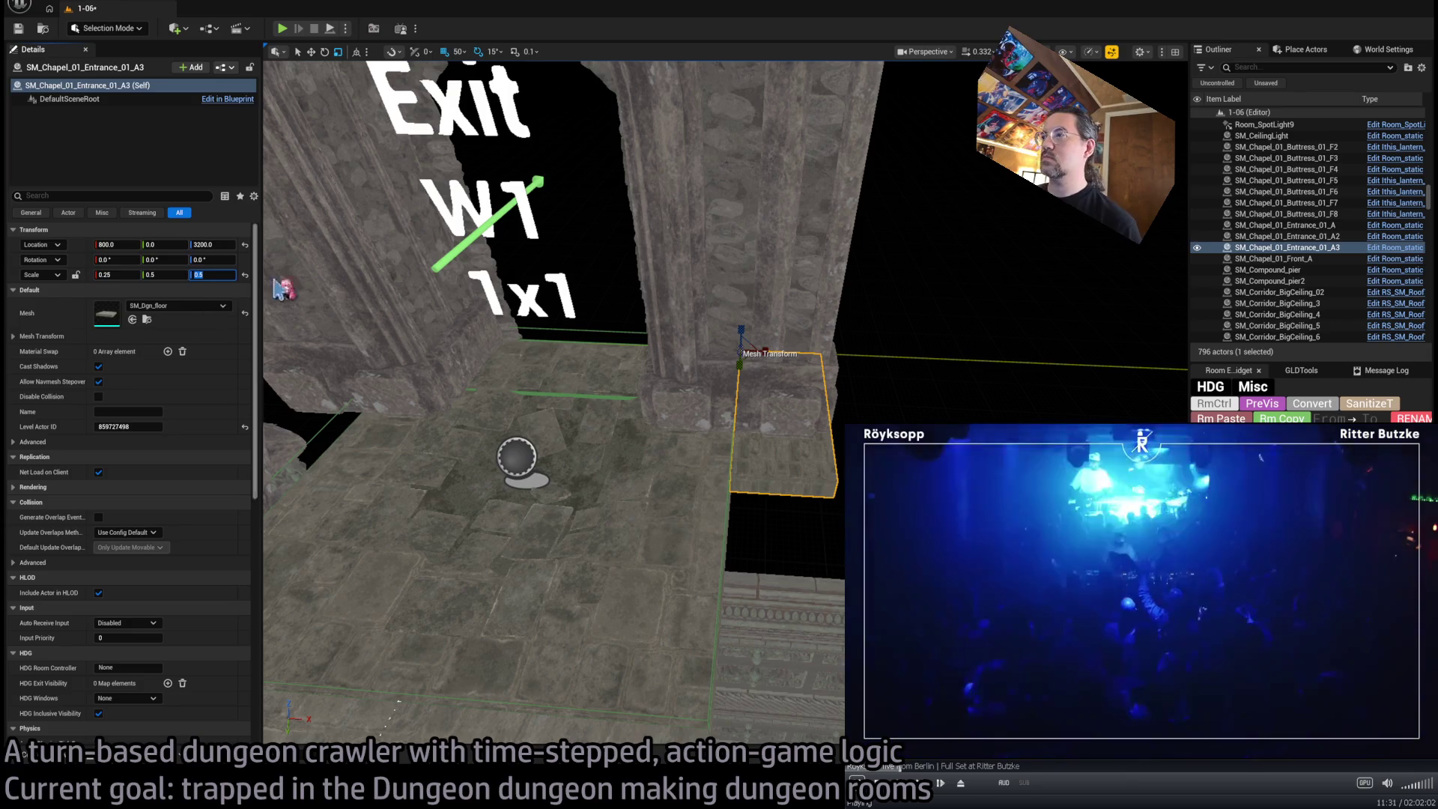
scroll(705, 359, "up", 10)
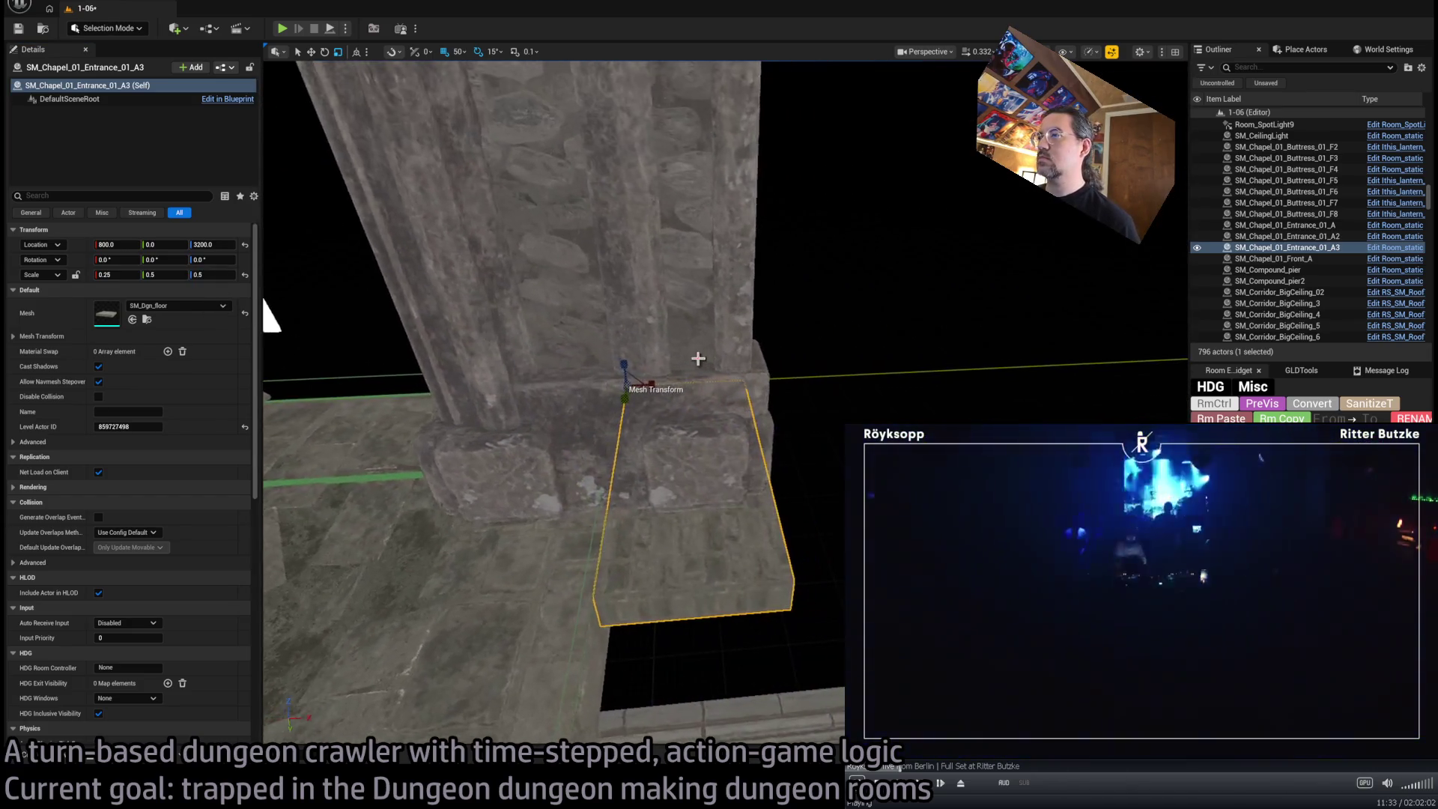
left_click_drag(649, 382, 678, 382)
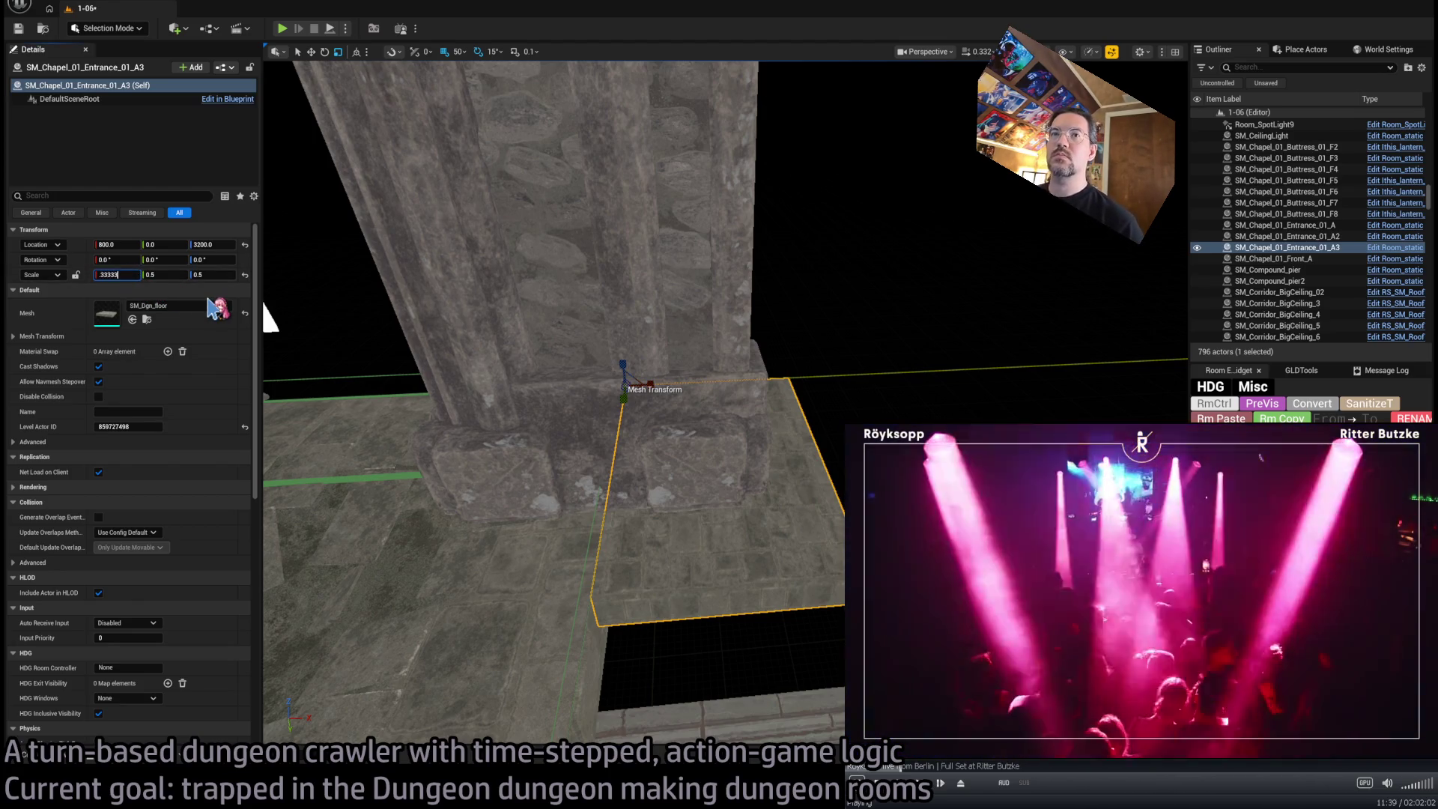
key("Tab")
key("Tab")
key("BackSpace")
key("Return")
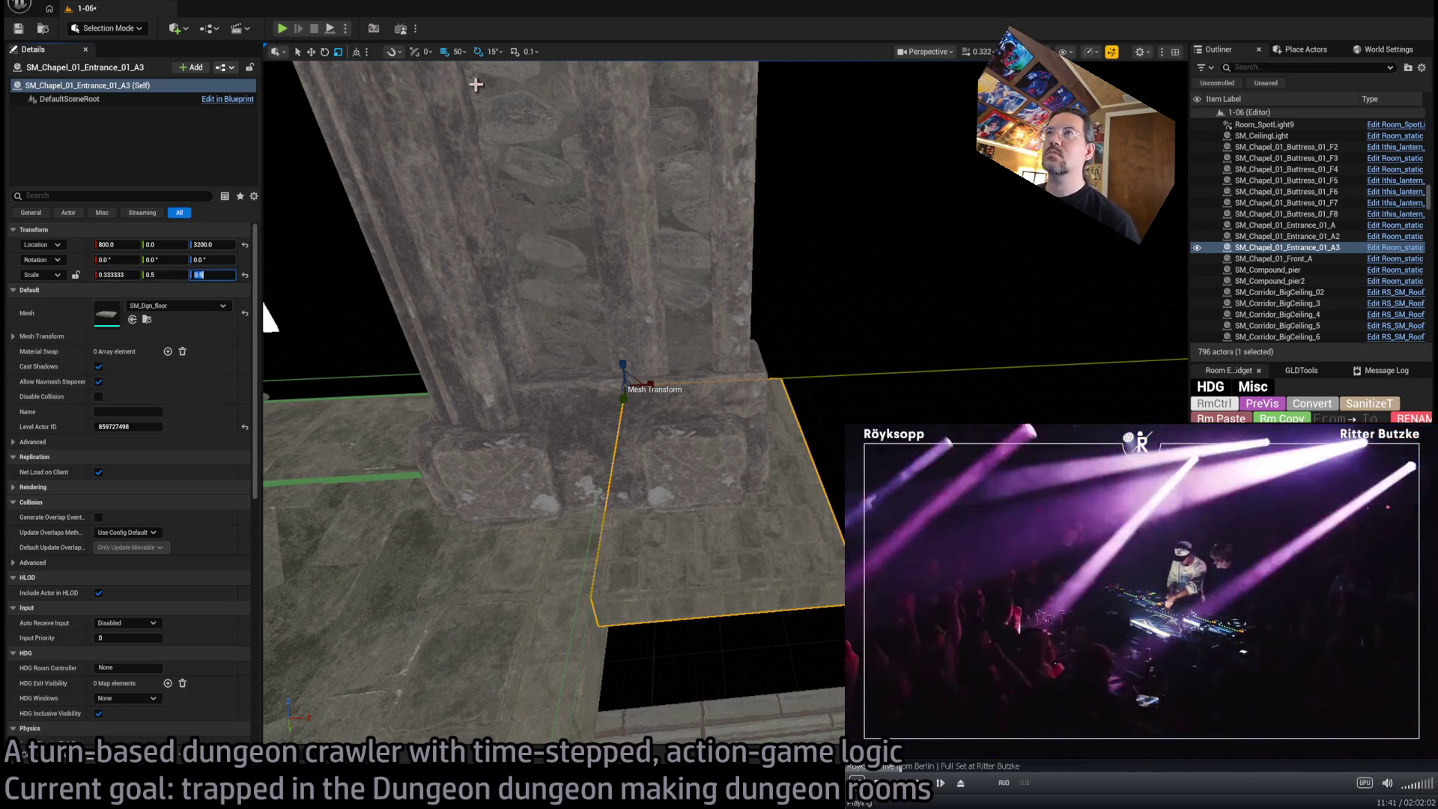
scroll(765, 467, "down", 5)
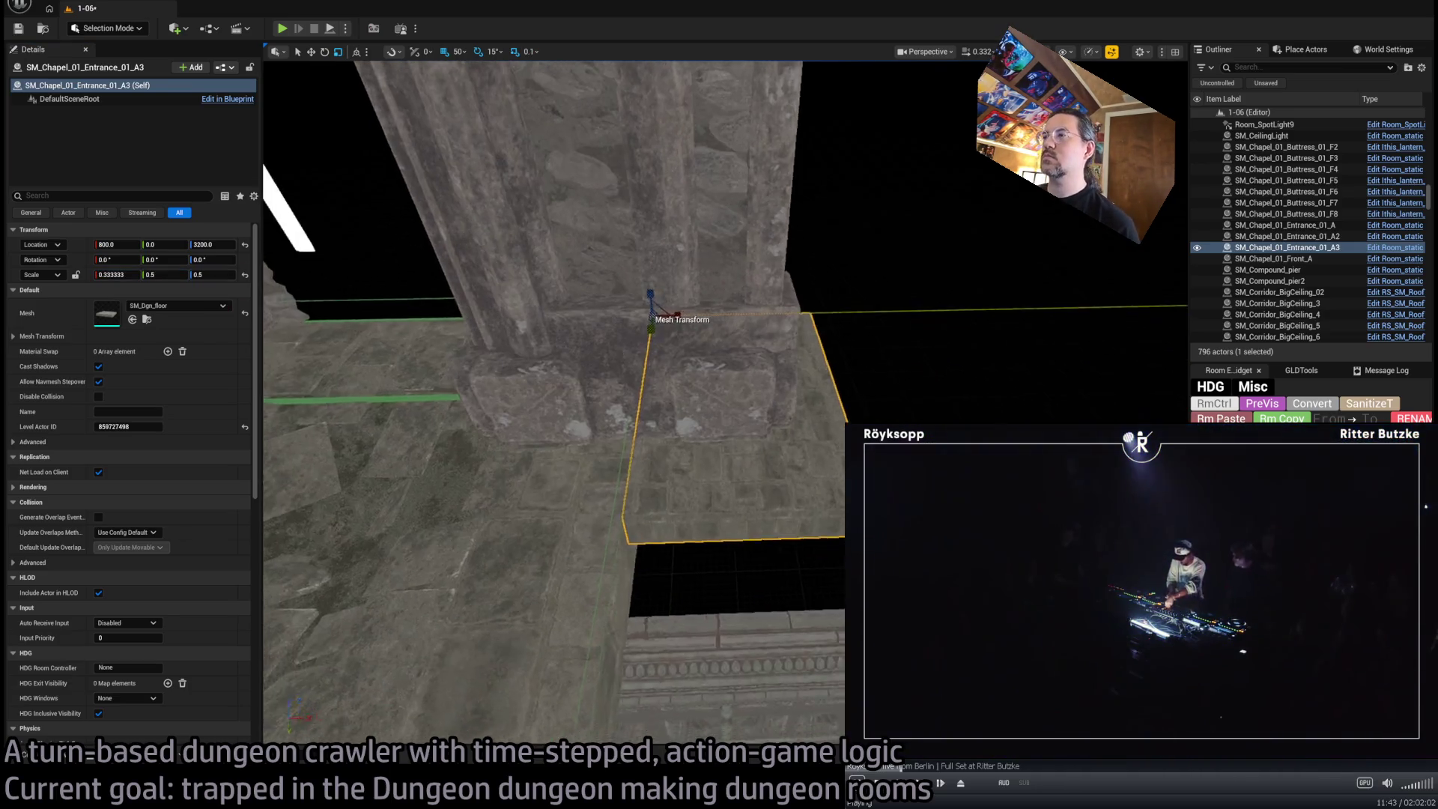
left_click_drag(868, 318, 413, 348)
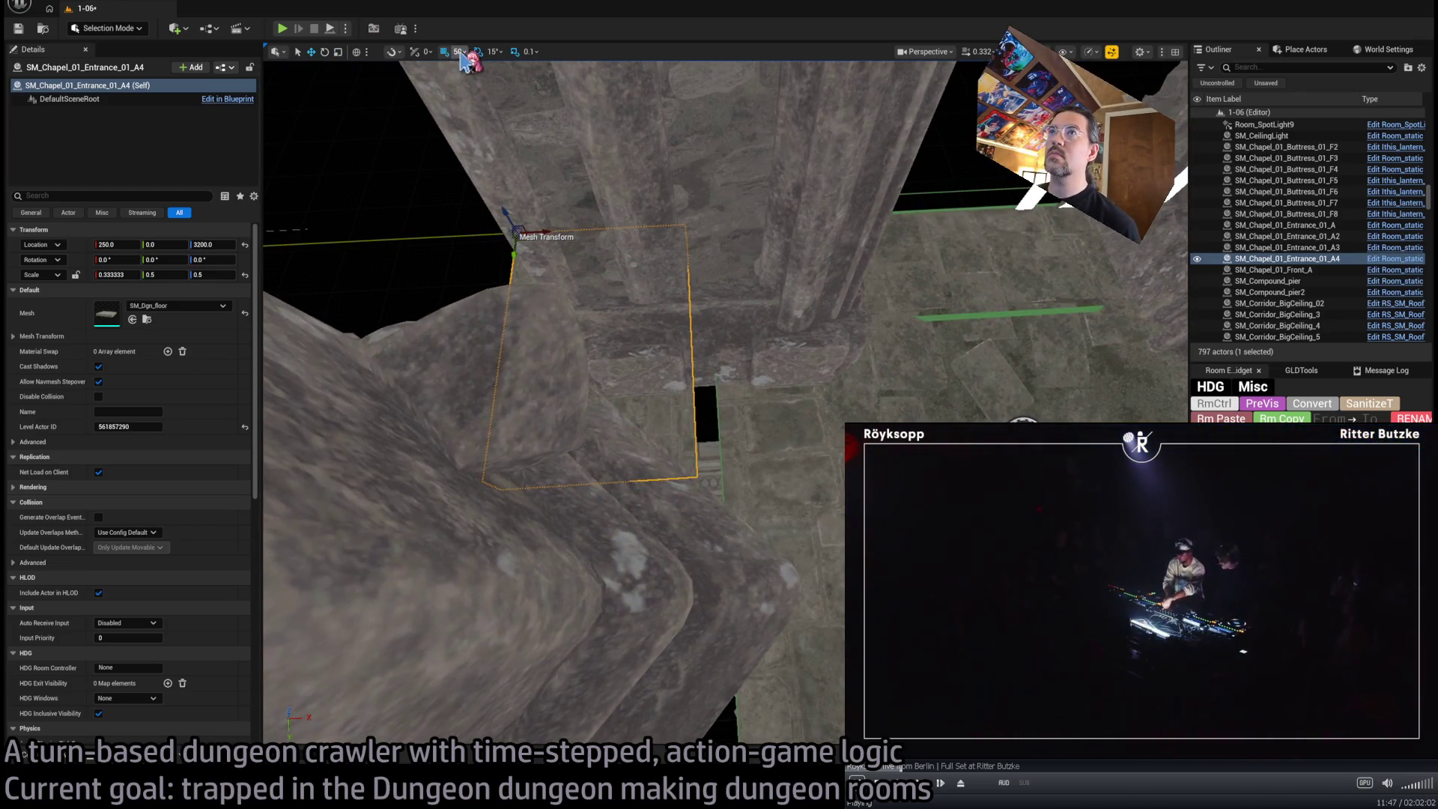
Place the entrance floor strip at X 266 and save the level
left_click_drag(557, 248, 565, 228)
scroll(652, 298, "up", 5)
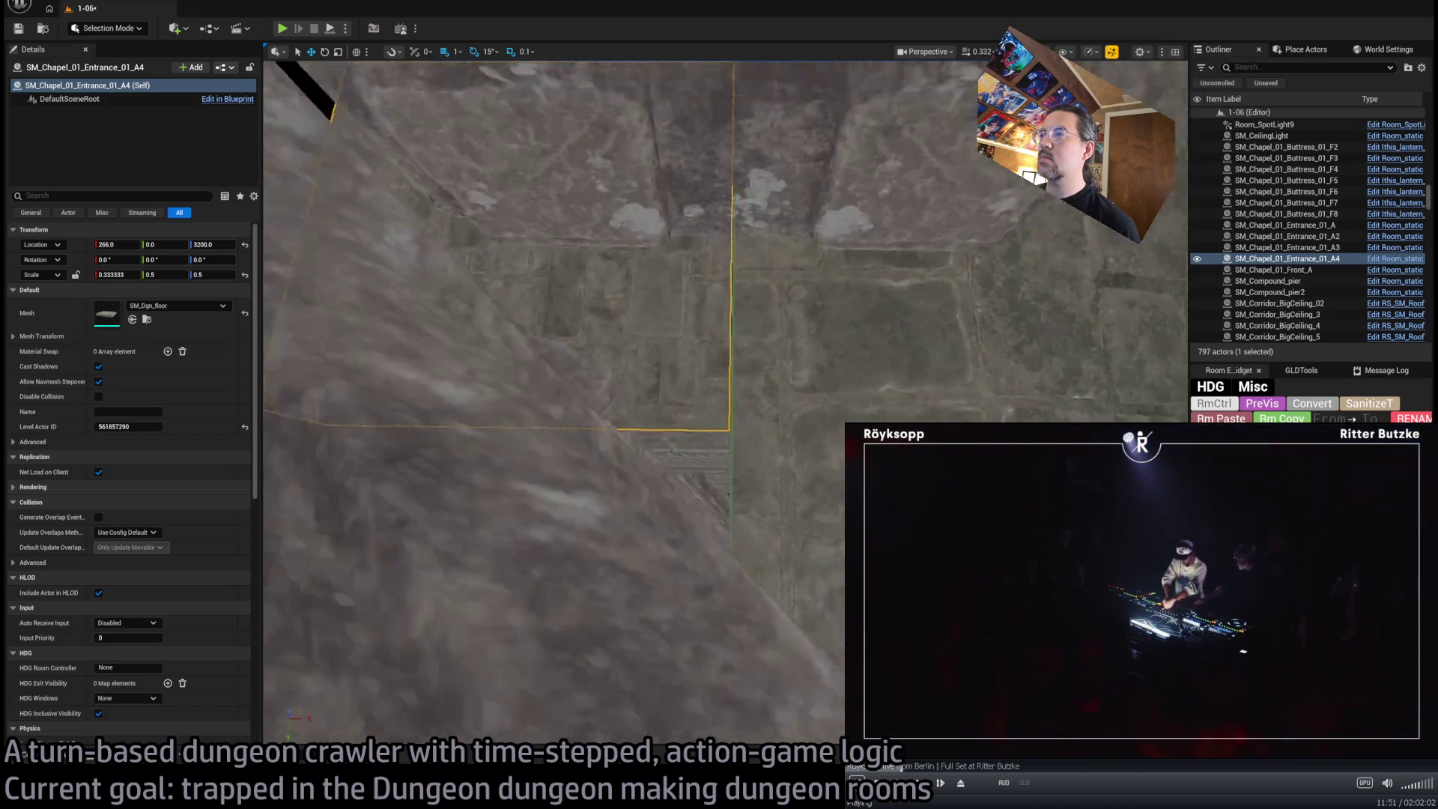
scroll(651, 298, "down", 5)
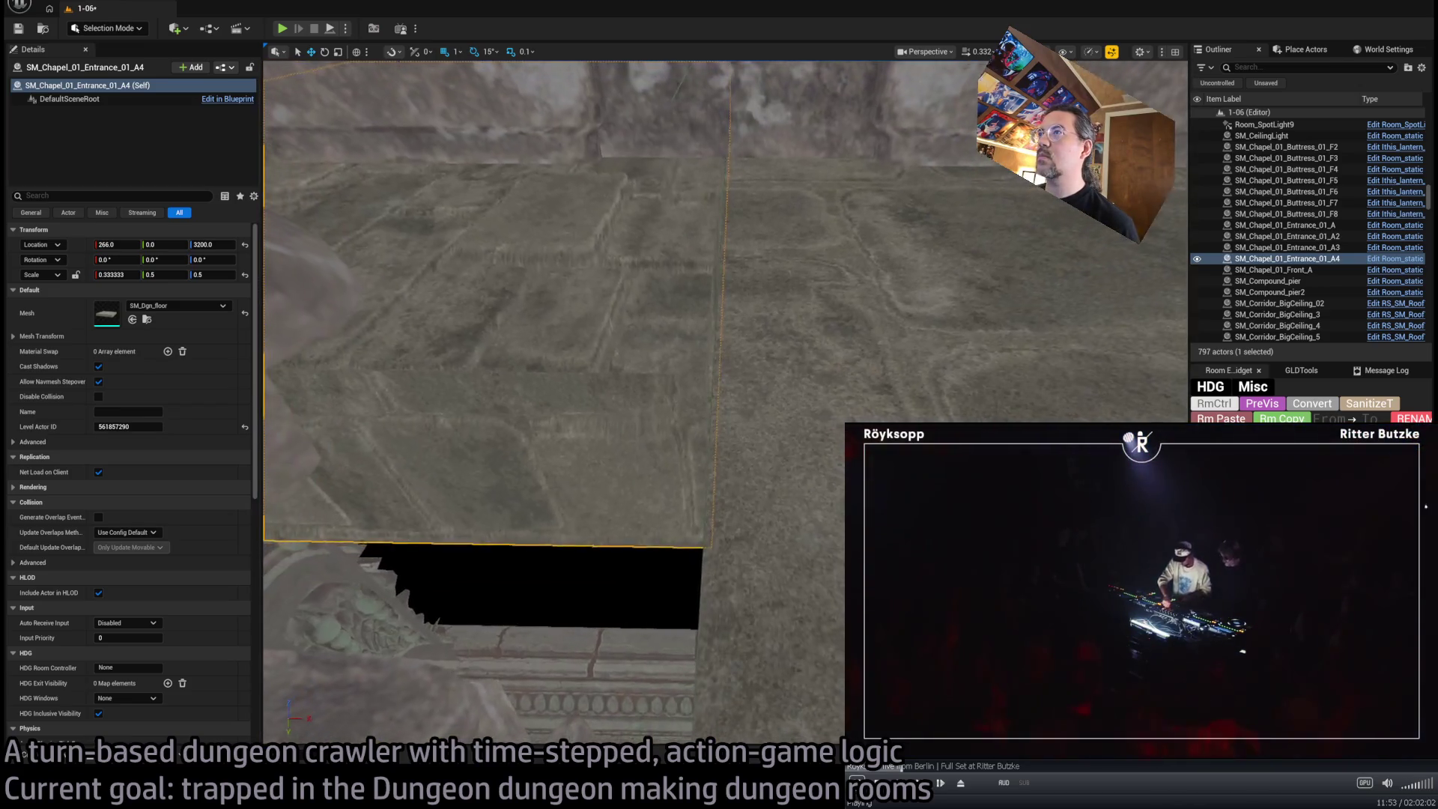
scroll(560, 214, "down", 3)
left_click_drag(555, 216, 557, 218)
scroll(693, 321, "up", 5)
scroll(554, 397, "up", 5)
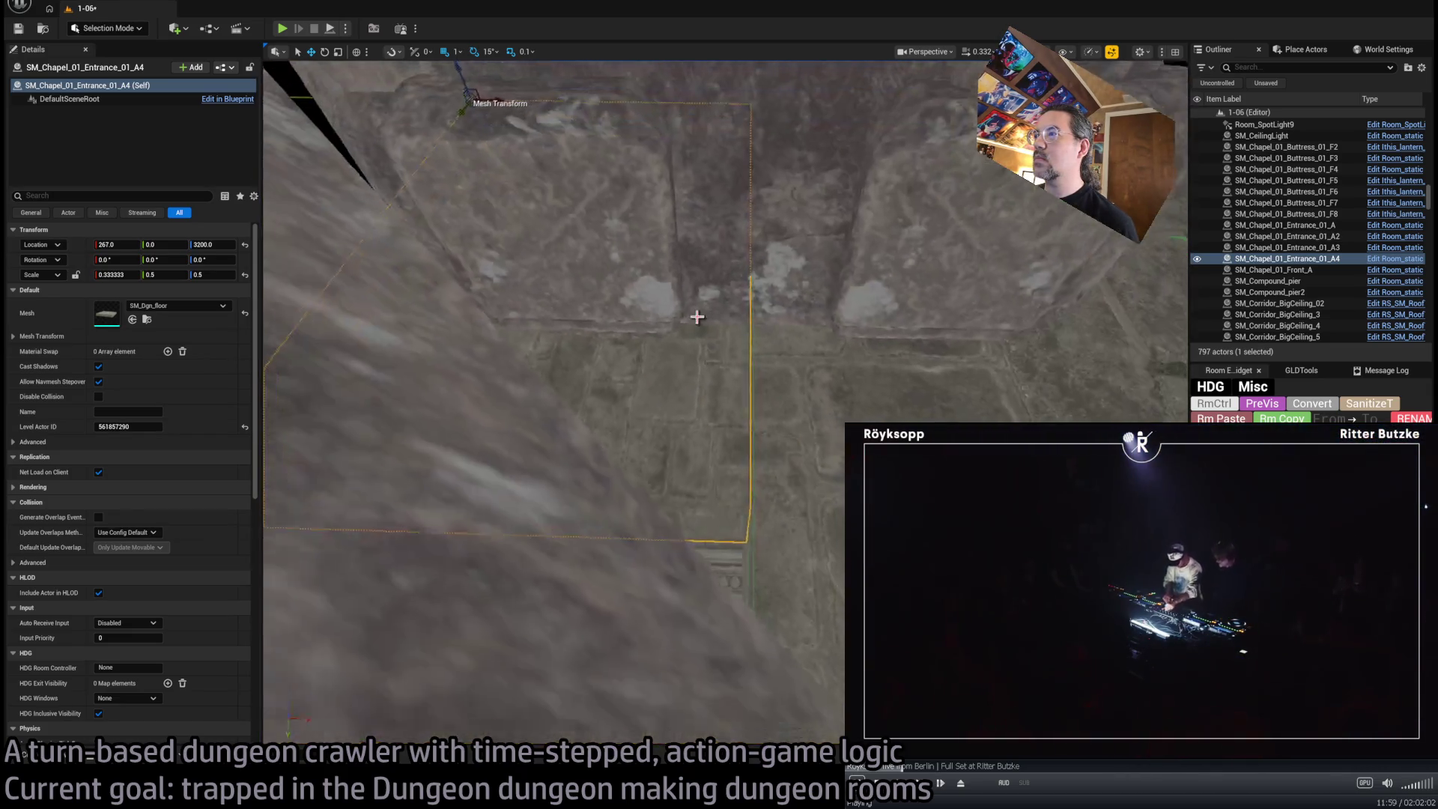
key("ctrl+z")
scroll(715, 335, "down", 5)
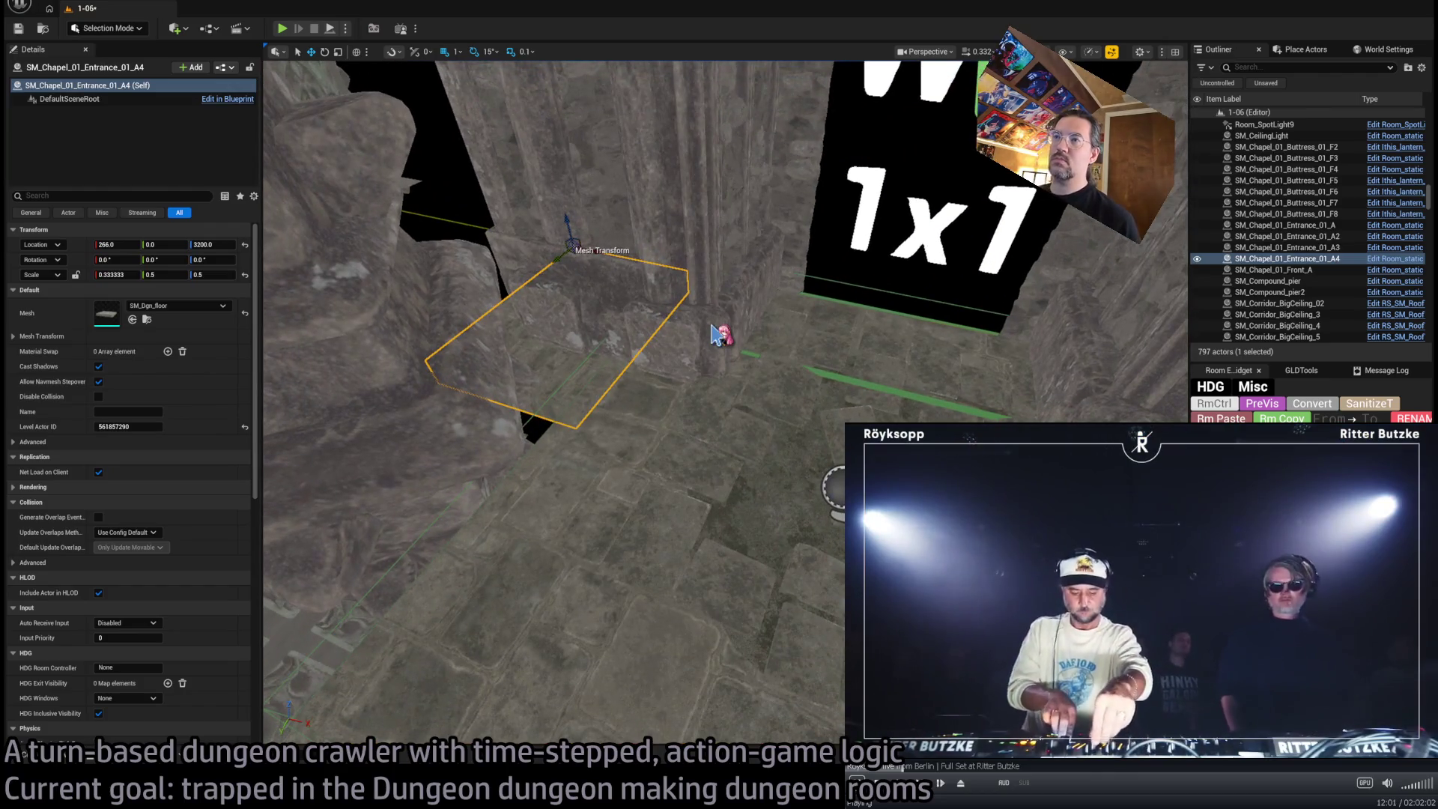
key("ctrl+s")
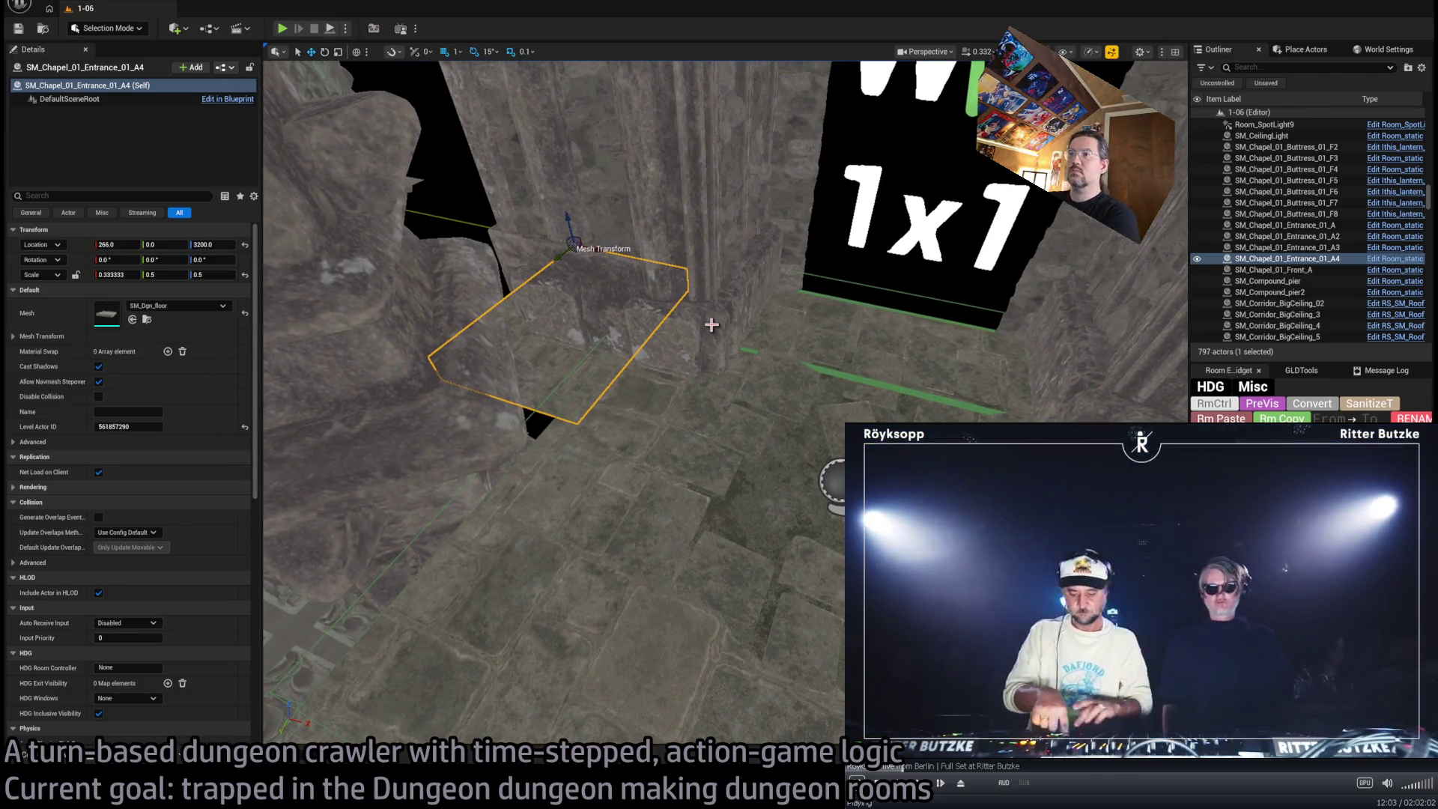
Make a duplicate broken-floor piece 210 units lower, then delete it
left_click_drag(712, 324, 711, 389)
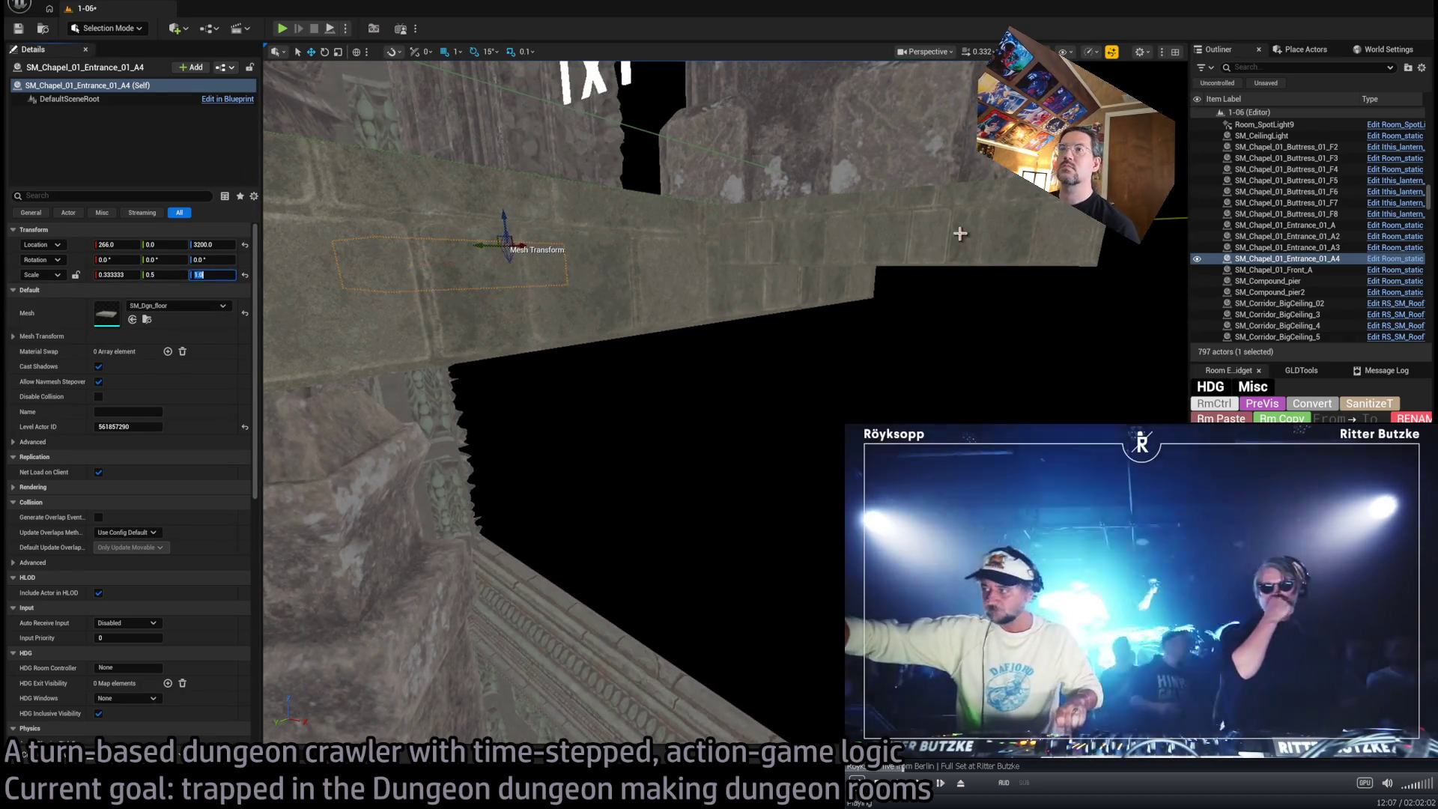
left_click(953, 234)
left_click_drag(215, 274, 232, 274)
left_click_drag(644, 356, 770, 312)
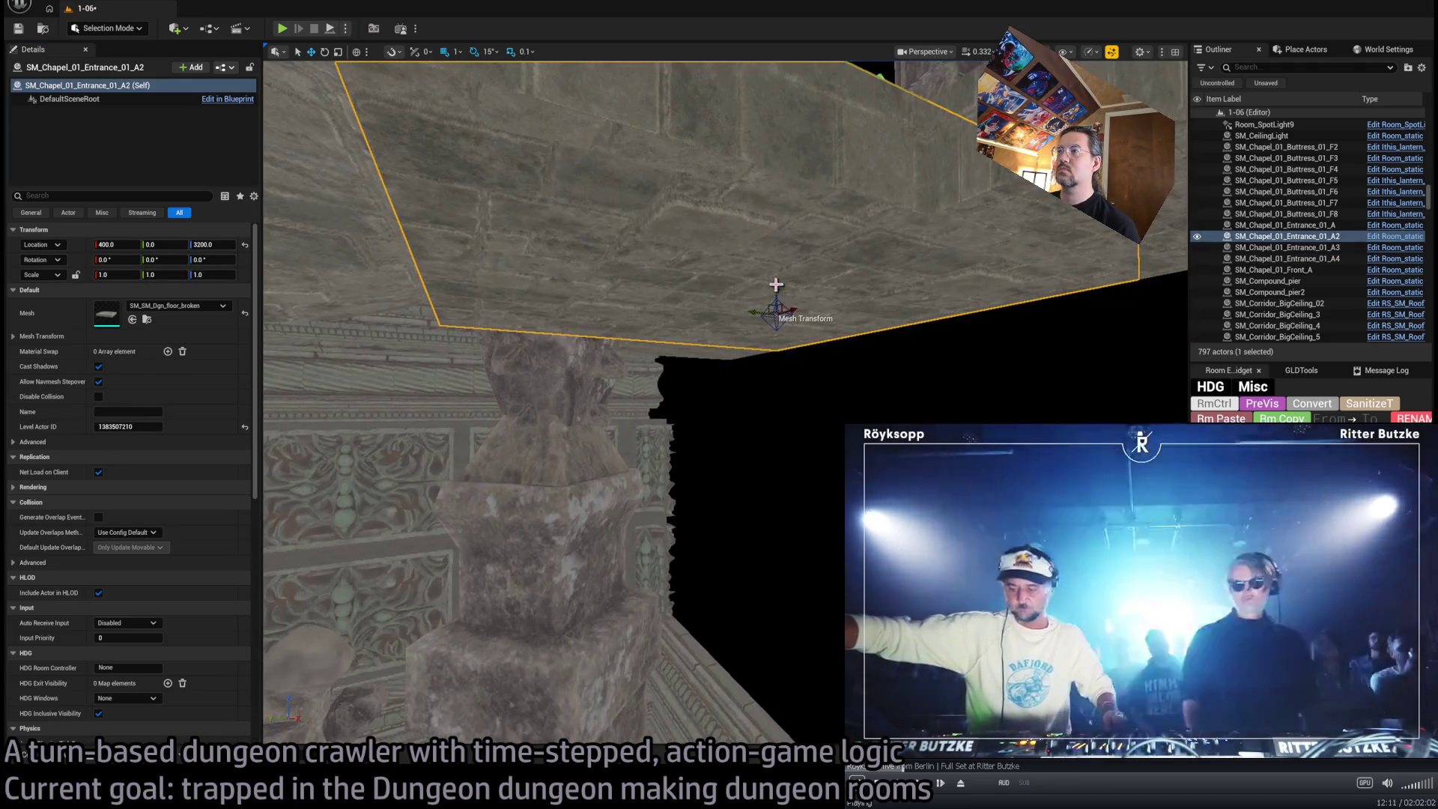
key("ctrl+v")
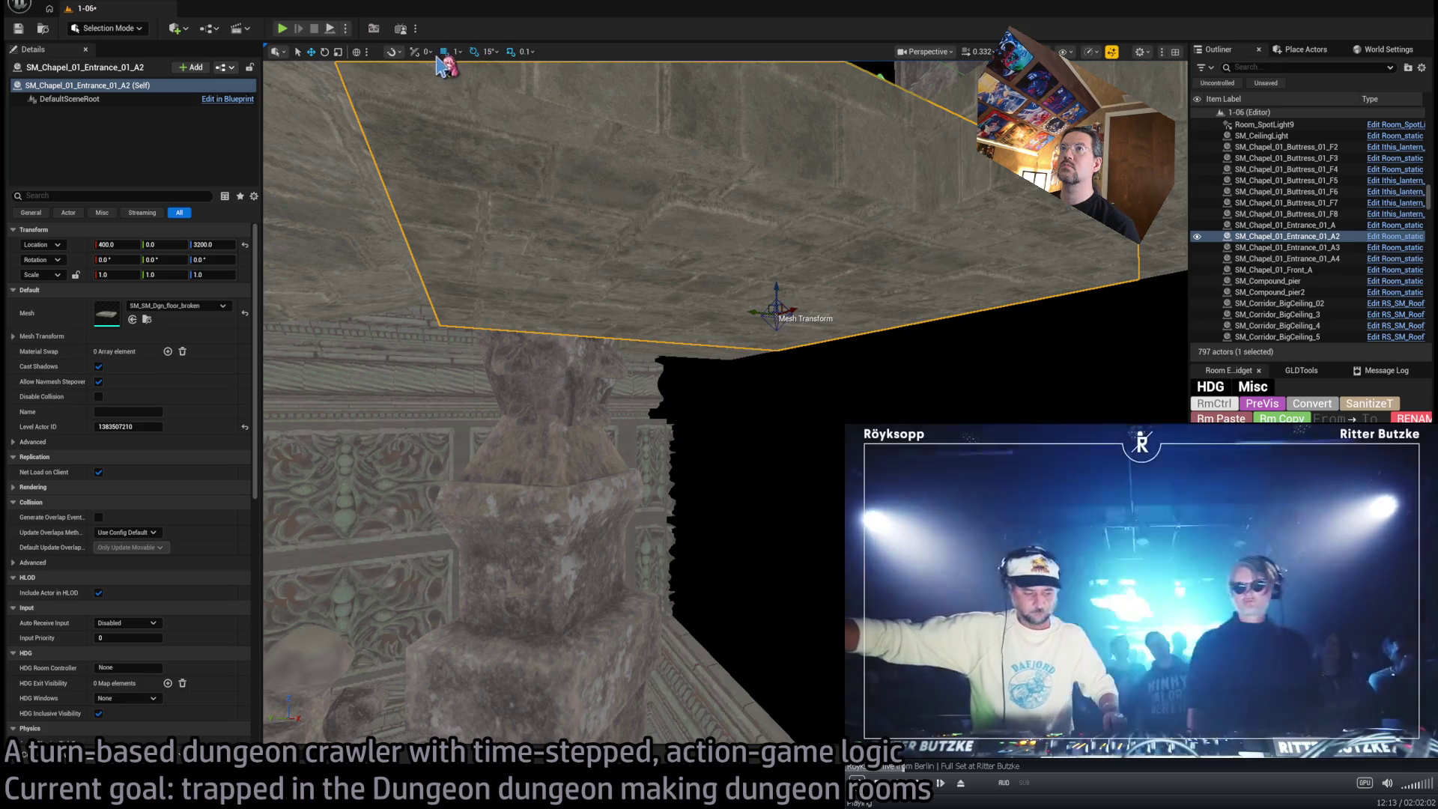
left_click_drag(790, 301, 790, 458, "alt")
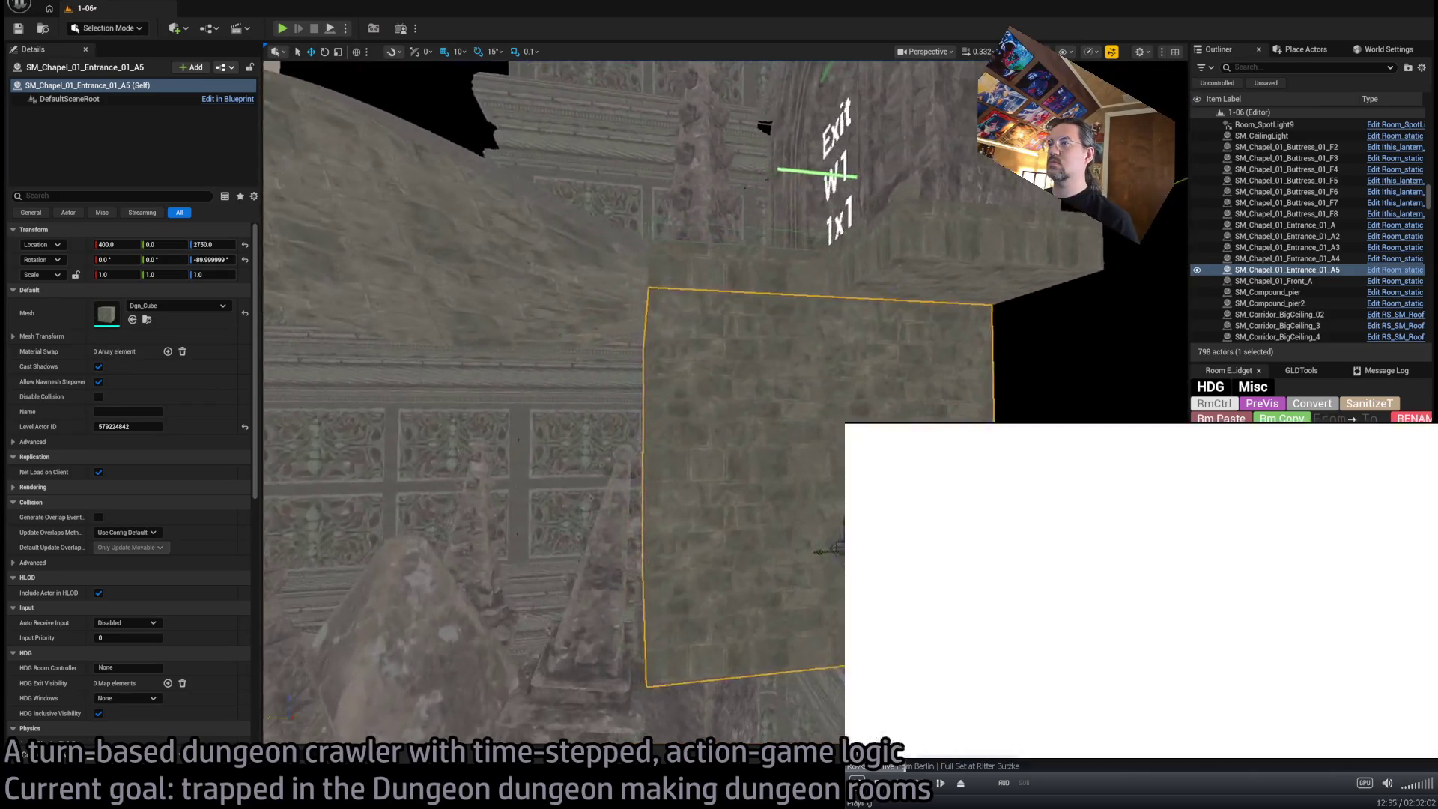
key("Delete")
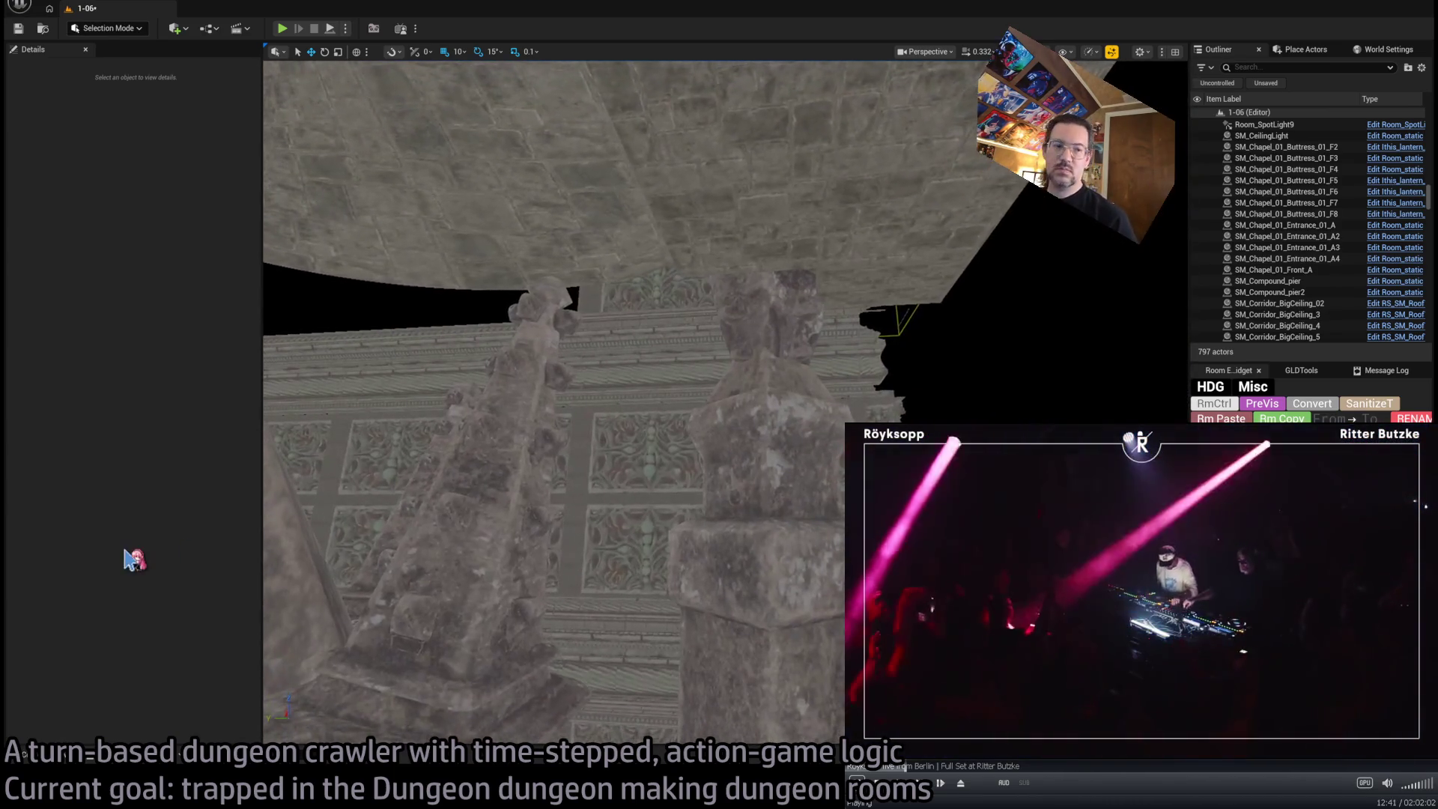
Browse the Content Drawer to the IthrisCemetery Chapel construction meshes
left_click(69, 761)
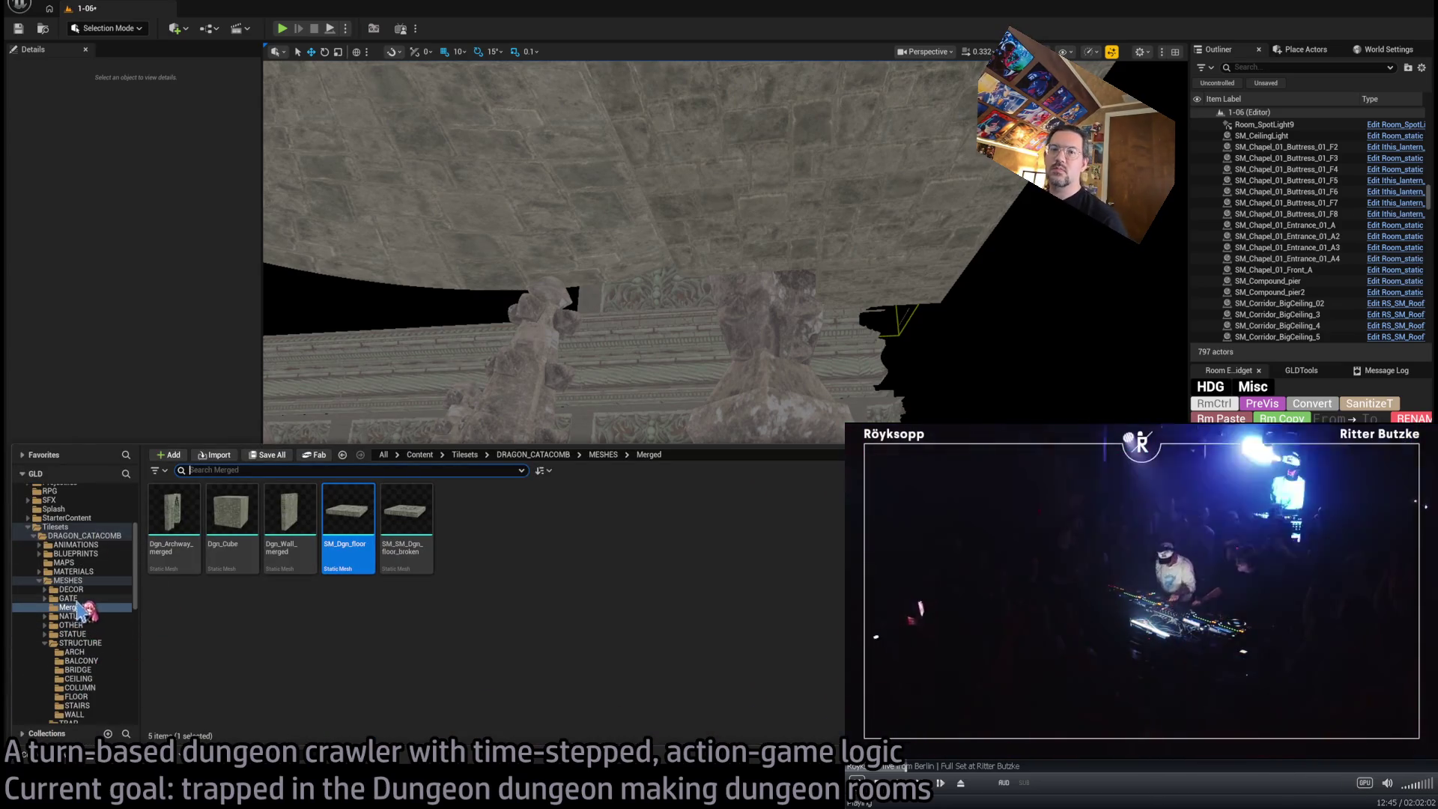
double_click(46, 581)
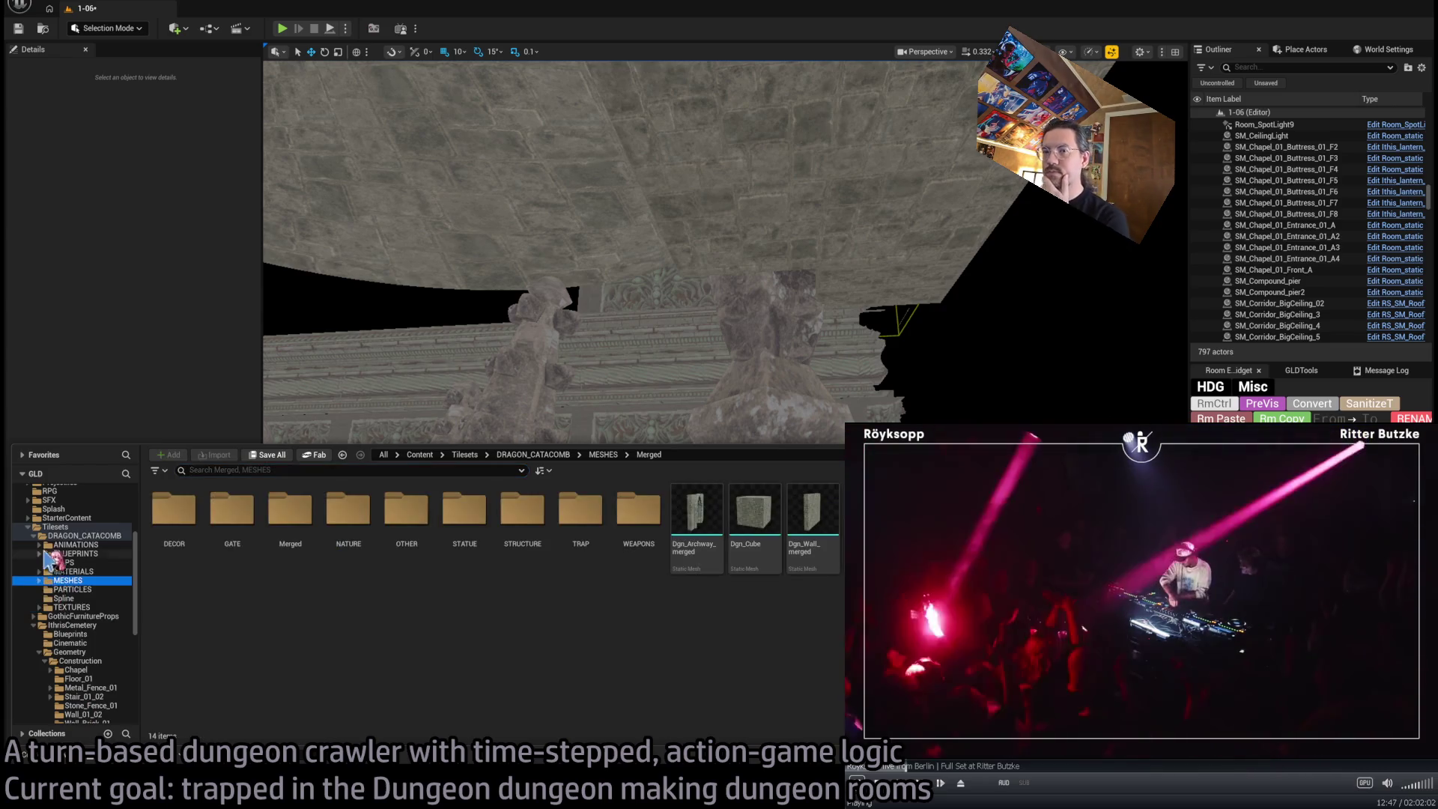
scroll(100, 654, "down", 2)
left_click(75, 598)
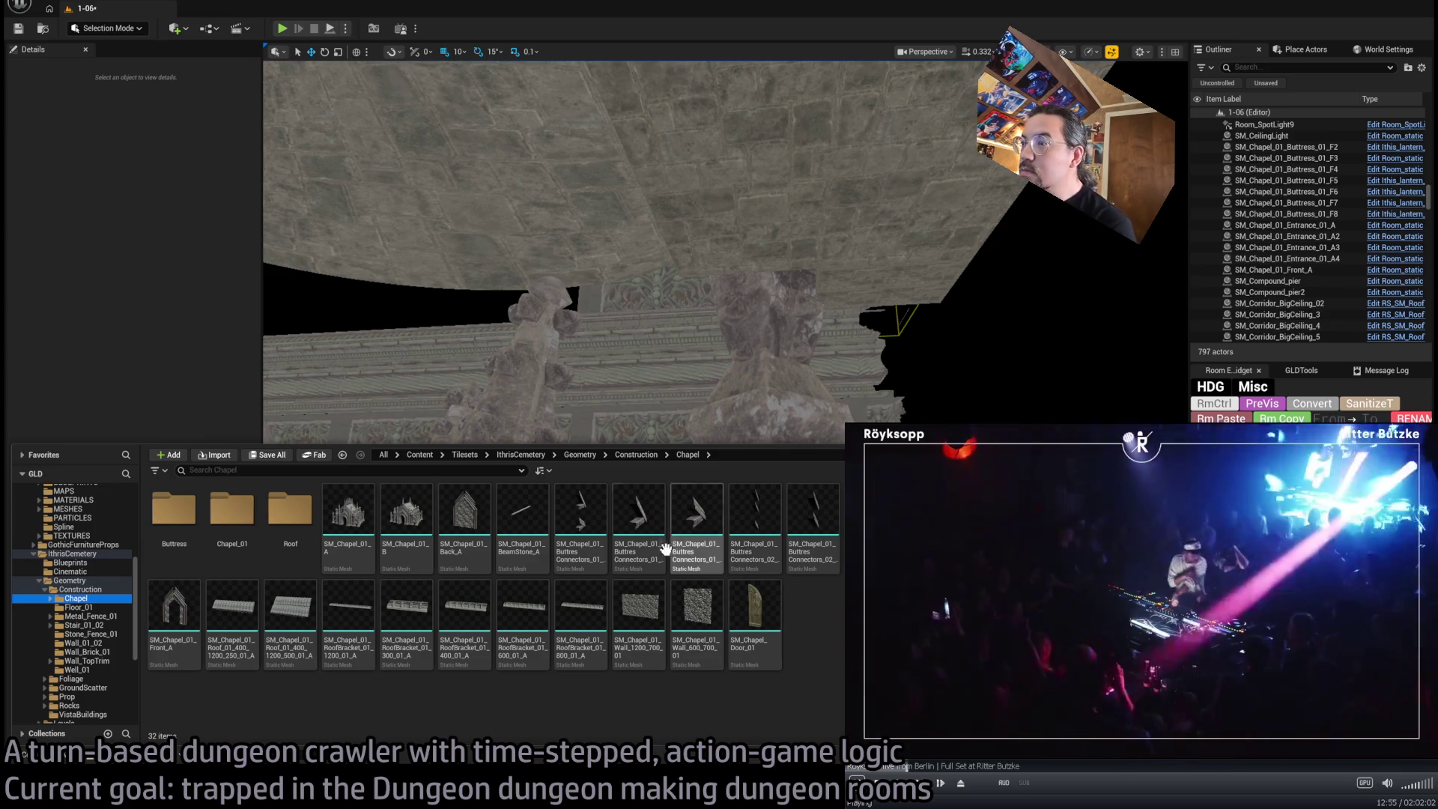
Try two buttress connector pieces, remove them, and restore SM_Chapel_01_Buttress_01_B
mouse_move(704, 530)
left_mouse_down()
mouse_move(725, 475)
mouse_move(724, 632)
mouse_move(719, 591)
left_mouse_up()
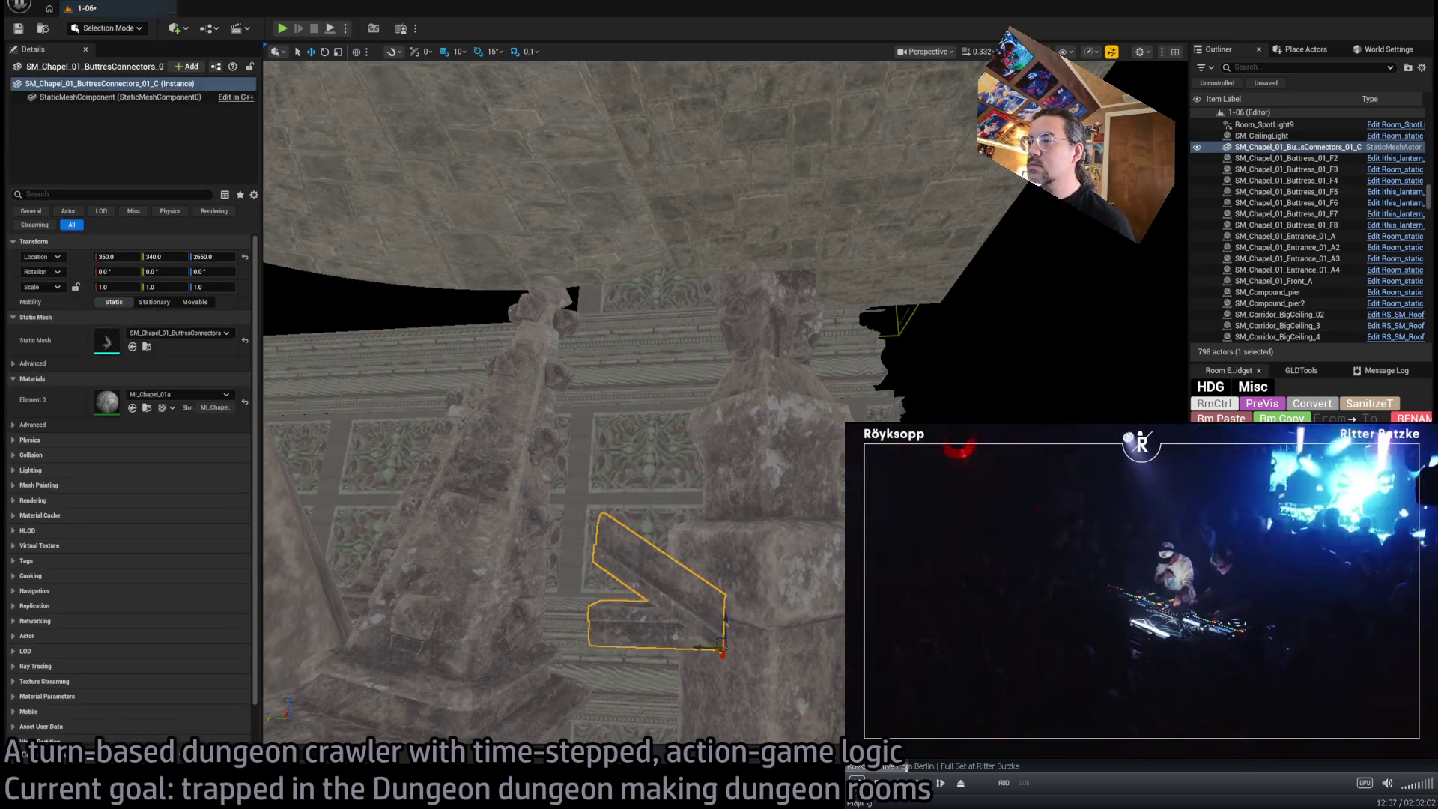
key("ctrl+z")
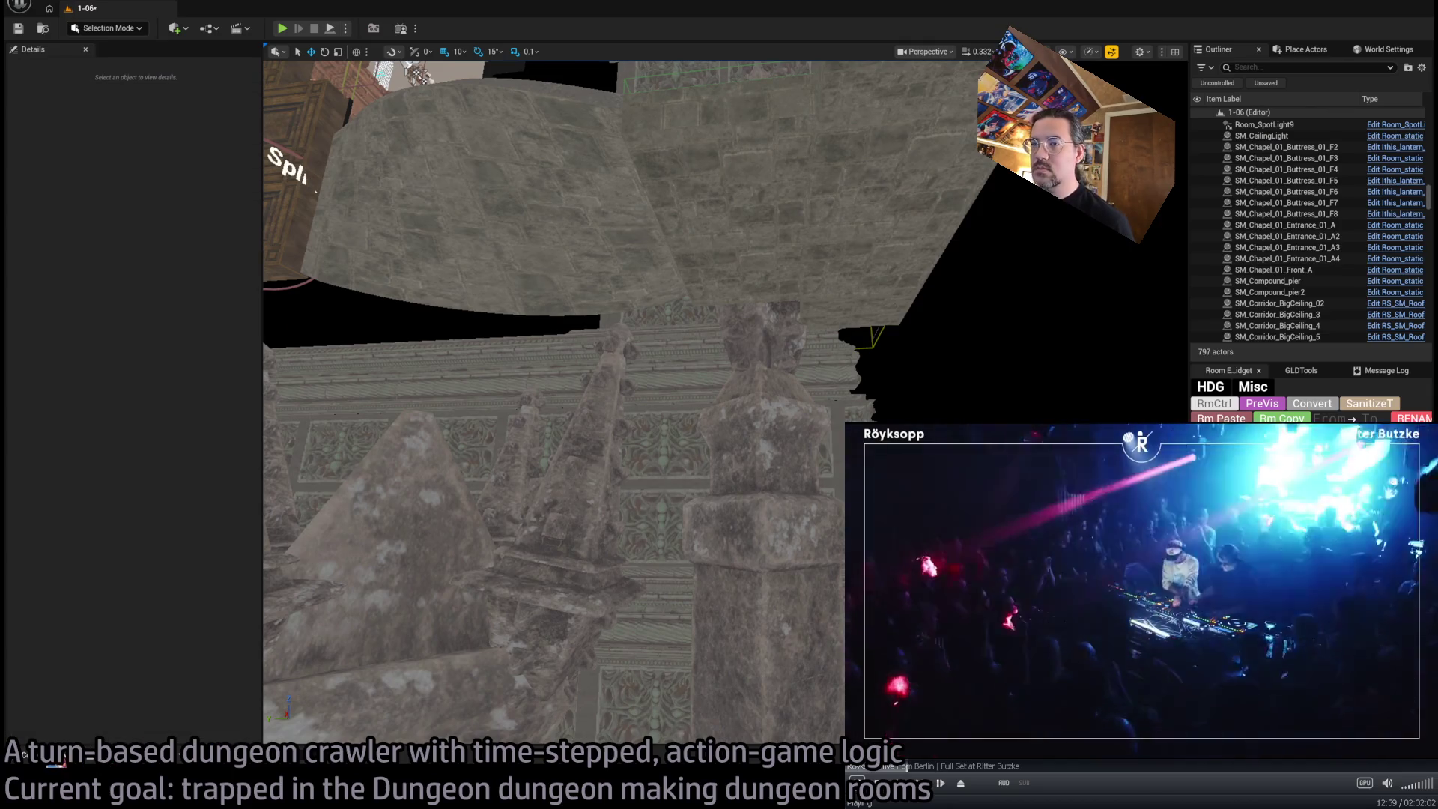
key("ctrl+space")
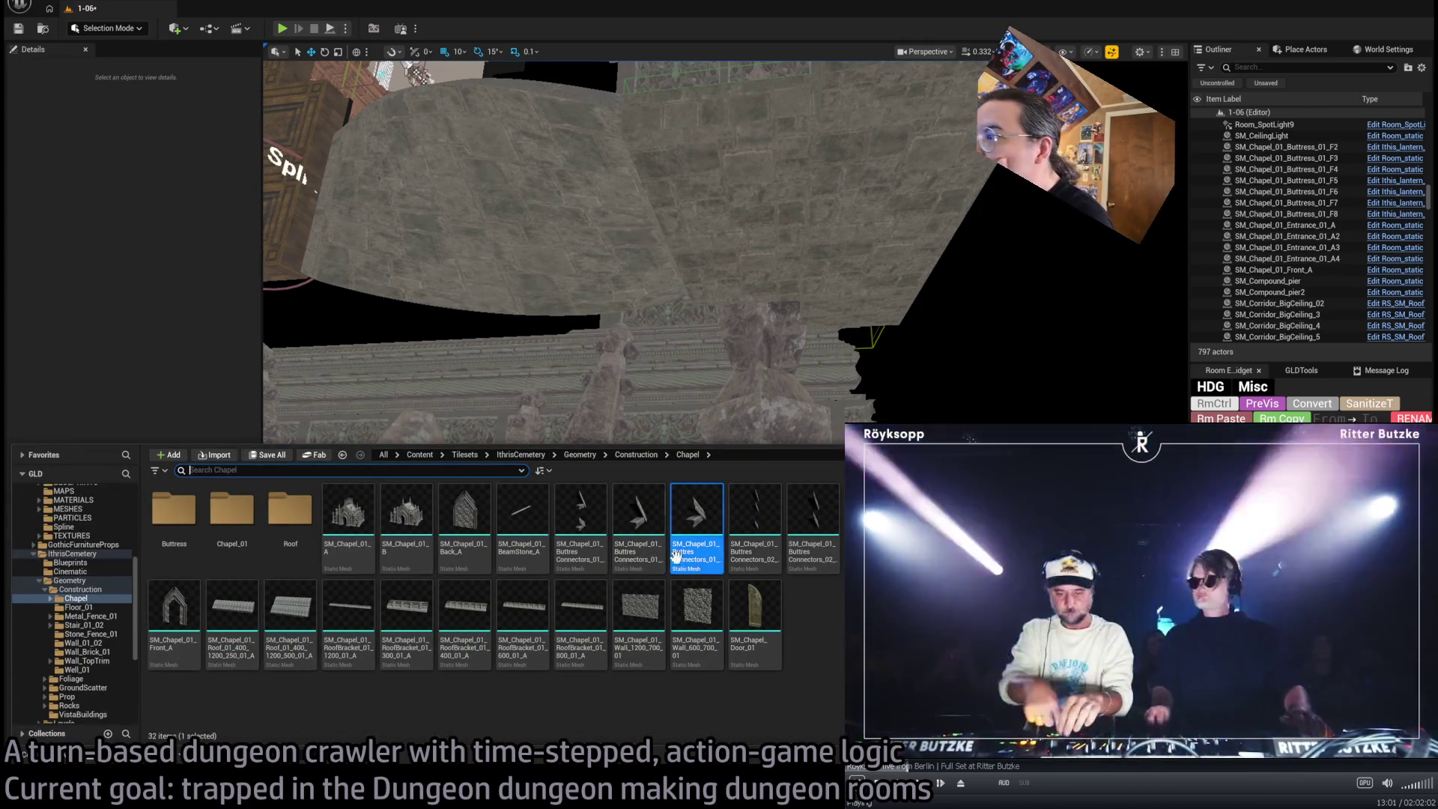
mouse_move(696, 524)
left_mouse_down()
mouse_move(719, 385)
mouse_move(767, 670)
left_mouse_up()
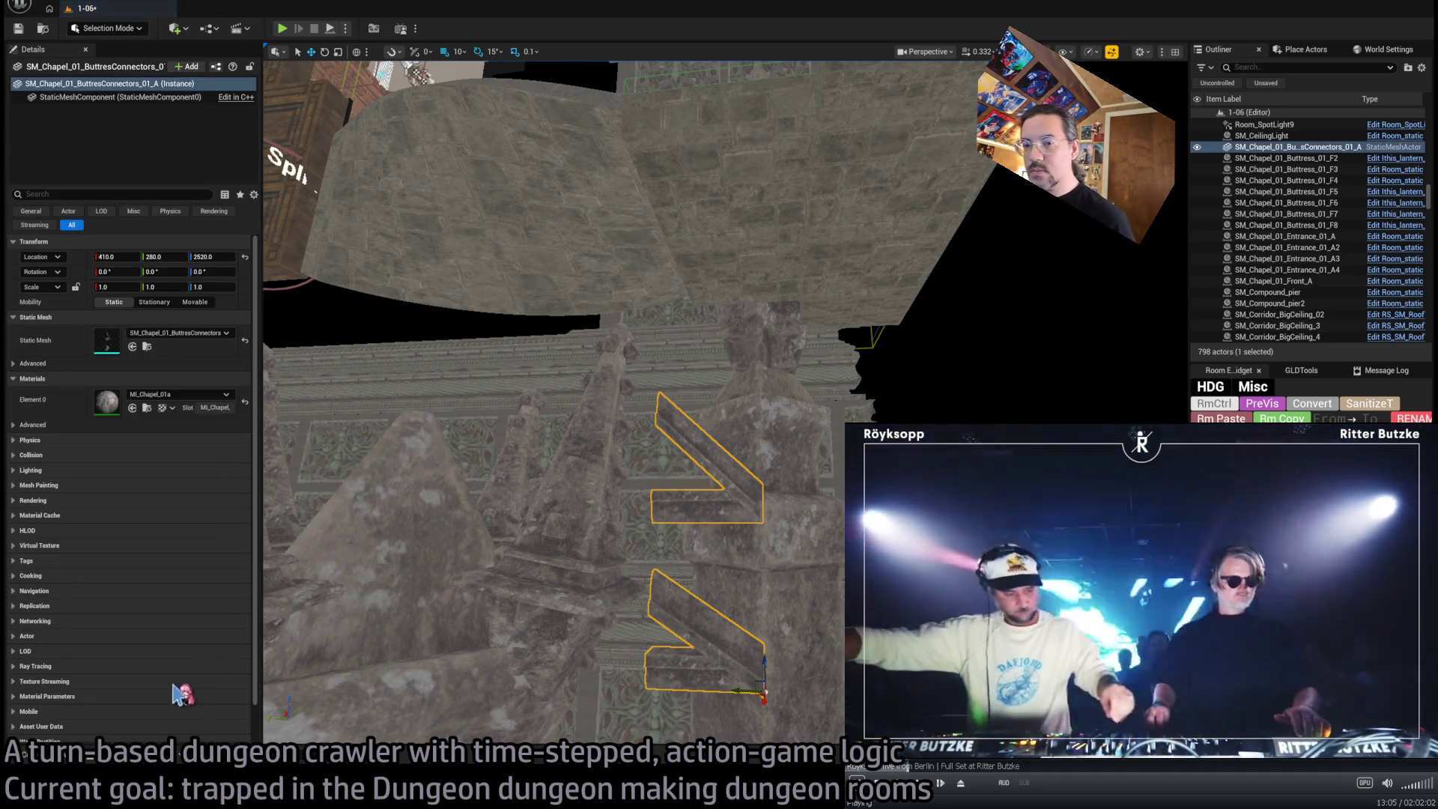
key("Delete")
key("ctrl+space")
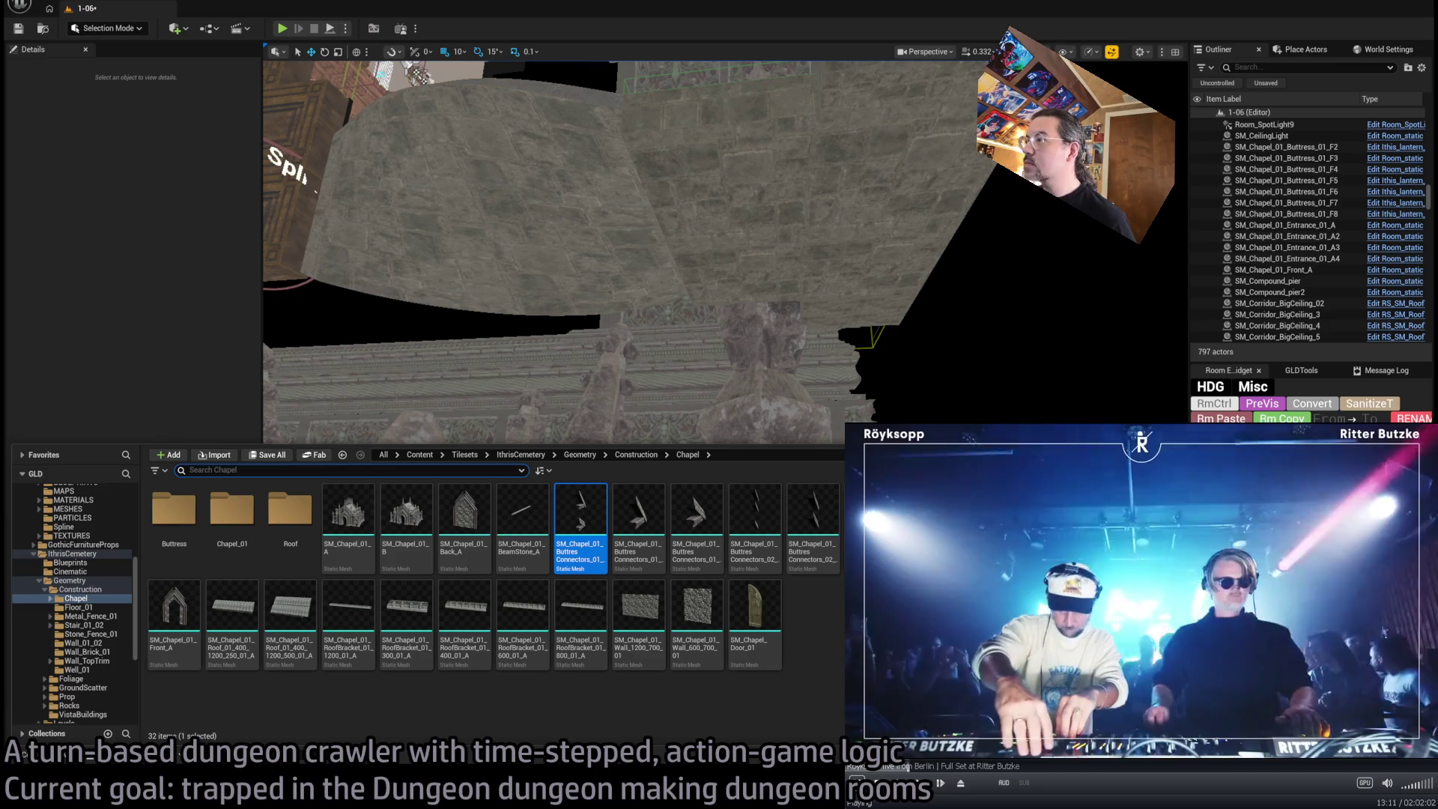
key("ctrl+space")
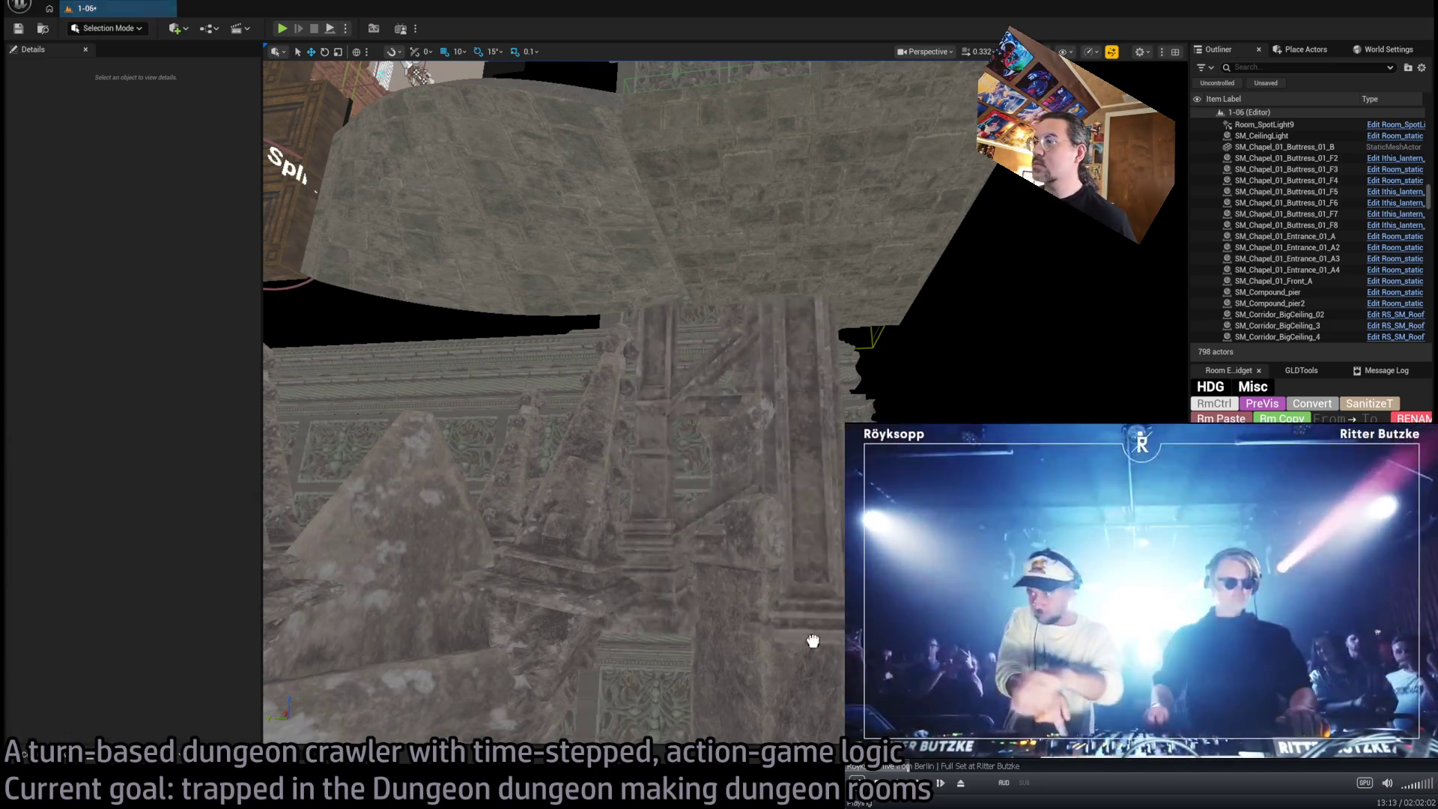
key("ctrl+z")
key("f")
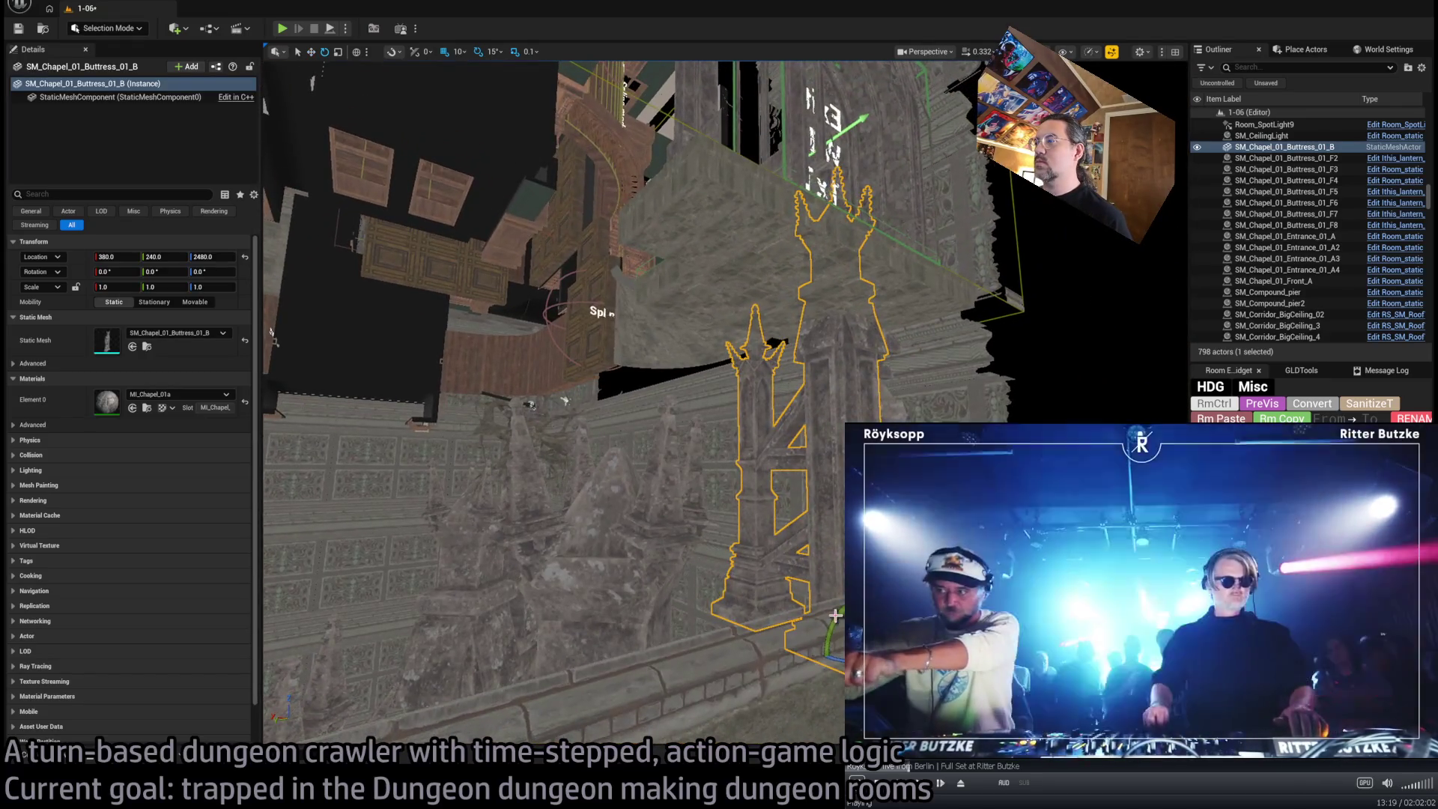
Rotate the buttress 180°, scale it to 0.8, and shift it 10 units along world Y
left_click_drag(835, 616, 832, 644)
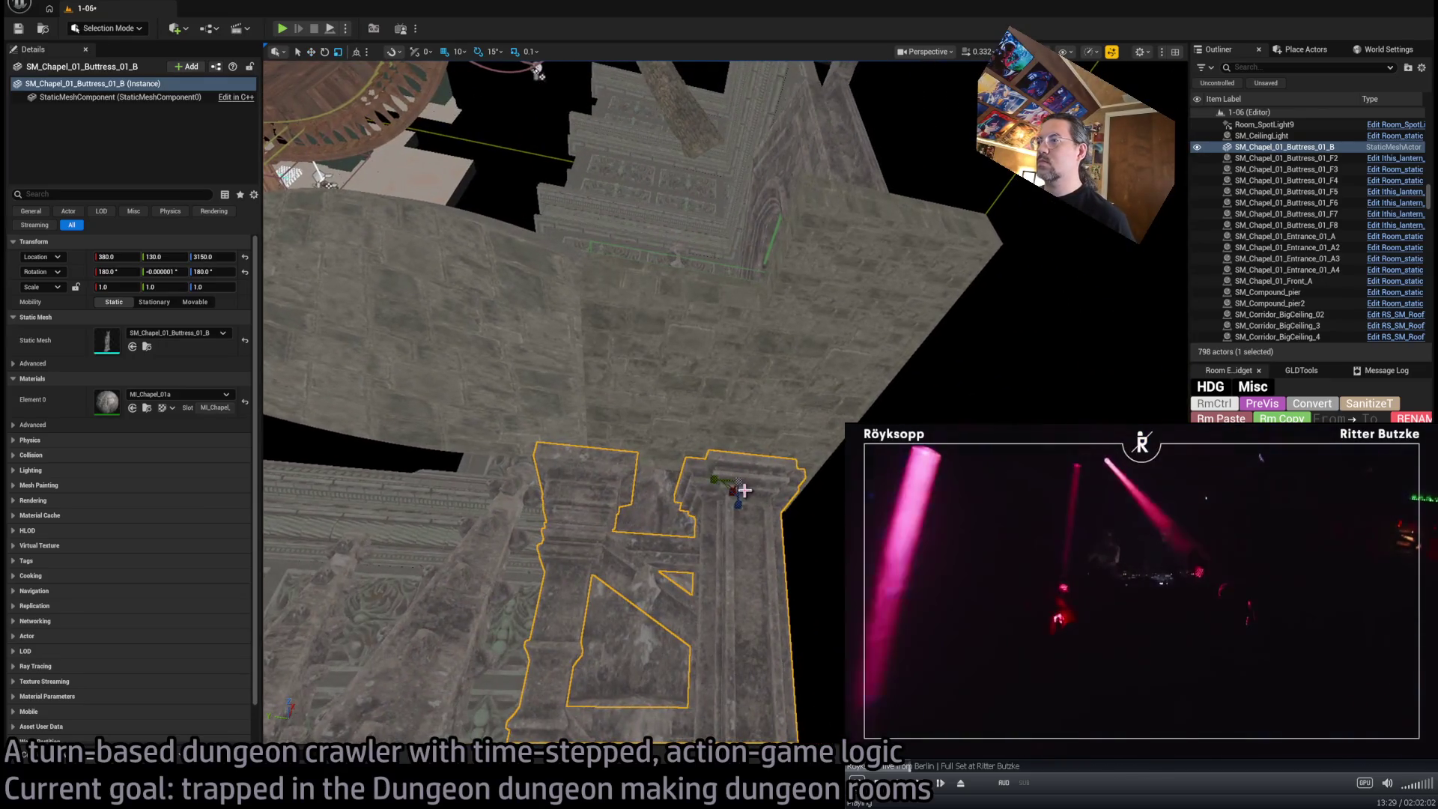
left_click_drag(743, 490, 749, 509)
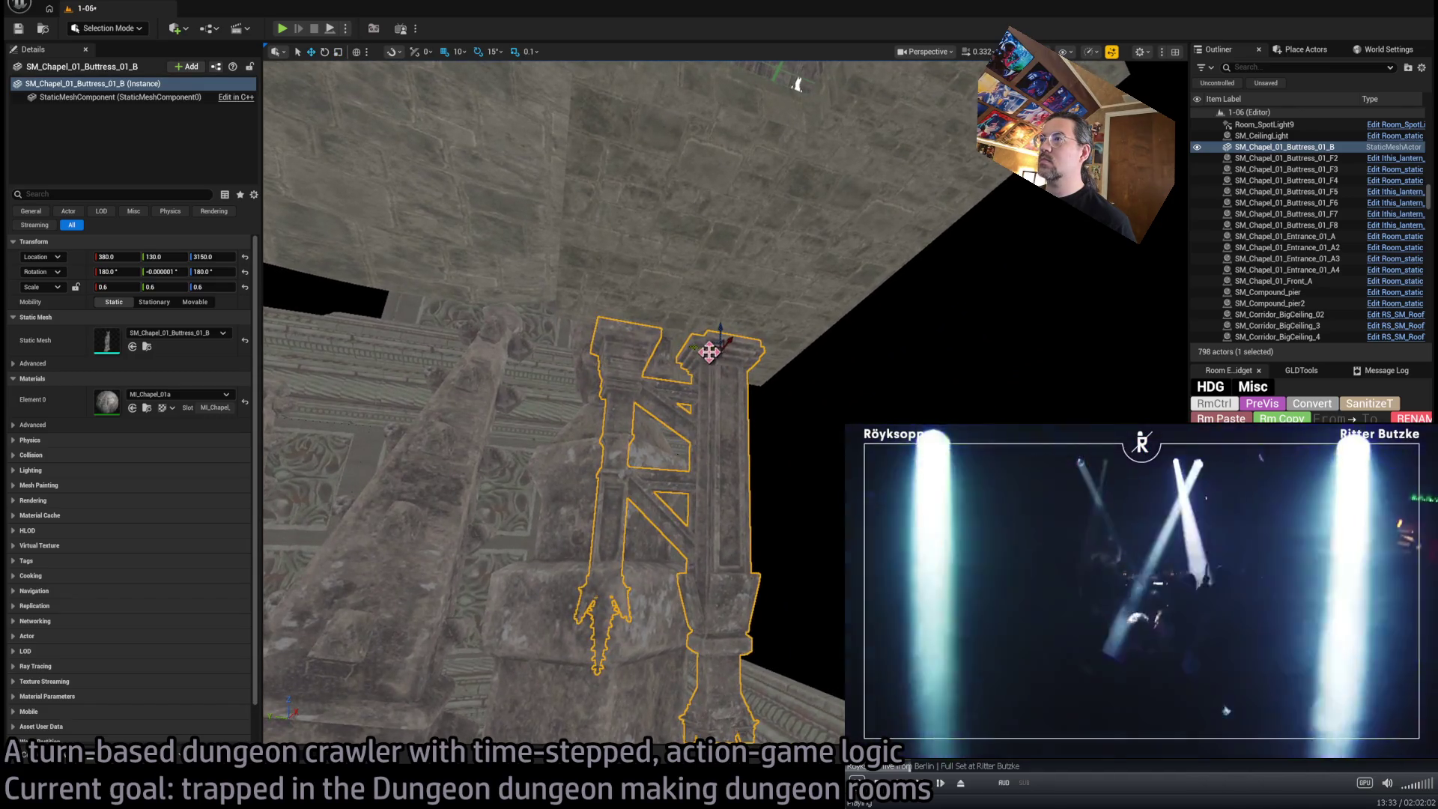
key("ctrl+grave")
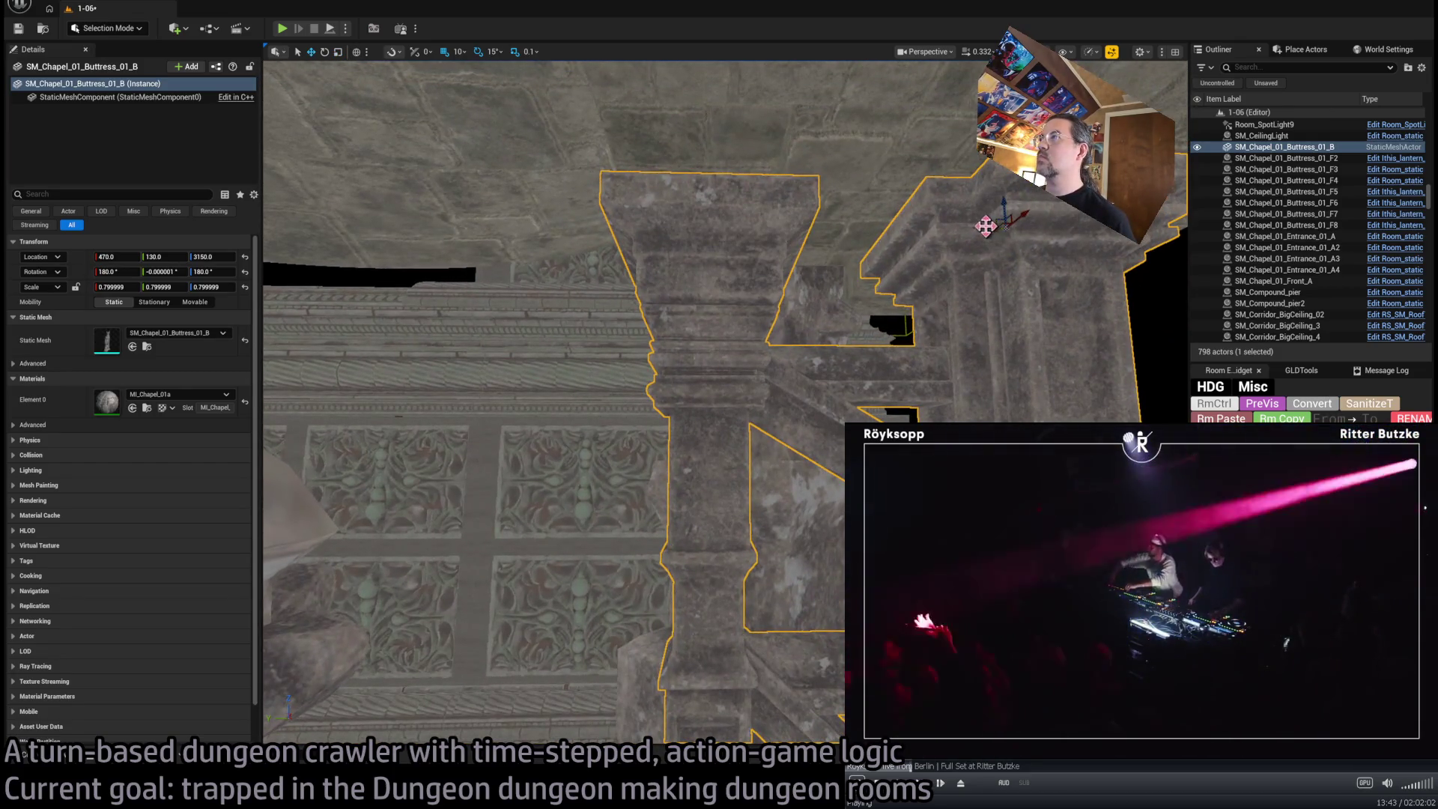
left_click_drag(990, 229, 978, 233)
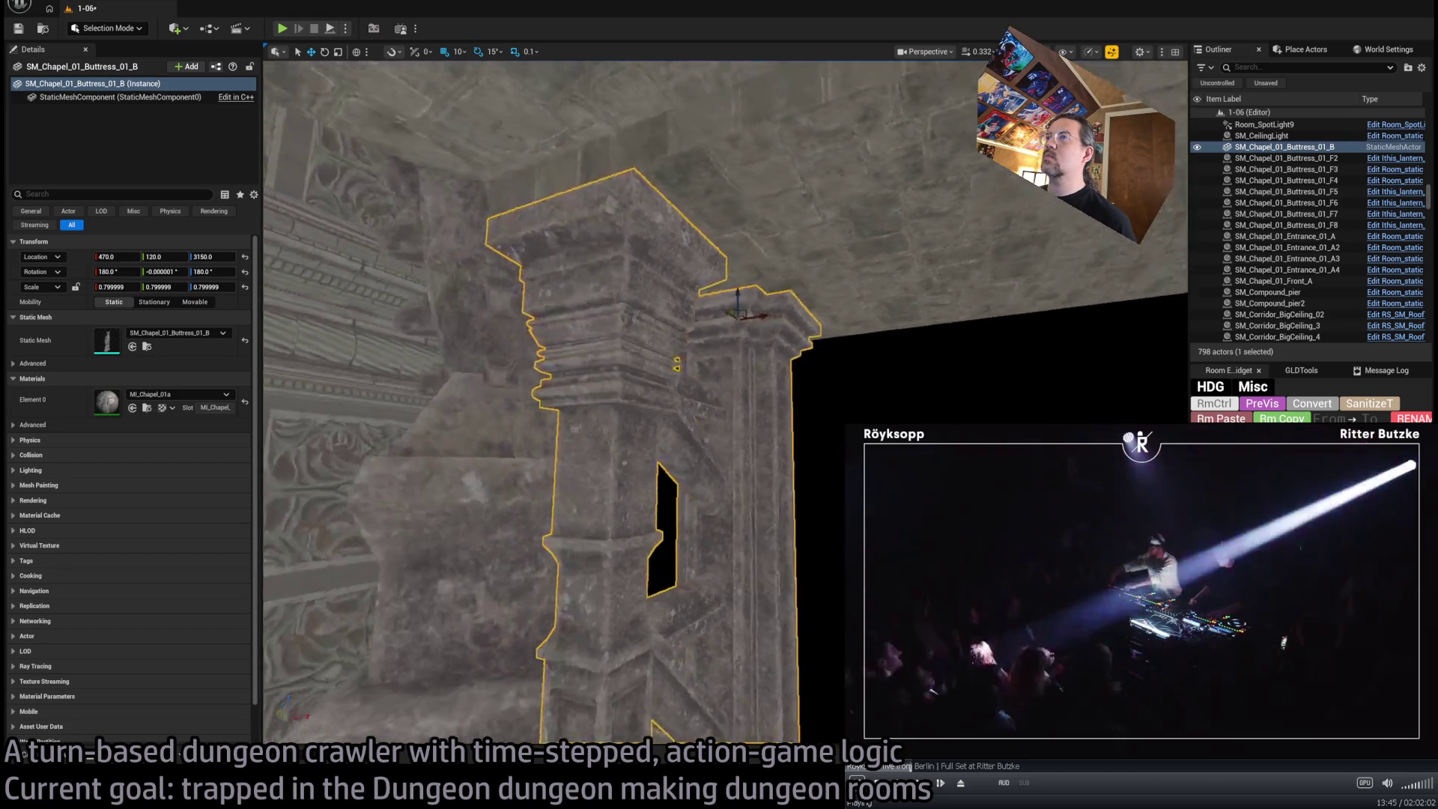
Duplicate the buttress along X with 5-unit grid snap to 745, 120, 3150
left_click_drag(817, 323, 786, 323)
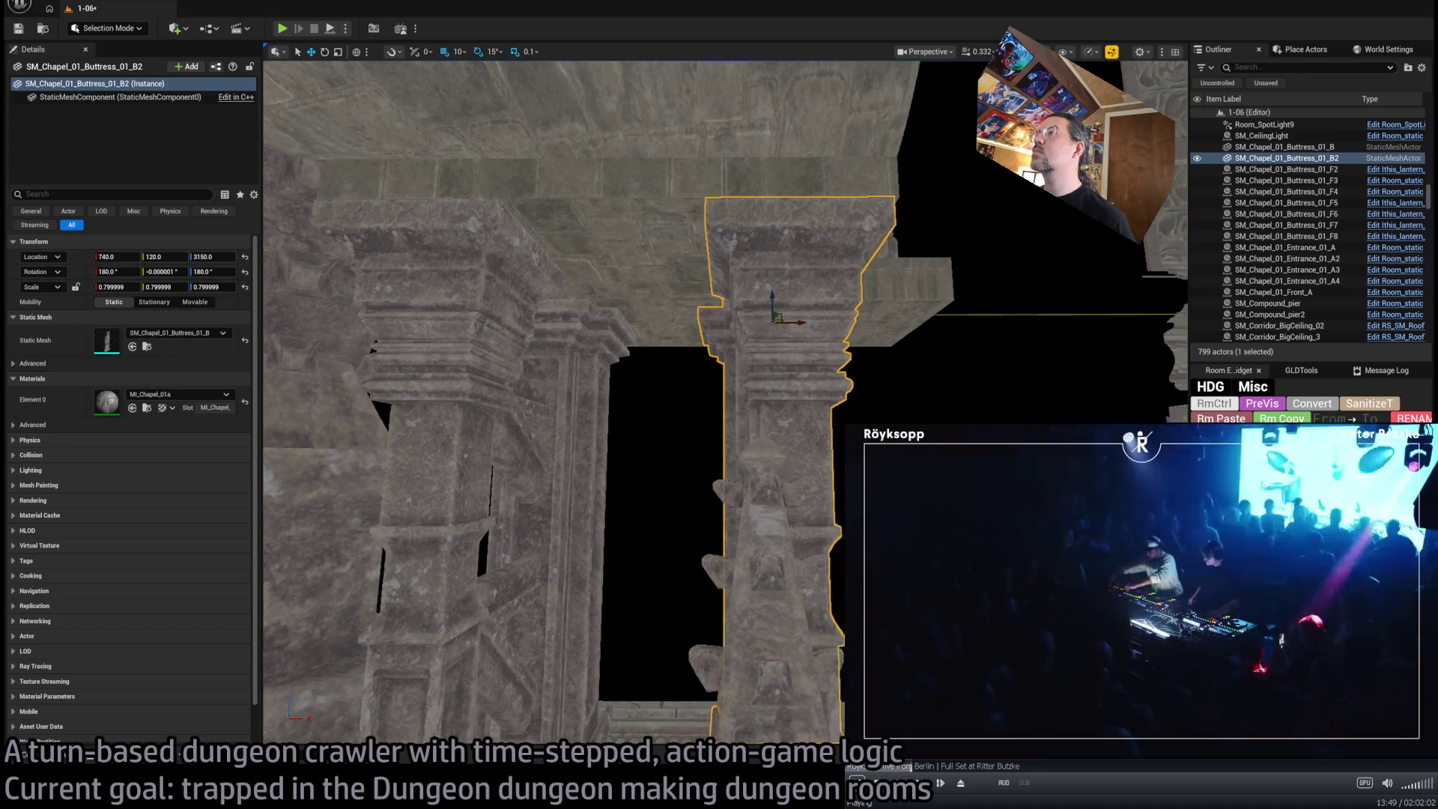
key("f")
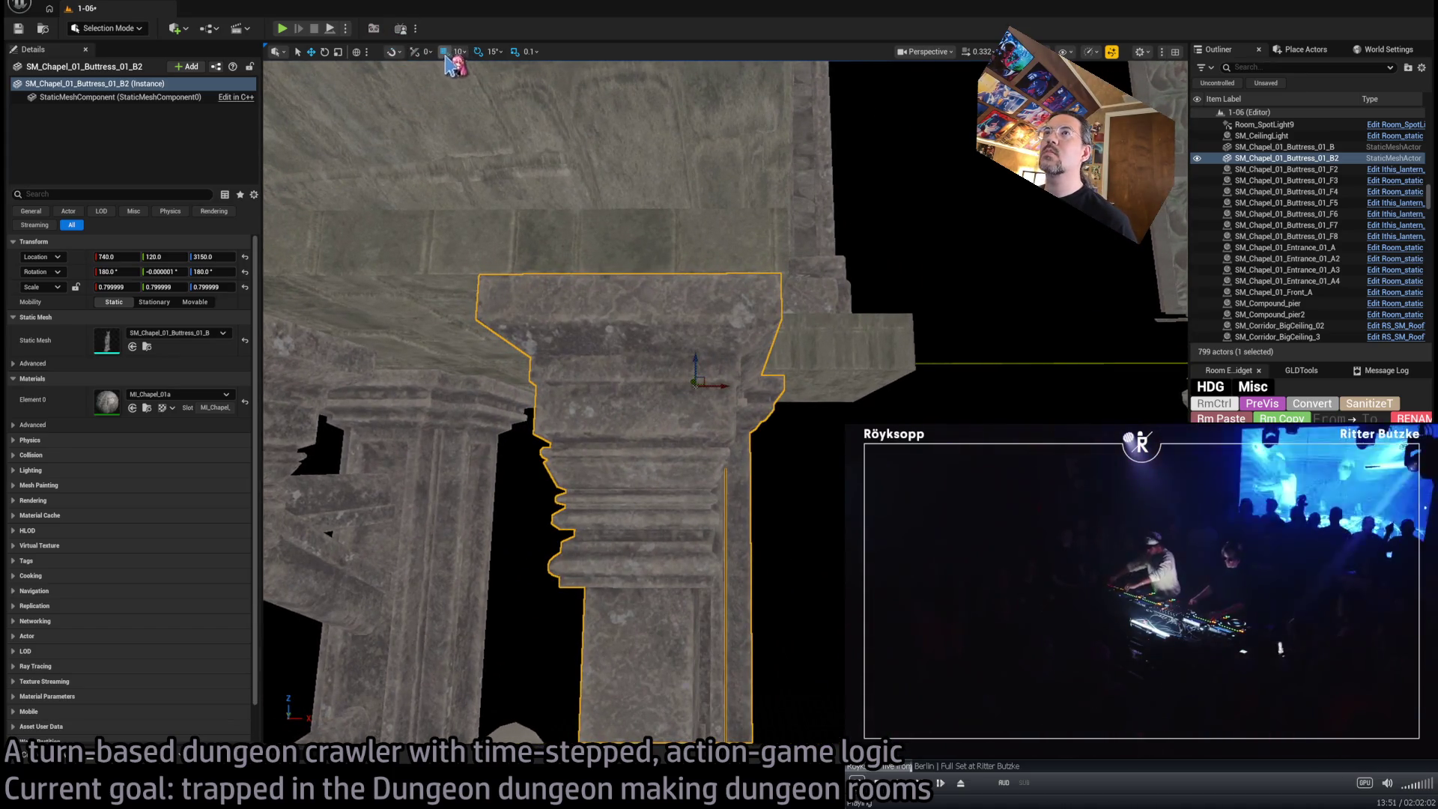
key("bracketleft")
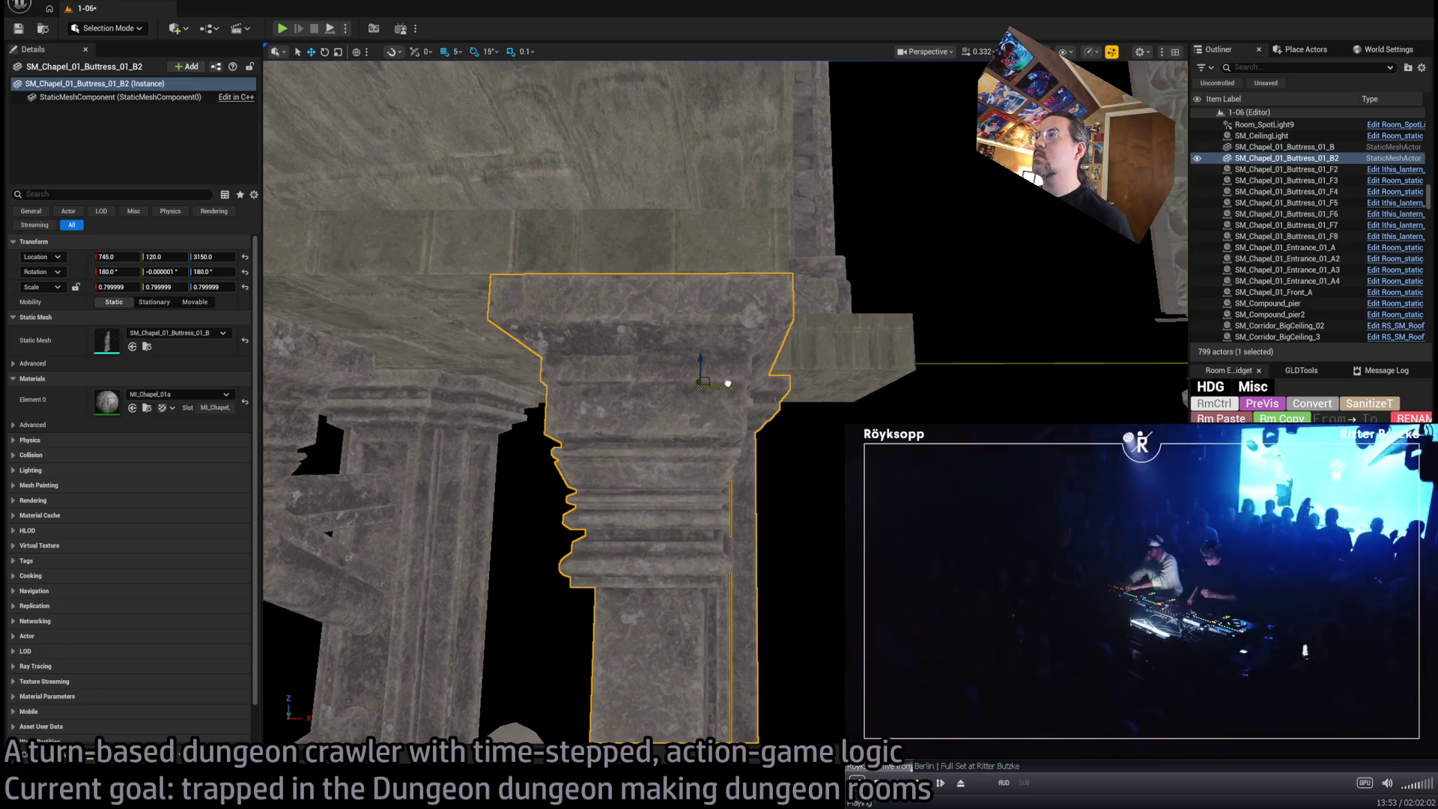
mouse_move(757, 385)
left_mouse_down()
mouse_move(734, 345)
mouse_move(444, 395)
mouse_move(532, 307)
left_mouse_up()
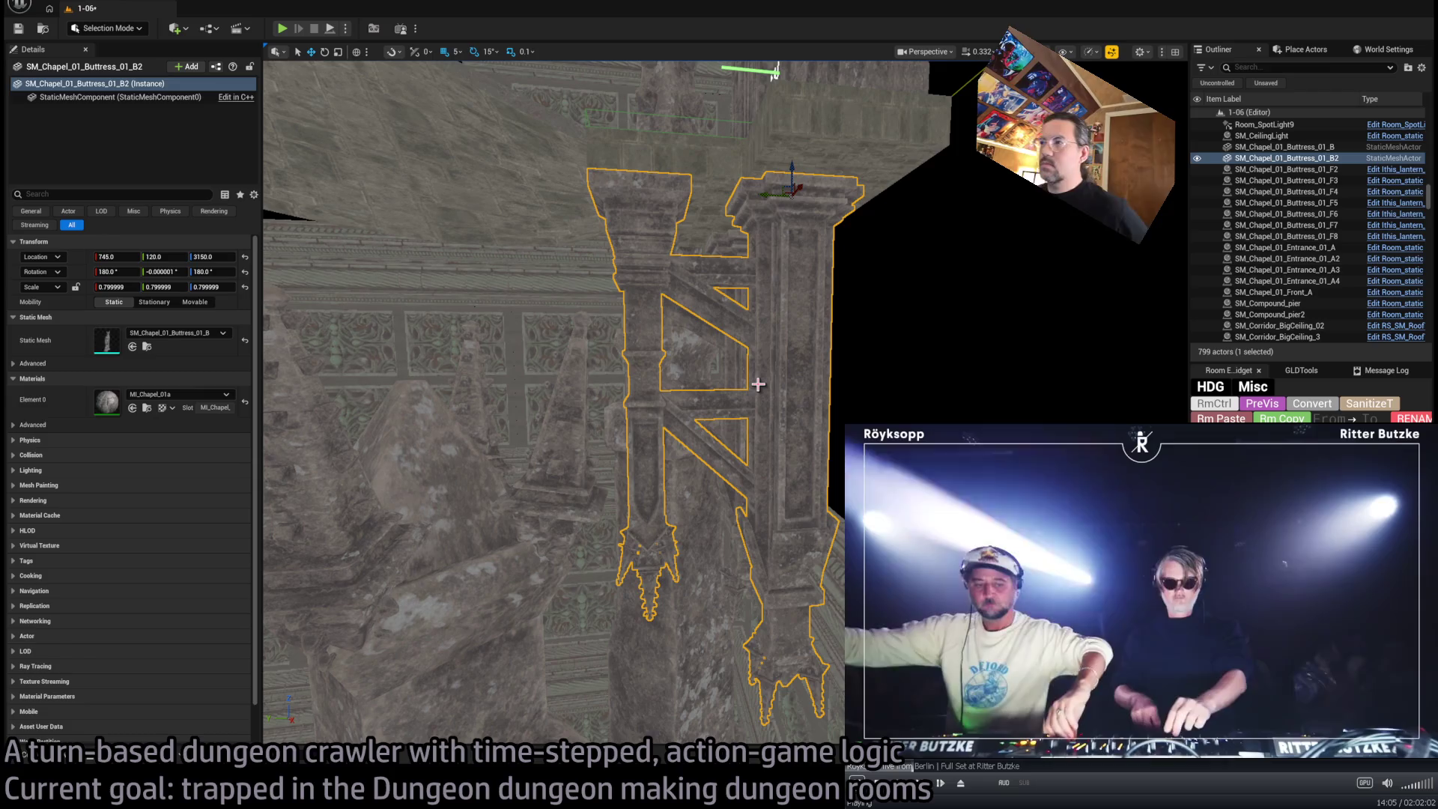
left_click_drag(532, 307, 588, 270)
Duplicate ornate wall A80 at 45° and move it into the corridor gap using 100-unit snap
left_click(481, 330)
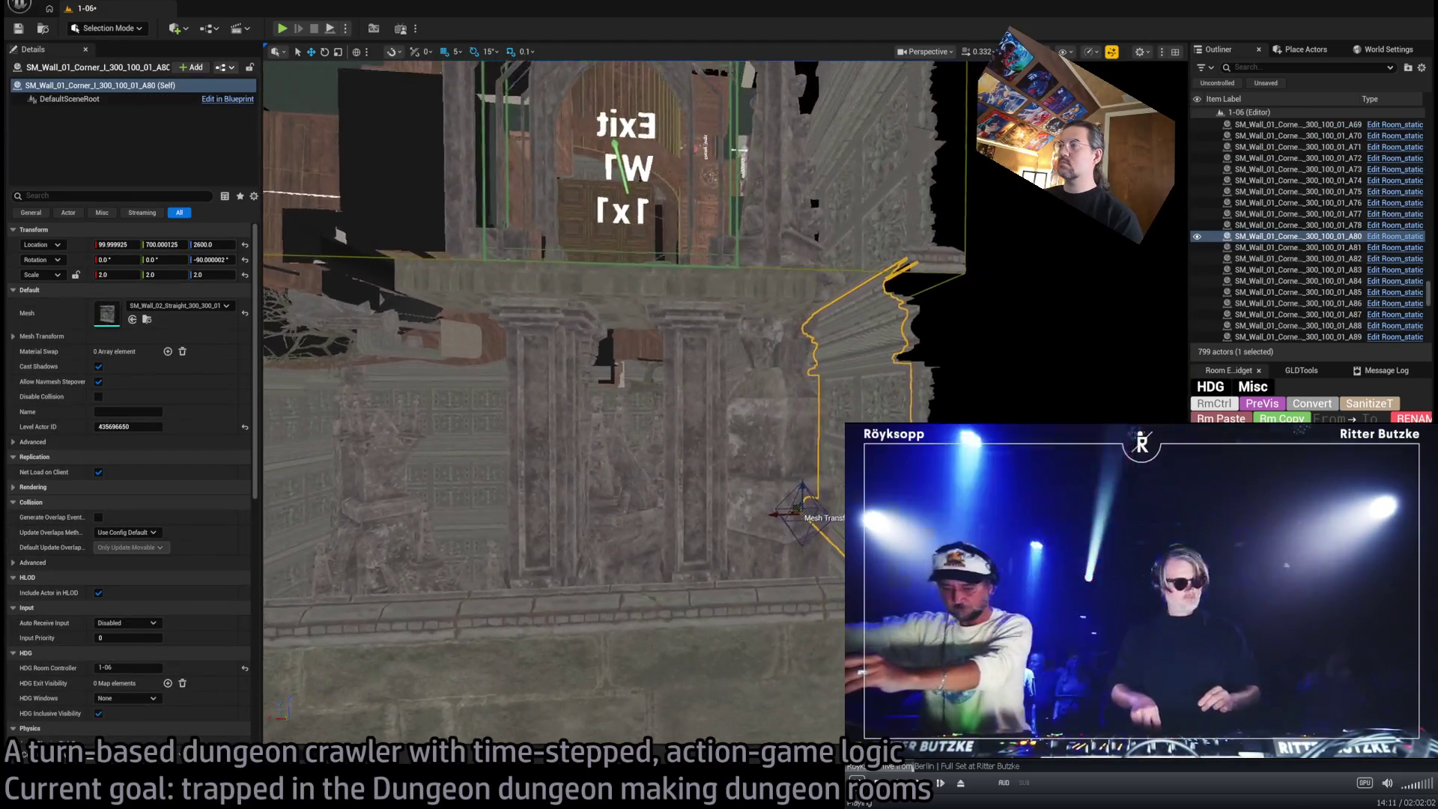
mouse_move(529, 331)
left_mouse_down()
mouse_move(397, 367)
mouse_move(836, 488)
left_mouse_up()
left_click_drag(341, 642, 355, 677)
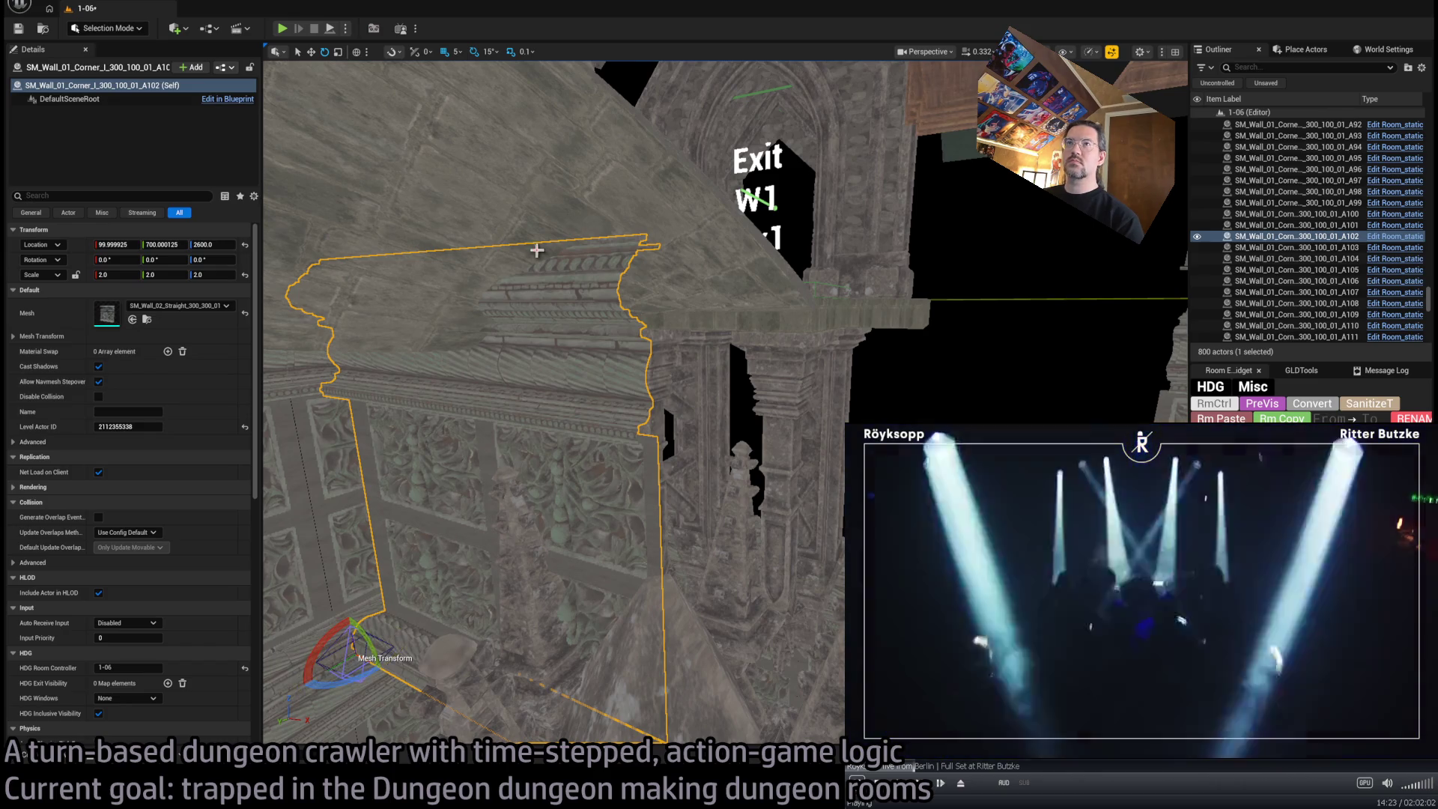
key("bracketright")
key("bracketright")
key("bracketright")
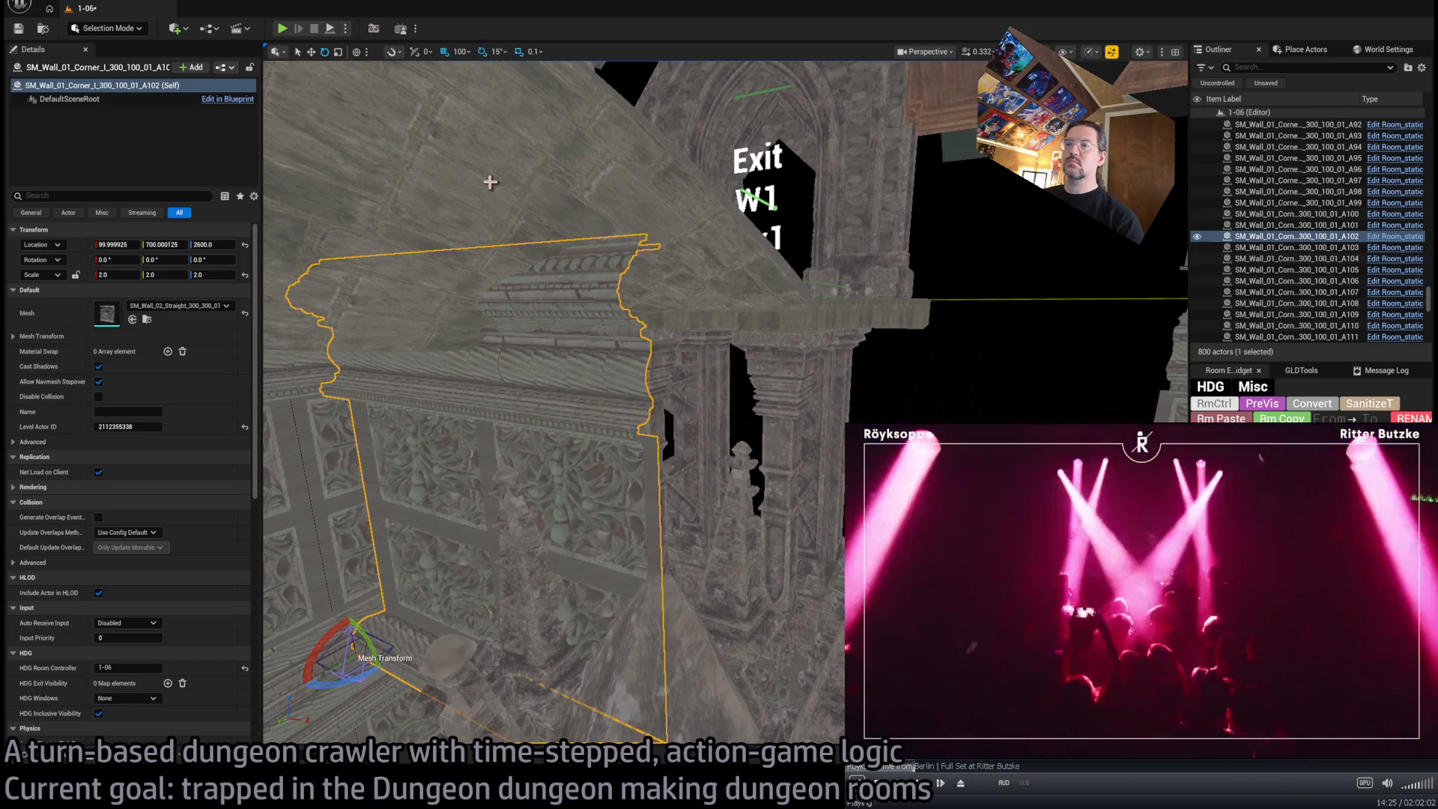
mouse_move(350, 662)
left_mouse_down()
mouse_move(658, 539)
mouse_move(633, 539)
mouse_move(623, 572)
mouse_move(558, 528)
mouse_move(778, 623)
mouse_move(748, 524)
mouse_move(719, 498)
left_mouse_up()
Select both ornate wall pieces and check them against the corridor wall
mouse_move(440, 270)
left_mouse_down()
mouse_move(616, 504)
mouse_move(507, 385)
mouse_move(449, 506)
mouse_move(494, 529)
mouse_move(729, 529)
left_mouse_up()
left_click(643, 215, "ctrl")
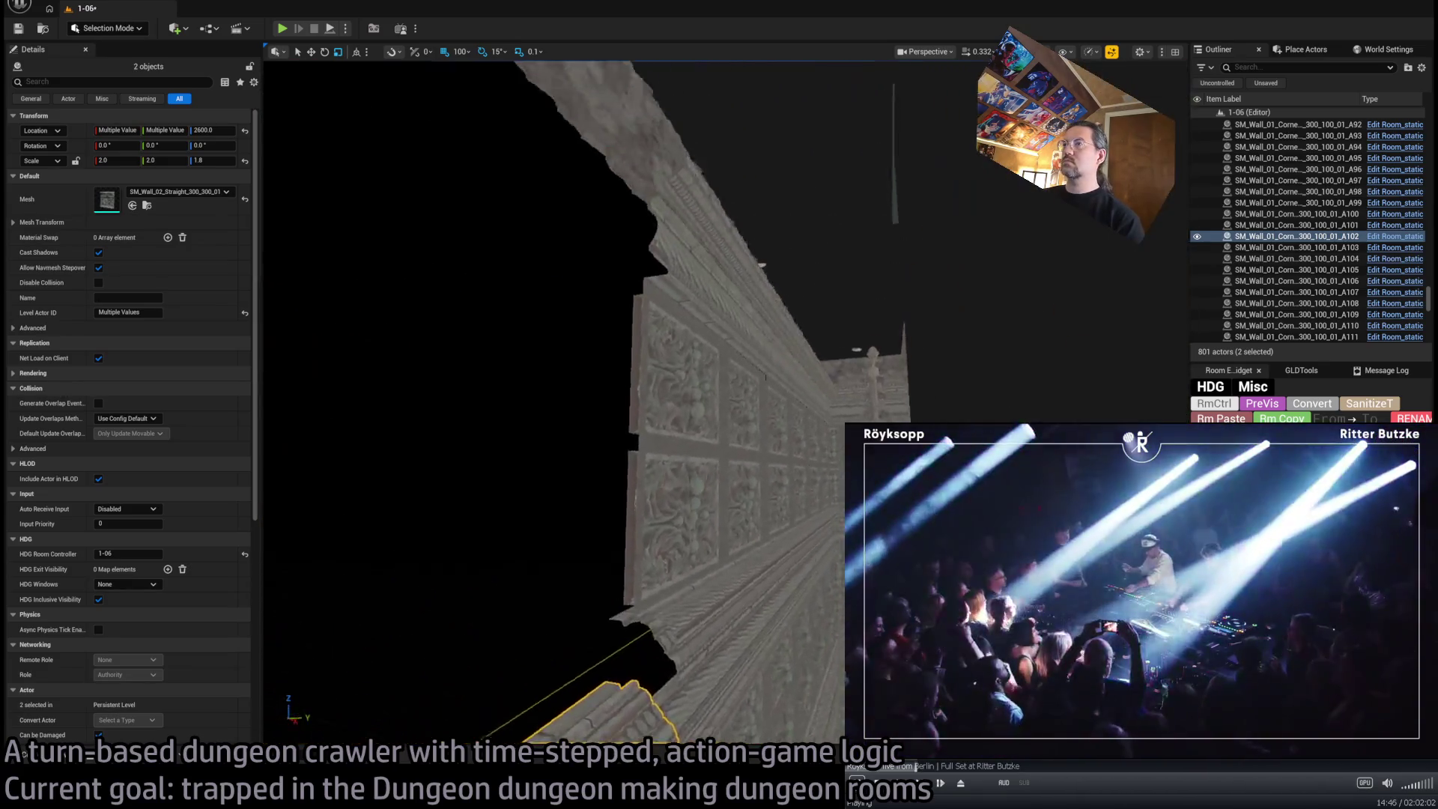
left_click_drag(554, 375, 599, 299)
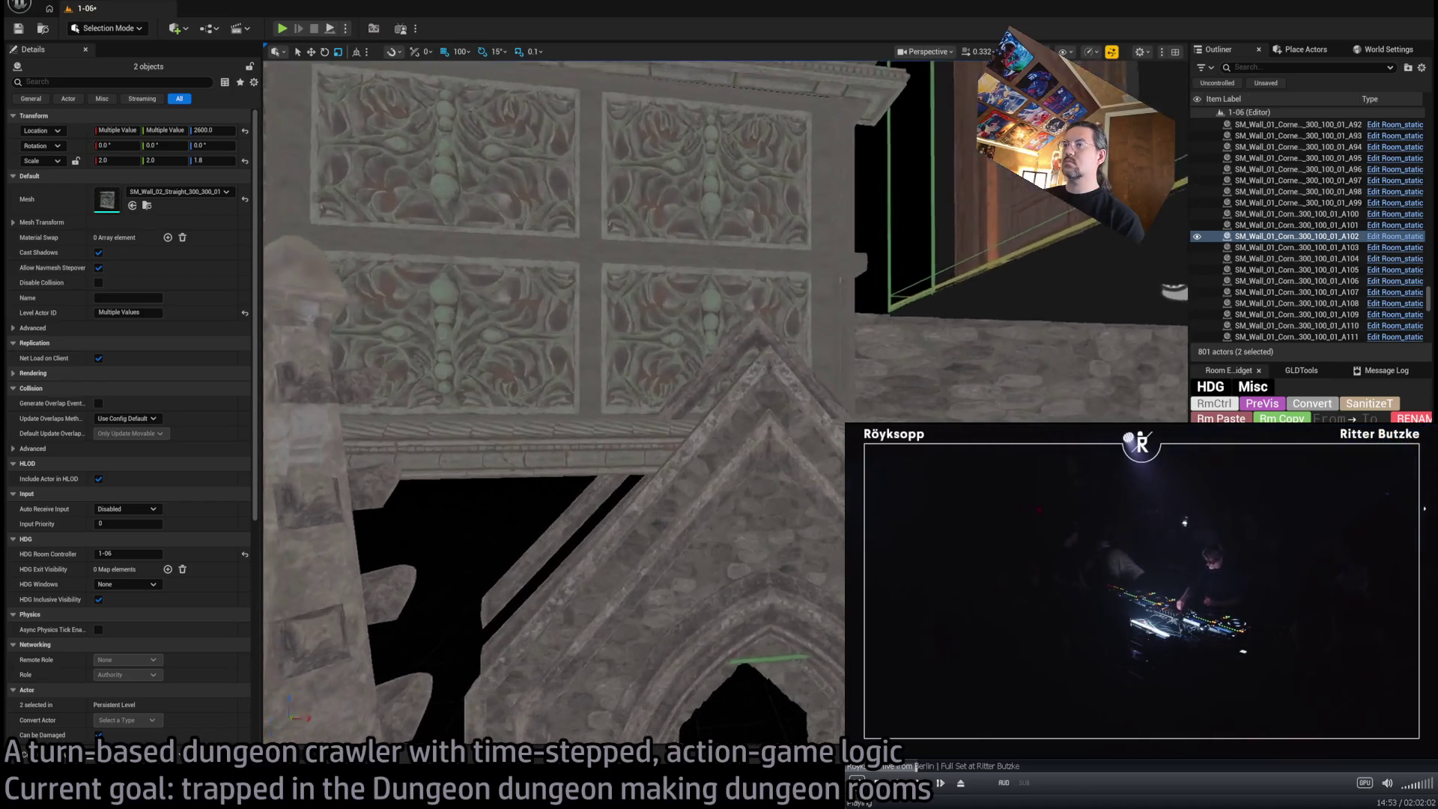
left_click_drag(599, 299, 554, 322)
Duplicate the SM_Wall_01_Corner piece above Exit W1, one copy turned 90°, another with Ctrl+D
left_click(697, 449)
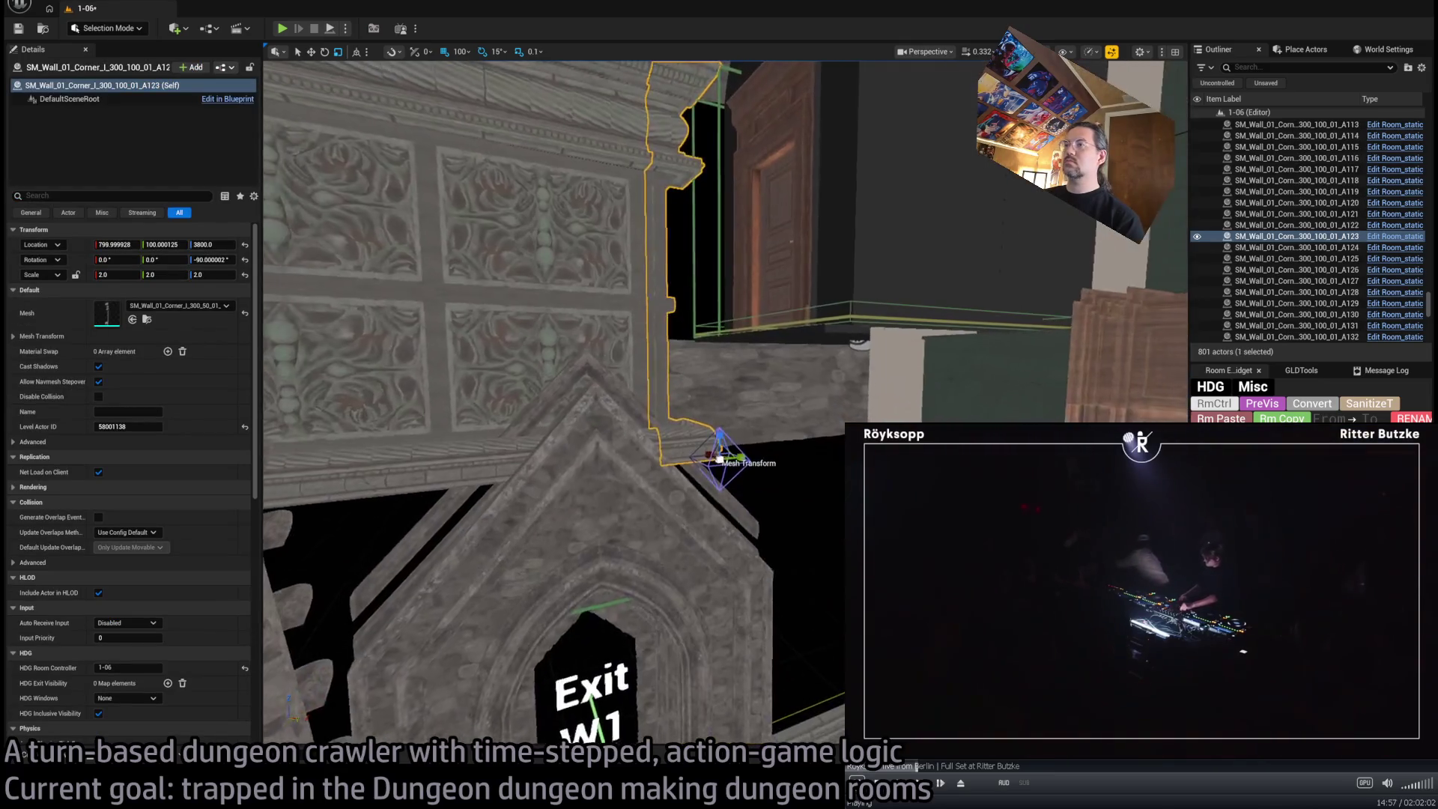
mouse_move(726, 480)
left_mouse_down()
mouse_move(745, 458)
mouse_move(720, 450)
left_mouse_up()
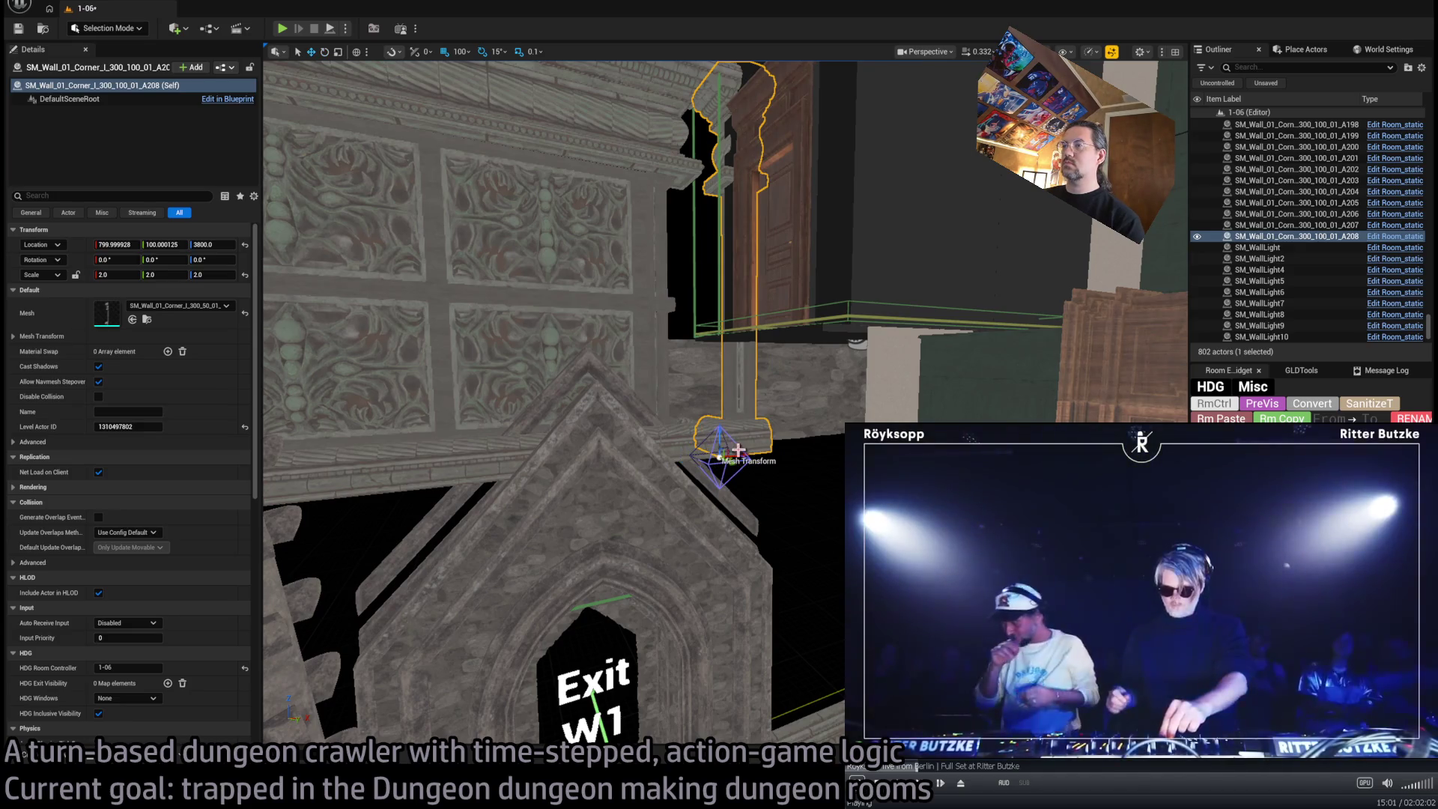
mouse_move(720, 450)
left_mouse_down()
mouse_move(780, 700)
mouse_move(760, 622)
left_mouse_up()
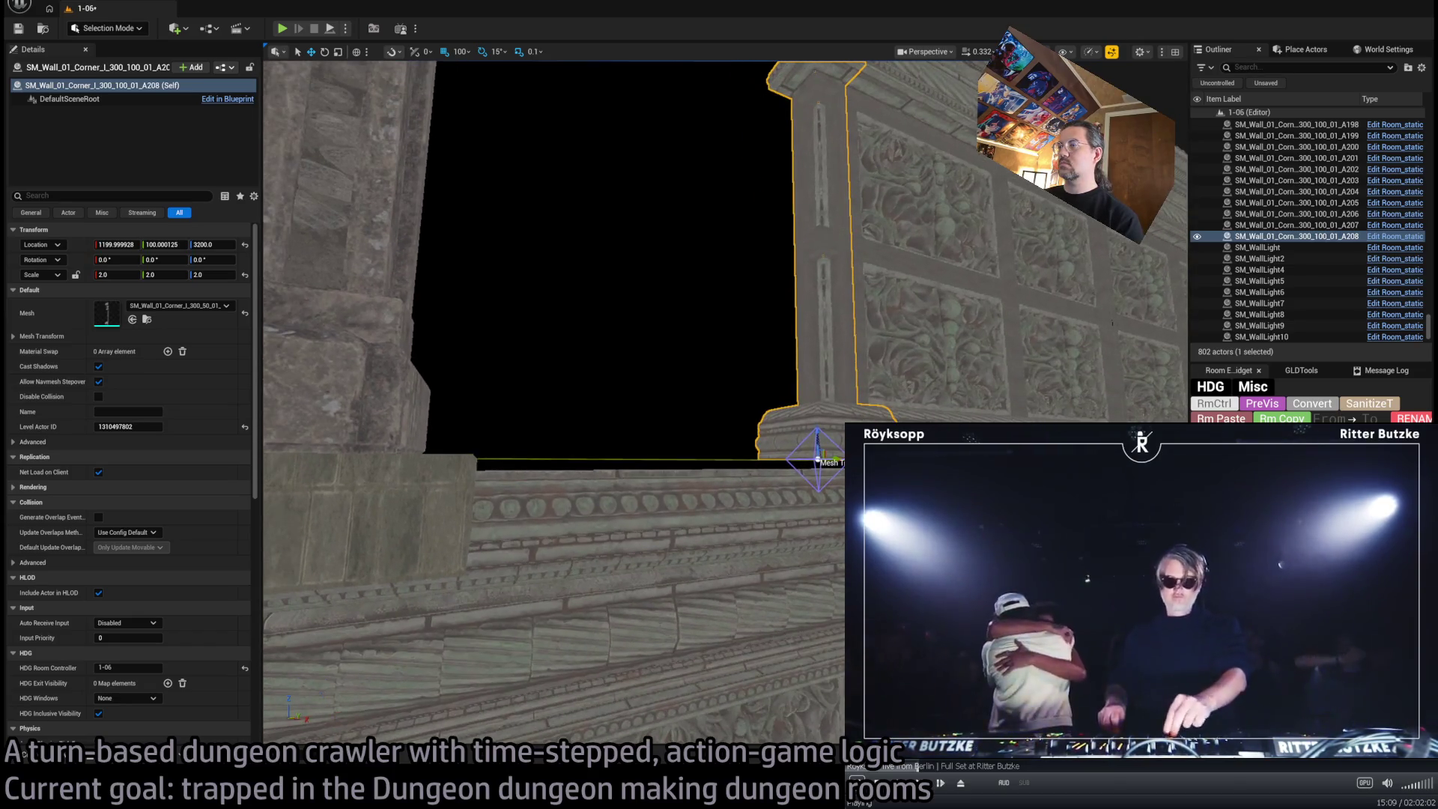
mouse_move(818, 453)
left_mouse_down()
mouse_move(782, 599)
mouse_move(772, 610)
mouse_move(765, 595)
mouse_move(771, 674)
mouse_move(770, 644)
mouse_move(835, 689)
left_mouse_up()
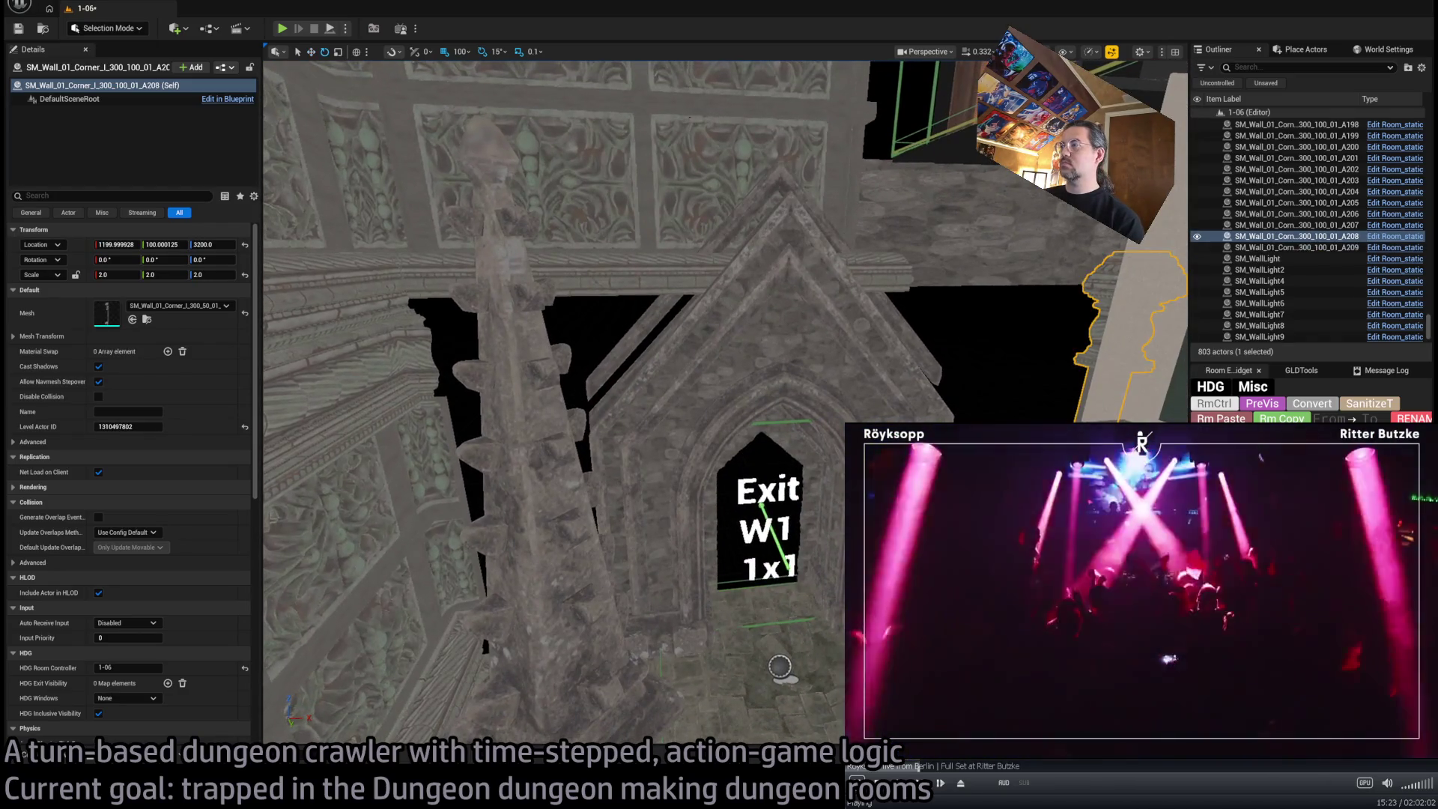
key("ctrl+d")
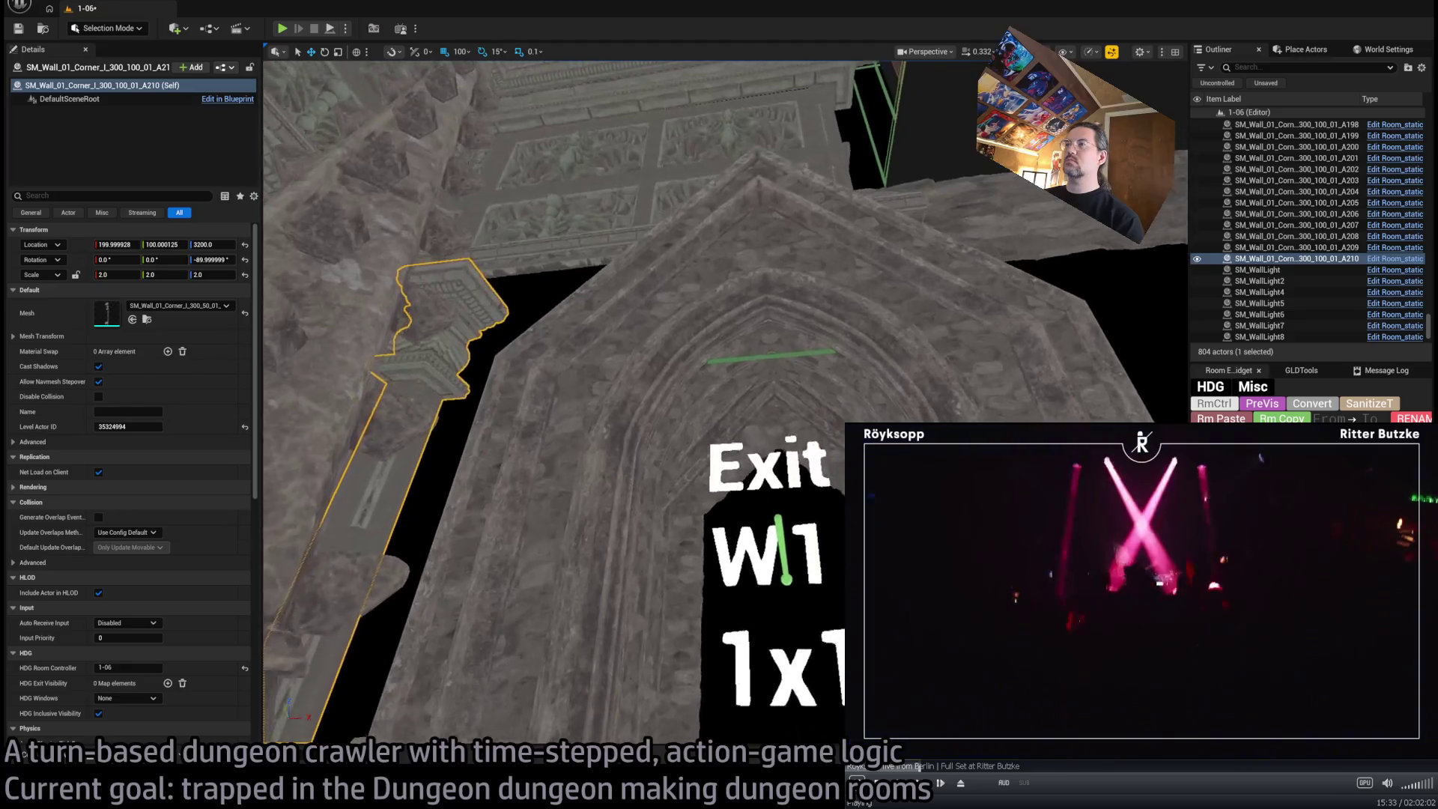
Fly the camera around the room and select the RockWall22 stone wall
key("e")
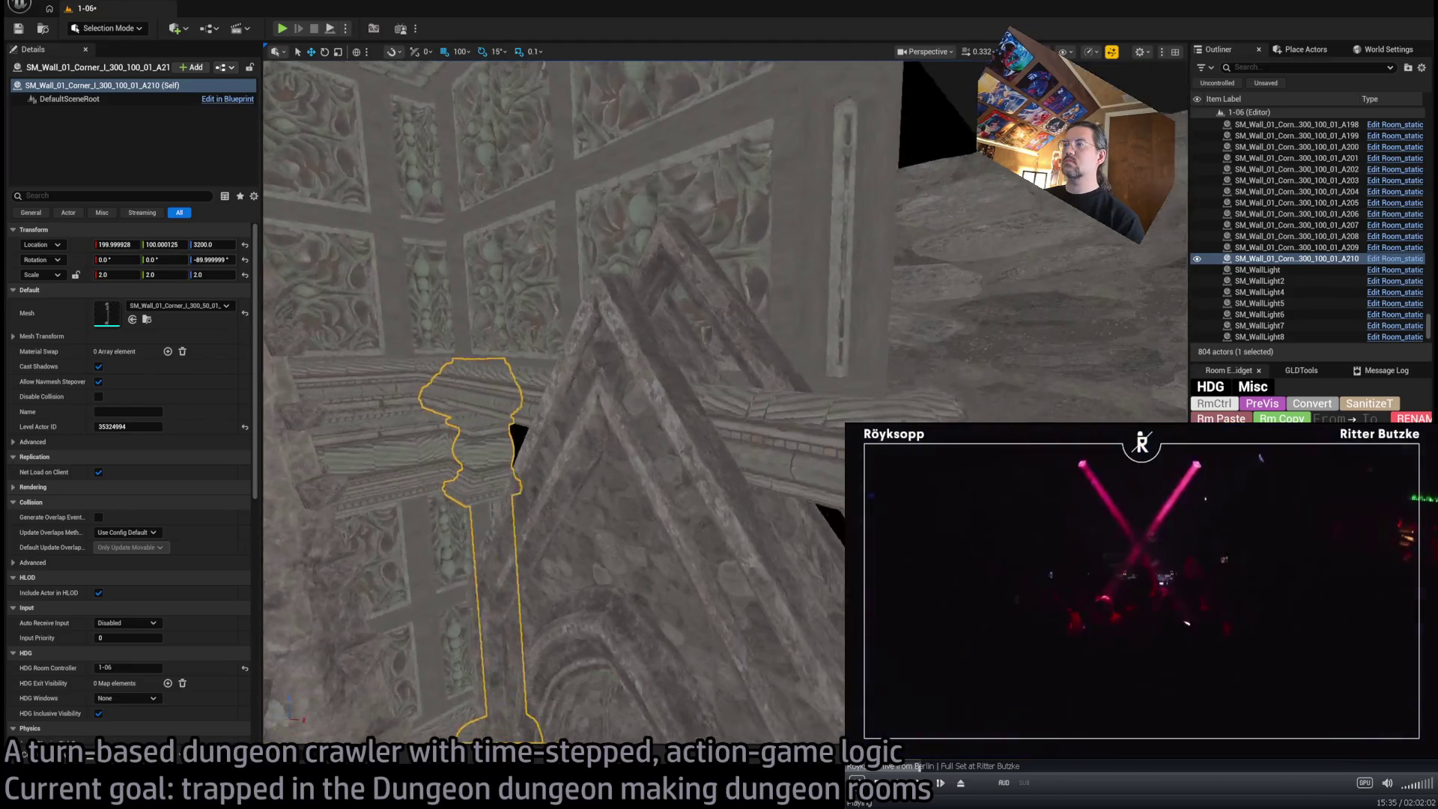
key("e")
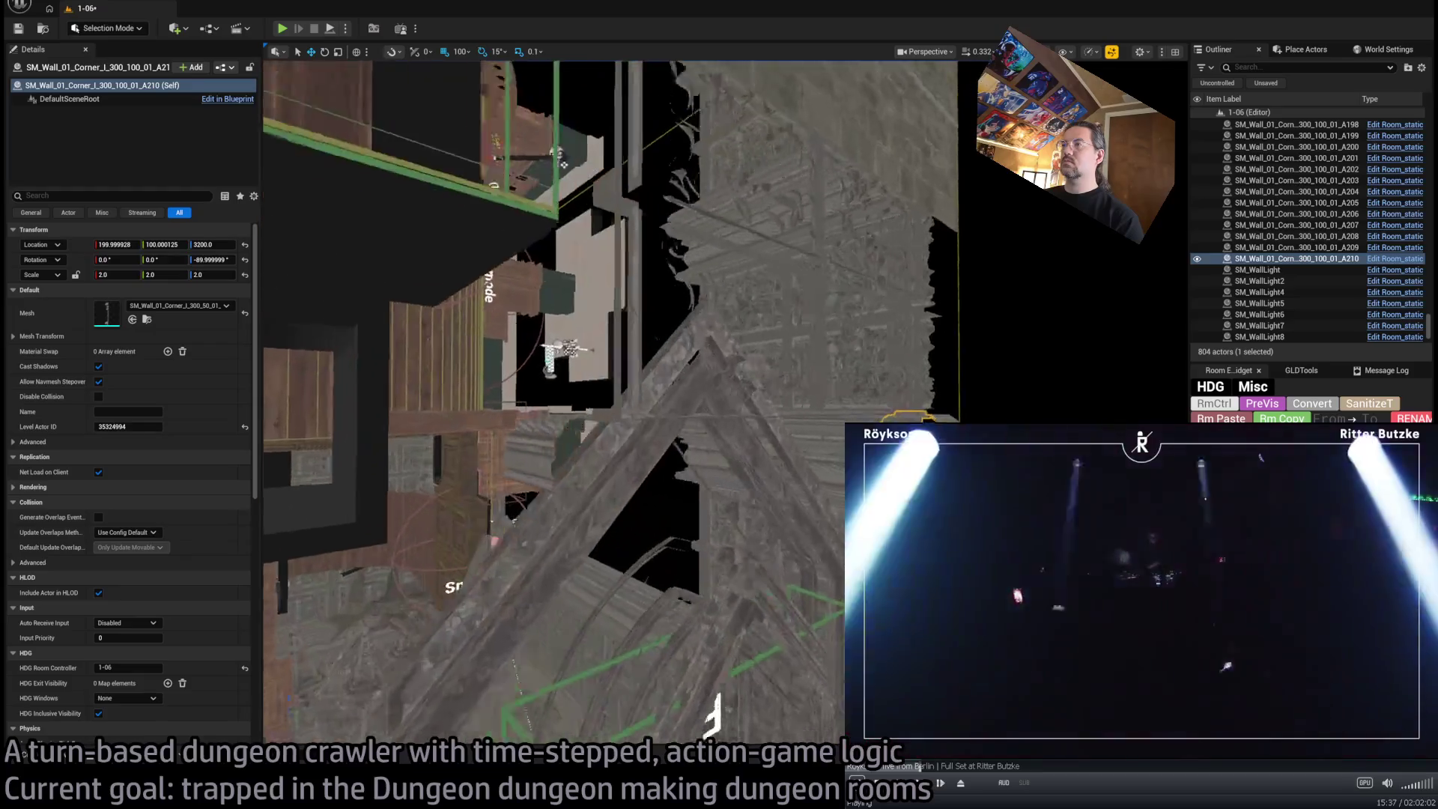
key("e")
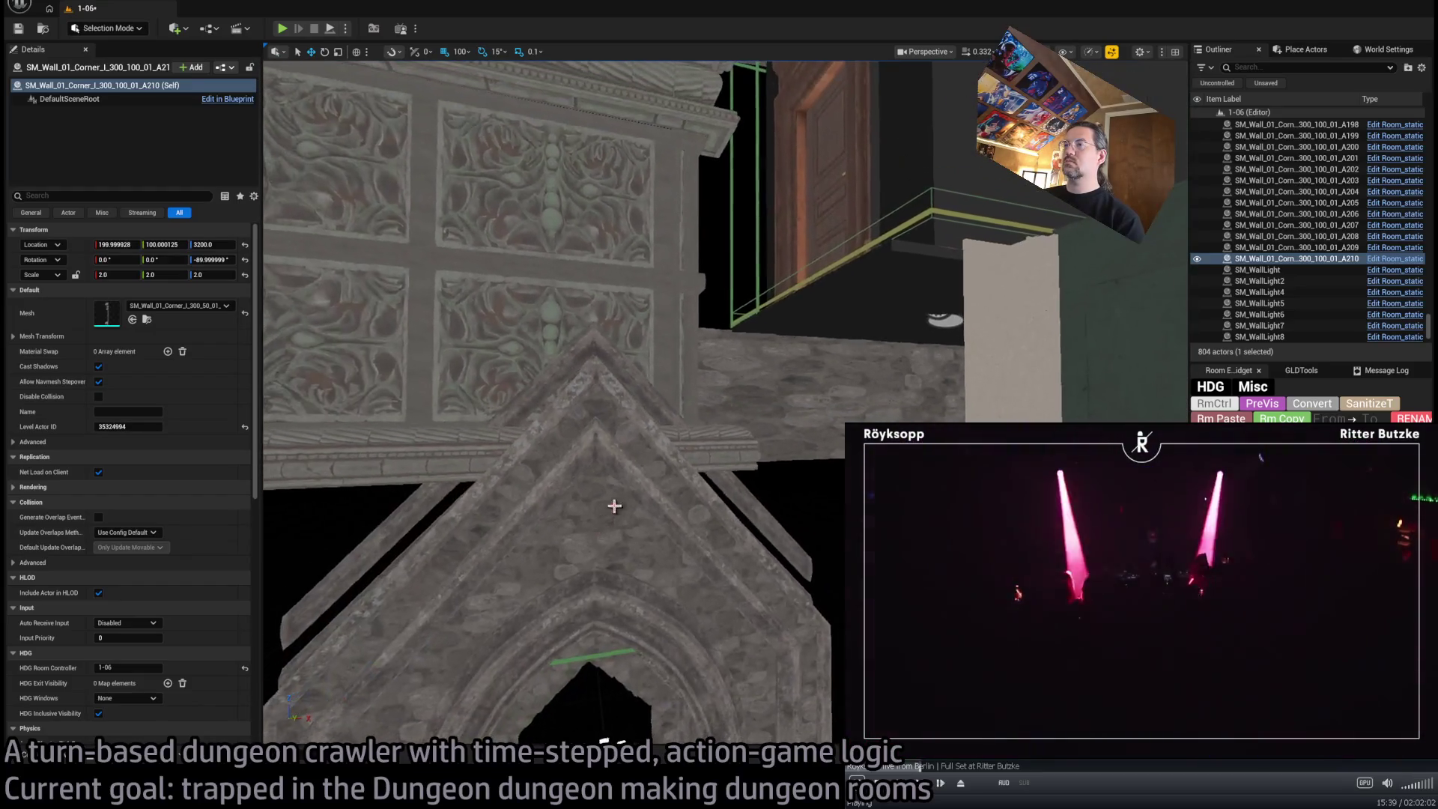
left_click(736, 411)
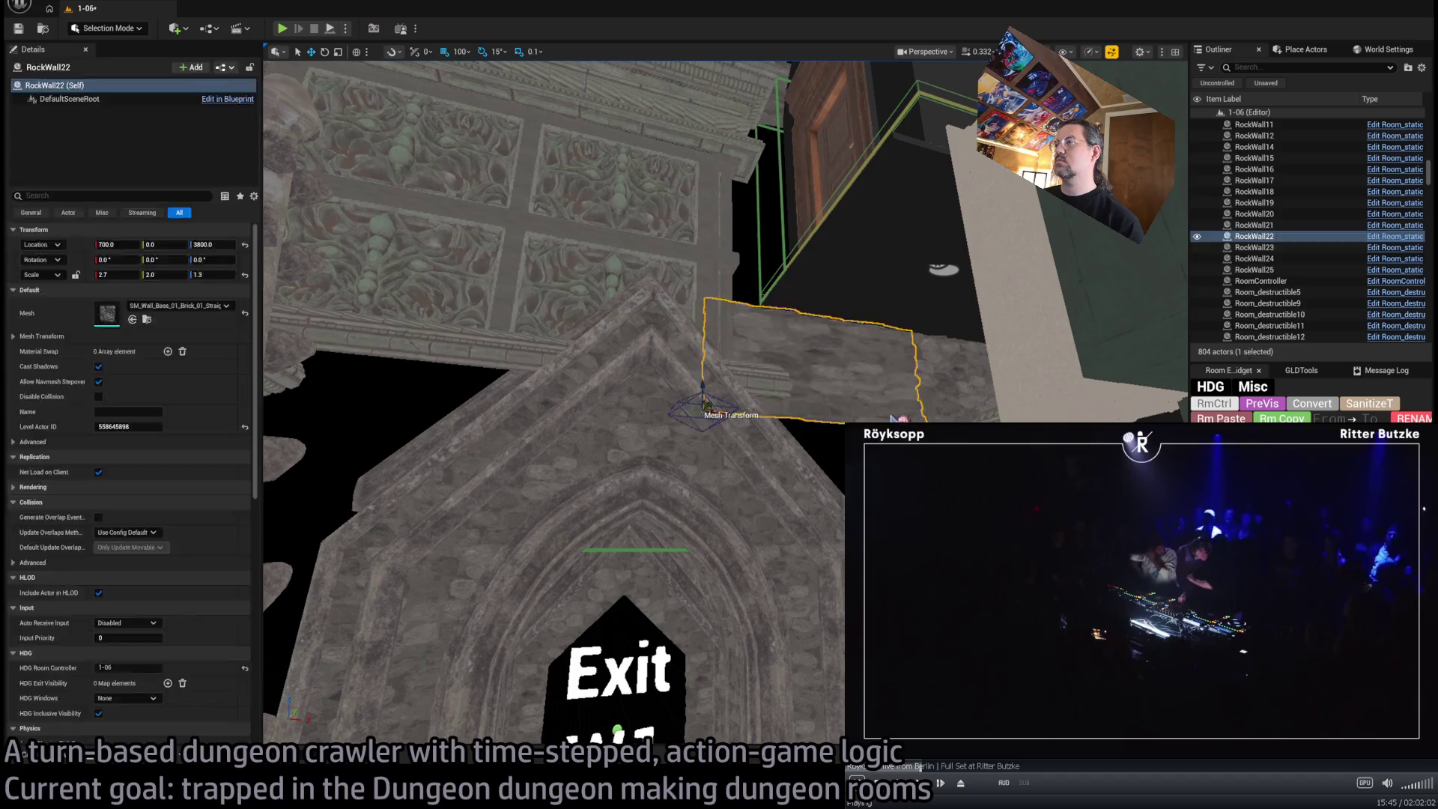
Delete RockWall22, RockWall23 and one more stray stone wall around the arch
key("Delete")
left_click_drag(736, 410, 751, 442)
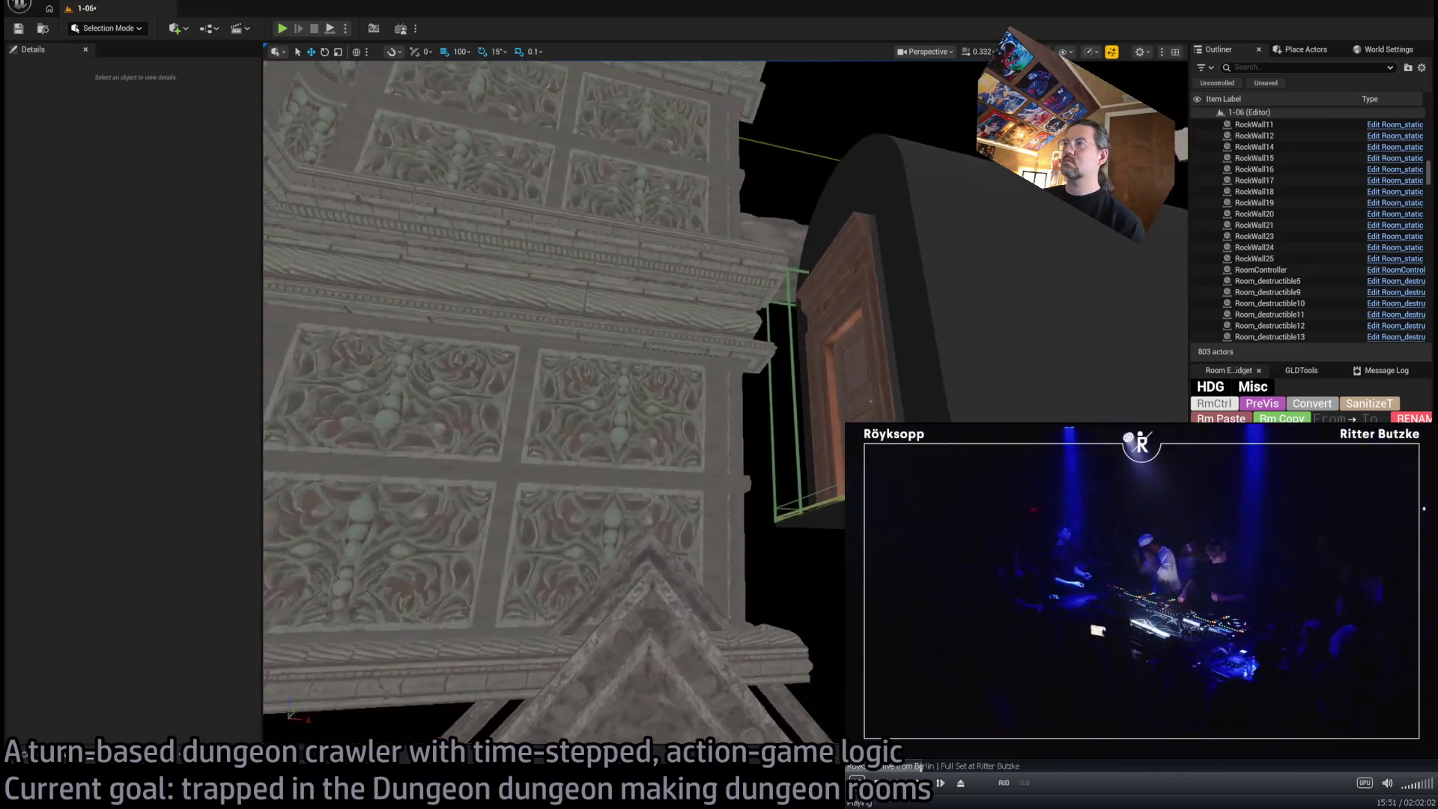
left_click_drag(736, 410, 793, 442)
left_click(660, 397)
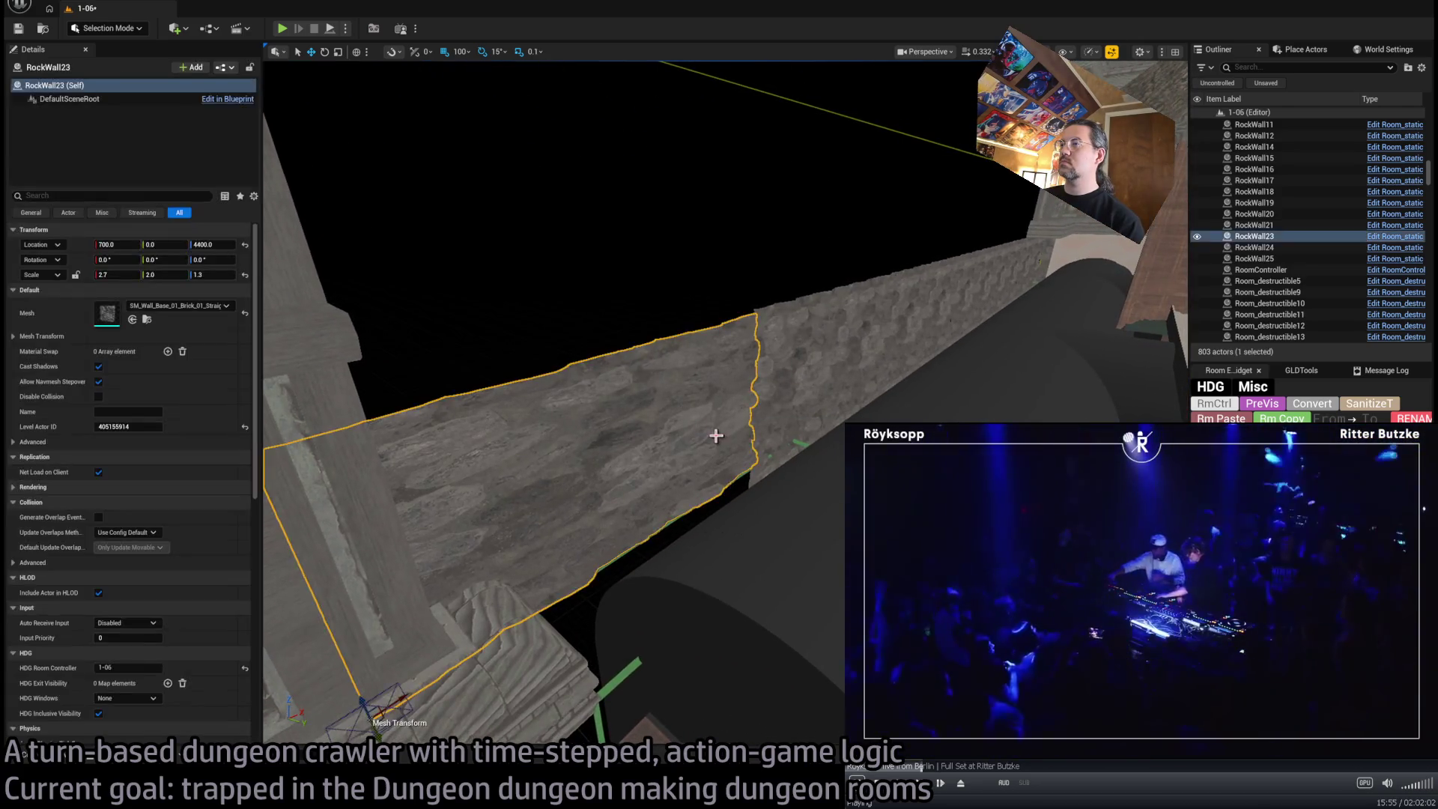
key("Delete")
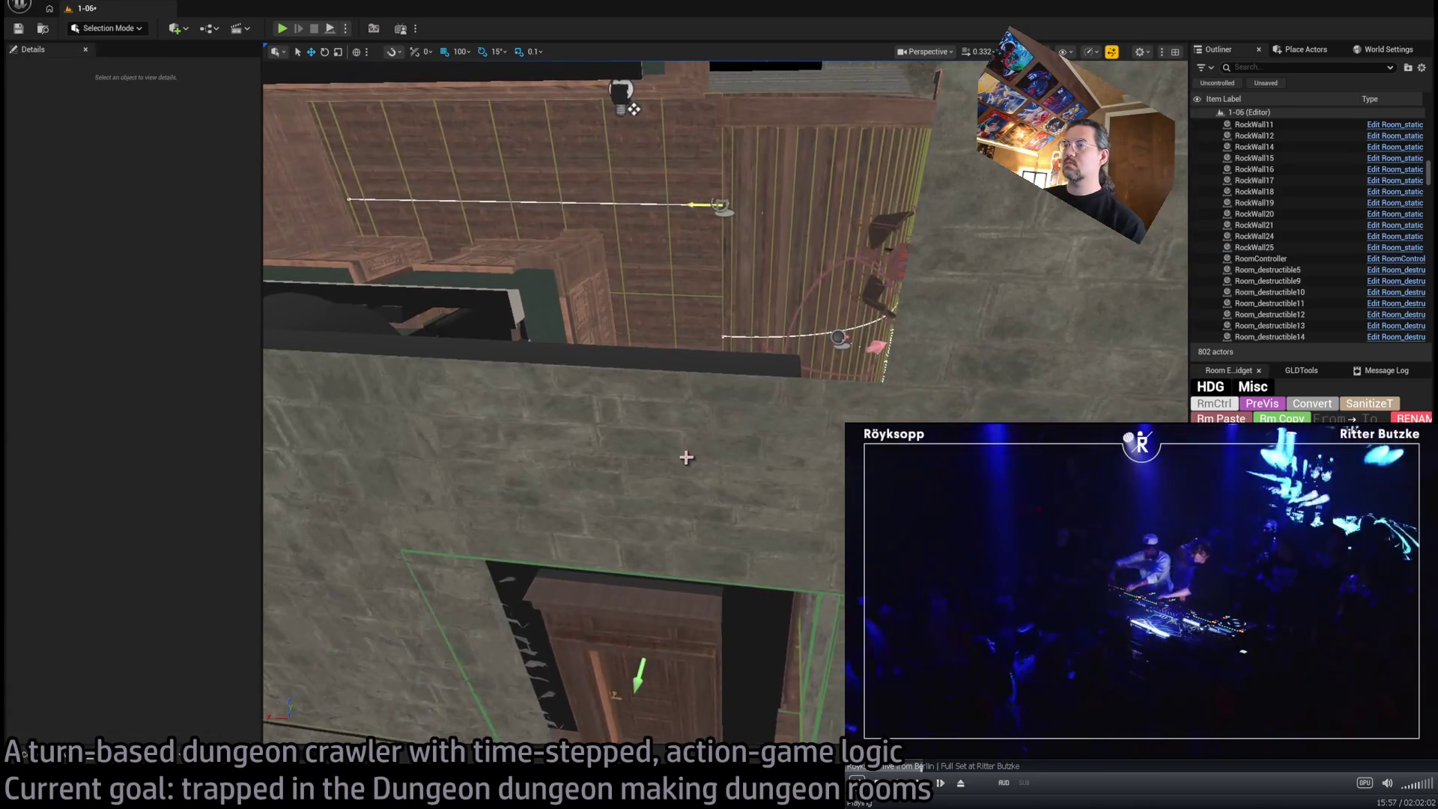
left_click(686, 457)
key("Delete")
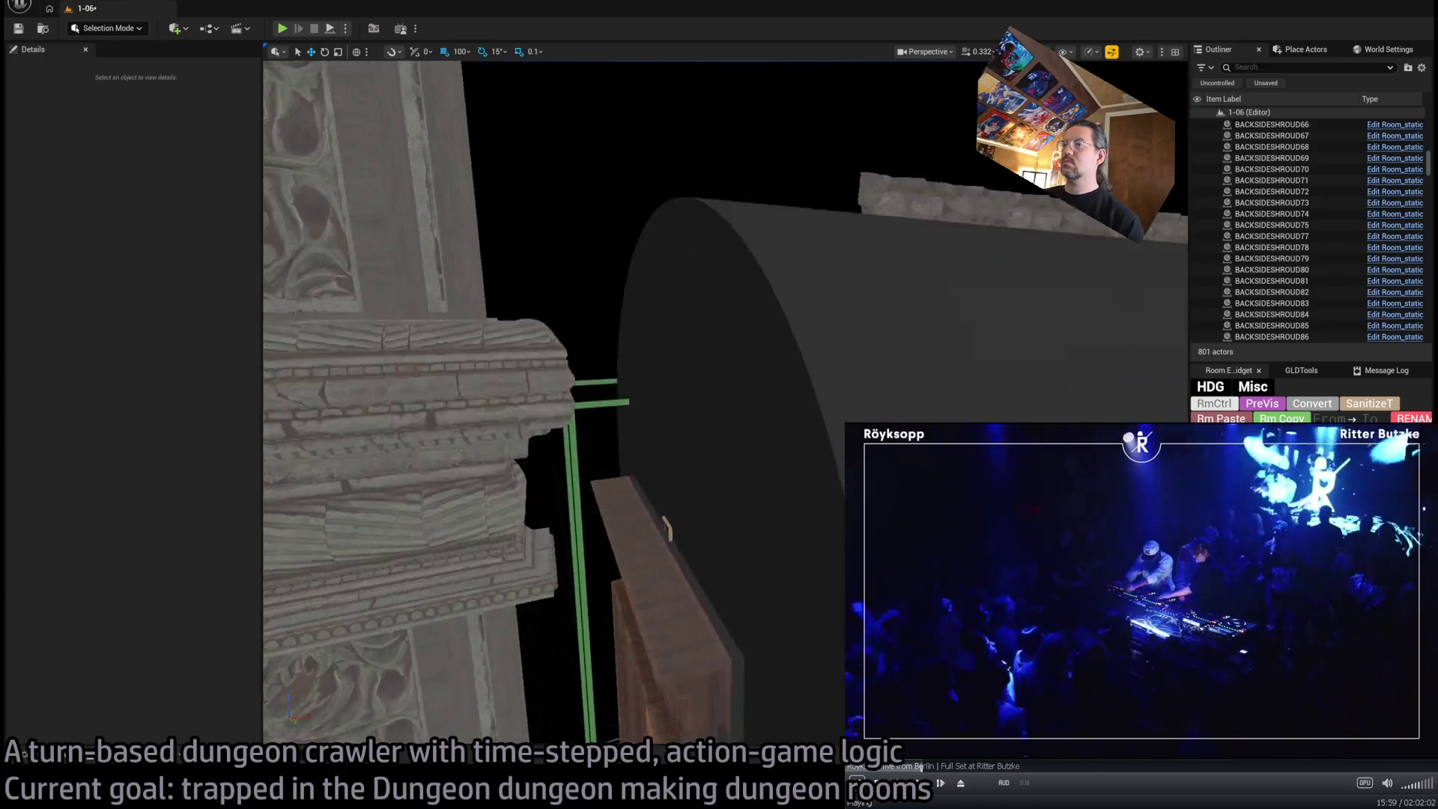
mouse_move(674, 404)
left_mouse_down()
mouse_move(674, 375)
mouse_move(674, 449)
mouse_move(674, 329)
mouse_move(673, 427)
mouse_move(697, 445)
mouse_move(674, 419)
mouse_move(678, 431)
left_mouse_up()
Duplicate the RockWall piece and rename the copy Underflooring
left_click(899, 360)
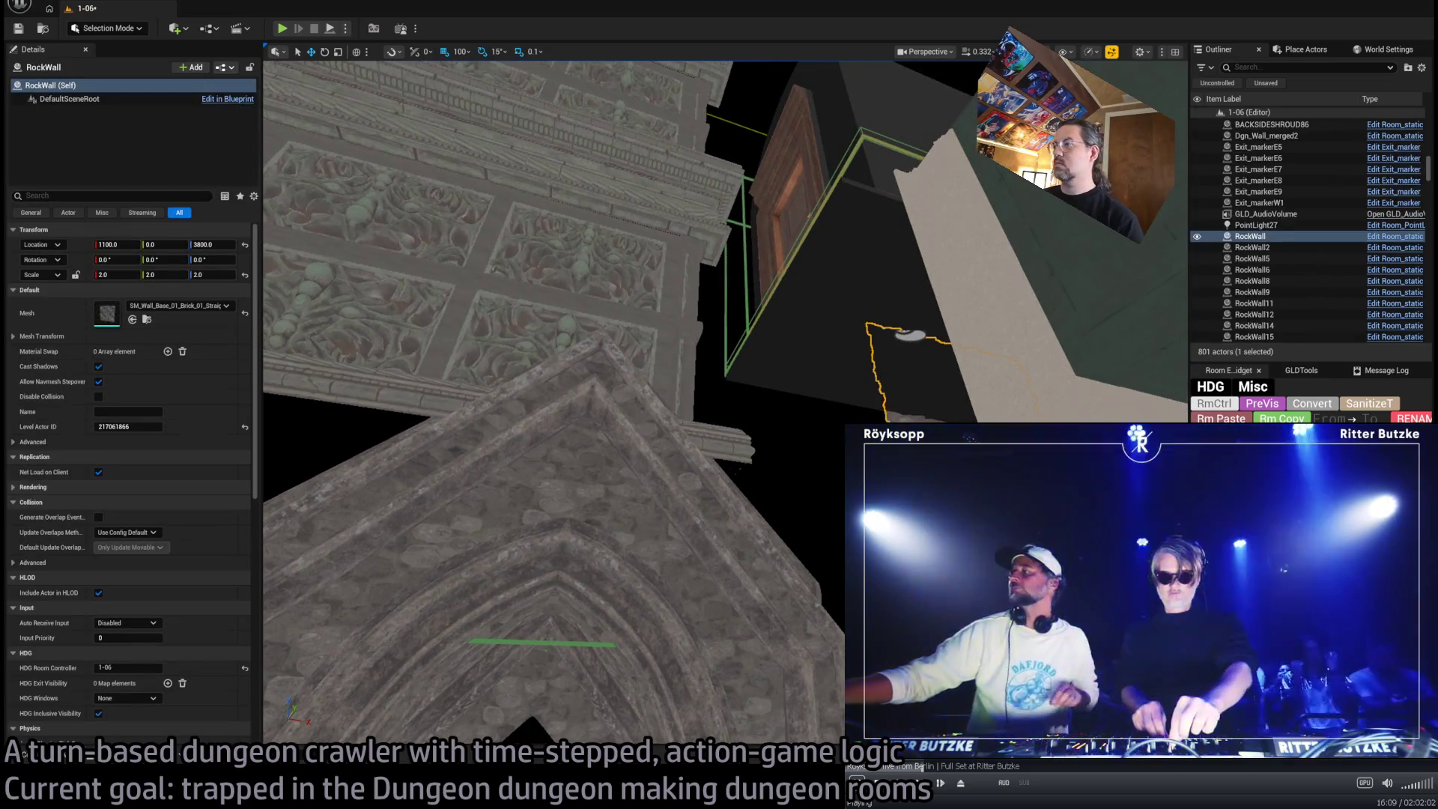
key("ctrl+v")
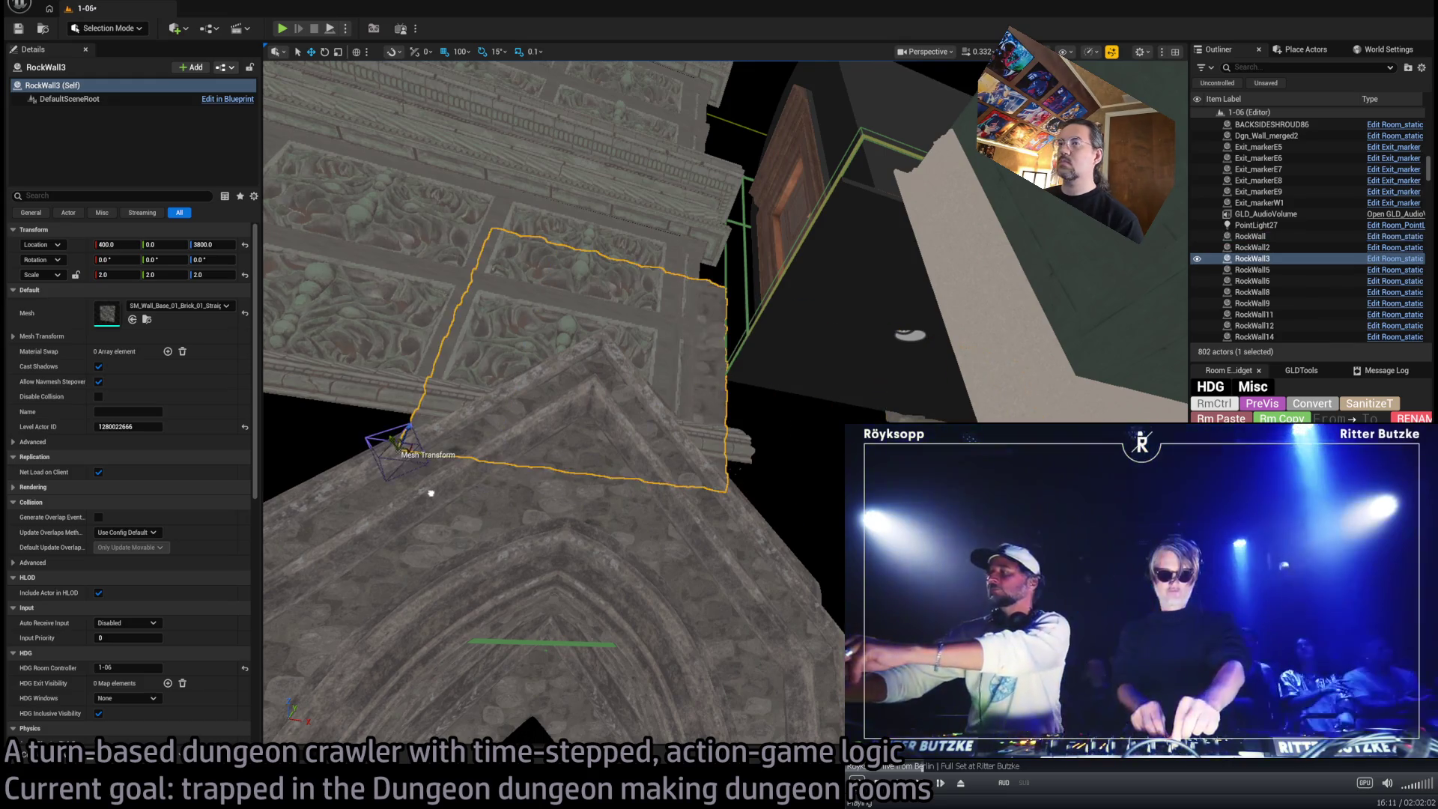
key("F2")
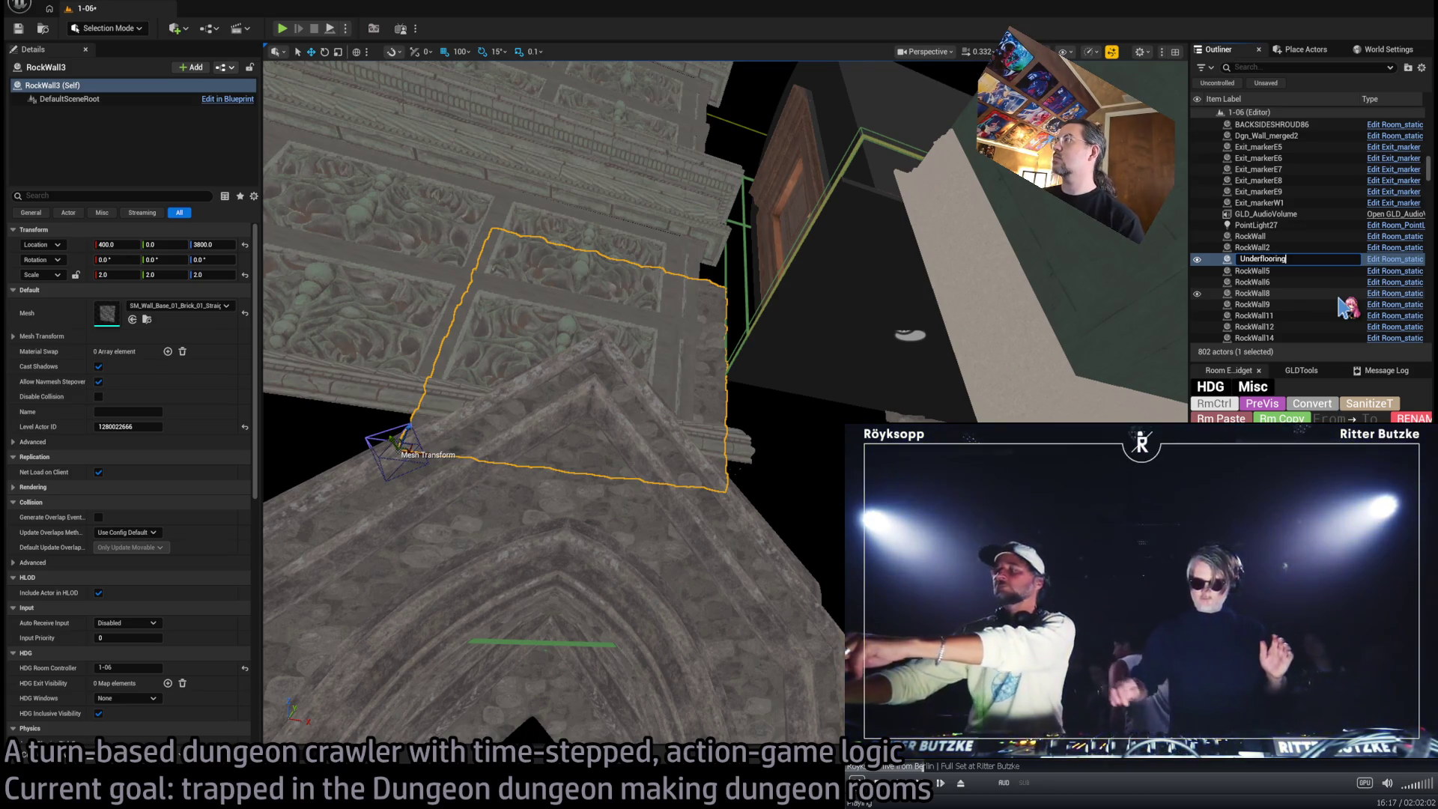
key("Return")
Set the Underflooring piece's scale to 1 on X, Y and Z
left_click_drag(520, 422, 493, 399)
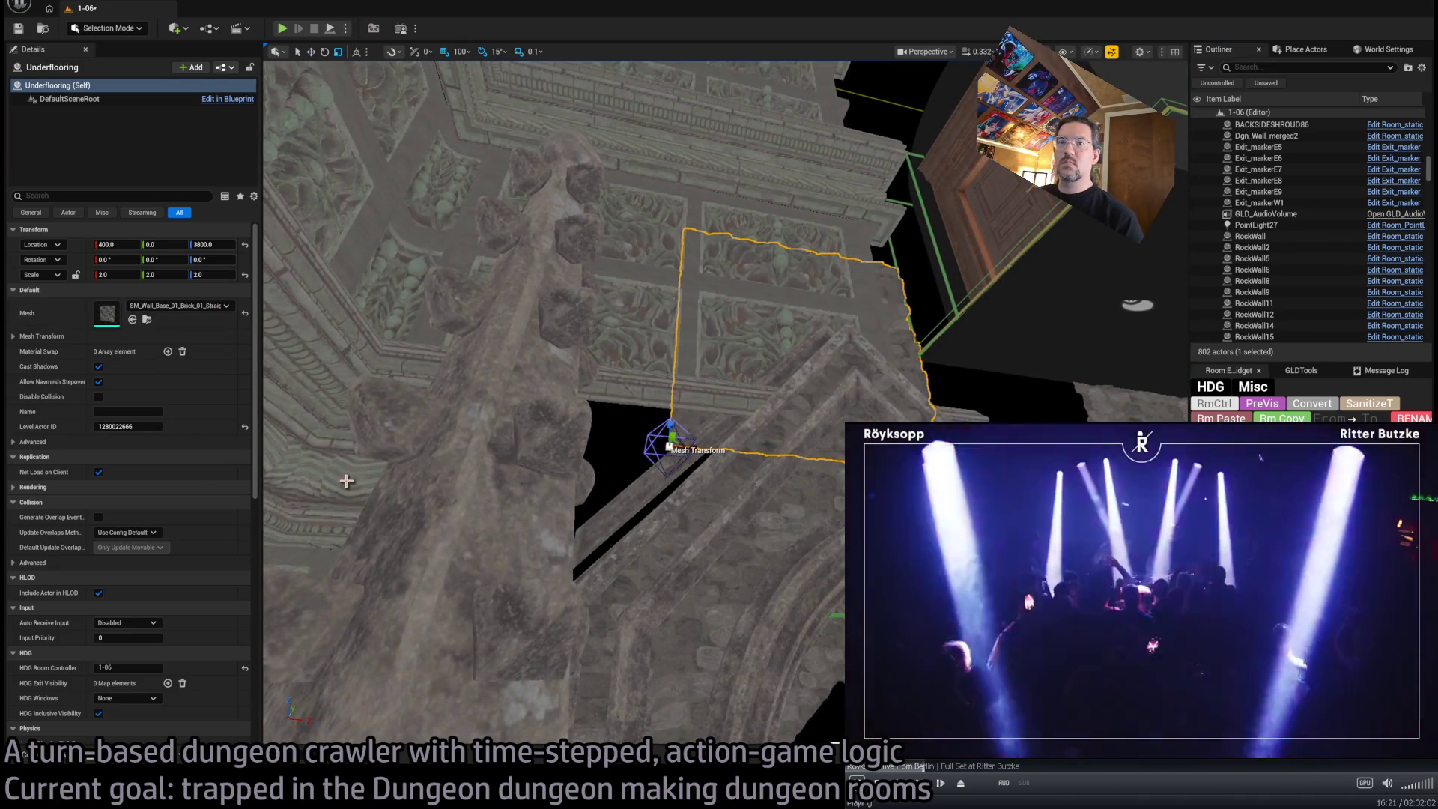
scroll(671, 383, "up", 5)
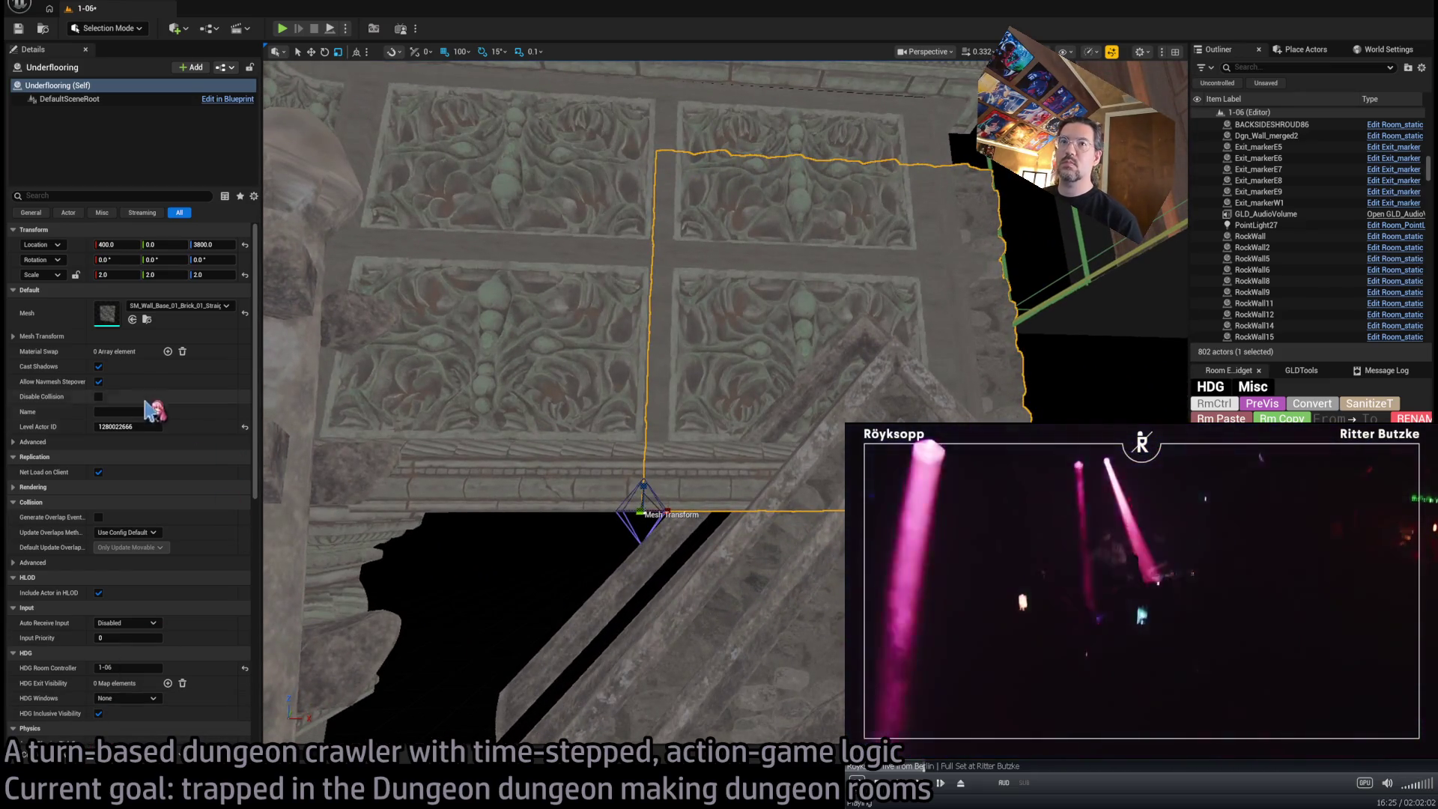
left_click(116, 274)
type("1")
key("Tab")
type("1")
key("Tab")
type("1")
key("Tab")
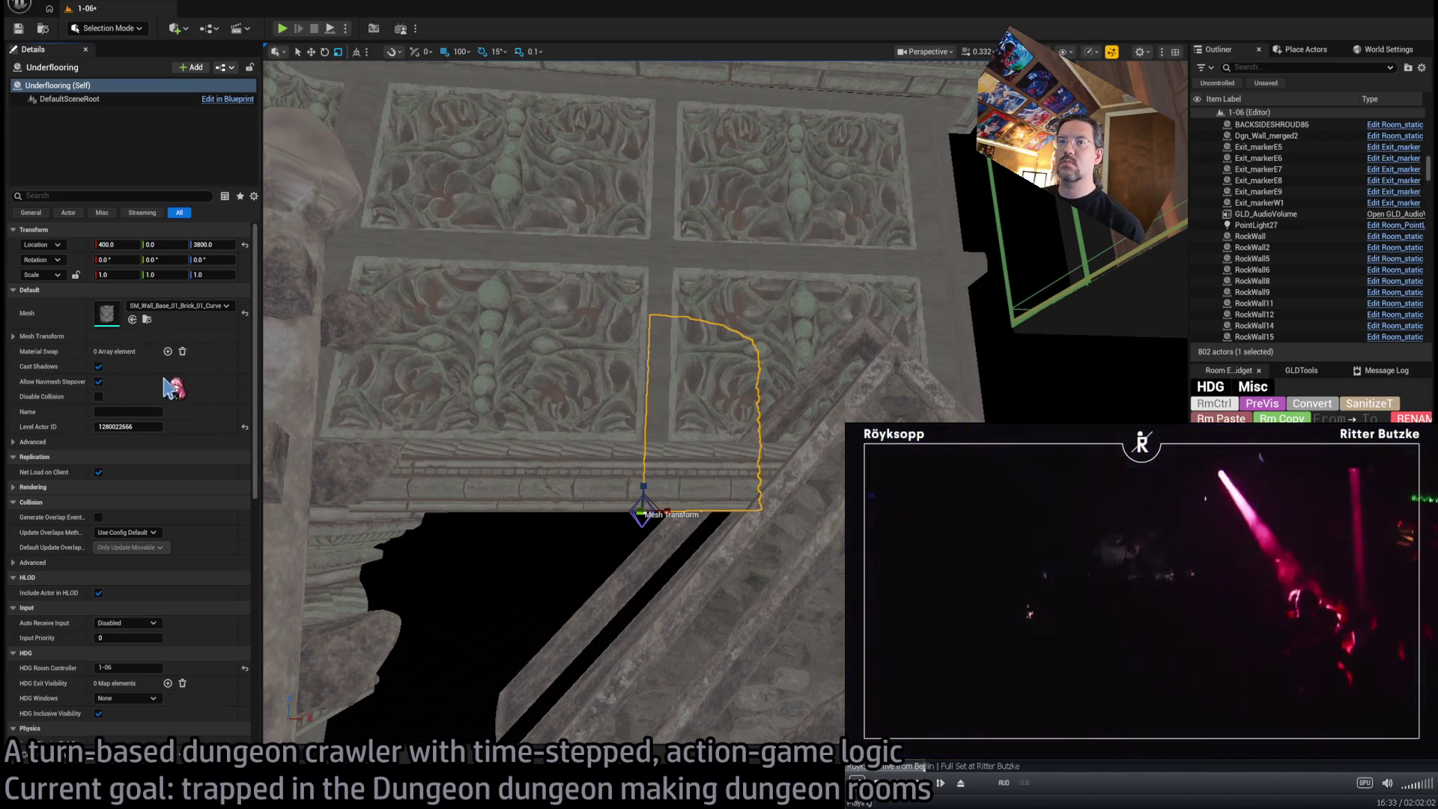
left_click(147, 319)
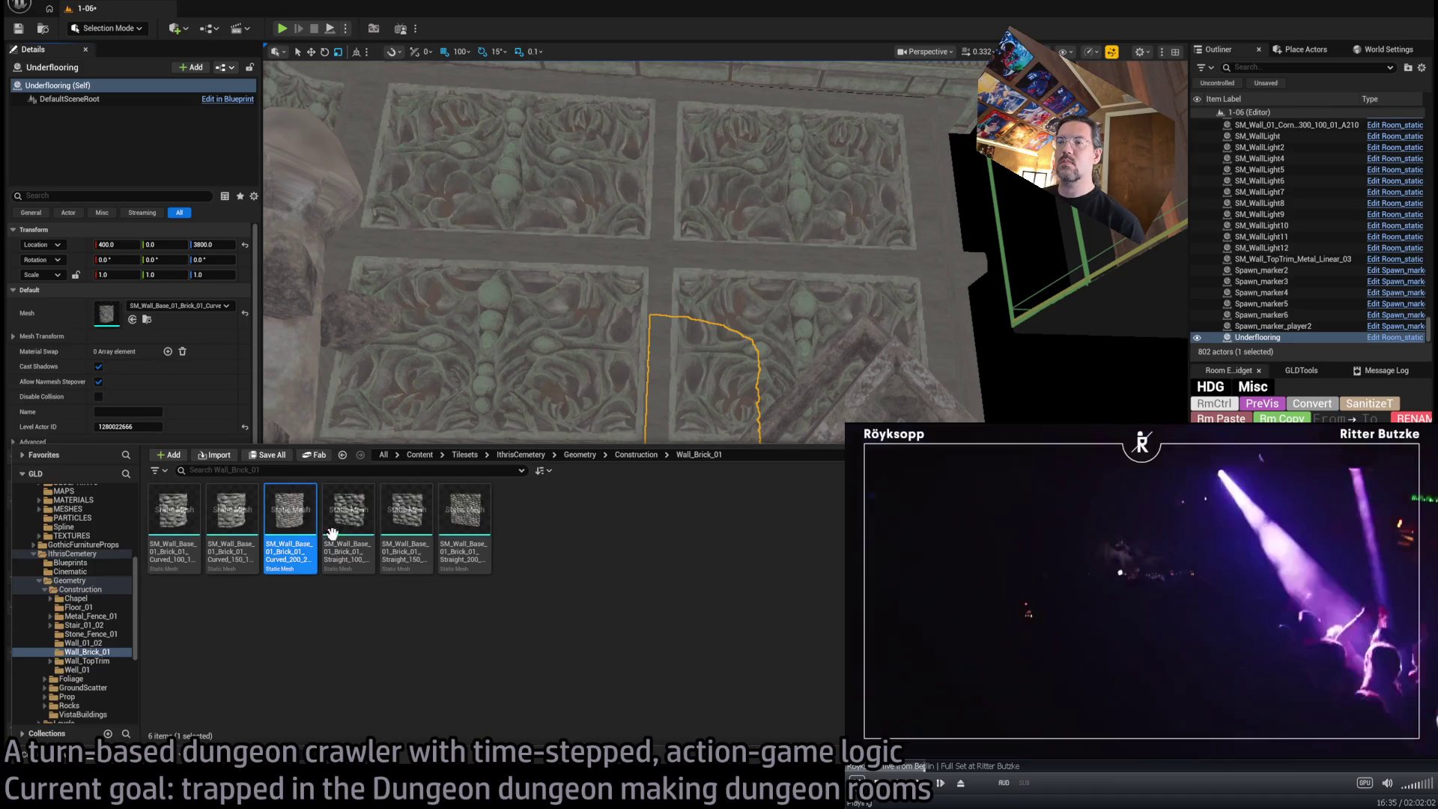
Give Underflooring a straight brick wall mesh and tilt it 90° about X
left_click(353, 505)
left_click(132, 319)
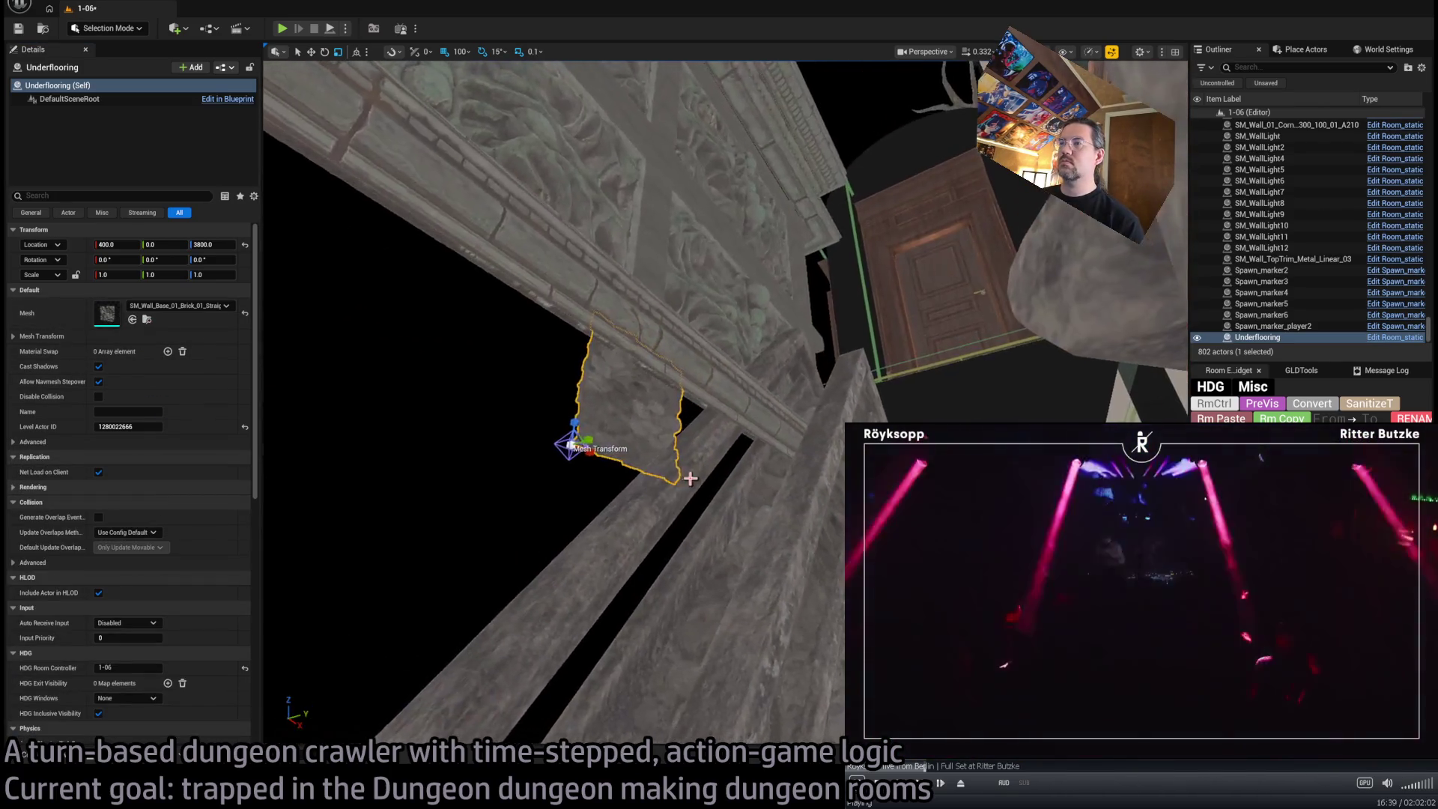
key("e")
mouse_move(575, 479)
left_mouse_down()
mouse_move(558, 491)
mouse_move(528, 464)
mouse_move(379, 488)
left_mouse_up()
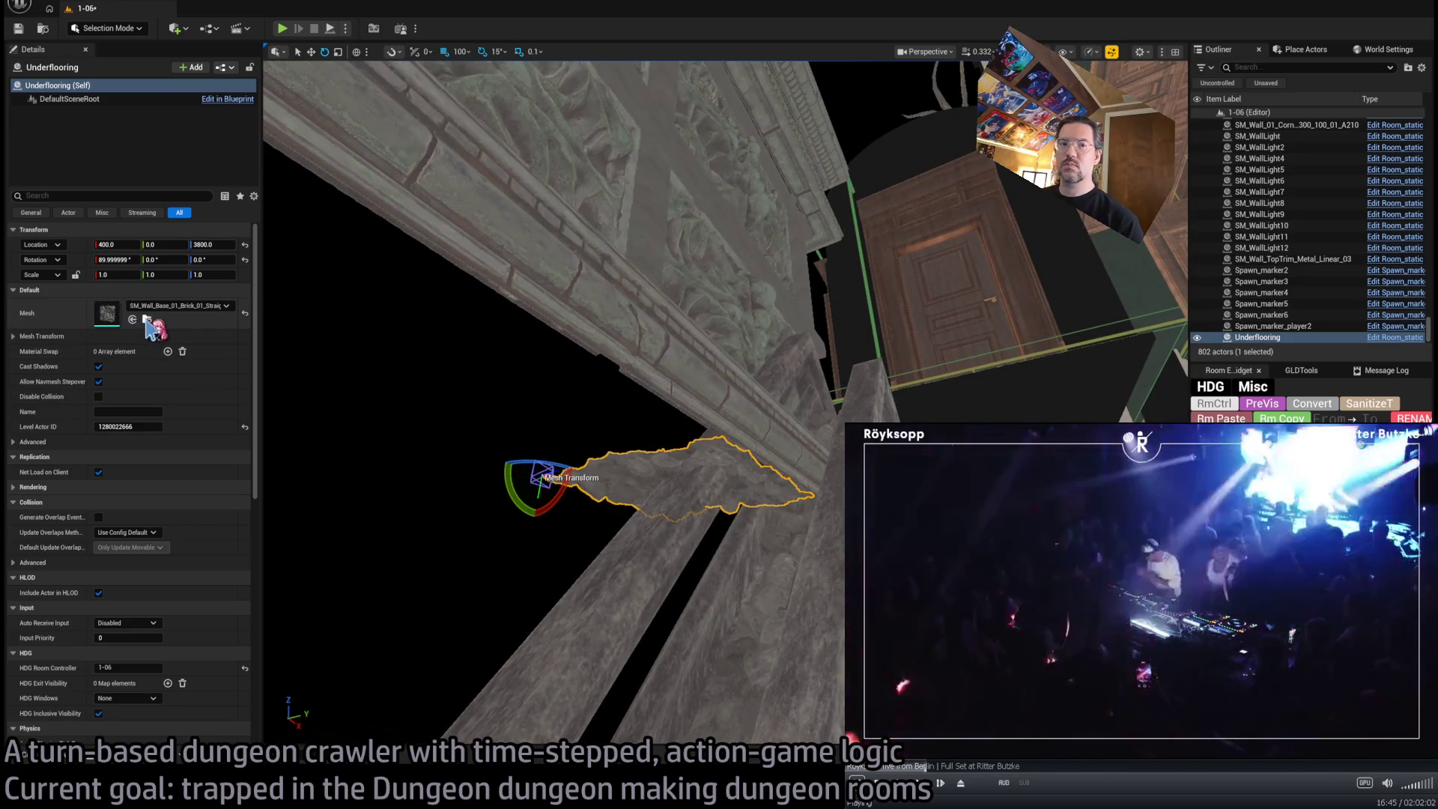
Assign the SM_Dgn dungeon floor mesh to the Underflooring piece
key("ctrl+b")
scroll(116, 594, "up", 3)
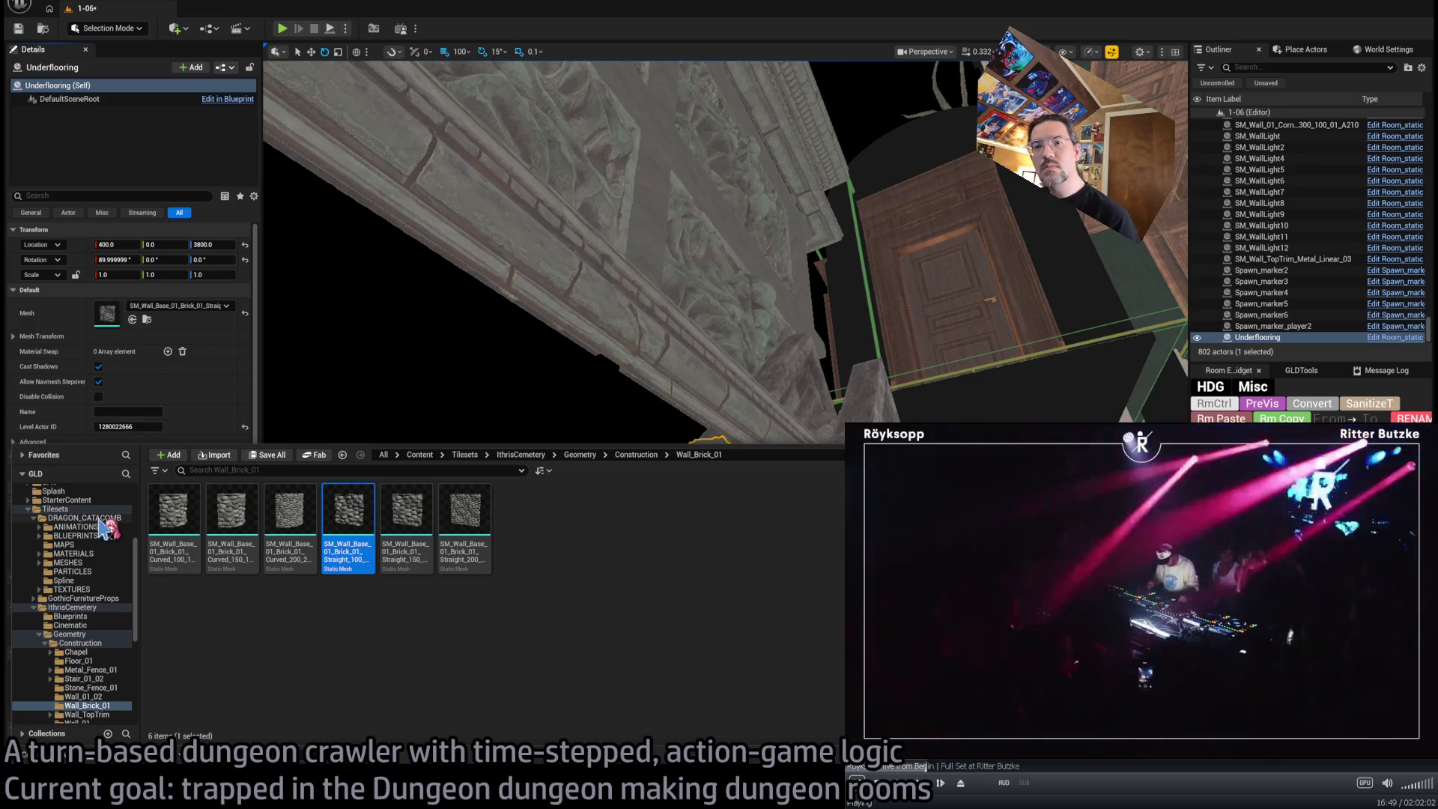
left_click_drag(419, 524, 371, 629)
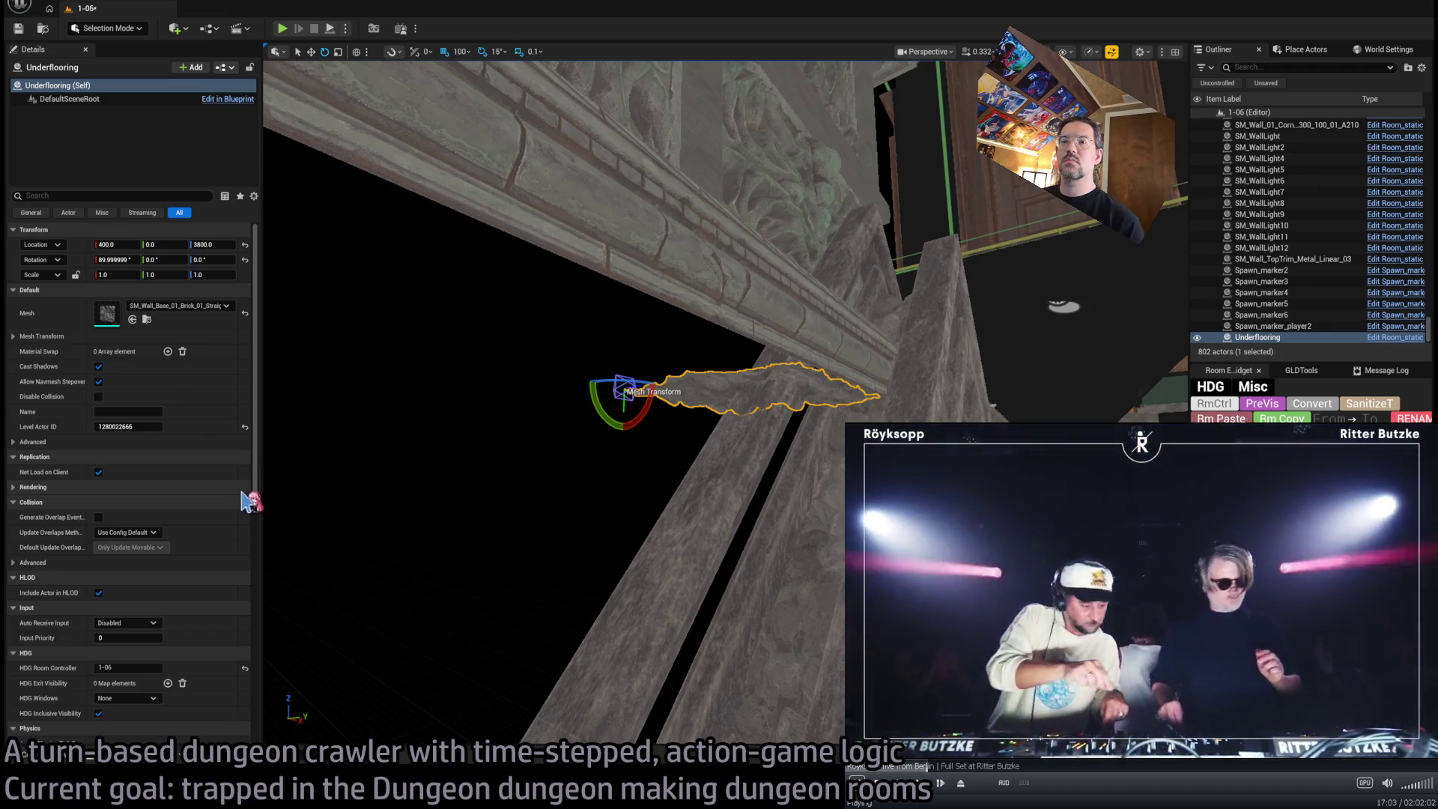
key("f")
left_click(166, 309, "shift")
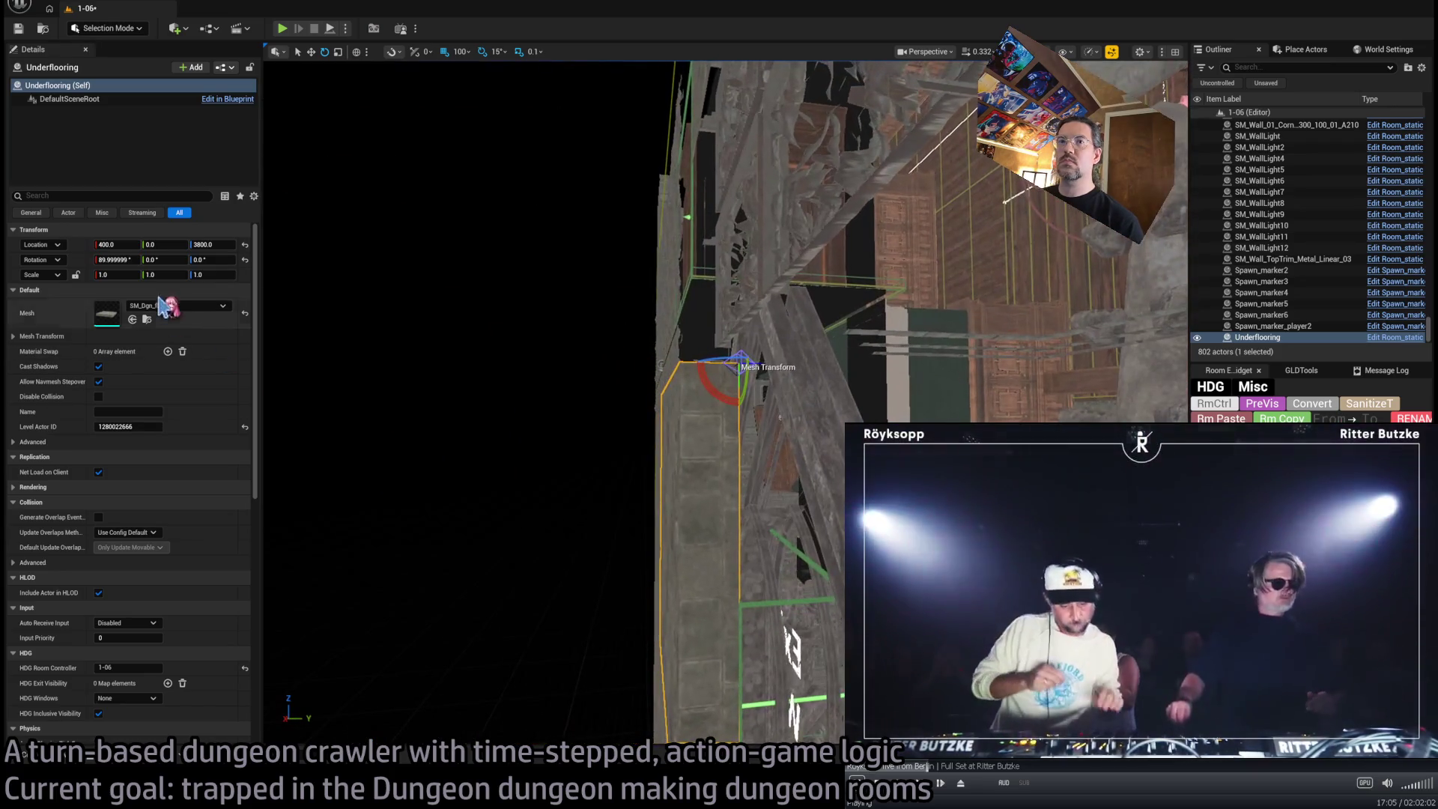
Set the Underflooring rotation X to 0 so the floor piece lies flat
type("0")
key("Return")
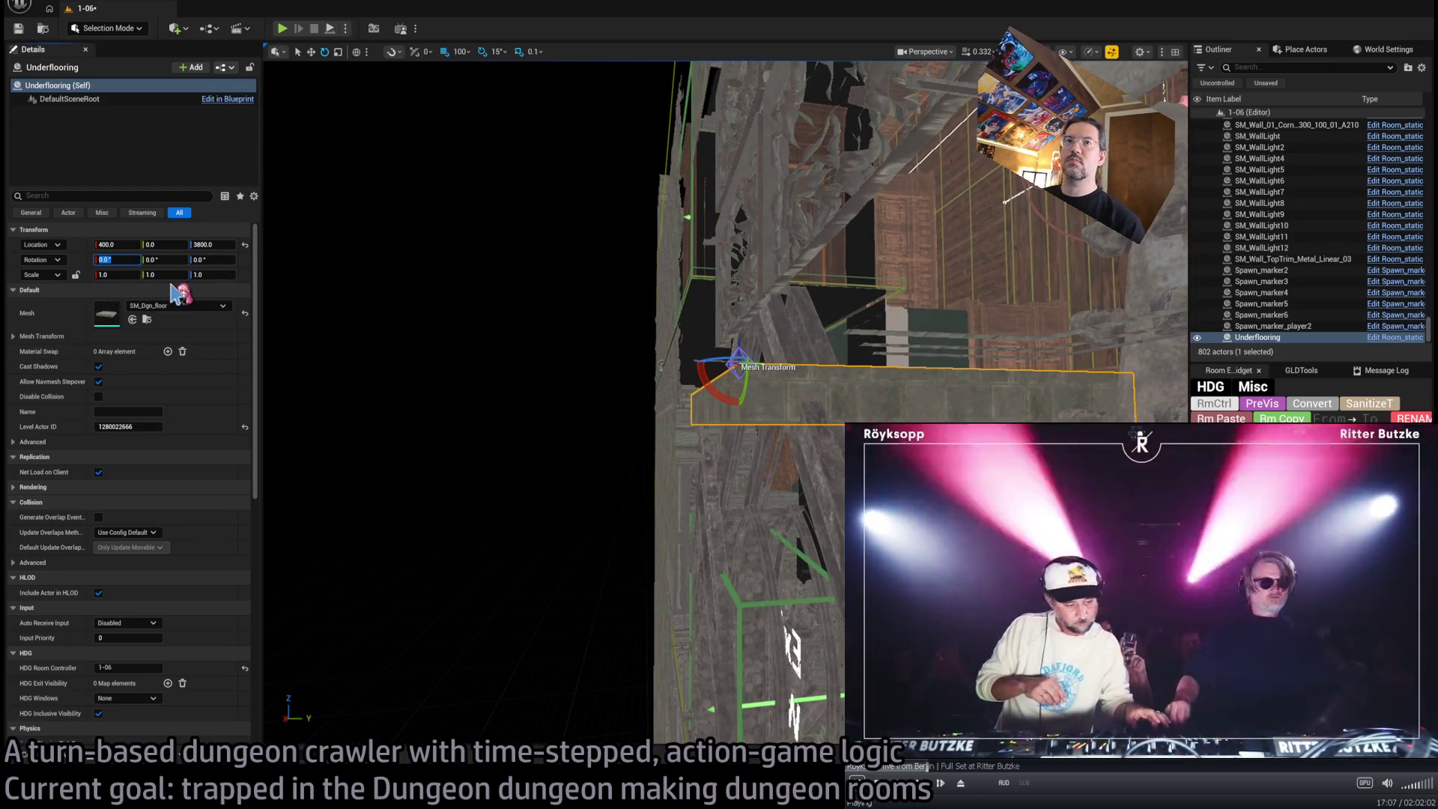
mouse_move(569, 346)
left_mouse_down()
mouse_move(775, 444)
mouse_move(588, 452)
mouse_move(556, 469)
left_mouse_up()
key("ctrl+z")
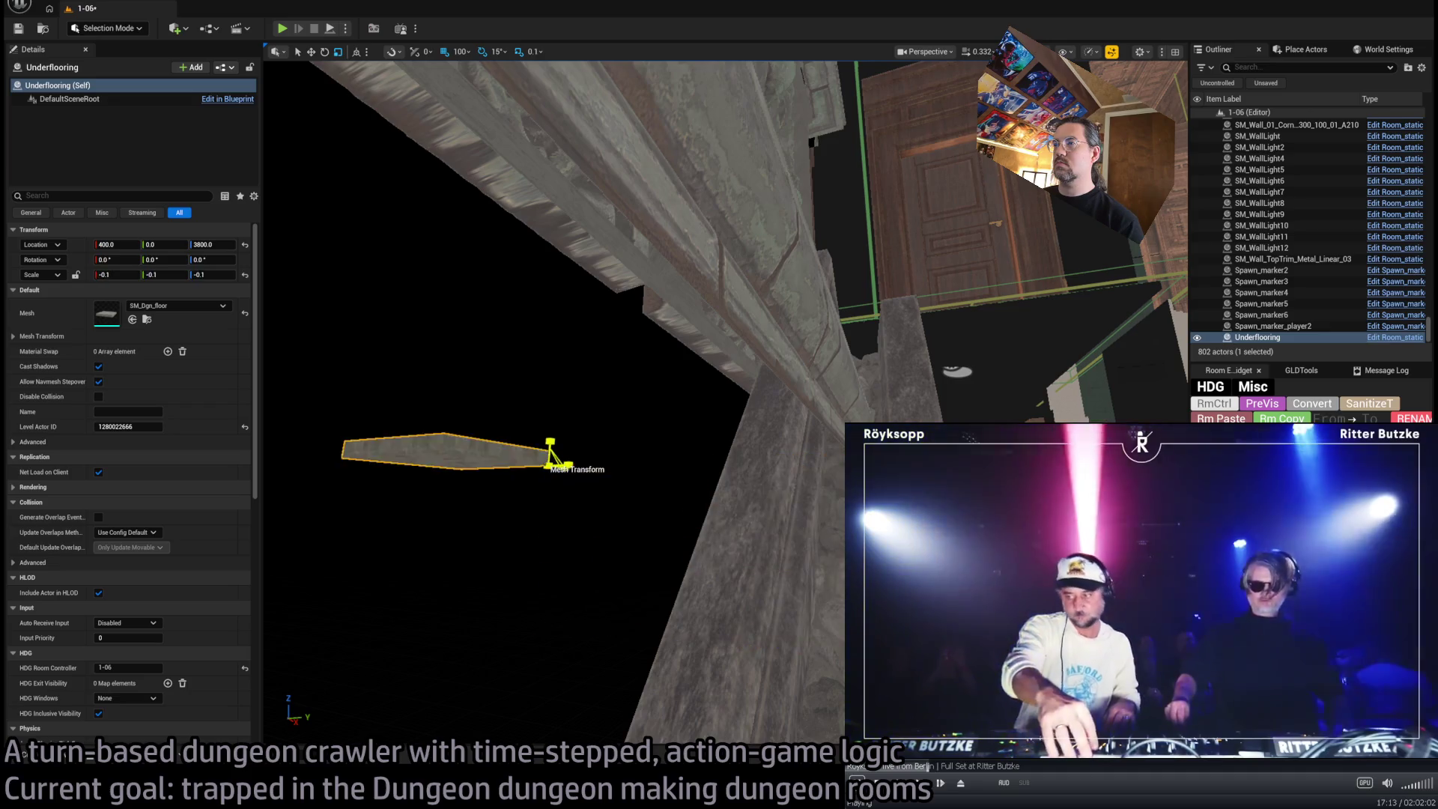
key("f")
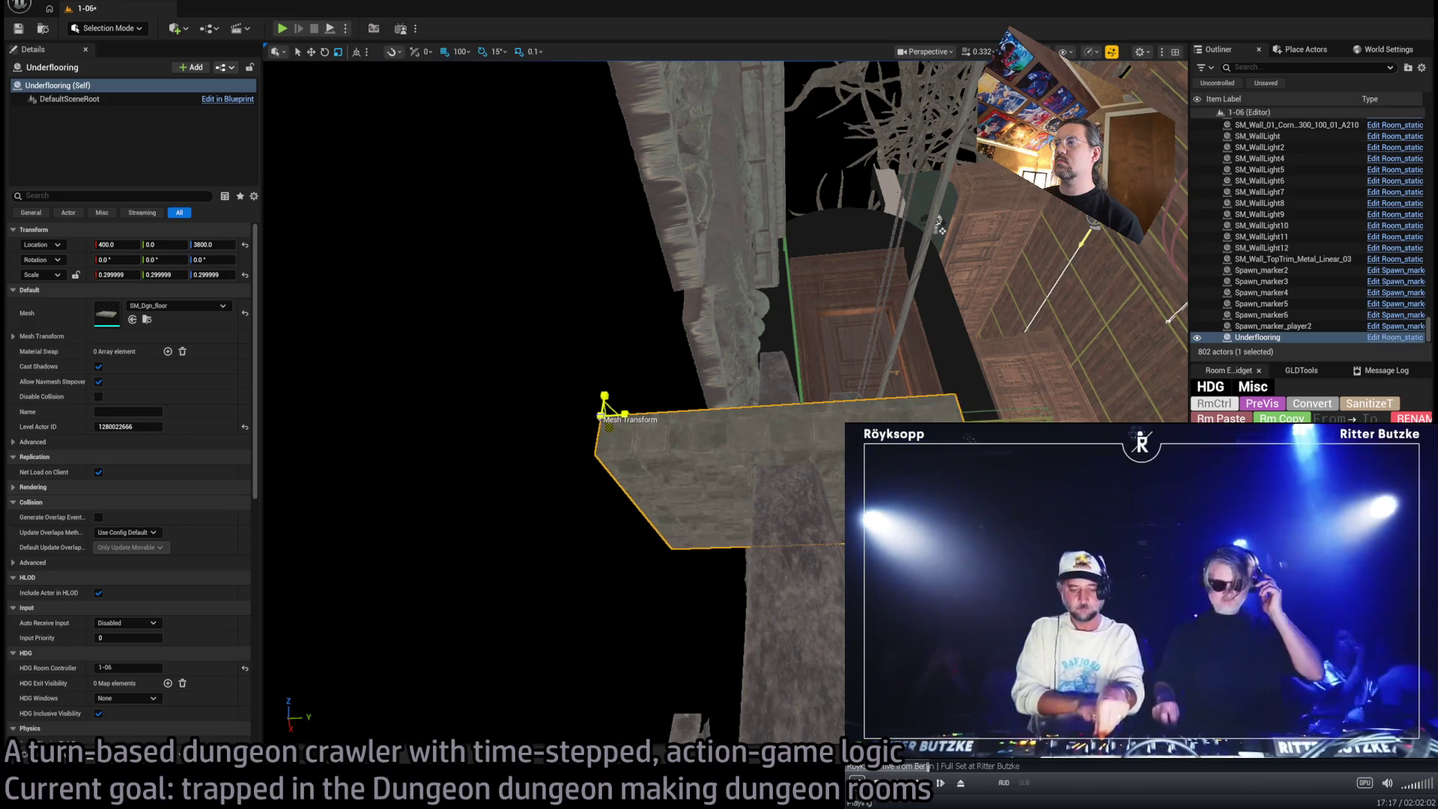
key("ctrl+z")
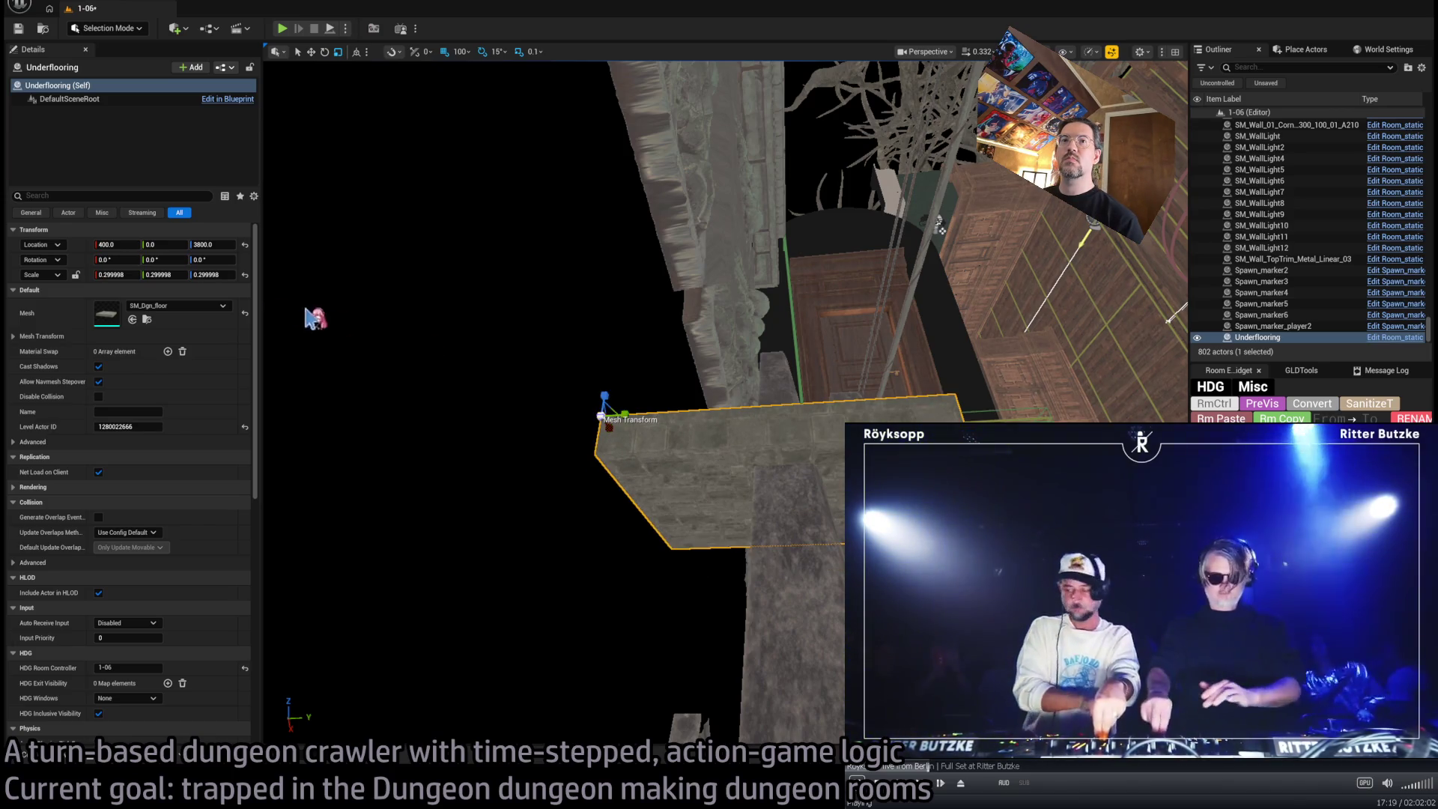
Scale the floor piece to 0.25 on Y and Z and stretch X to 0.5
left_click_drag(129, 276, 124, 277)
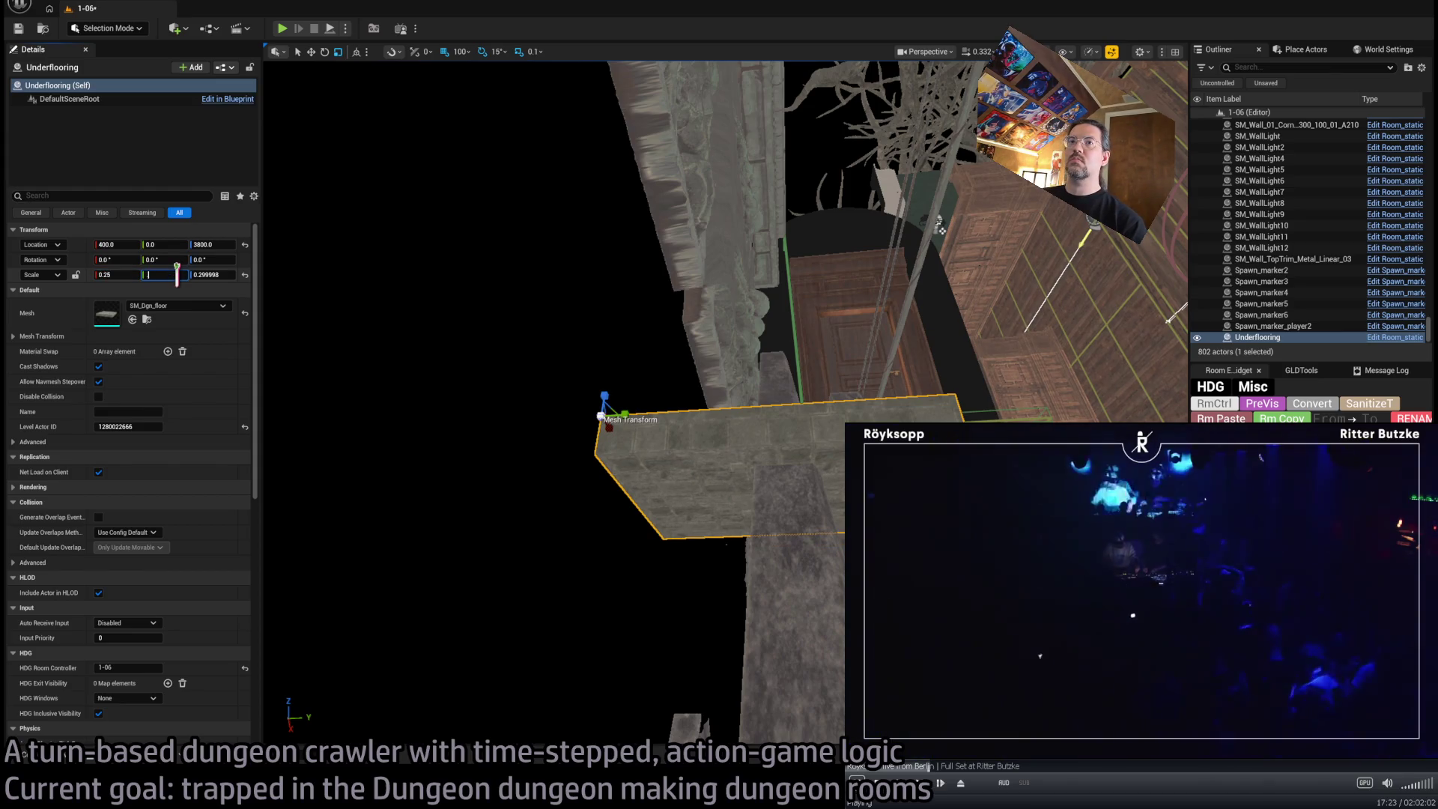
type("0.25")
key("Tab")
type(".25")
key("Return")
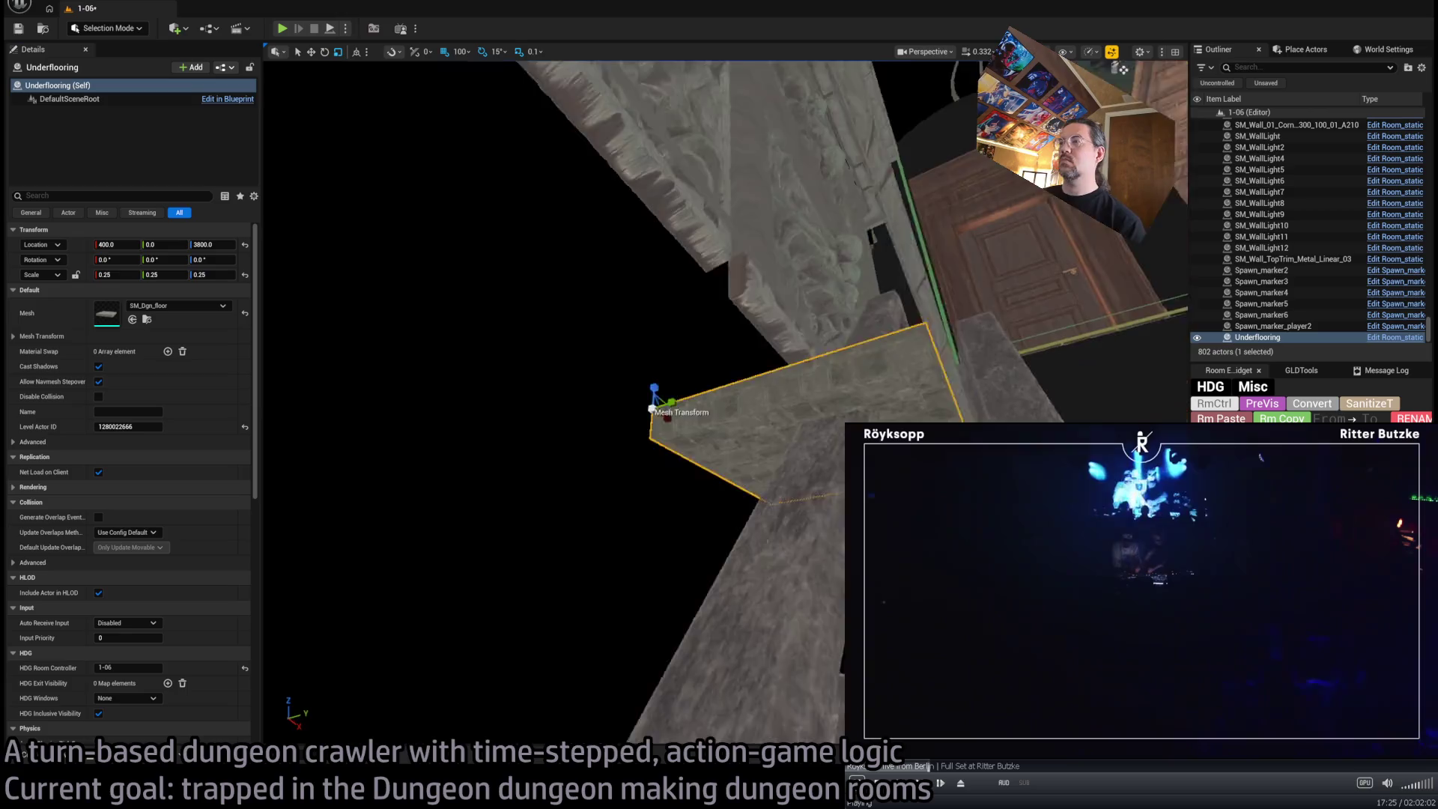
key("f")
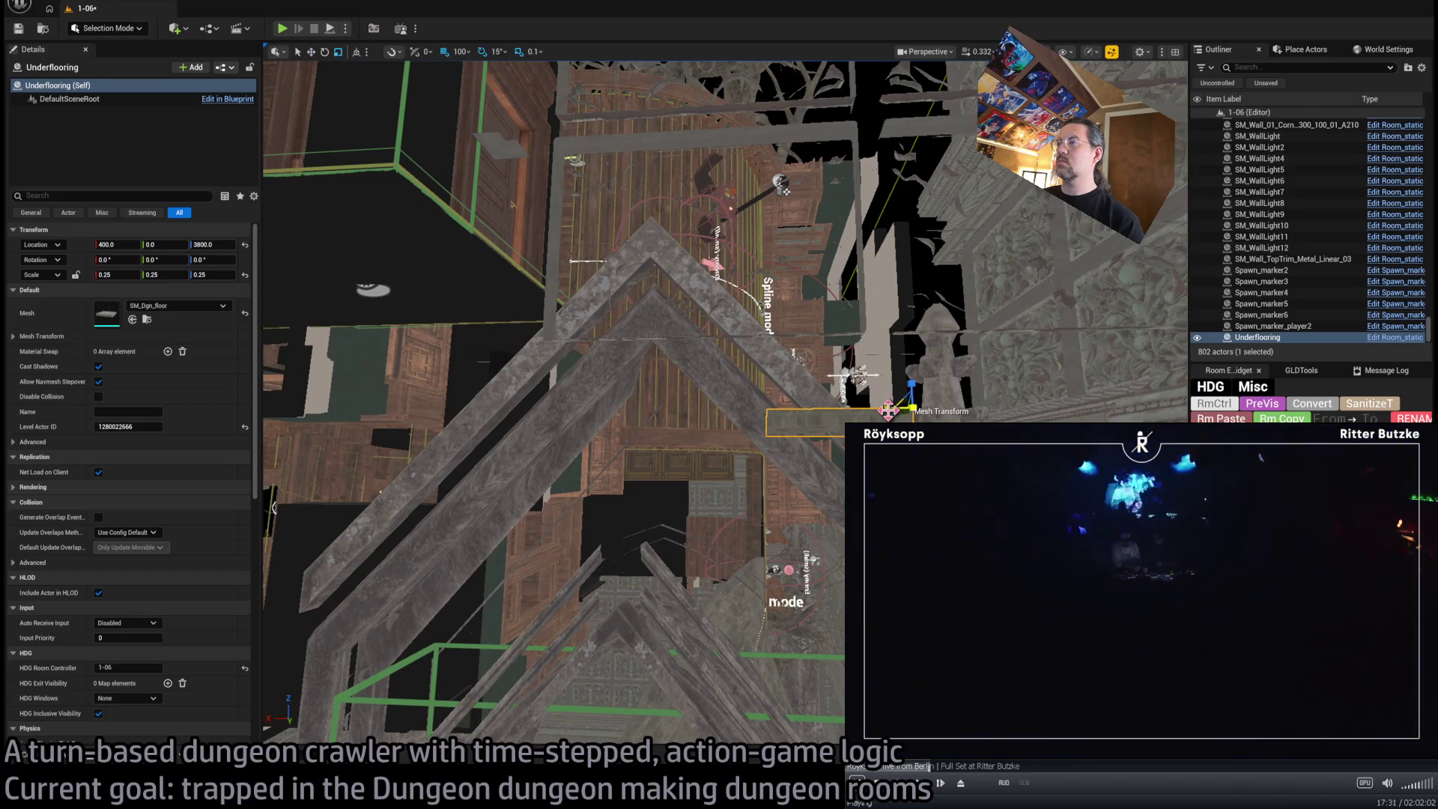
mouse_move(889, 410)
left_mouse_down()
mouse_move(603, 417)
mouse_move(557, 403)
mouse_move(569, 398)
left_mouse_up()
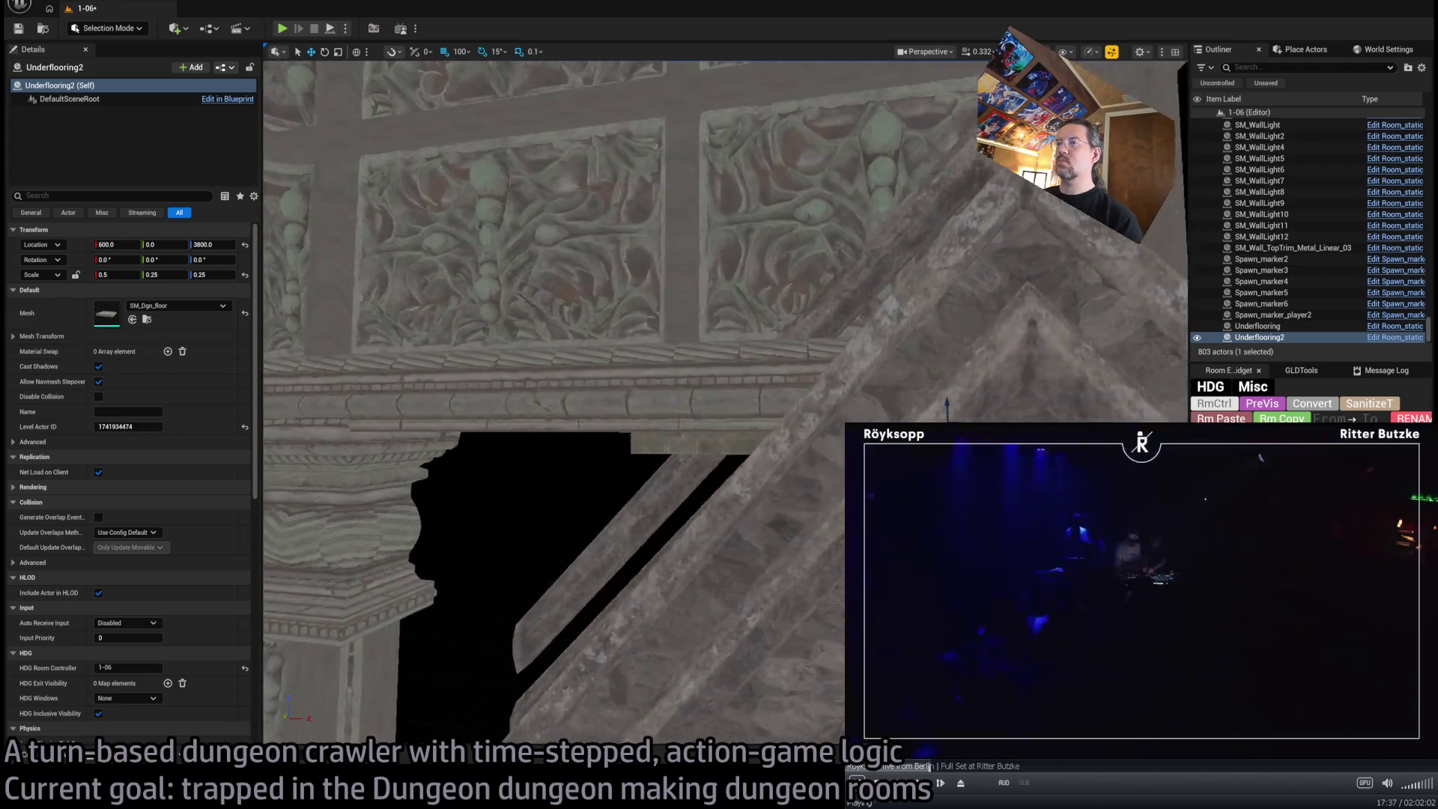
Copy the Underflooring strip to X 200, adjust a shroud wall, and select the W1 chapel arch
left_click(757, 457)
mouse_move(748, 435)
left_mouse_down("alt")
mouse_move(496, 442)
mouse_move(512, 505)
mouse_move(666, 355)
mouse_move(690, 379)
left_mouse_up("alt")
left_click(690, 379)
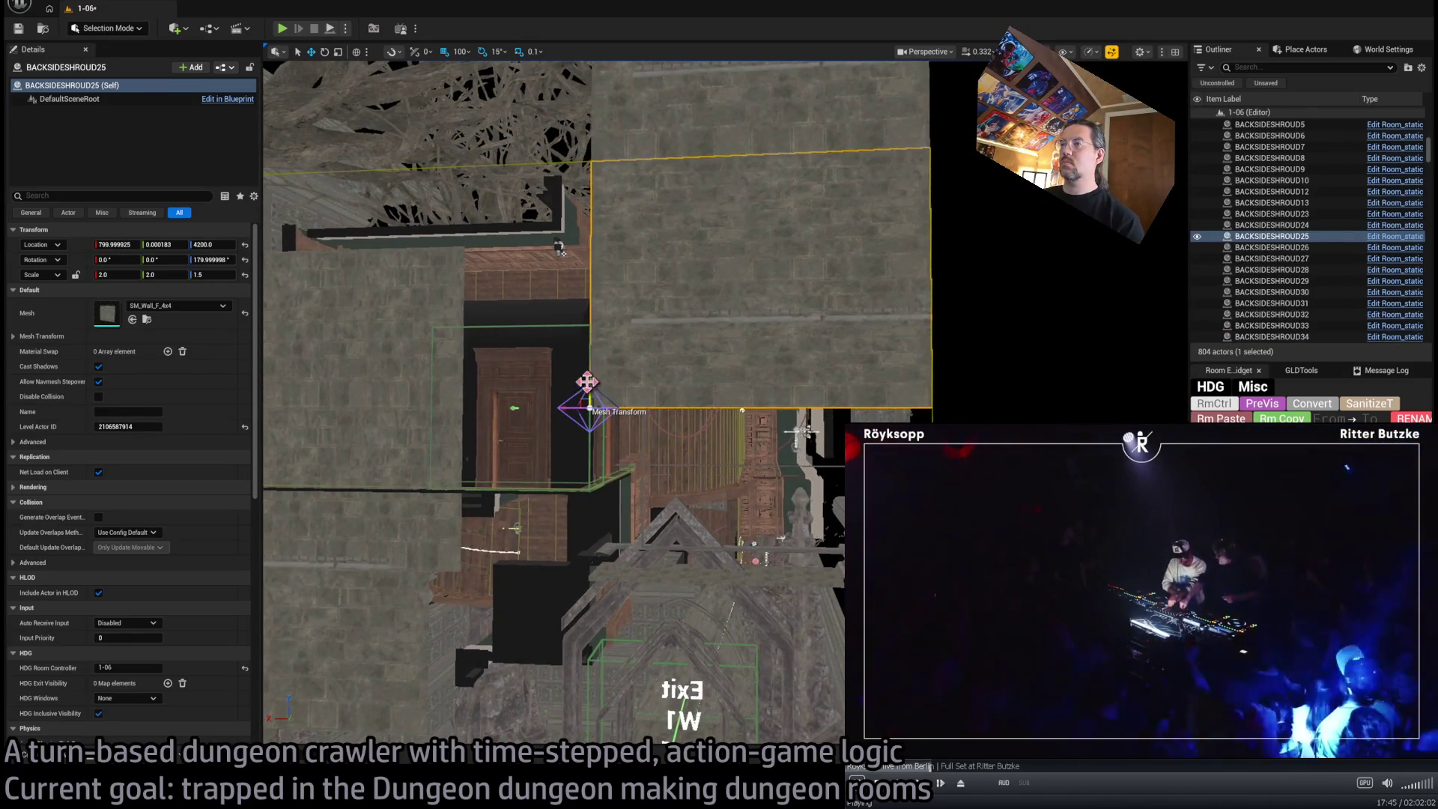
key("ctrl+z")
key("f")
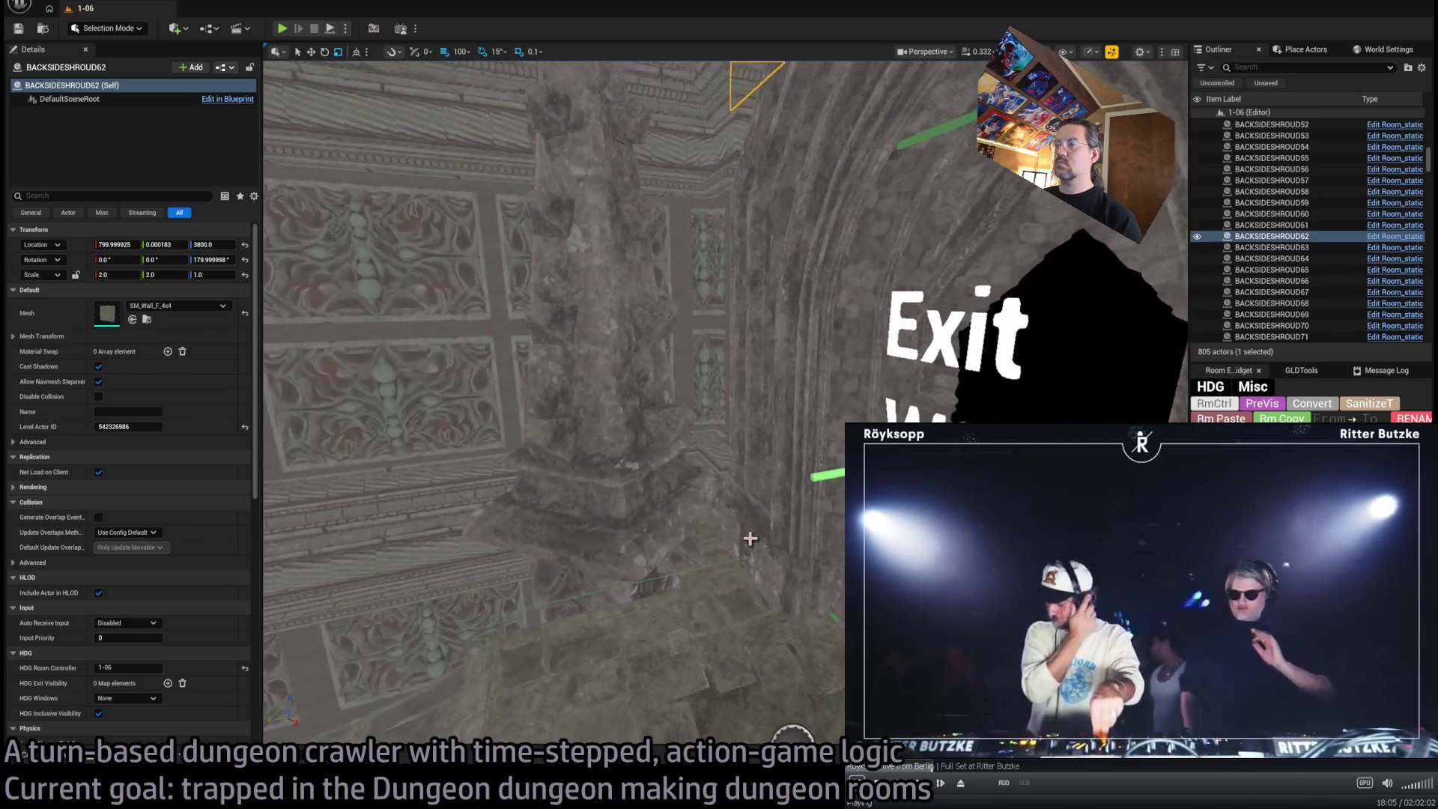
left_click(802, 547)
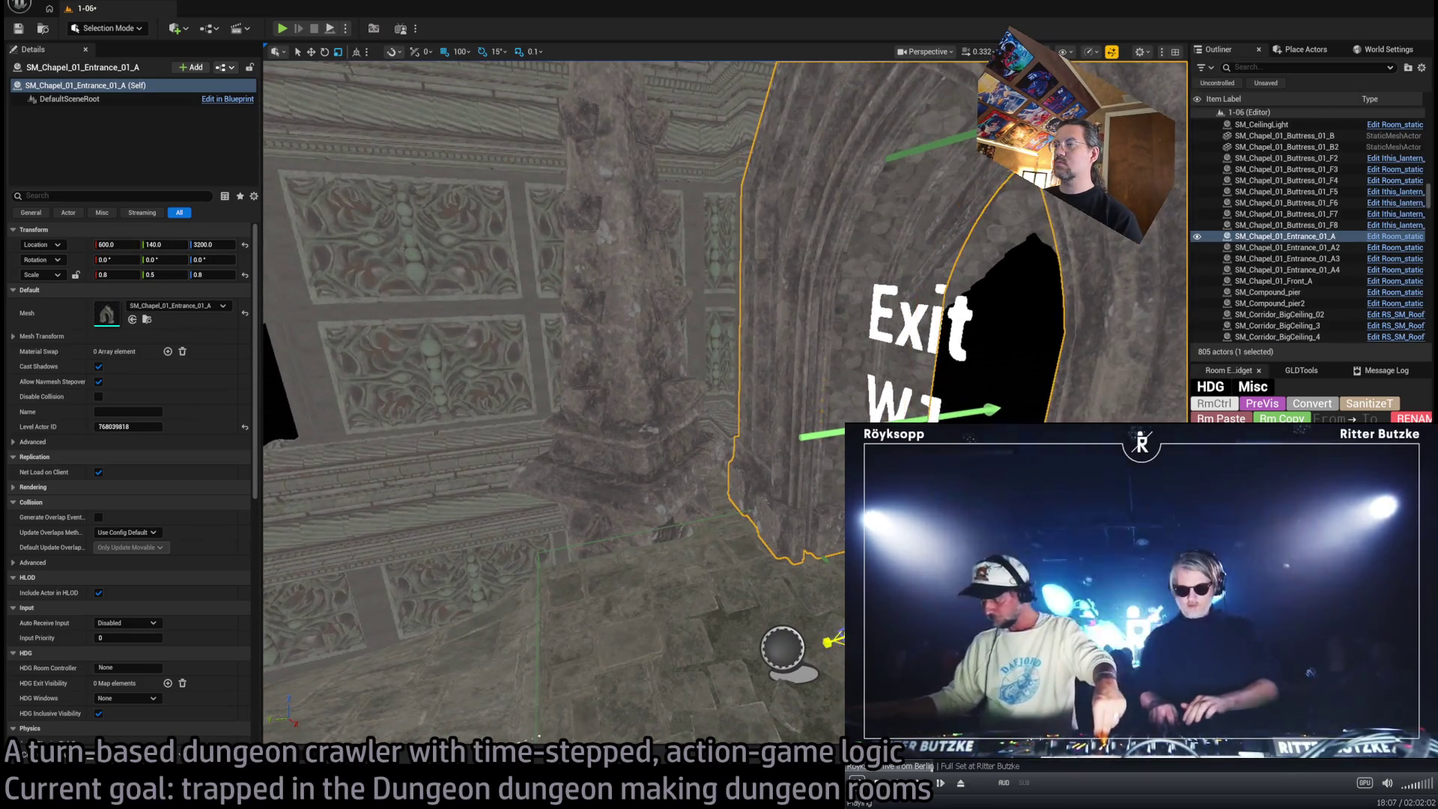
Increase the chapel arch's Y scale from 0.5 to 0.6 and check it frames Exit W1
left_click_drag(165, 274, 169, 274)
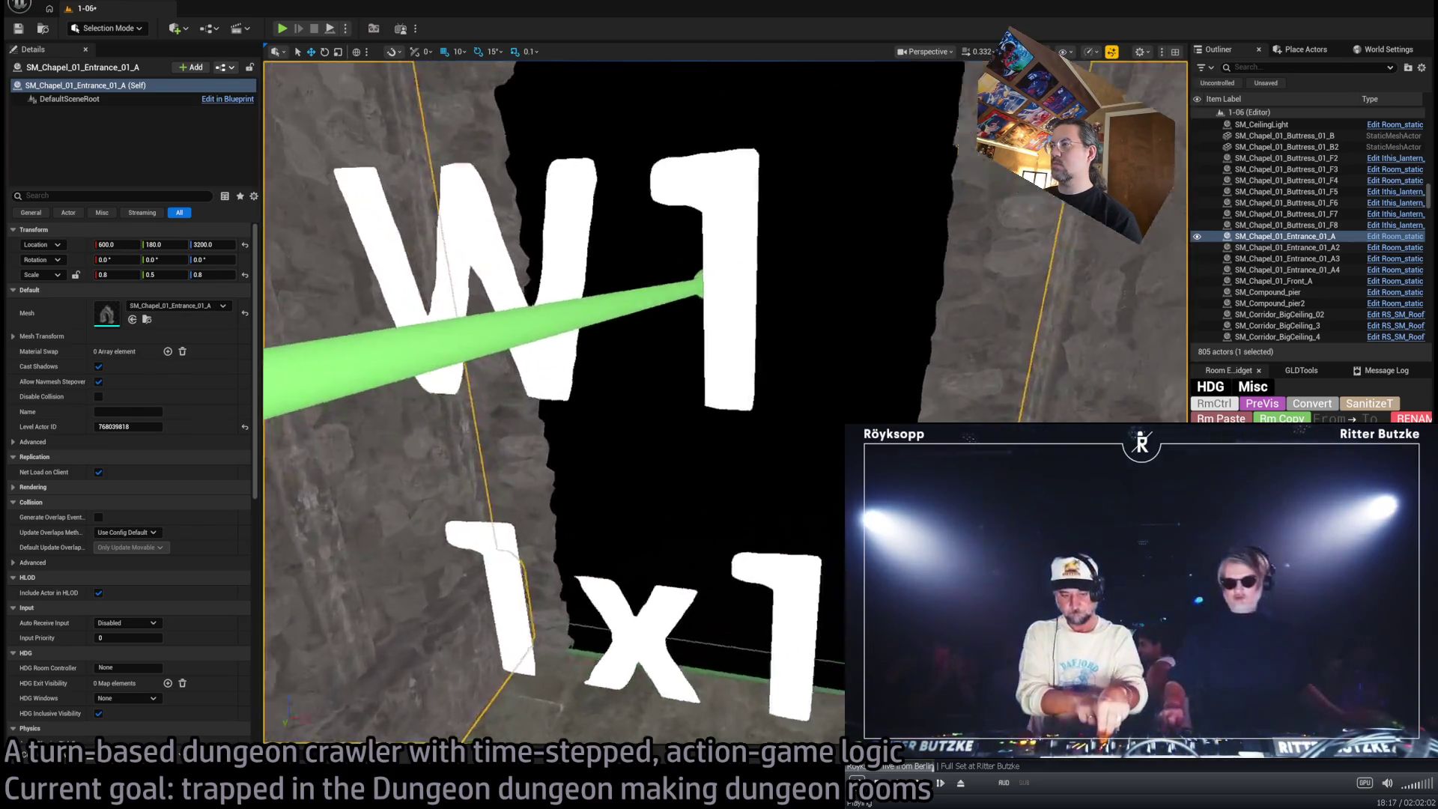
scroll(554, 405, "down", 5)
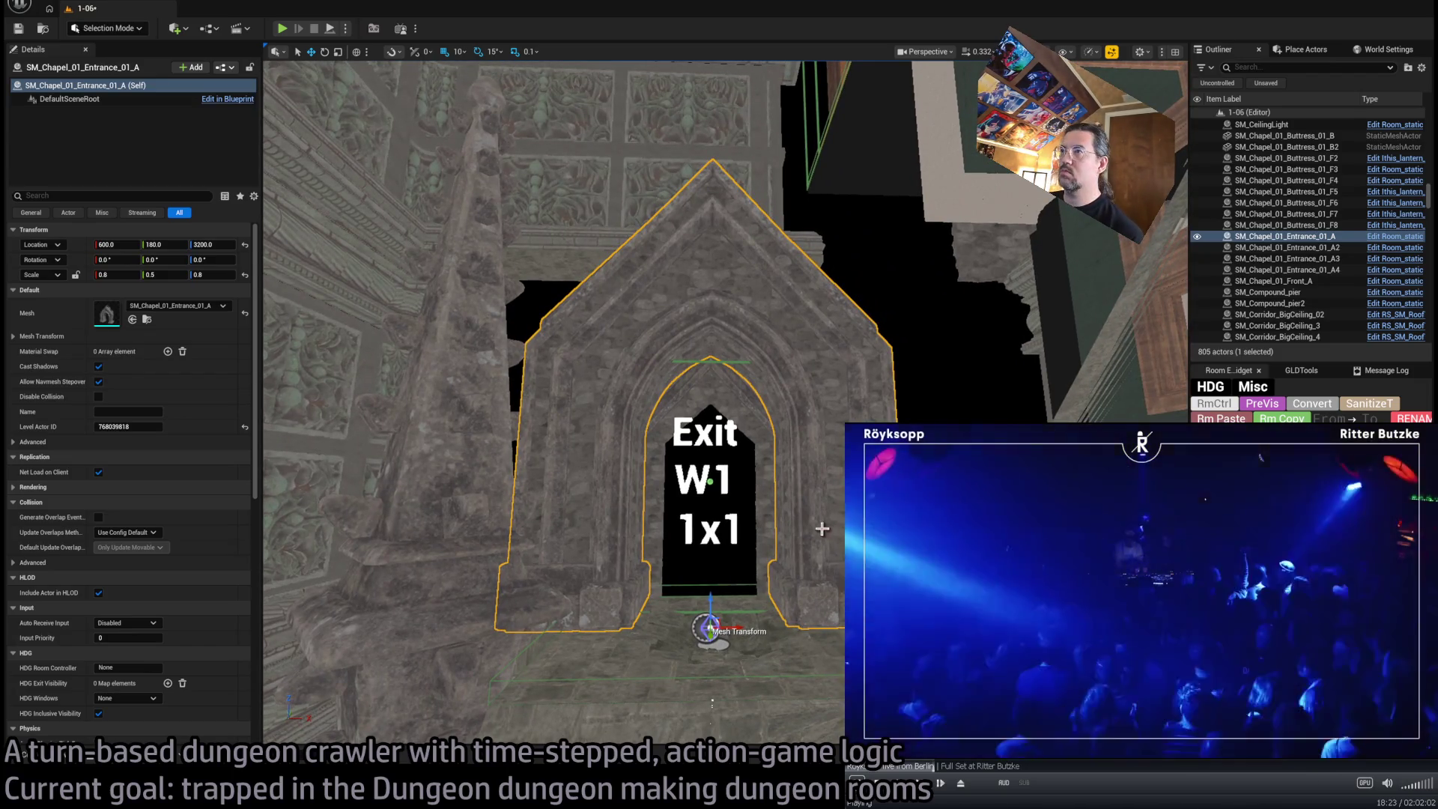
scroll(836, 613, "down", 3)
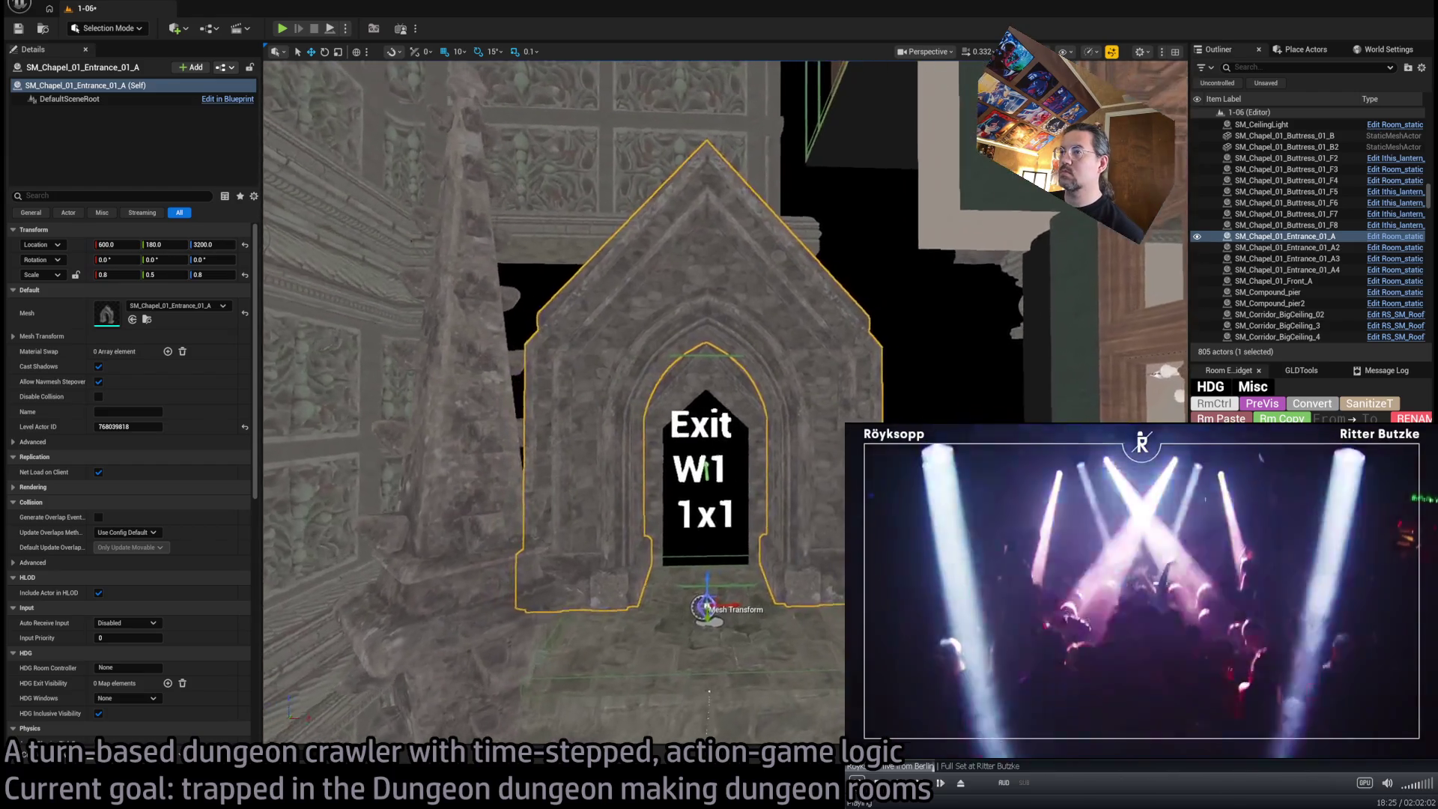
scroll(636, 404, "up", 5)
scroll(636, 404, "up", 5)
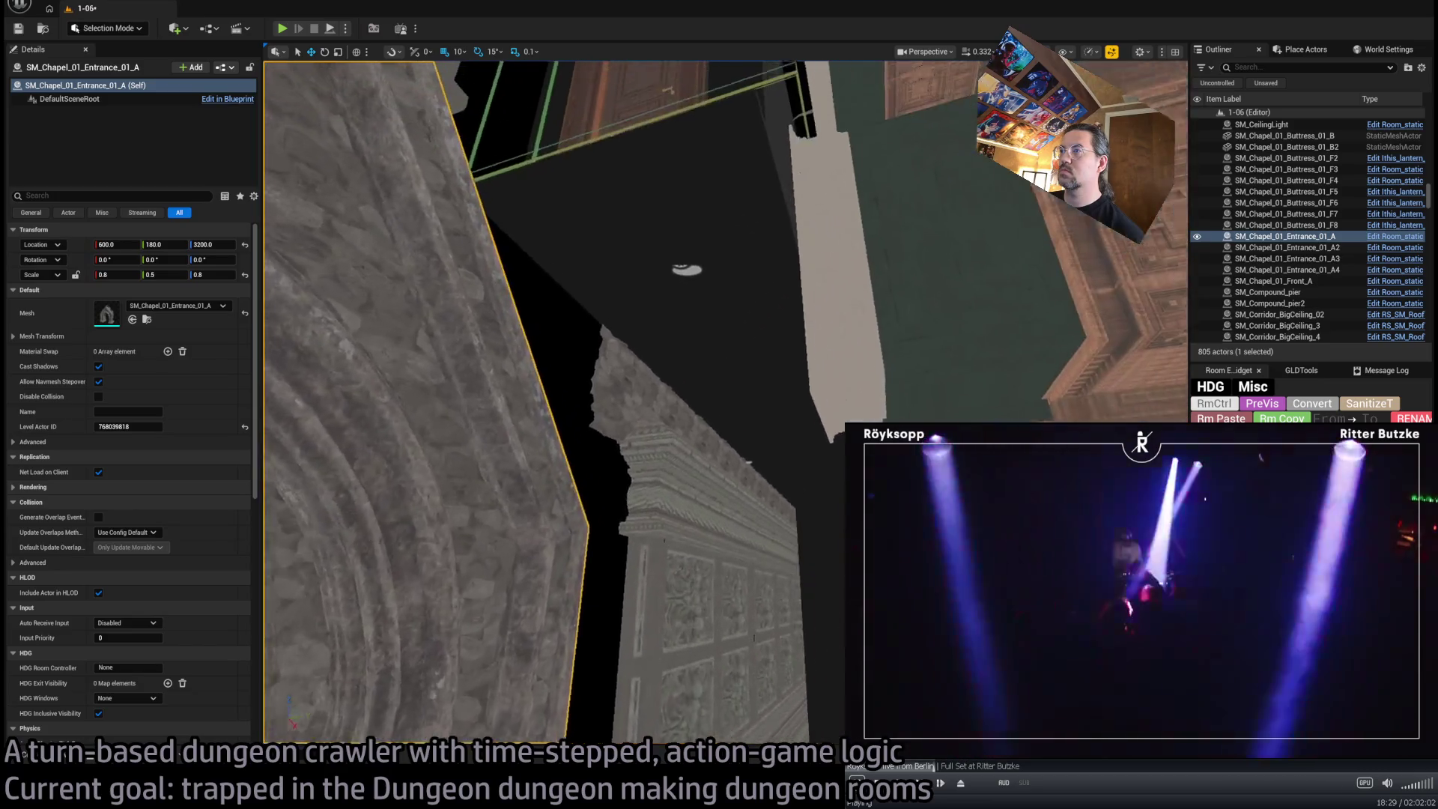
key("f")
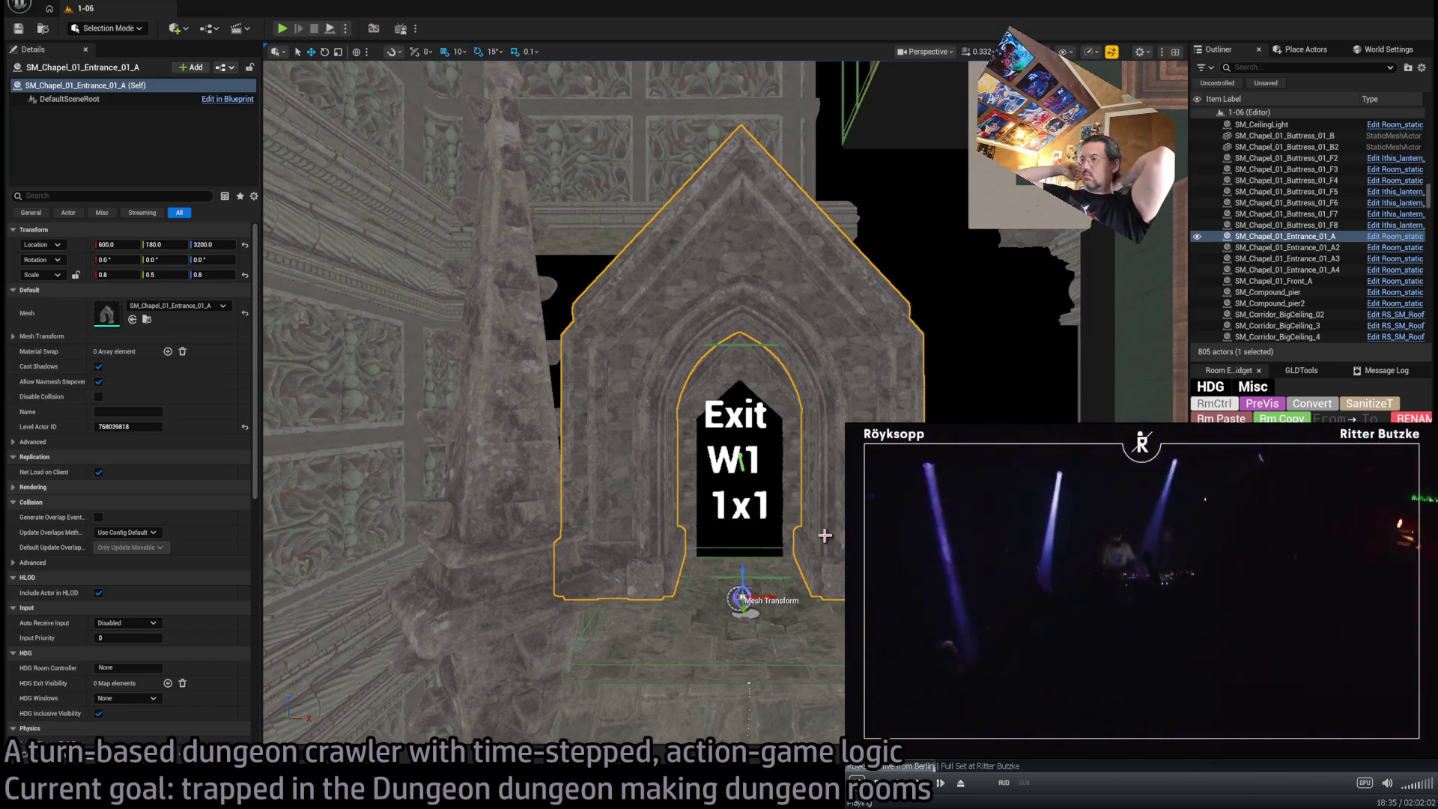
left_click_drag(817, 528, 817, 528)
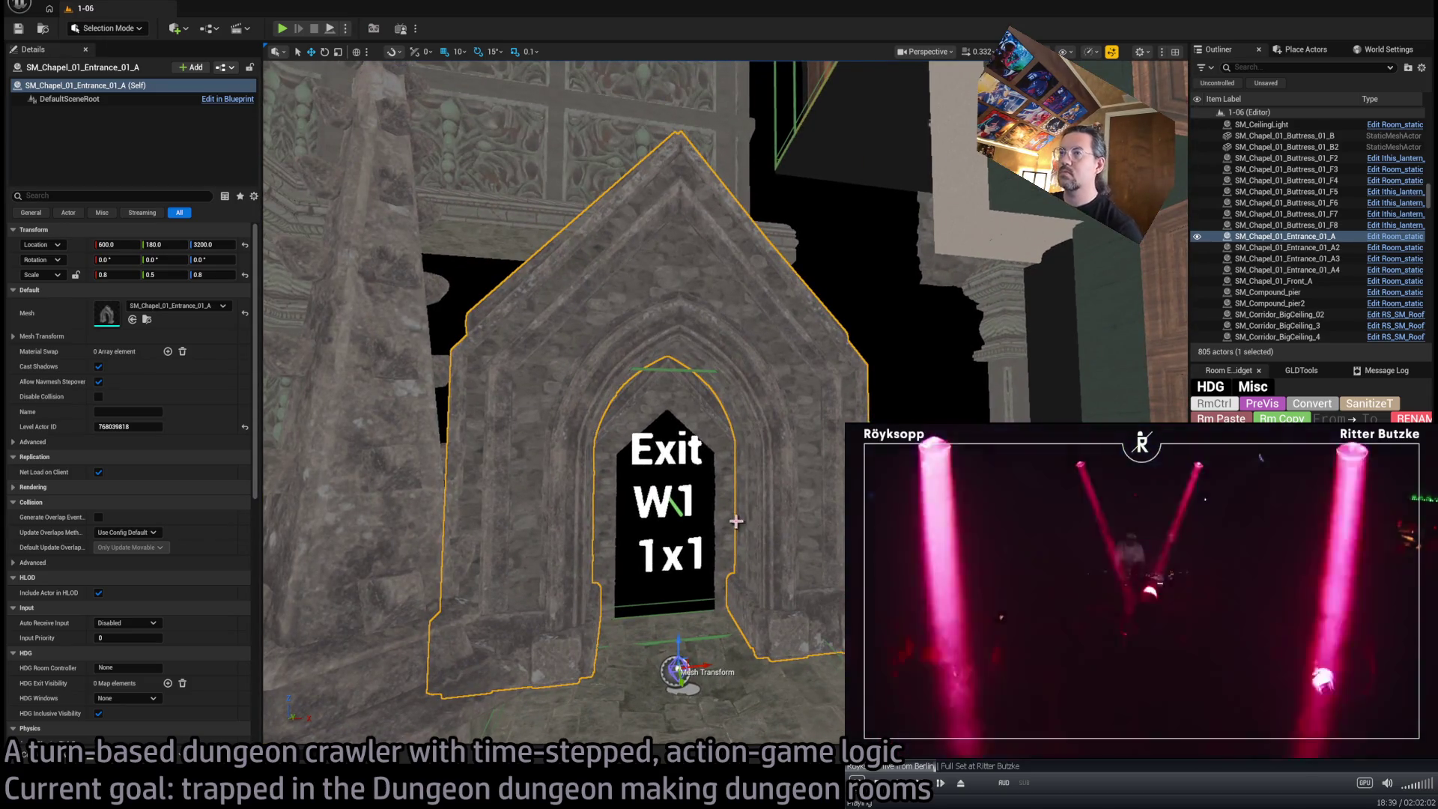
Fly toward the wooden structure and select the leafless tree SM_Tree_no_leaf_a8
key("ctrl+space")
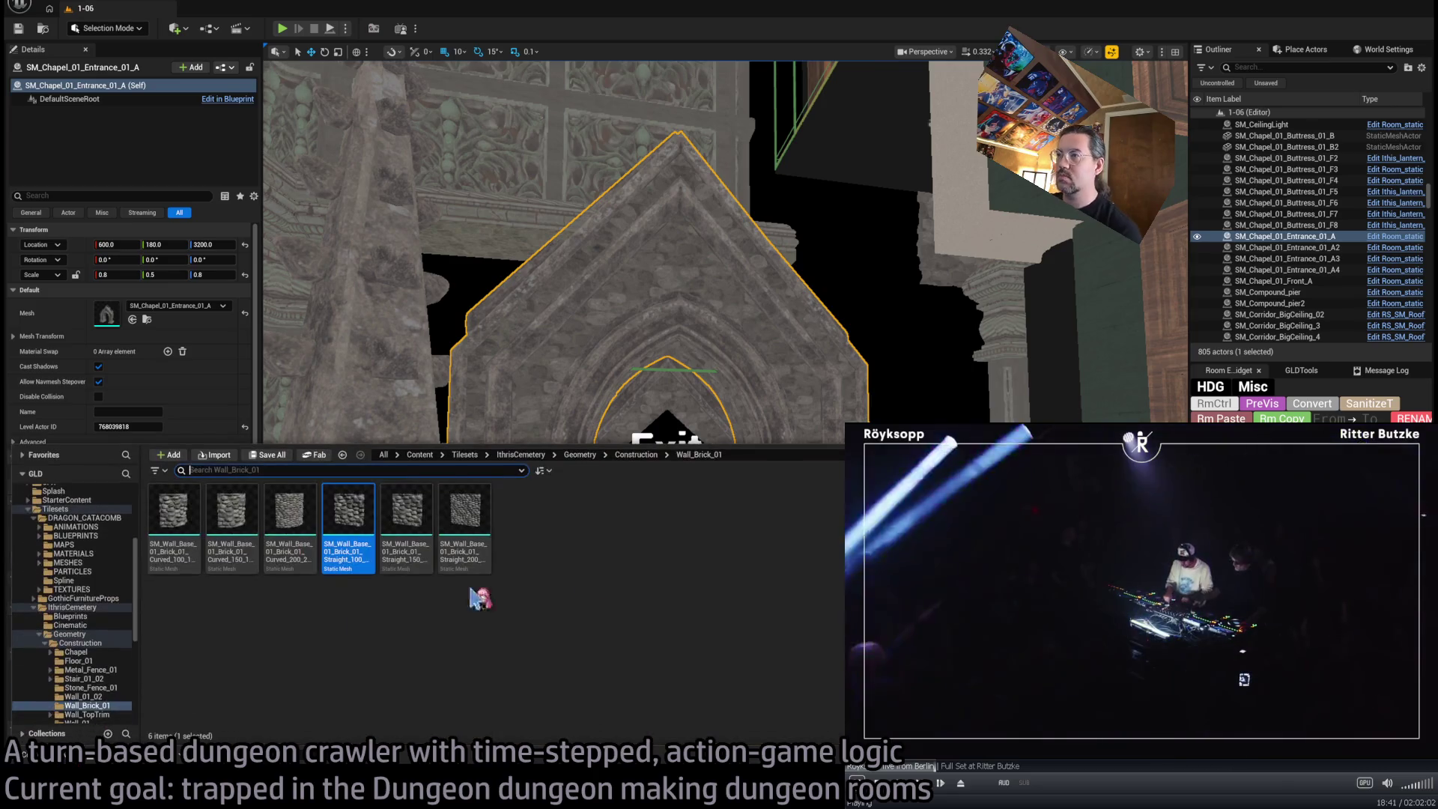
key("ctrl+space")
scroll(554, 397, "up", 5)
scroll(726, 397, "up", 2)
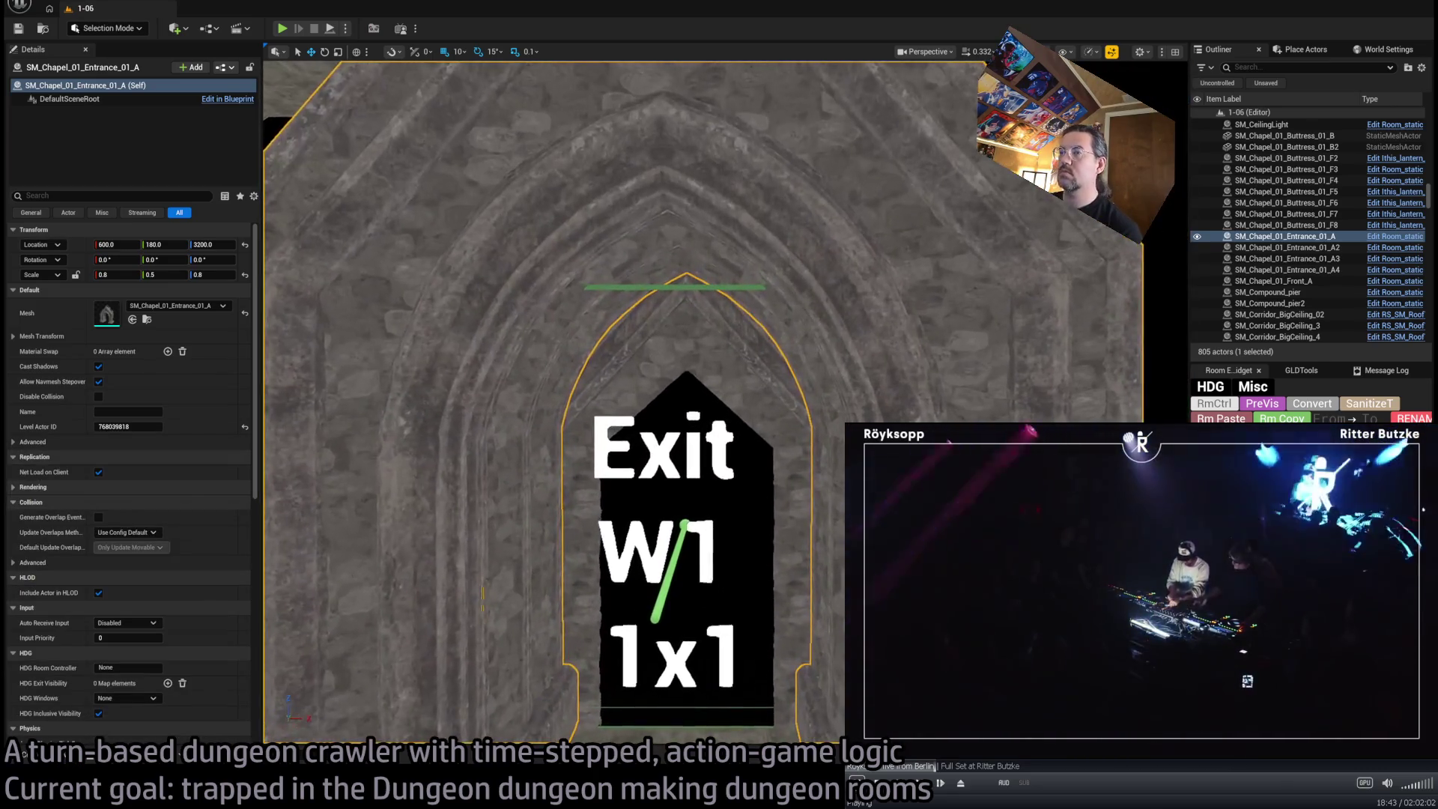
mouse_move(667, 531)
left_mouse_down()
mouse_move(773, 395)
mouse_move(635, 437)
mouse_move(783, 433)
left_mouse_up()
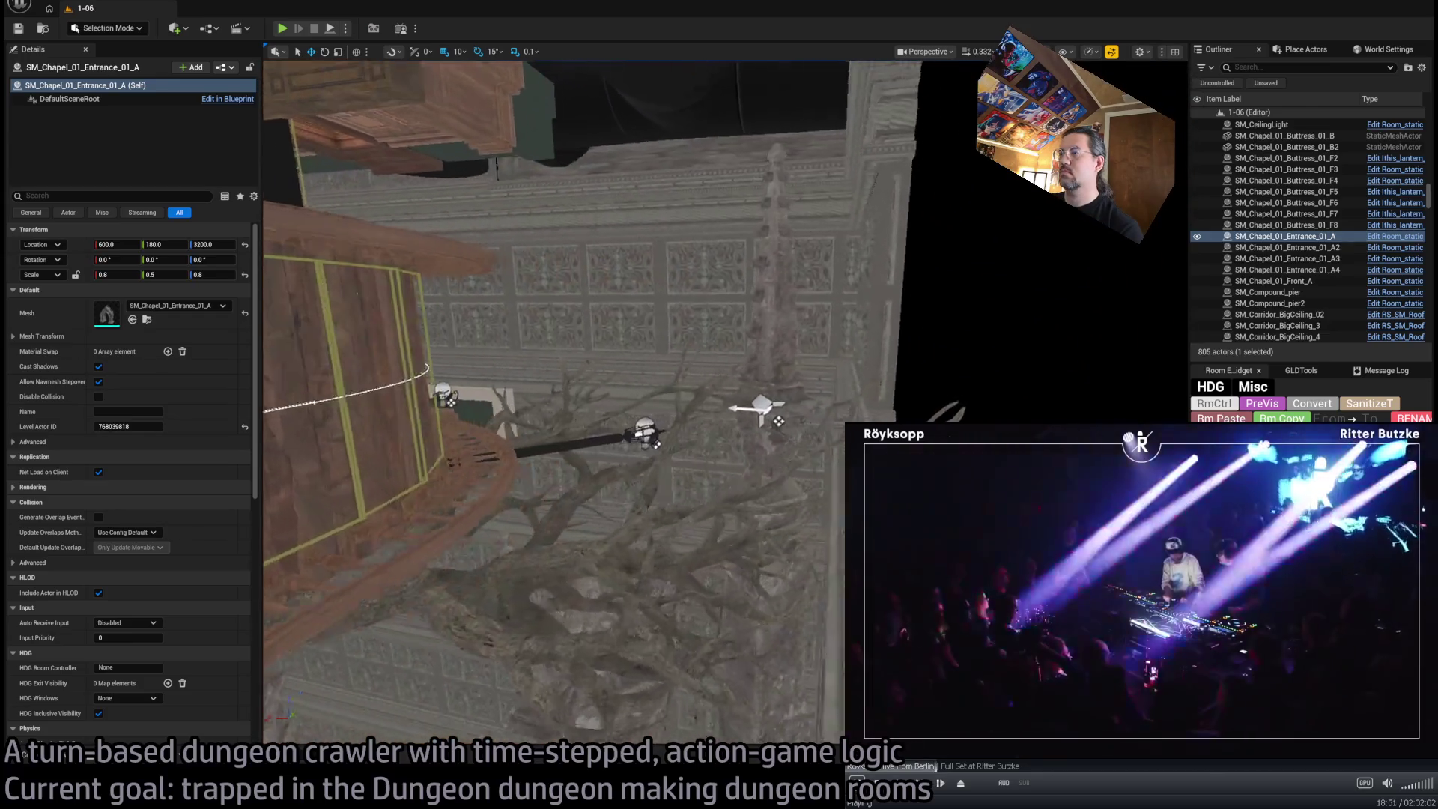
left_click(565, 536)
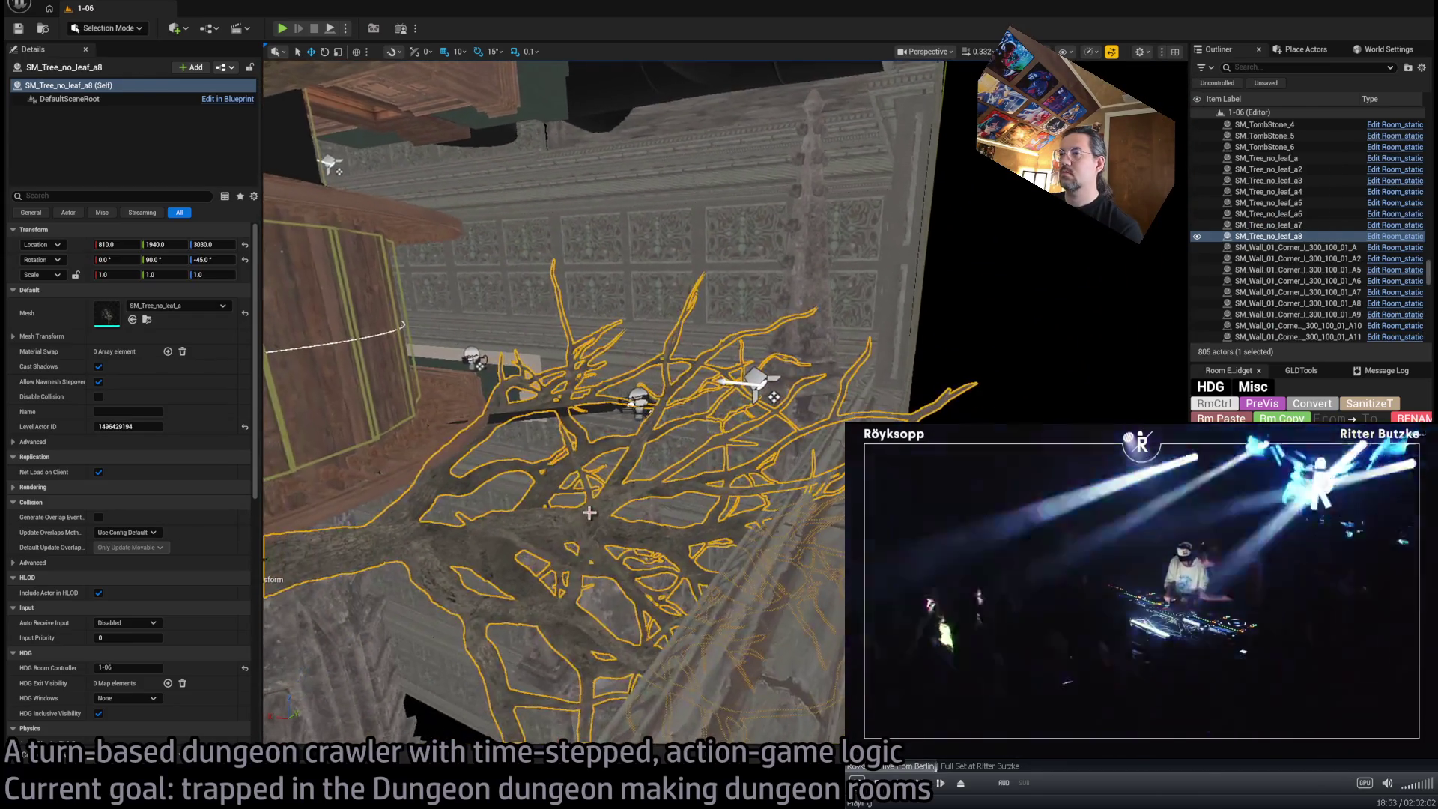
Fly around and through the leafless tree's branches, then over to the stone Exit archway
left_click_drag(513, 480, 434, 512)
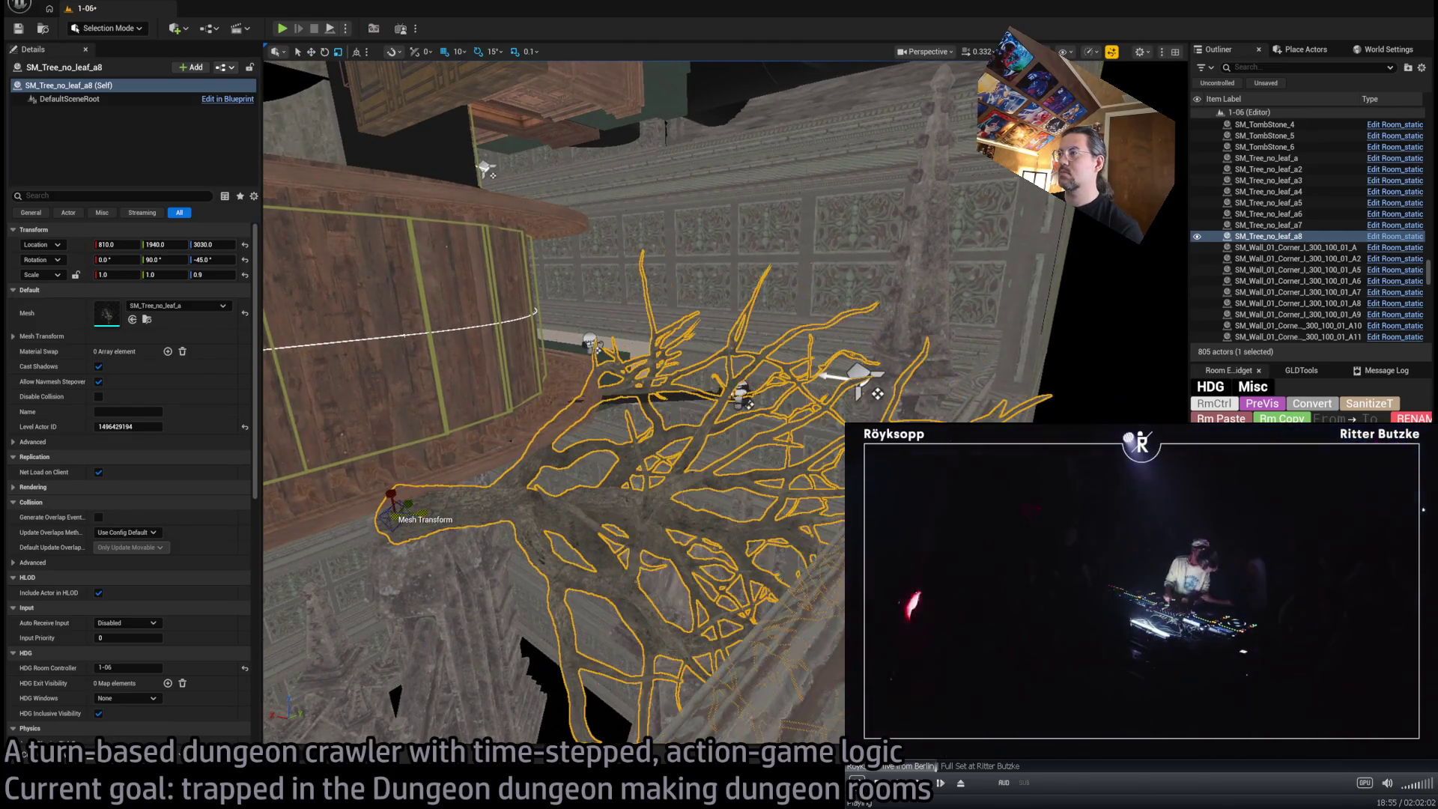
key("w")
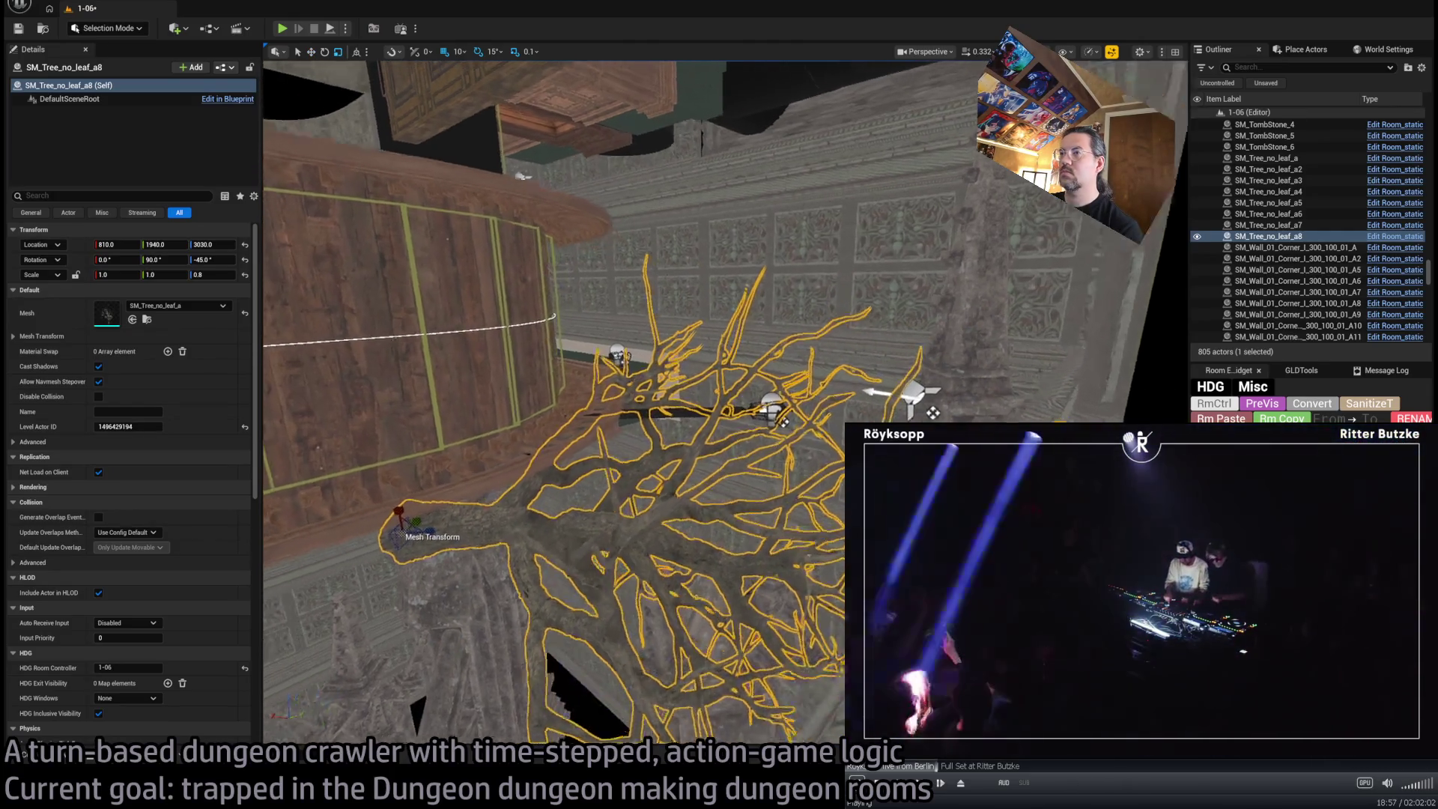
key("w")
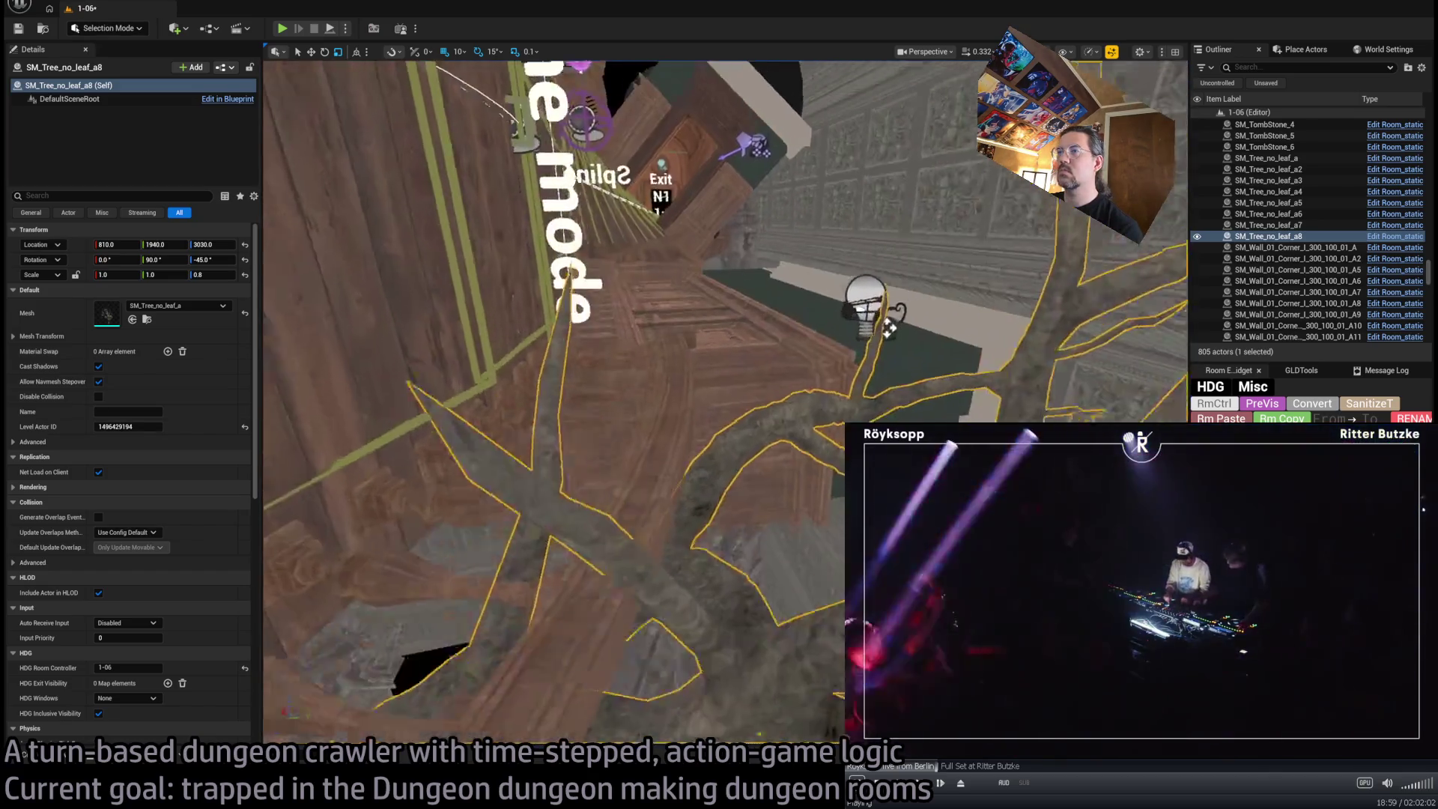
key("w")
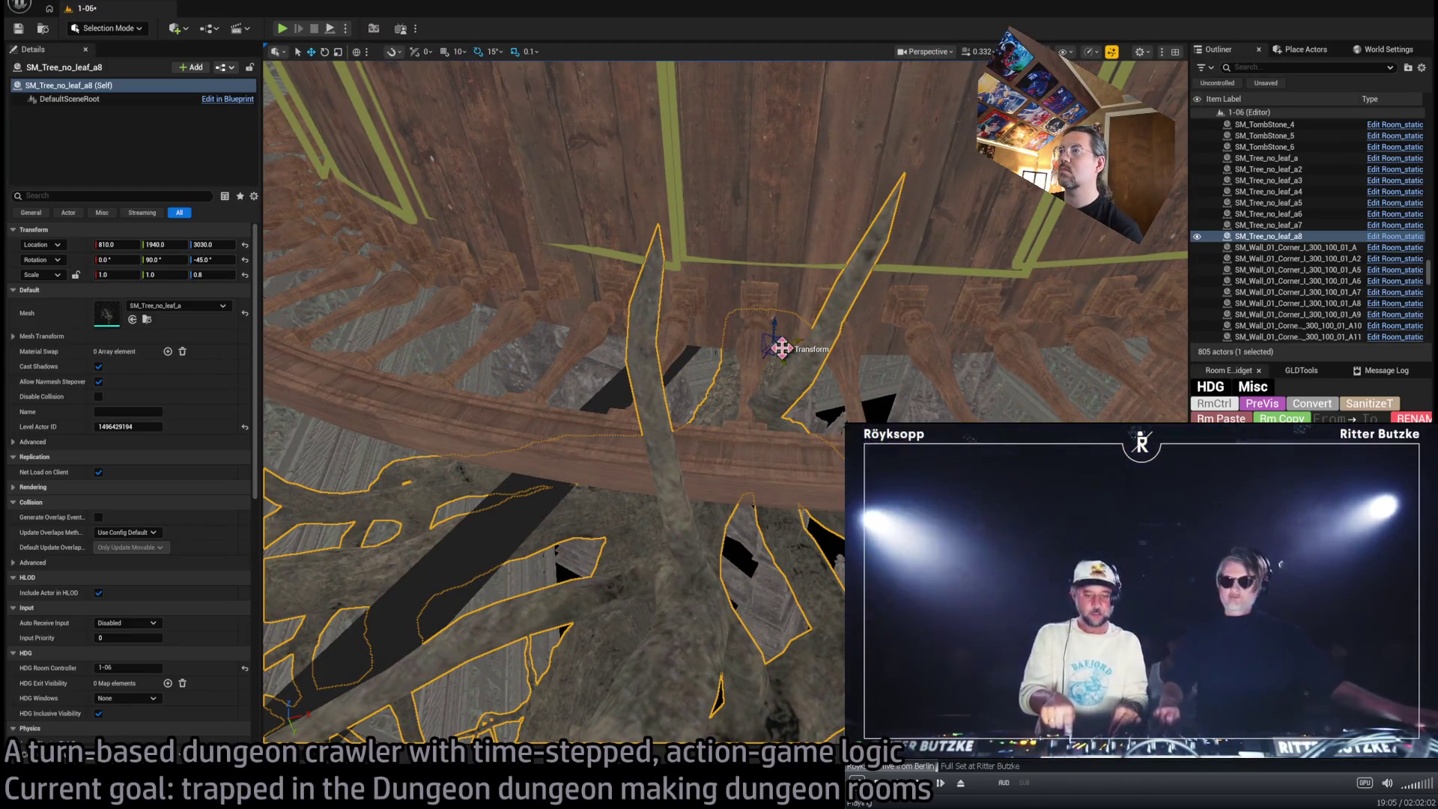
key("w")
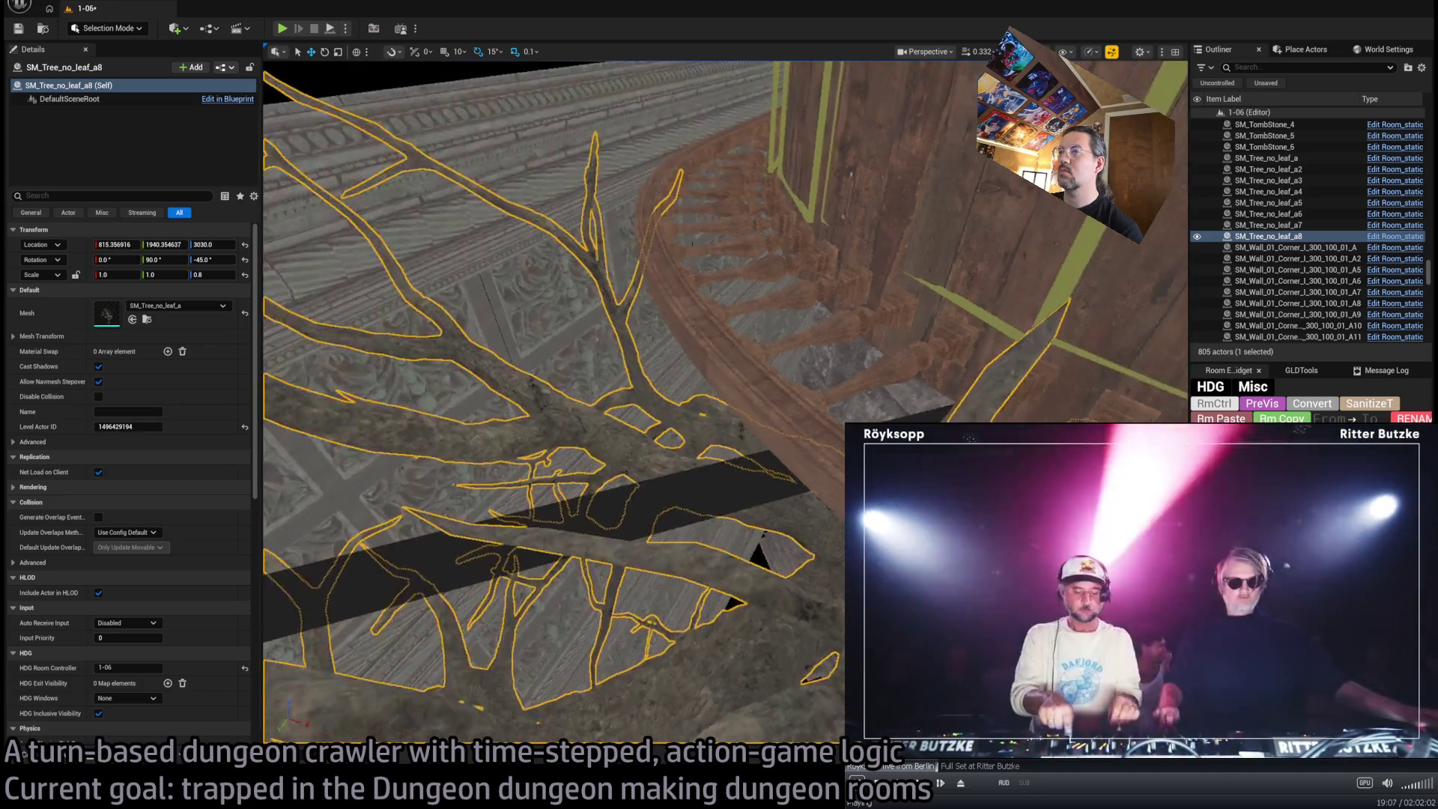
key("s")
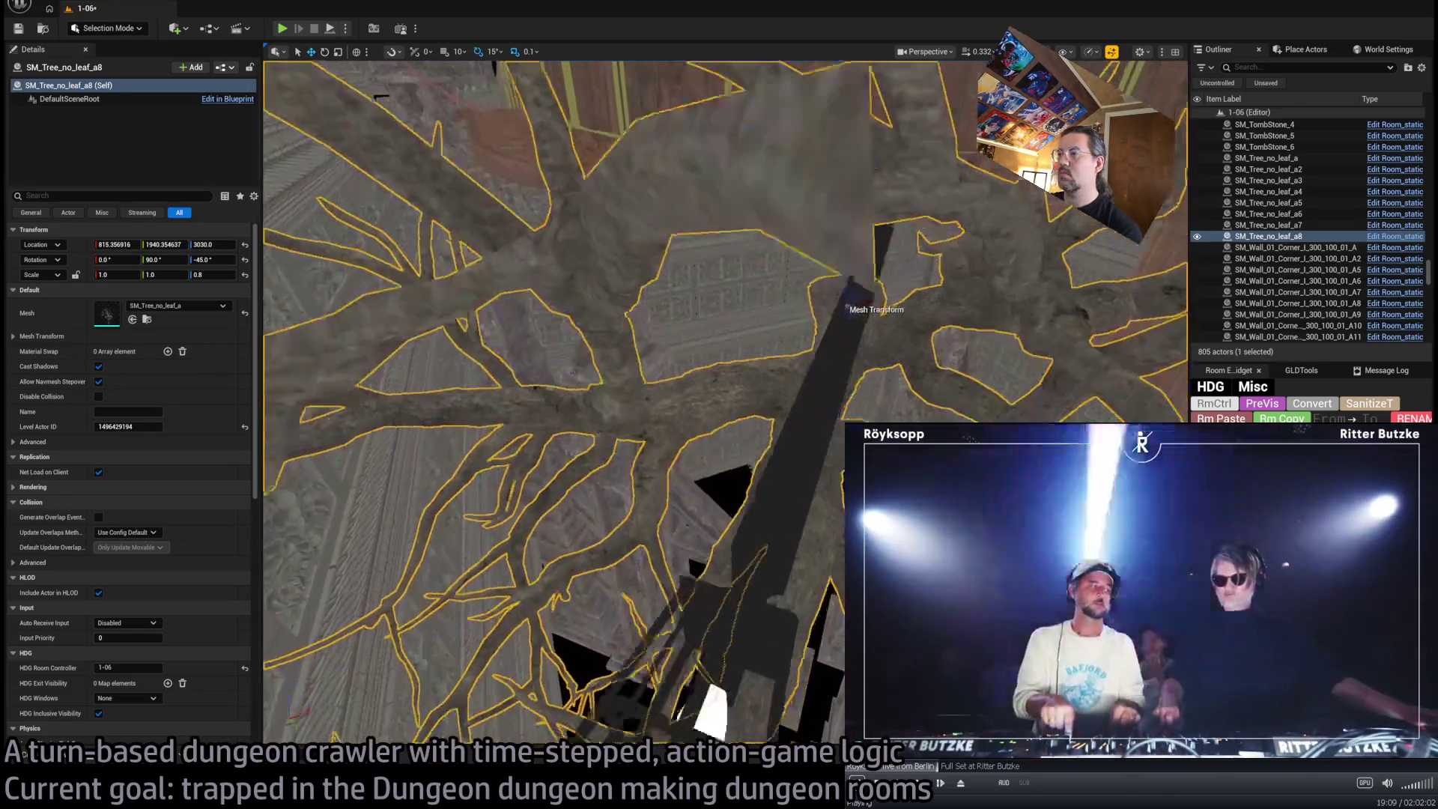
key("s")
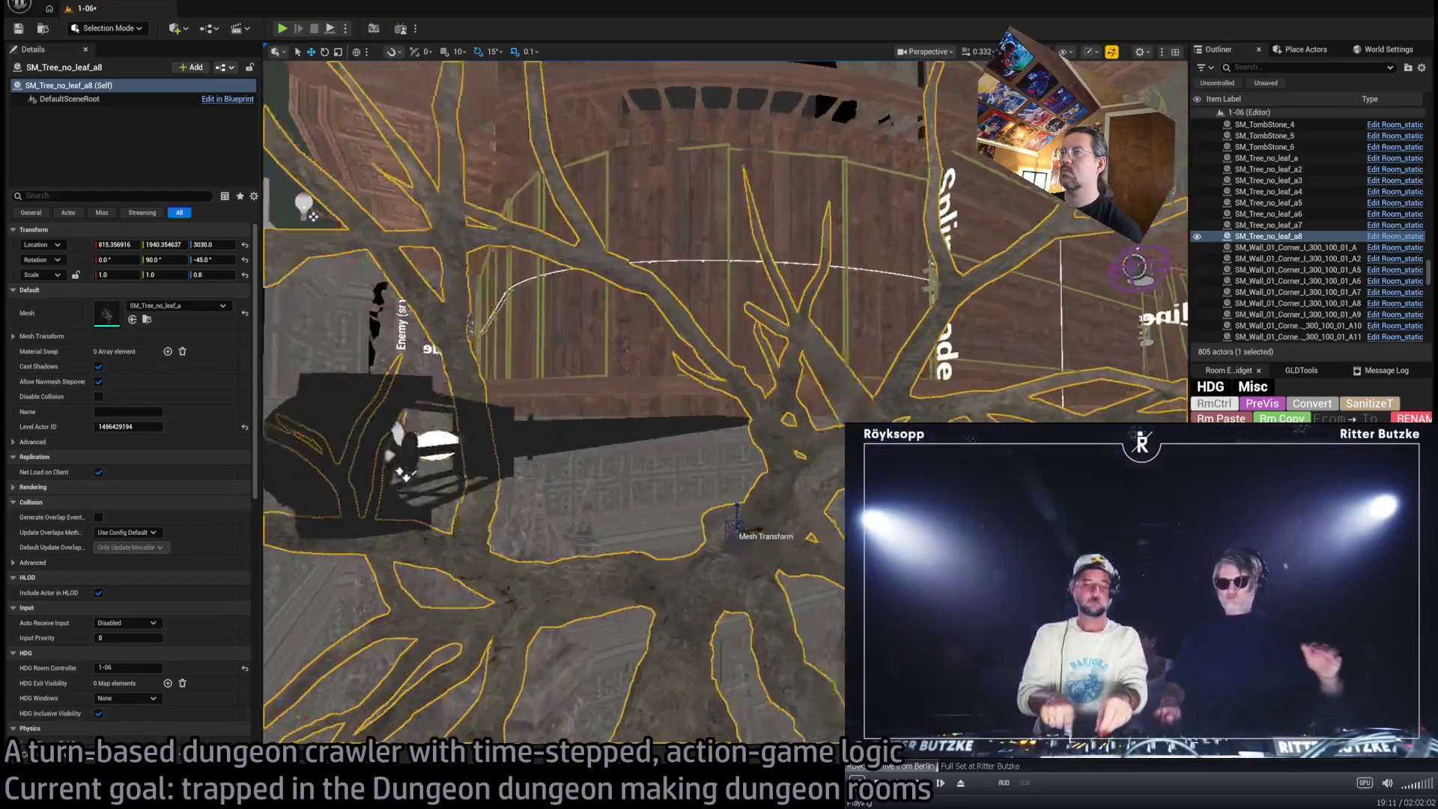
key("s")
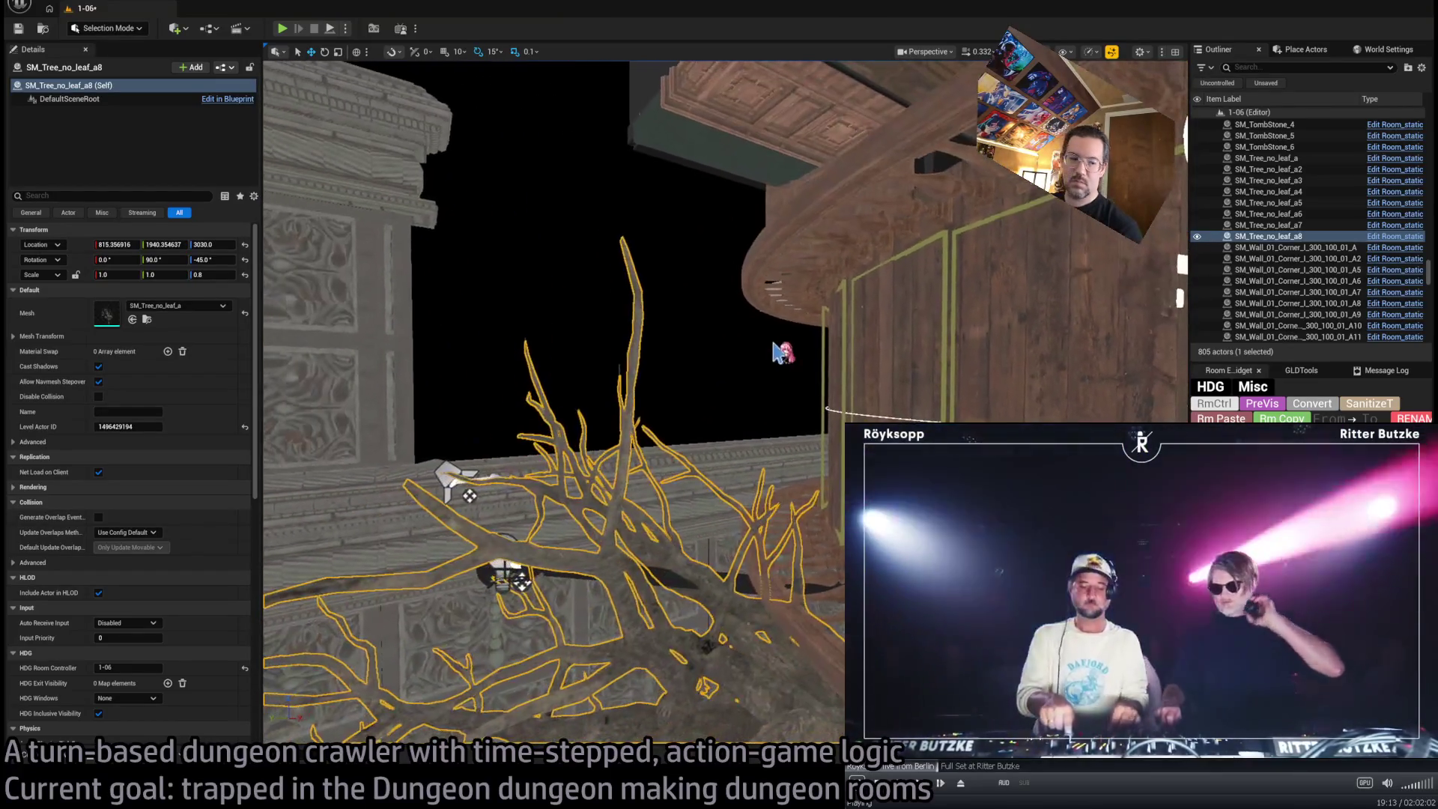
left_click_drag(642, 352, 643, 352)
left_click_drag(534, 170, 535, 171)
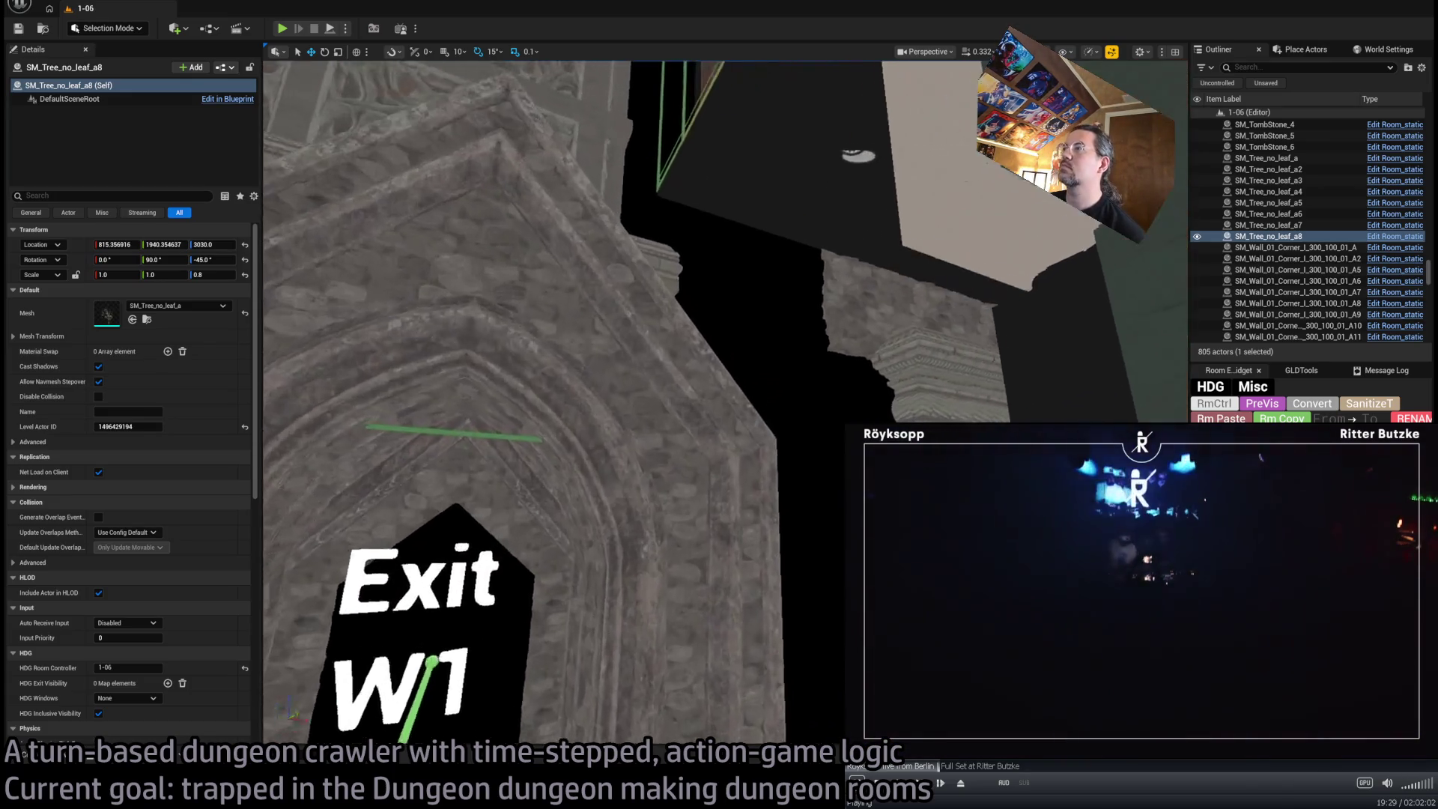
Shift the RockWall about 15 units along X
left_click_drag(859, 294, 848, 326)
left_click_drag(849, 374, 849, 374)
left_click_drag(848, 435, 833, 434)
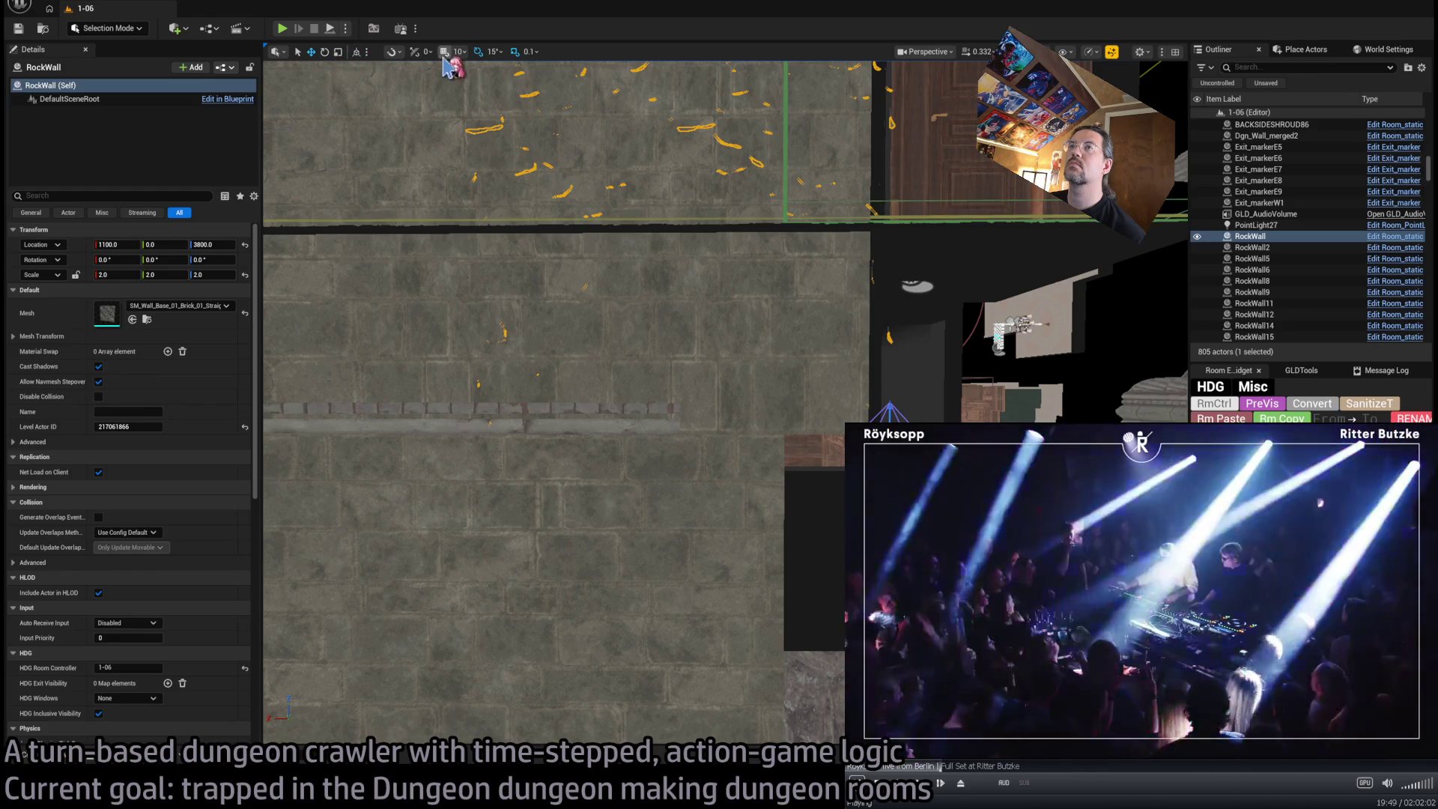
left_click_drag(791, 241, 836, 369)
left_click_drag(791, 241, 791, 241)
Narrow backside shroud wall BACKSIDESHROUD78 to an X scale of 1.0
left_click(791, 241)
left_click_drag(623, 431, 623, 432)
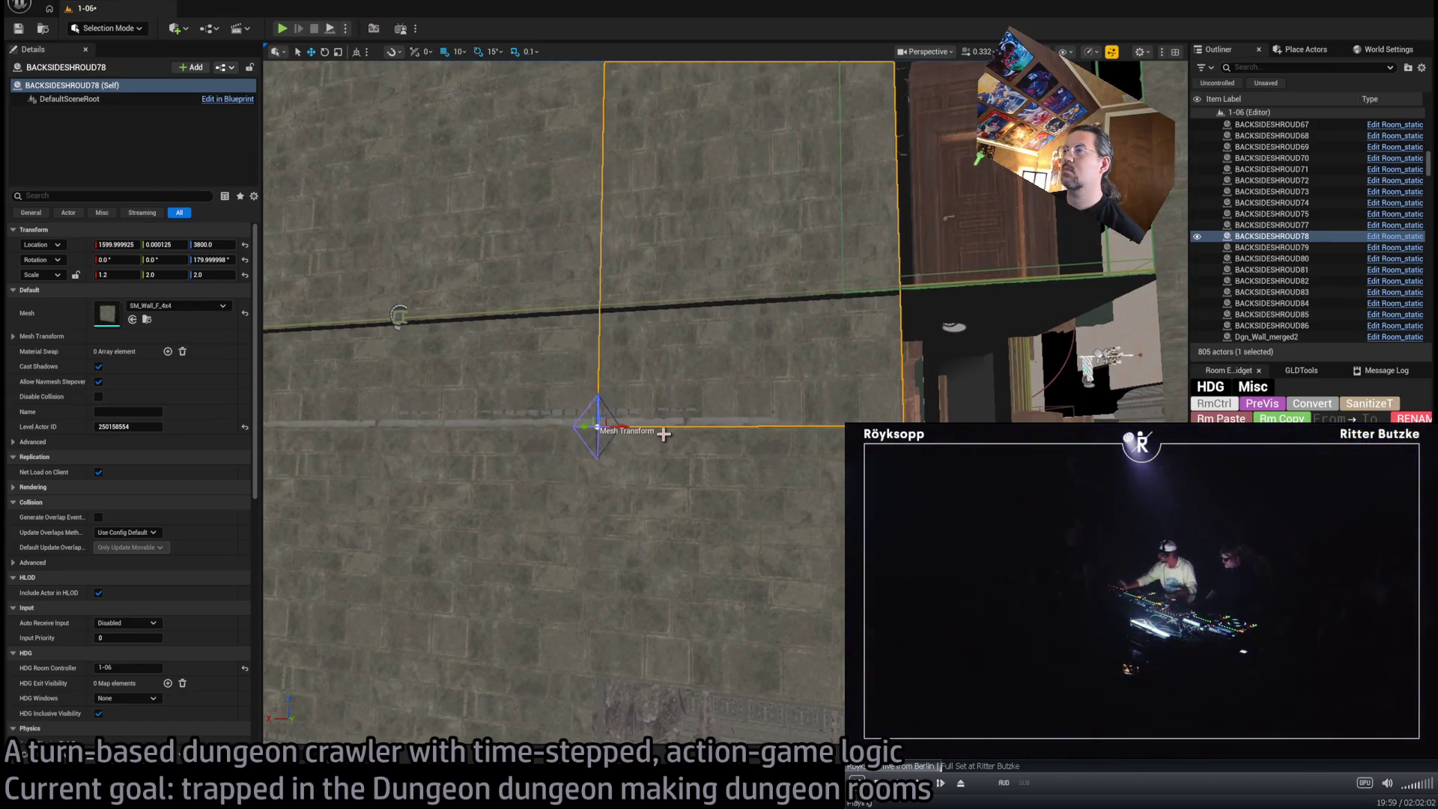
left_click_drag(622, 441, 700, 452)
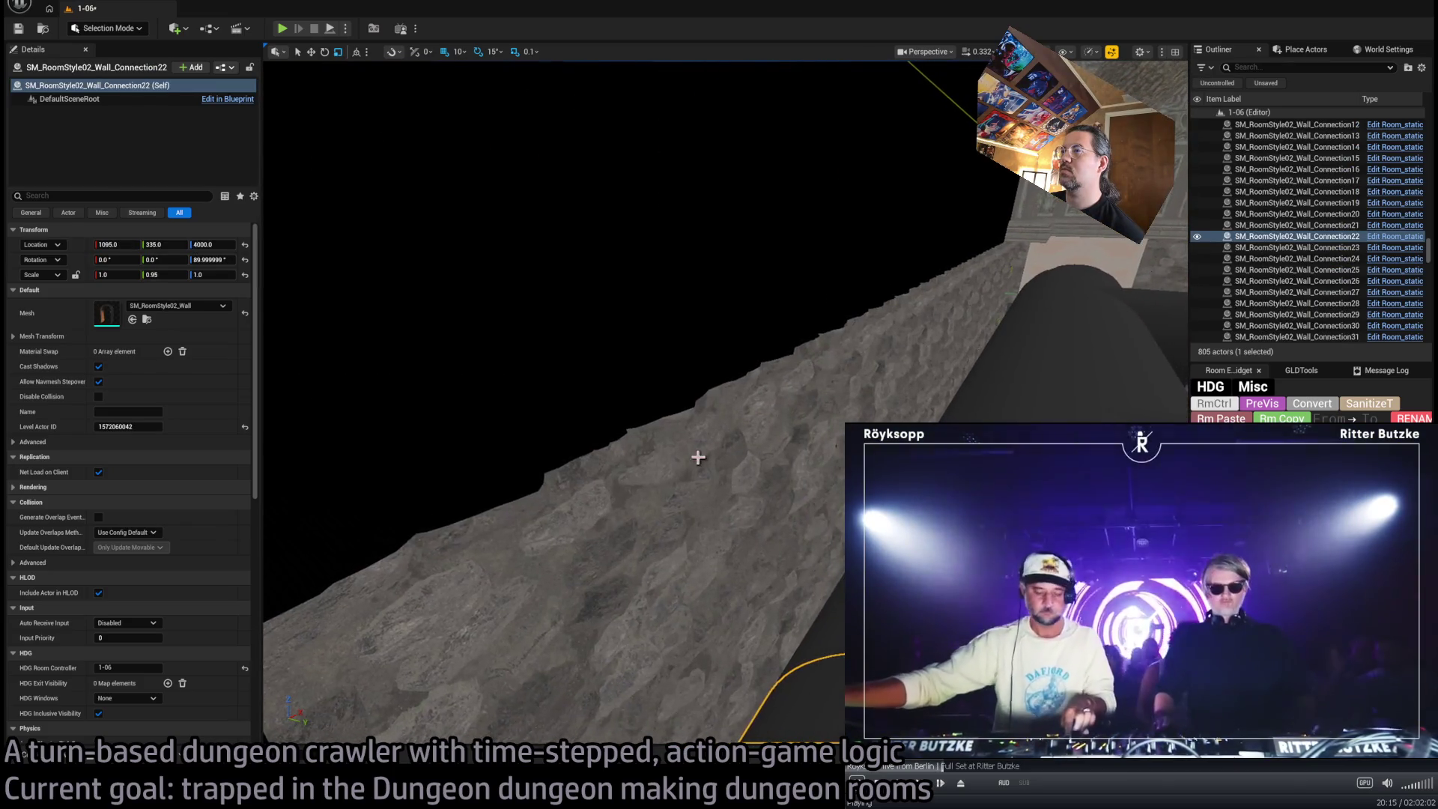
left_click(731, 448)
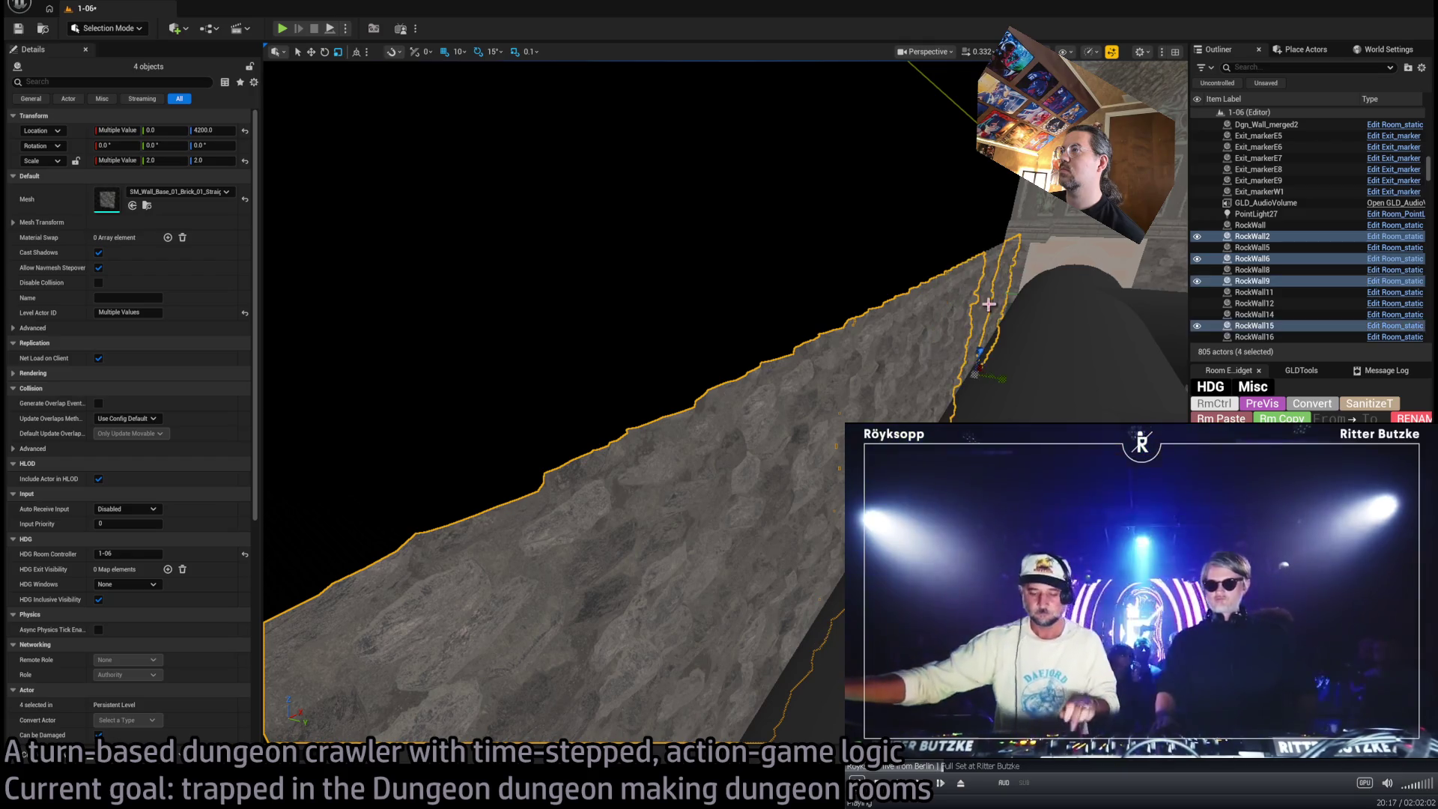
mouse_move(1005, 278)
left_mouse_down()
mouse_move(954, 320)
mouse_move(636, 340)
left_mouse_up()
left_click(552, 465)
Select shroud walls BACKSIDESHROUD75 and BACKSIDESHROUD78, leaving BACKSIDESHROUD74 out
mouse_move(552, 465)
left_mouse_down()
mouse_move(721, 305)
mouse_move(908, 284)
left_mouse_up()
left_click(831, 462, "ctrl")
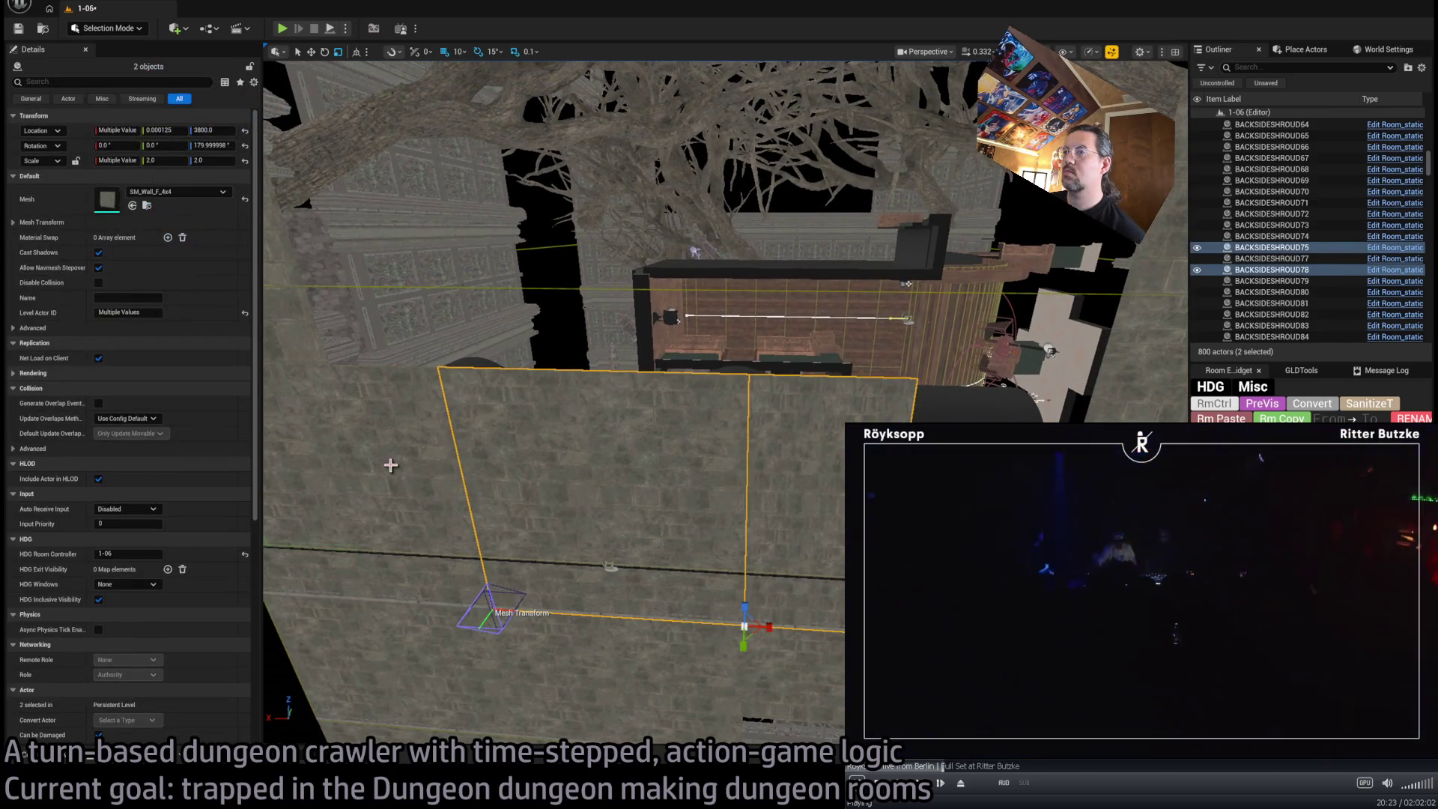
left_click_drag(535, 593, 425, 538)
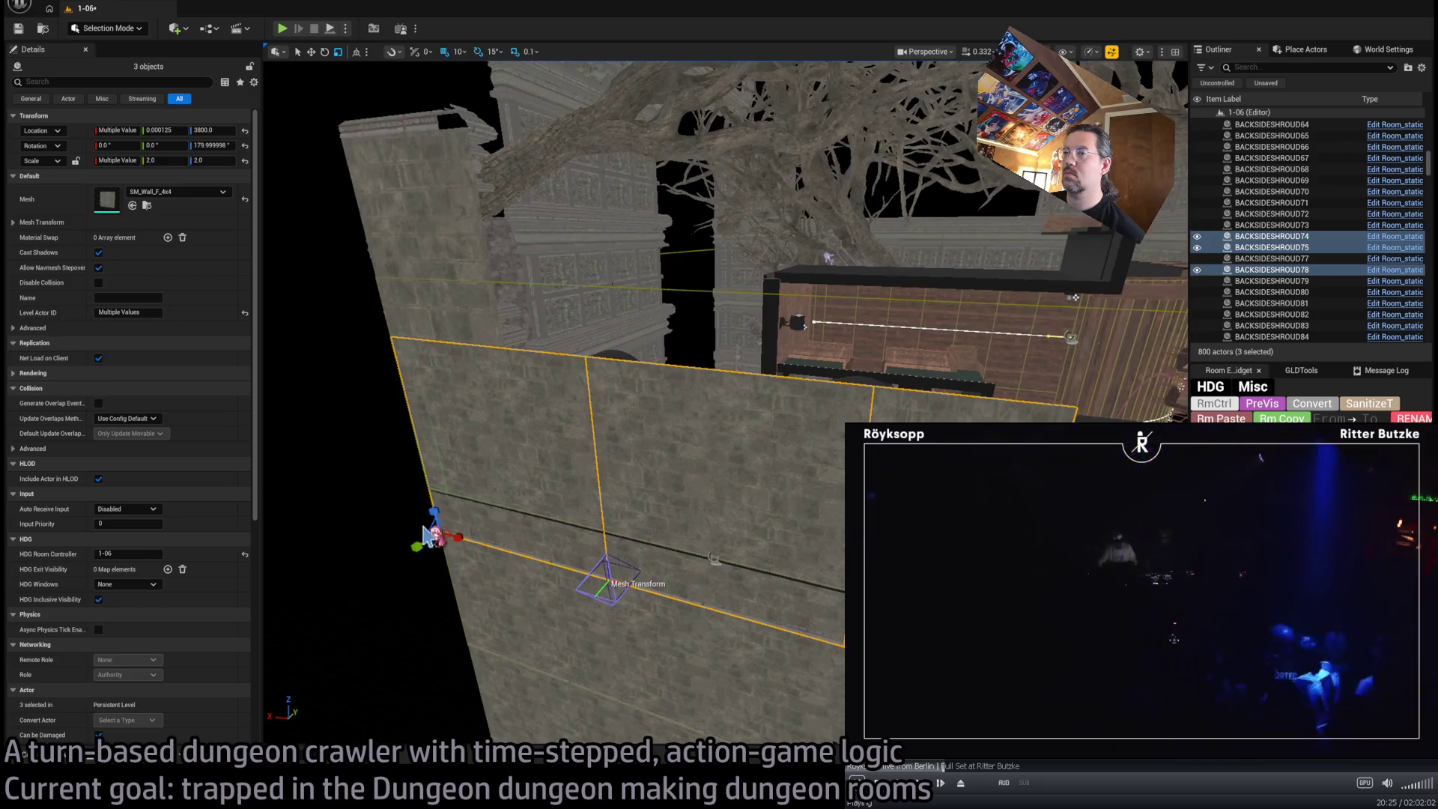
left_click(682, 447)
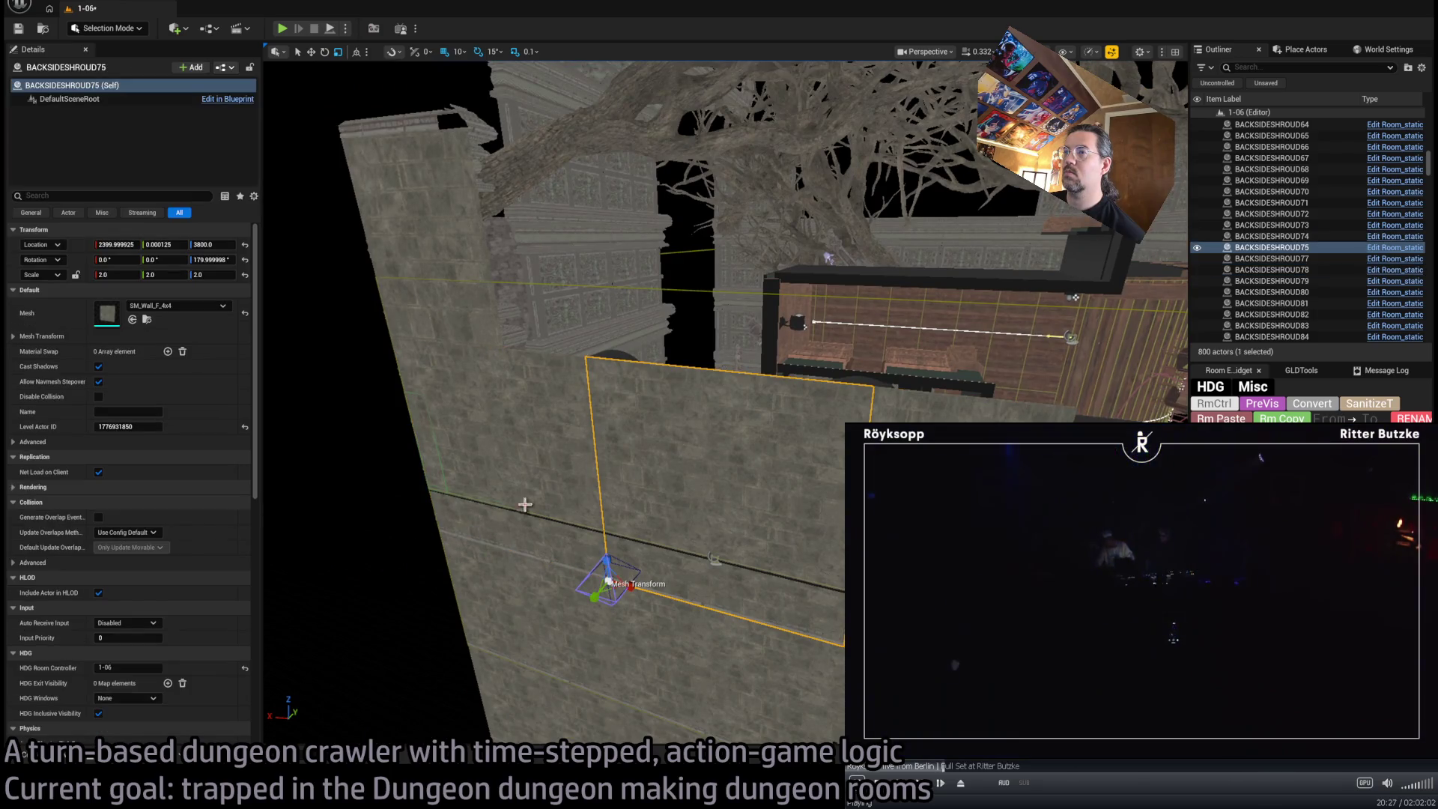
key("ctrl+z")
left_click_drag(509, 510, 442, 497)
left_click_drag(749, 525, 786, 481)
left_click(841, 498, "ctrl")
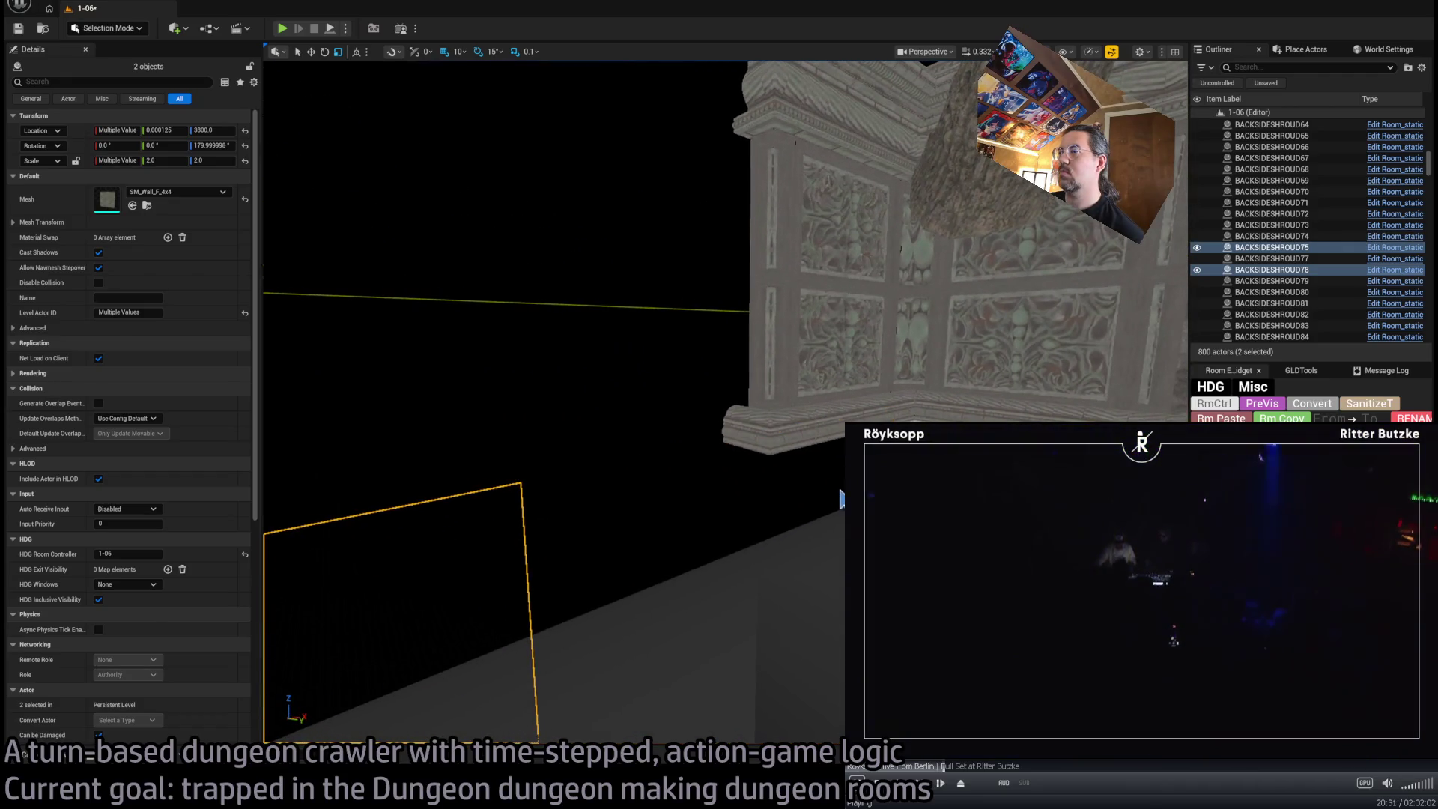
Select the extra RockWall pieces and delete them
key("ctrl+v")
left_click_drag(706, 504, 779, 539)
left_click(779, 539, "ctrl")
left_click(658, 507, "ctrl")
mouse_move(658, 507)
left_mouse_down()
mouse_move(629, 599)
mouse_move(745, 403)
mouse_move(524, 584)
left_mouse_up()
left_click(745, 402, "ctrl")
key("Delete")
Narrow BACKSIDESHROUD74 to an X scale of 1.3 and delete the extra shroud panel
left_click(524, 584)
key("f")
left_click_drag(666, 567, 599, 566)
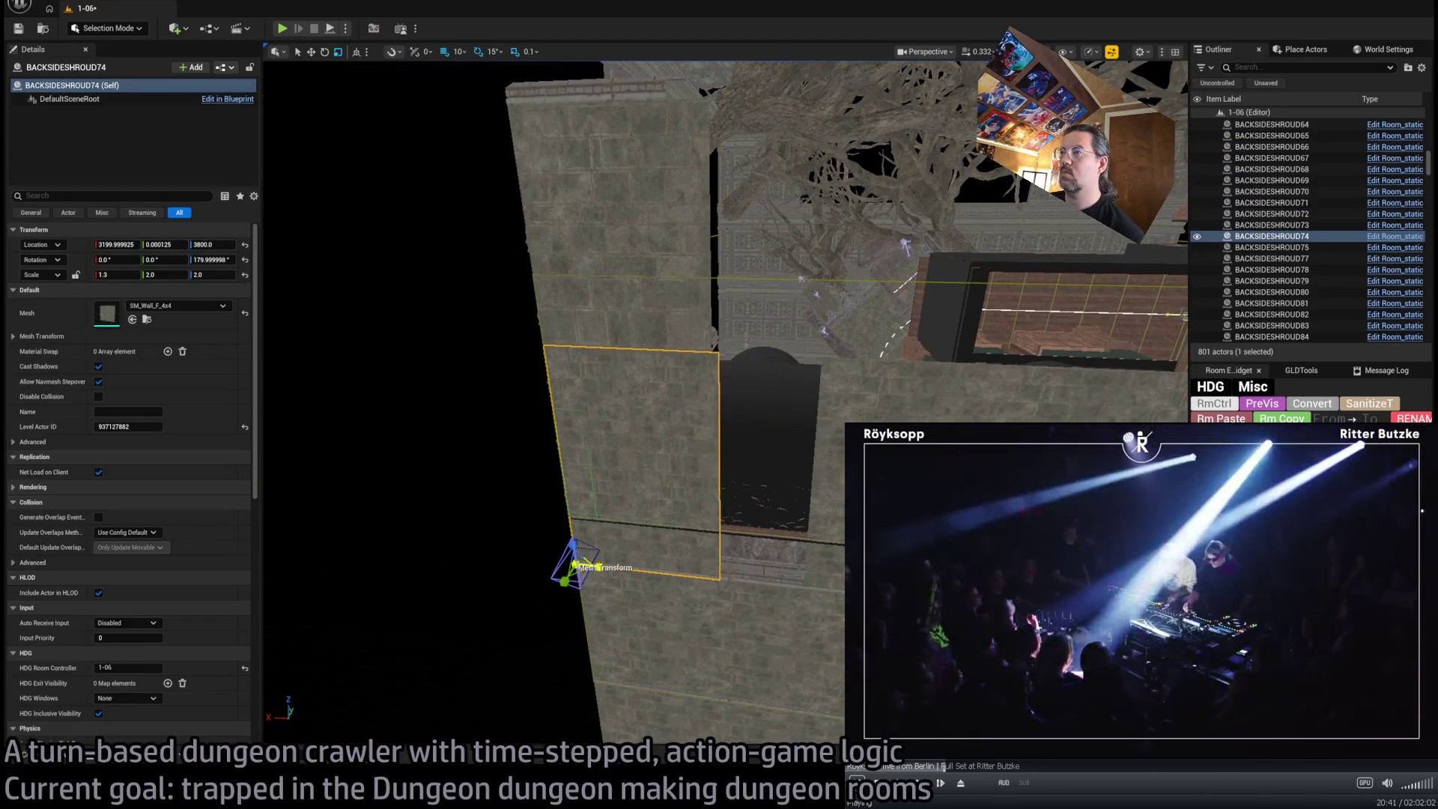
left_click(828, 450)
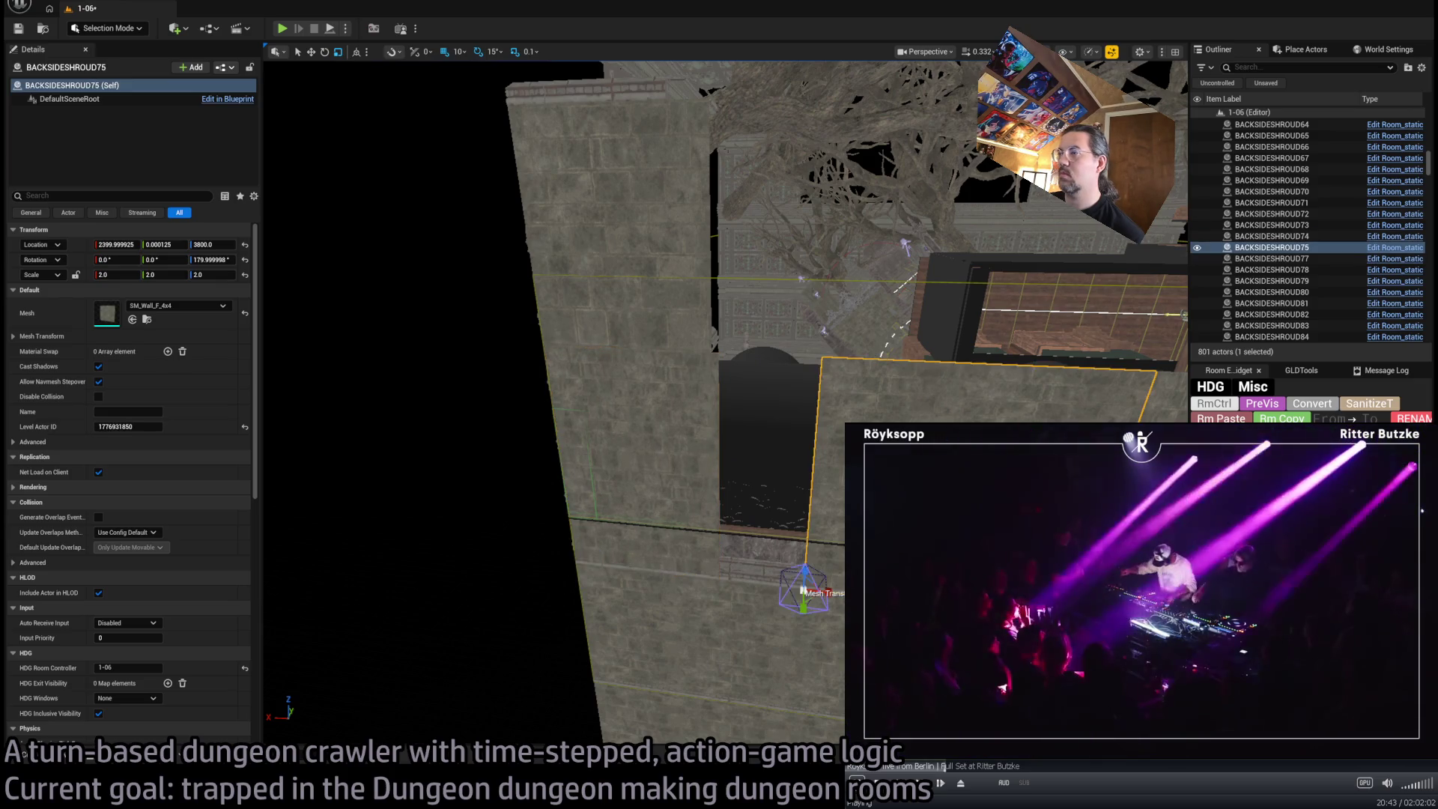
key("f")
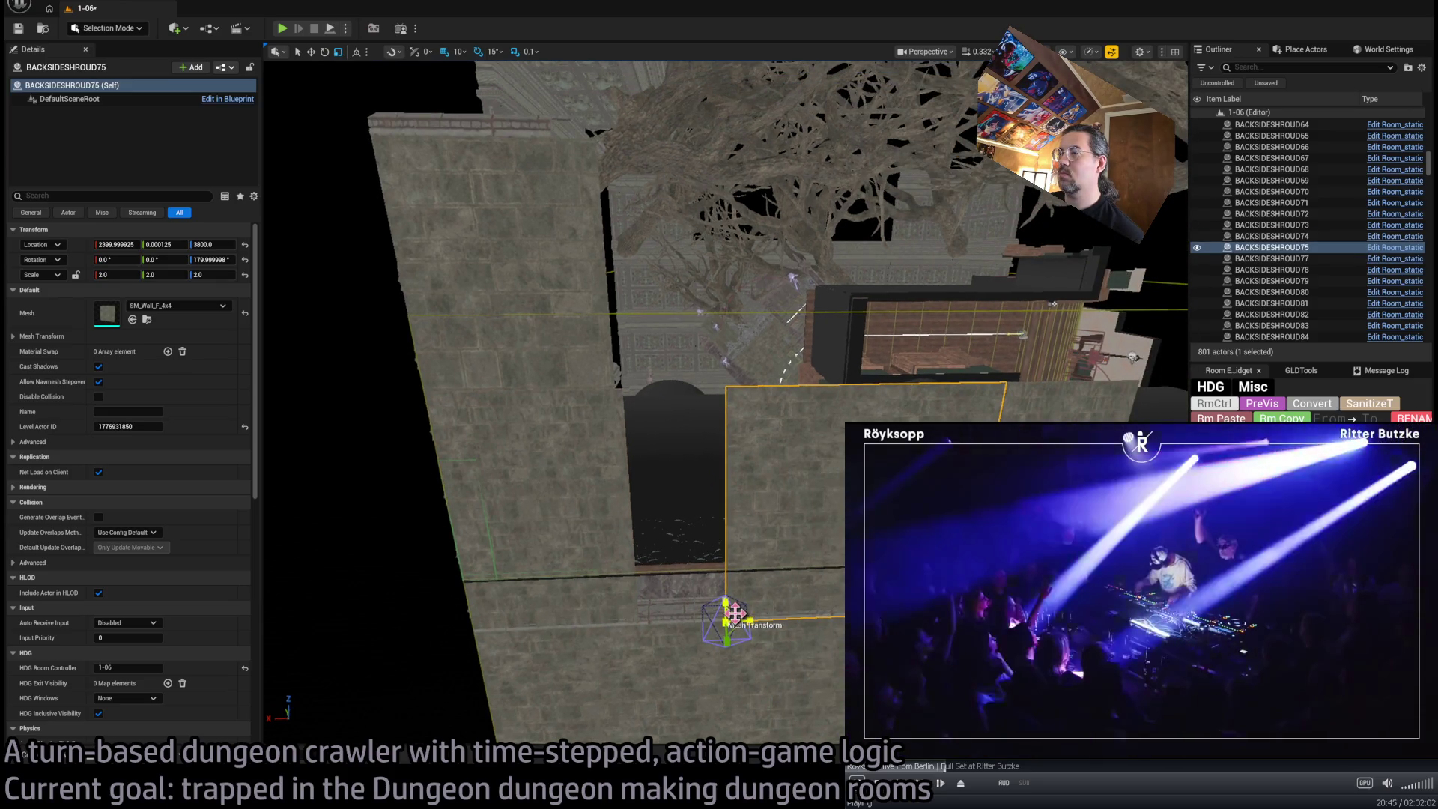
key("Delete")
Halve BACKSIDESHROUD75's height and widen it to X scale about 2.7 to fill the gap
left_click(730, 611)
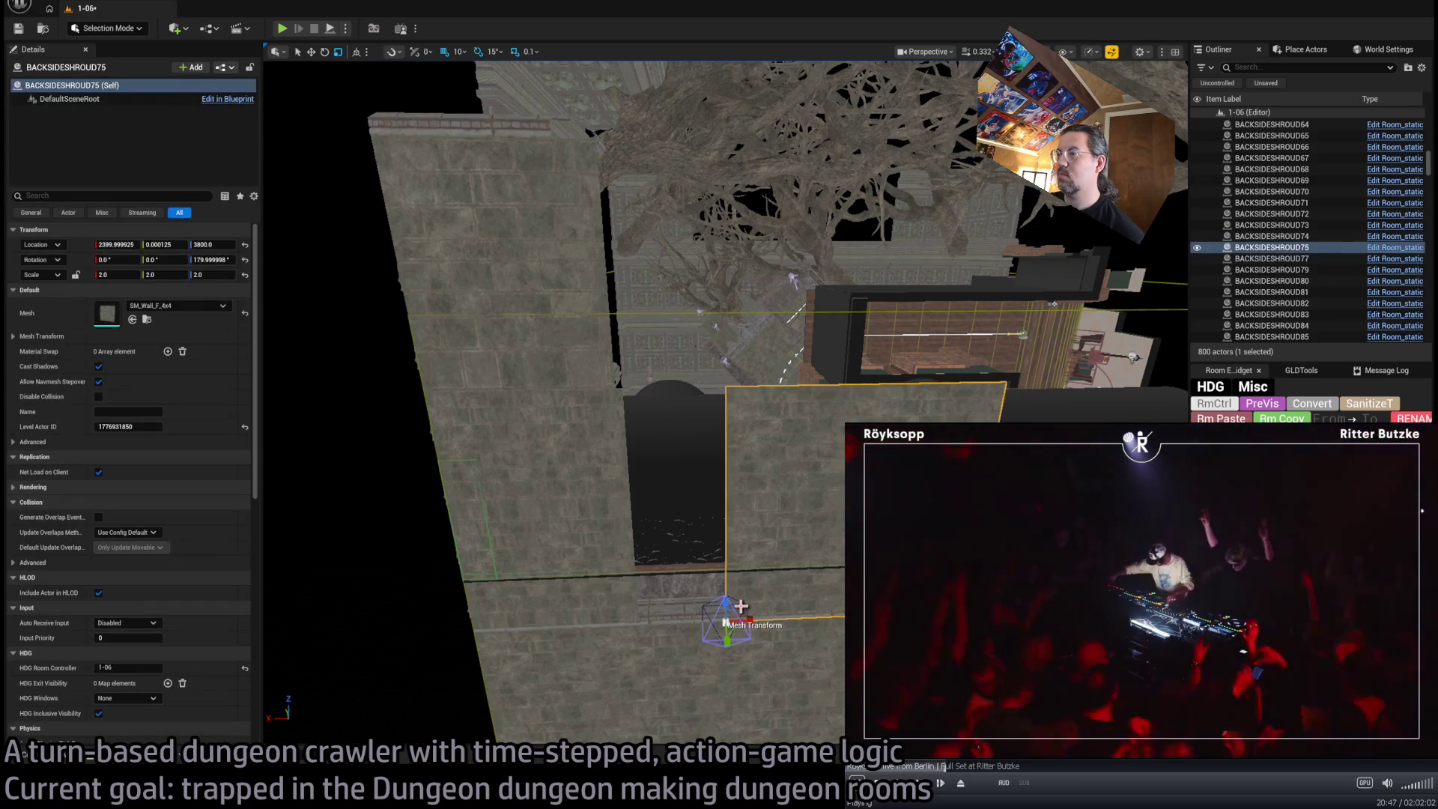
left_click_drag(725, 605, 725, 611)
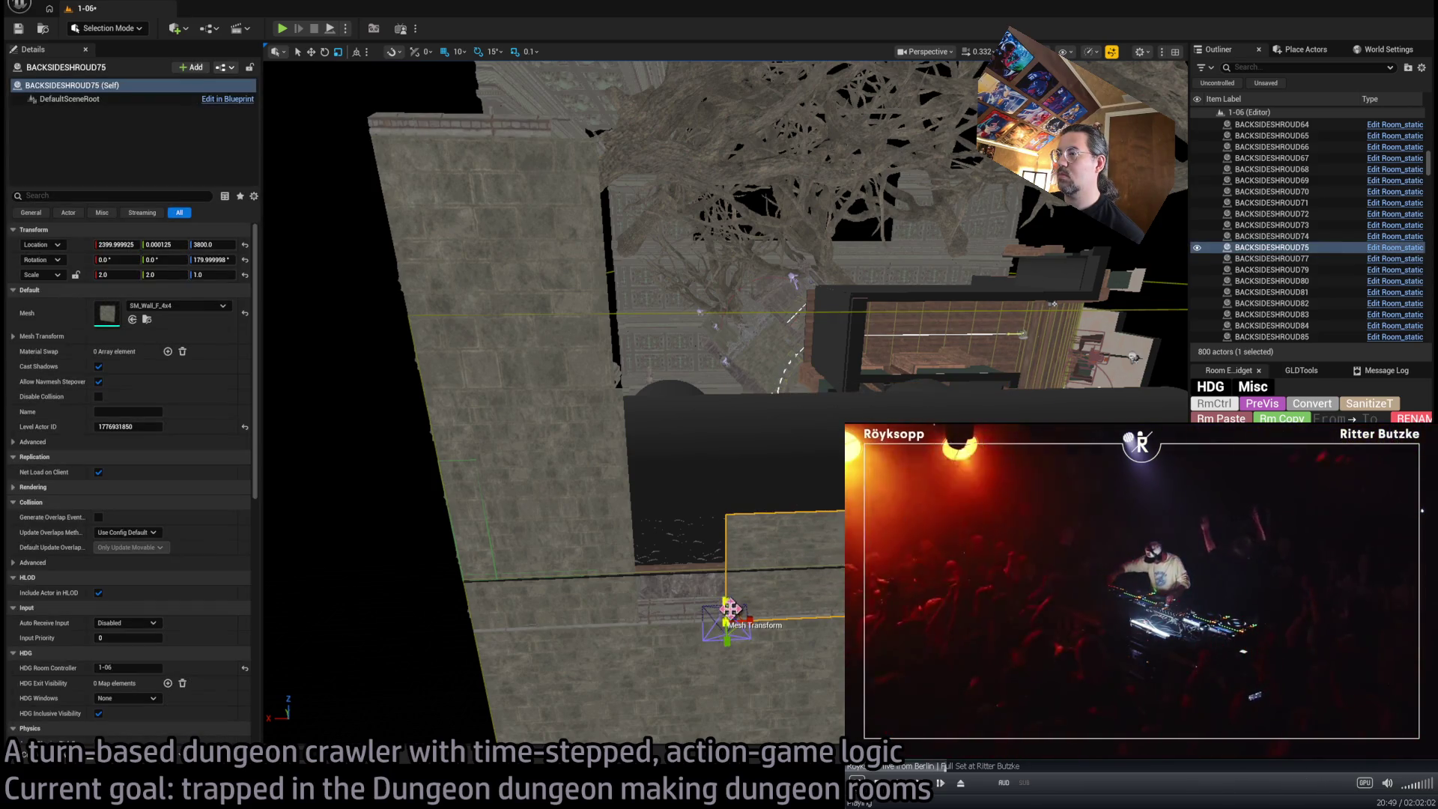
left_click_drag(664, 622, 664, 624)
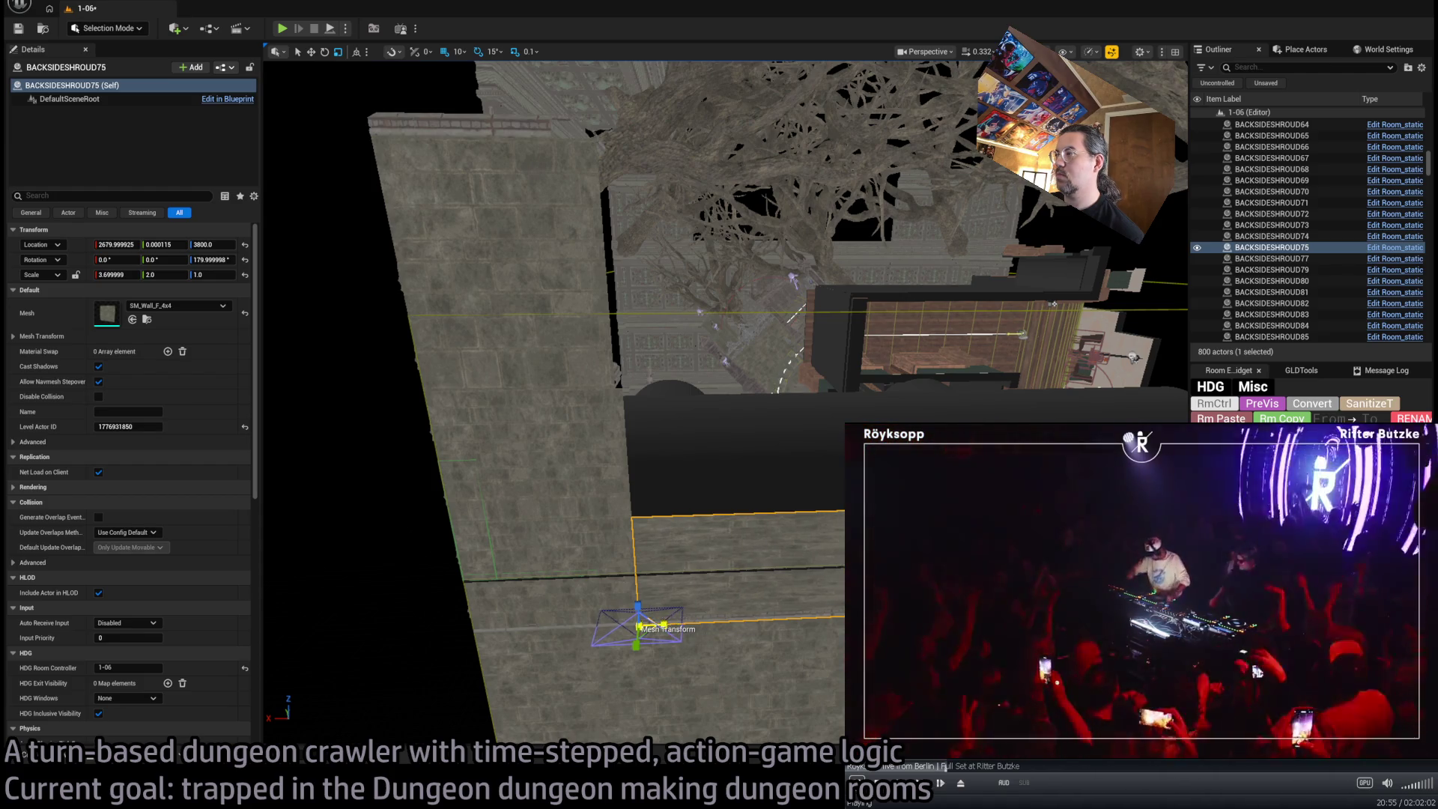
left_click_drag(748, 594, 748, 594)
left_click_drag(732, 428, 732, 429)
Place a copy of the Underflooring3 strip up on the ledge beside the carved wall
left_click(732, 429)
left_click_drag(616, 461, 616, 461)
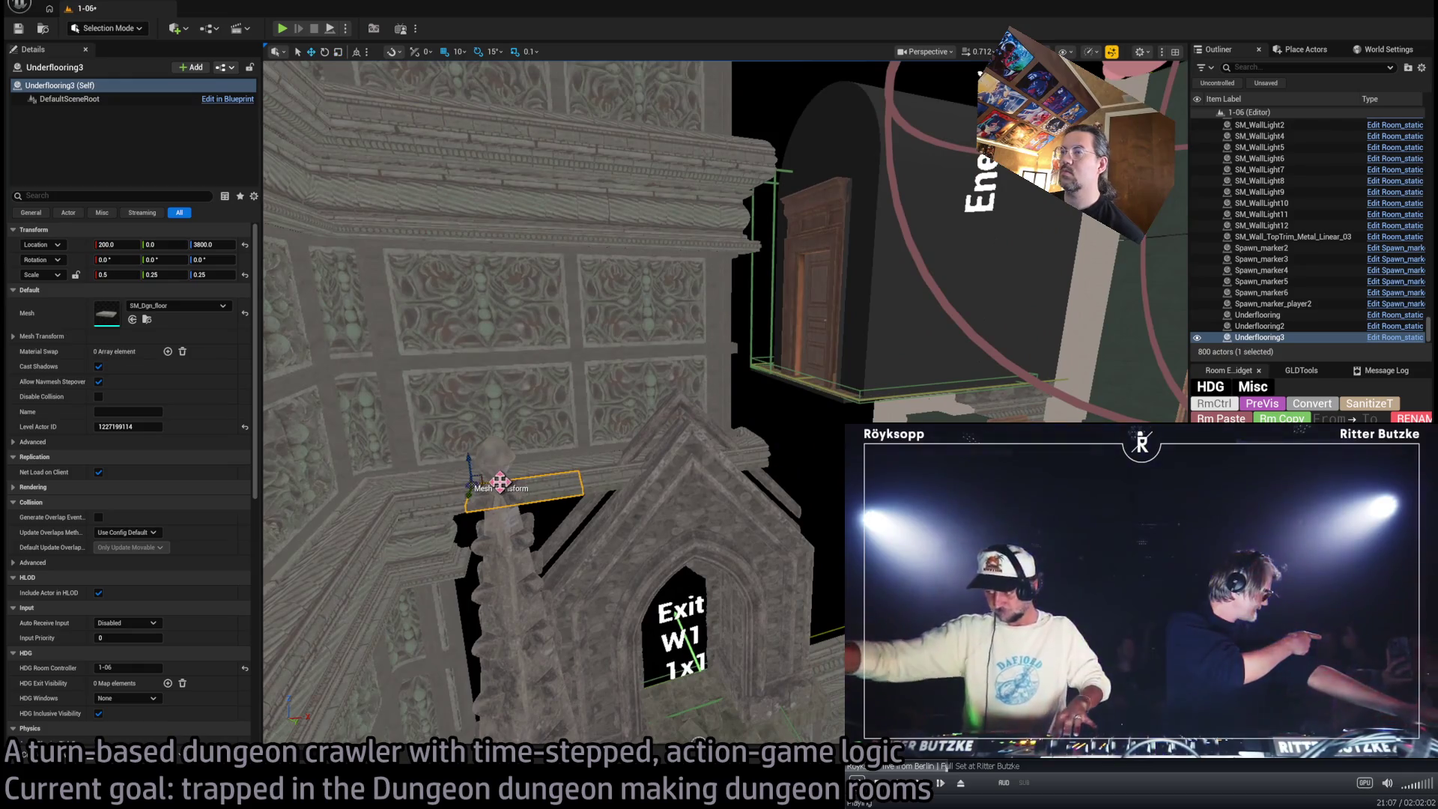
left_click_drag(1043, 383, 1044, 384)
mouse_move(684, 577)
left_mouse_down()
mouse_move(770, 321)
mouse_move(778, 201)
left_mouse_up()
left_click_drag(863, 262, 863, 263)
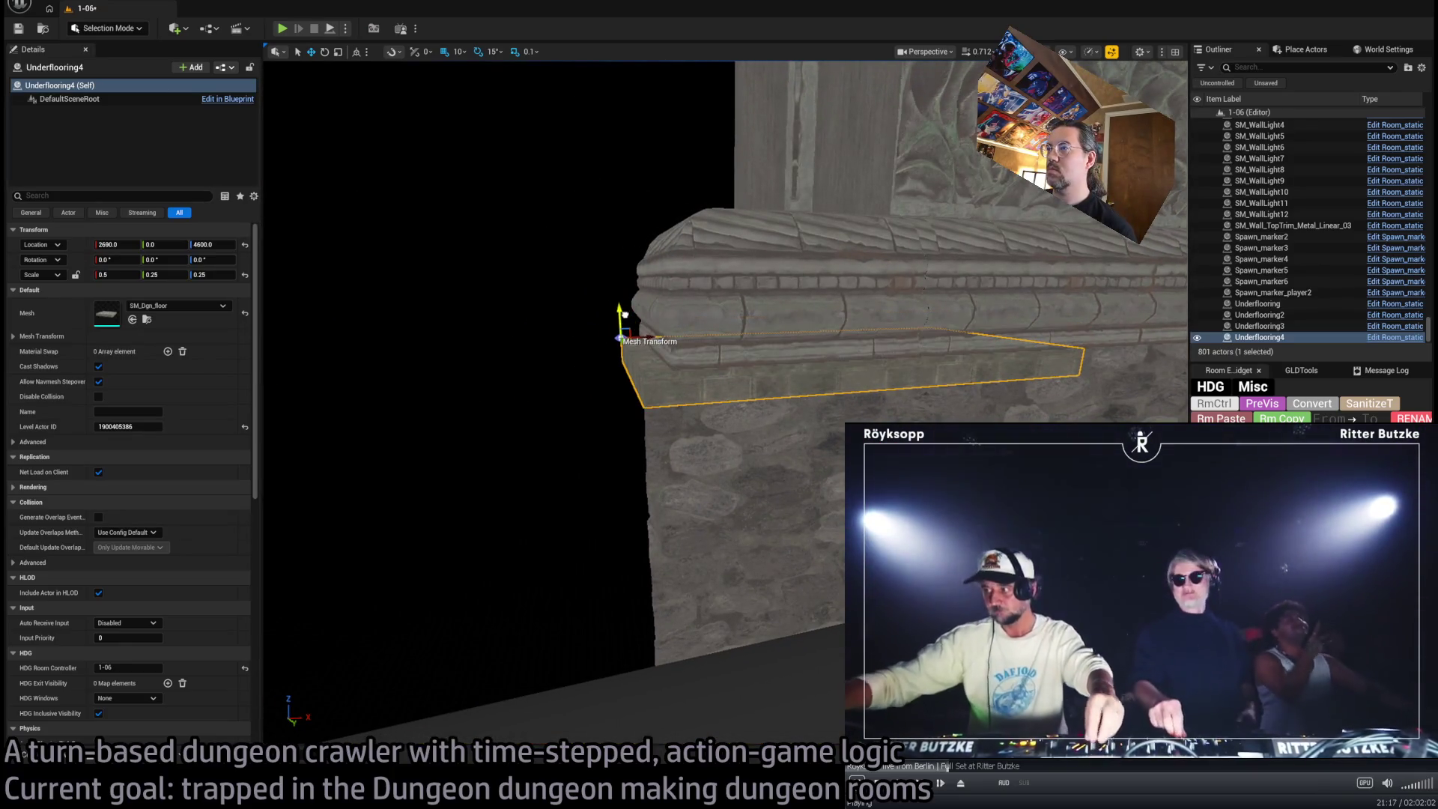
left_click_drag(864, 262, 863, 263)
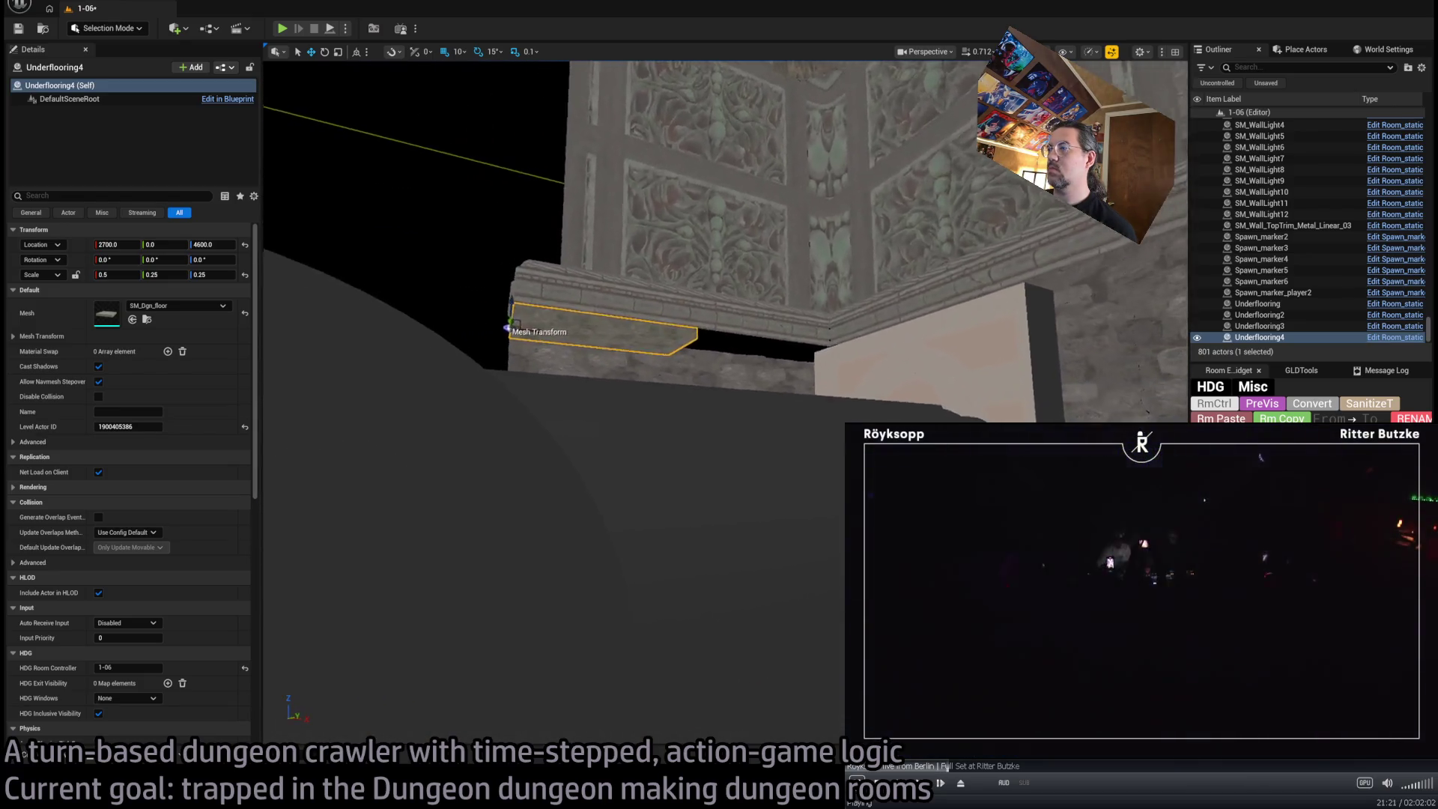
left_click_drag(444, 370, 445, 370)
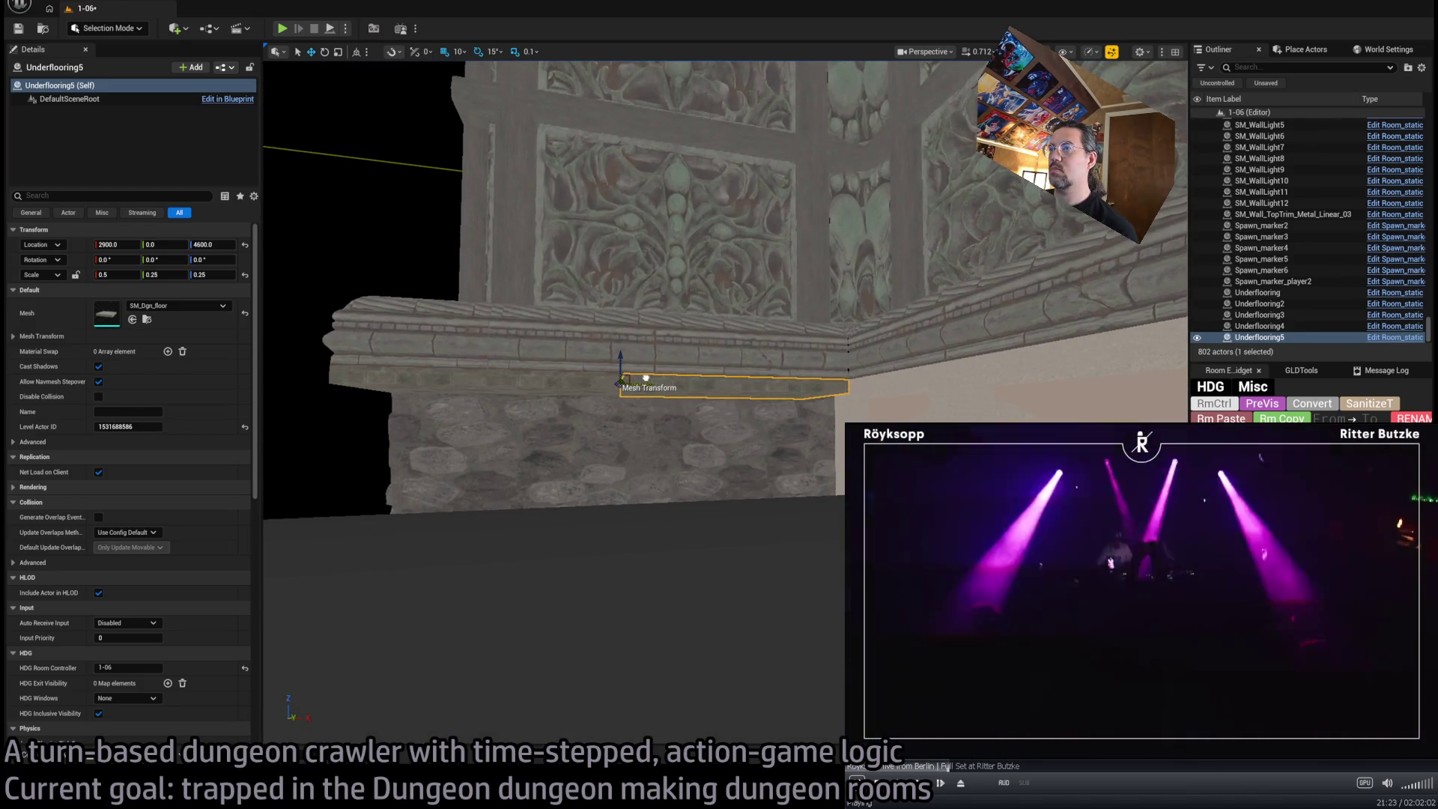
left_click_drag(665, 397, 665, 397)
left_click_drag(488, 423, 488, 423)
Turn the corner strip 90° and shorten Underflooring8's X scale to 0.25
key("e")
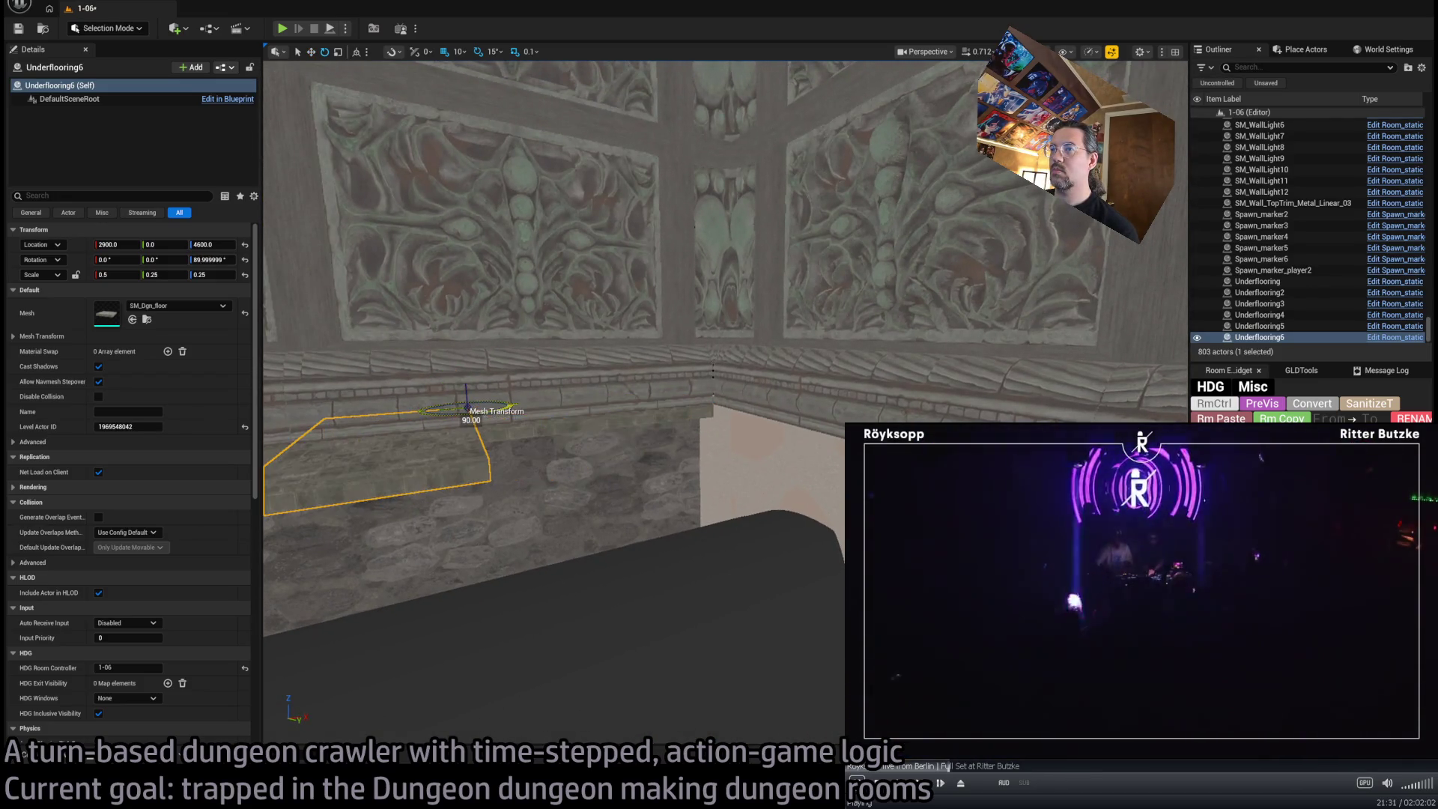
left_click_drag(730, 388, 730, 388)
mouse_move(571, 370)
left_mouse_down()
mouse_move(547, 397)
mouse_move(456, 394)
left_mouse_up()
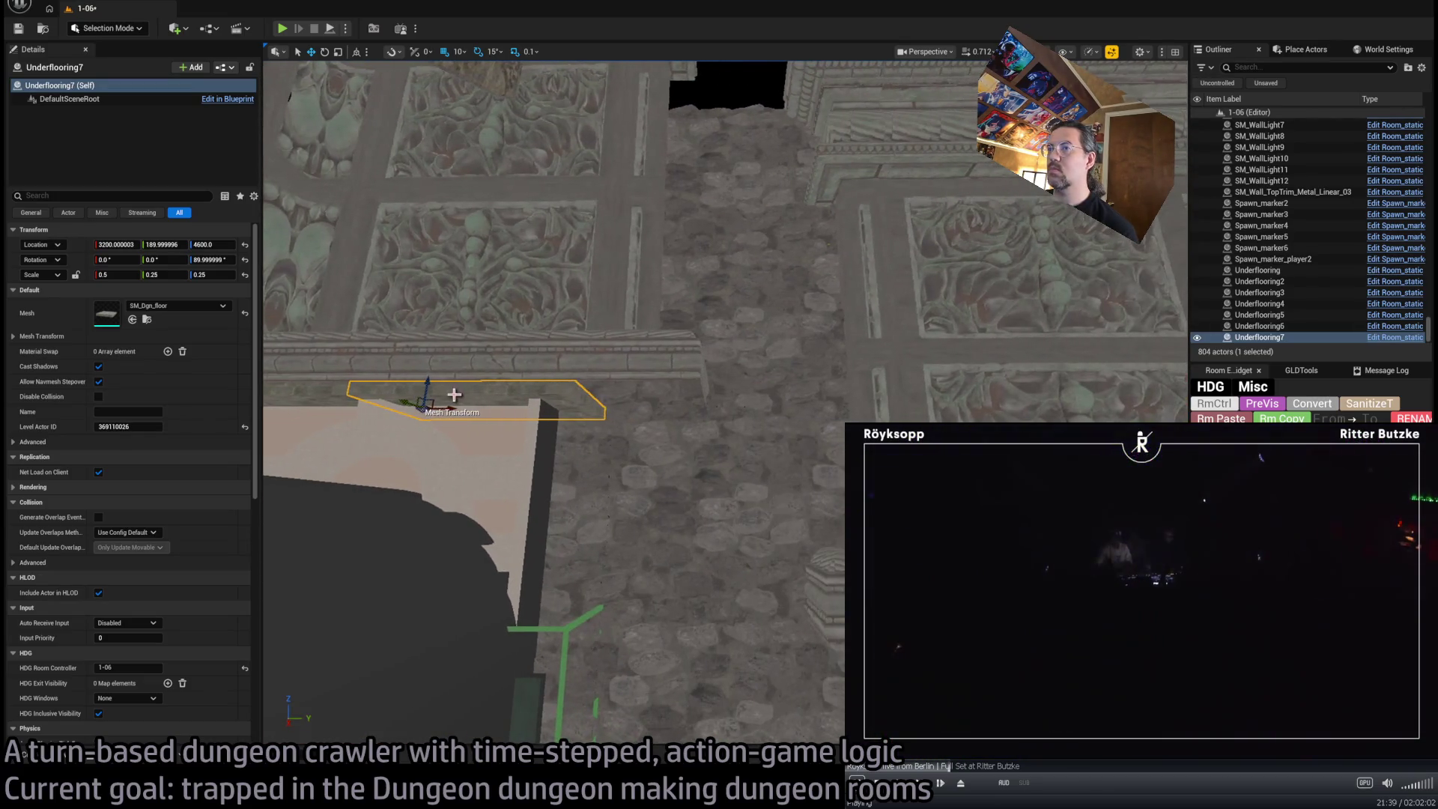
left_click_drag(637, 402, 622, 405)
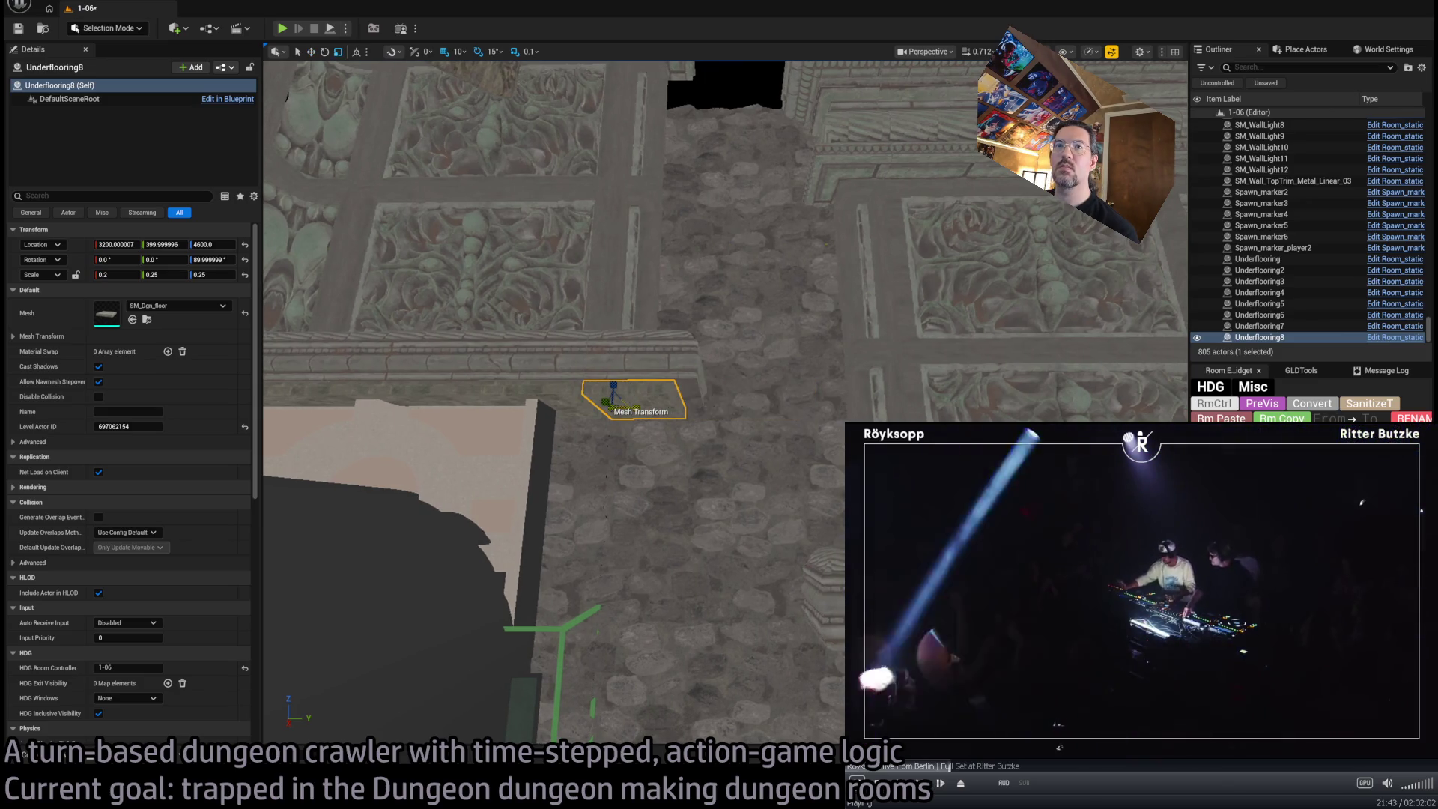
left_click_drag(150, 270, 158, 270)
left_click_drag(385, 330, 385, 375)
left_click_drag(751, 453, 751, 453)
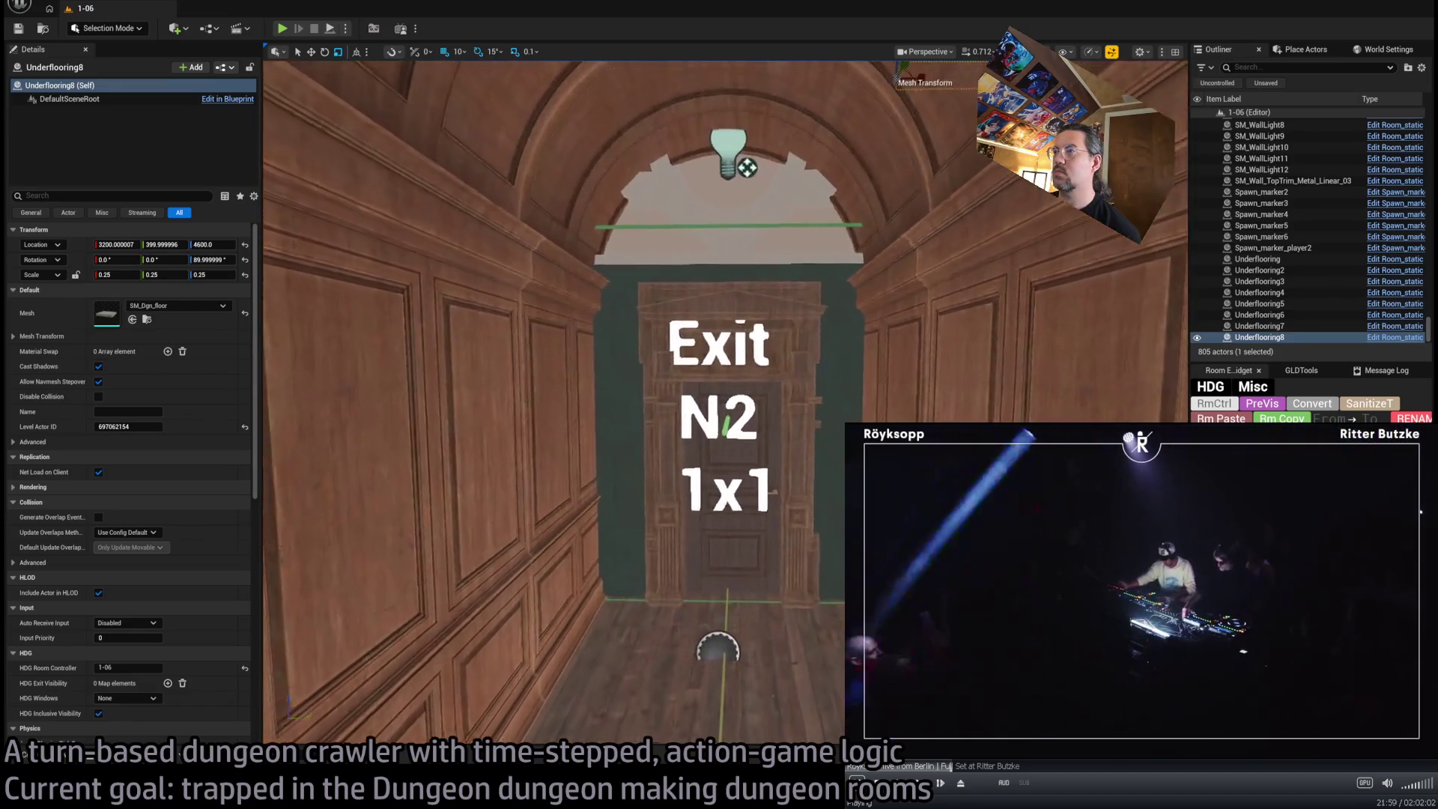
left_click_drag(786, 423, 785, 423)
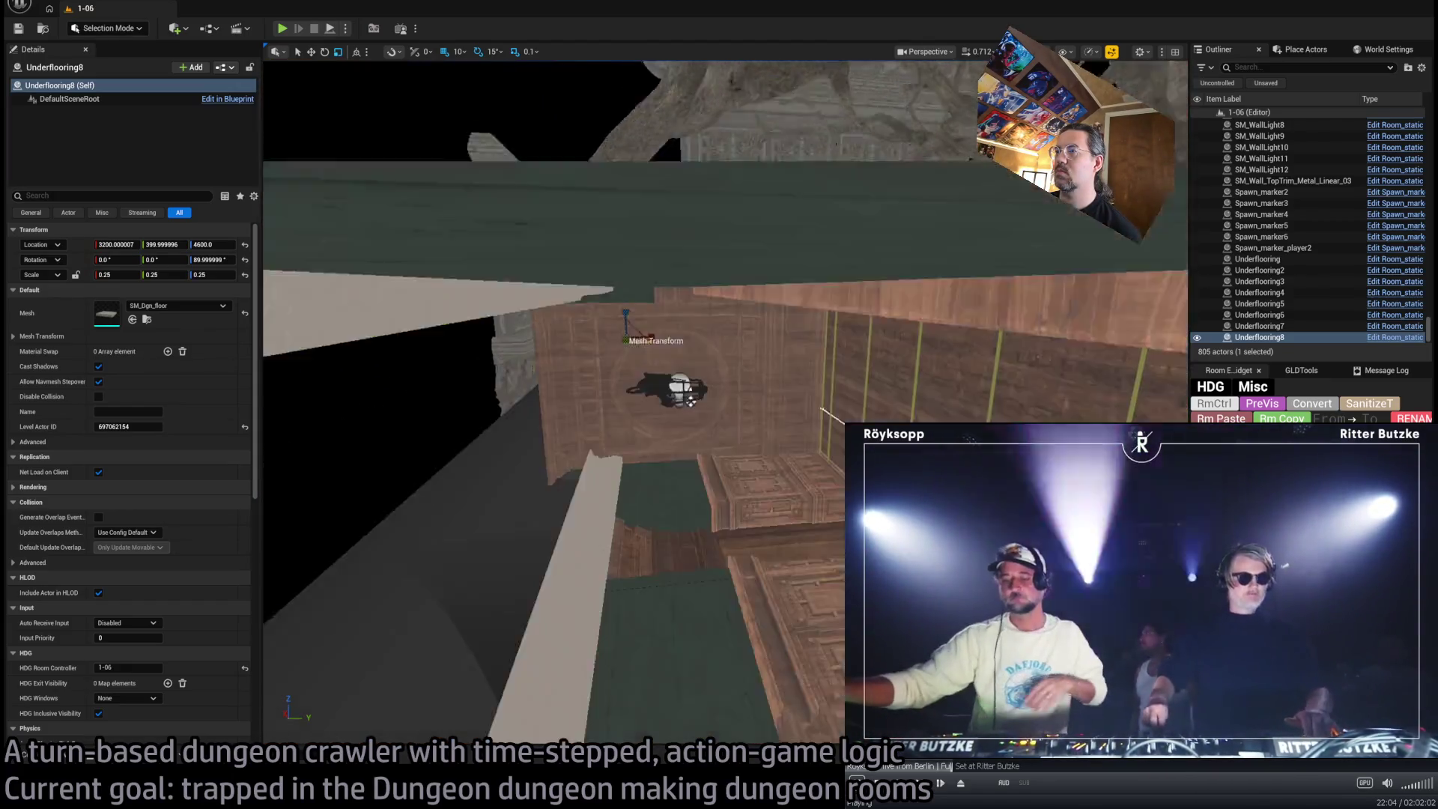
left_click_drag(785, 423, 786, 423)
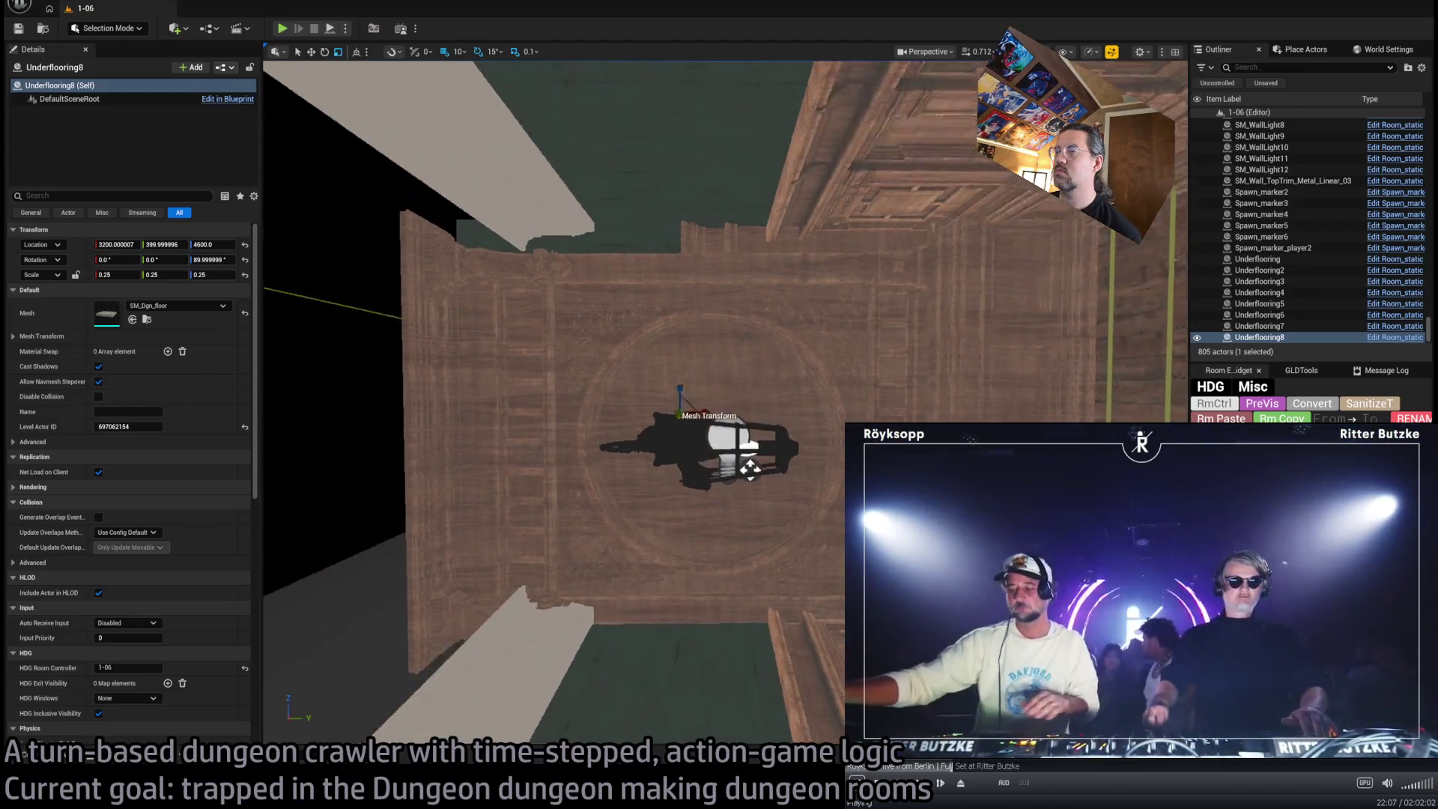
scroll(786, 423, "down", 6)
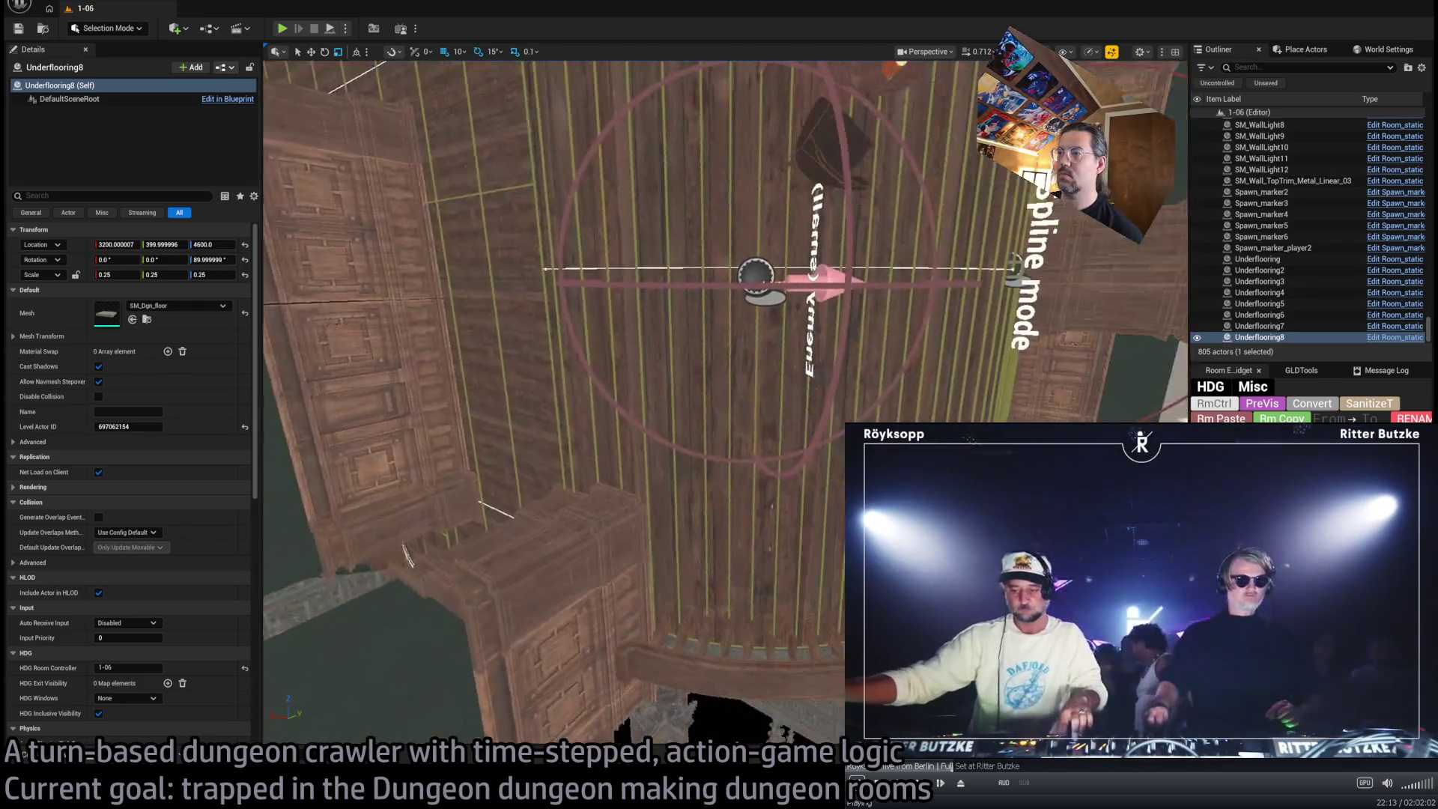
left_click_drag(401, 111, 402, 112)
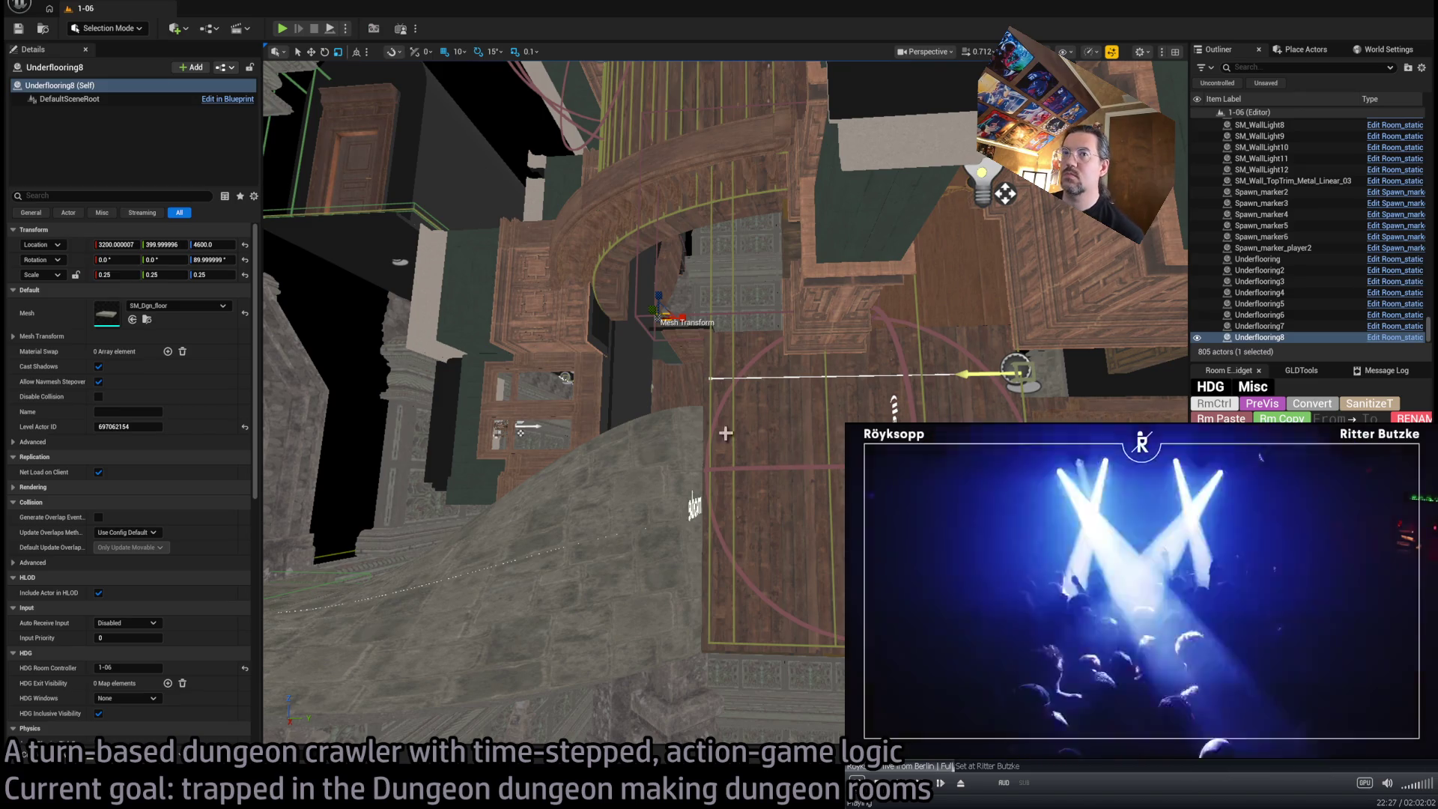
Give SM_CorridorWall_33 the Corner_03 mesh, stand it upright, and slide it along the corridor
left_click(824, 351)
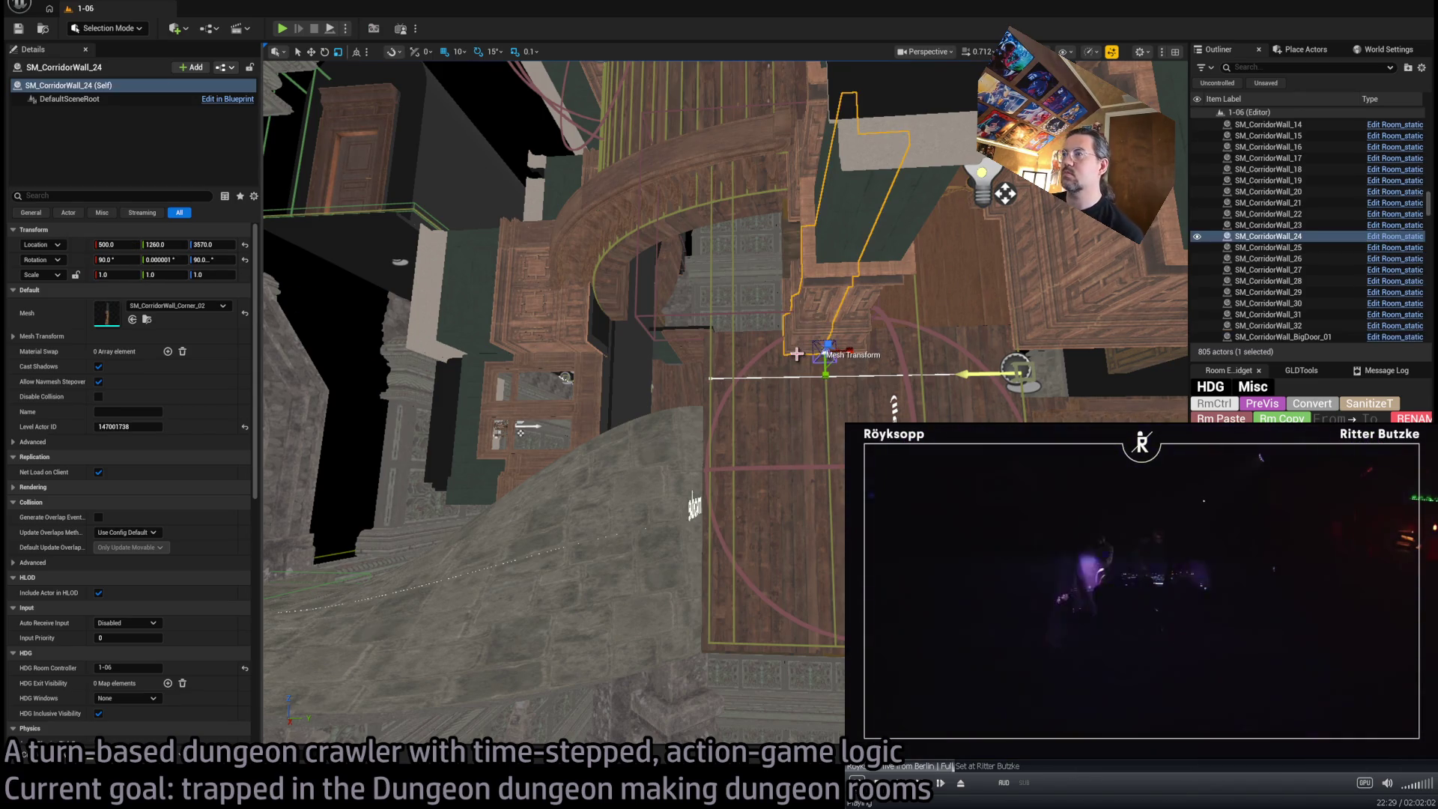
key("e")
mouse_move(854, 330)
left_mouse_down()
mouse_move(861, 352)
mouse_move(839, 386)
left_mouse_up()
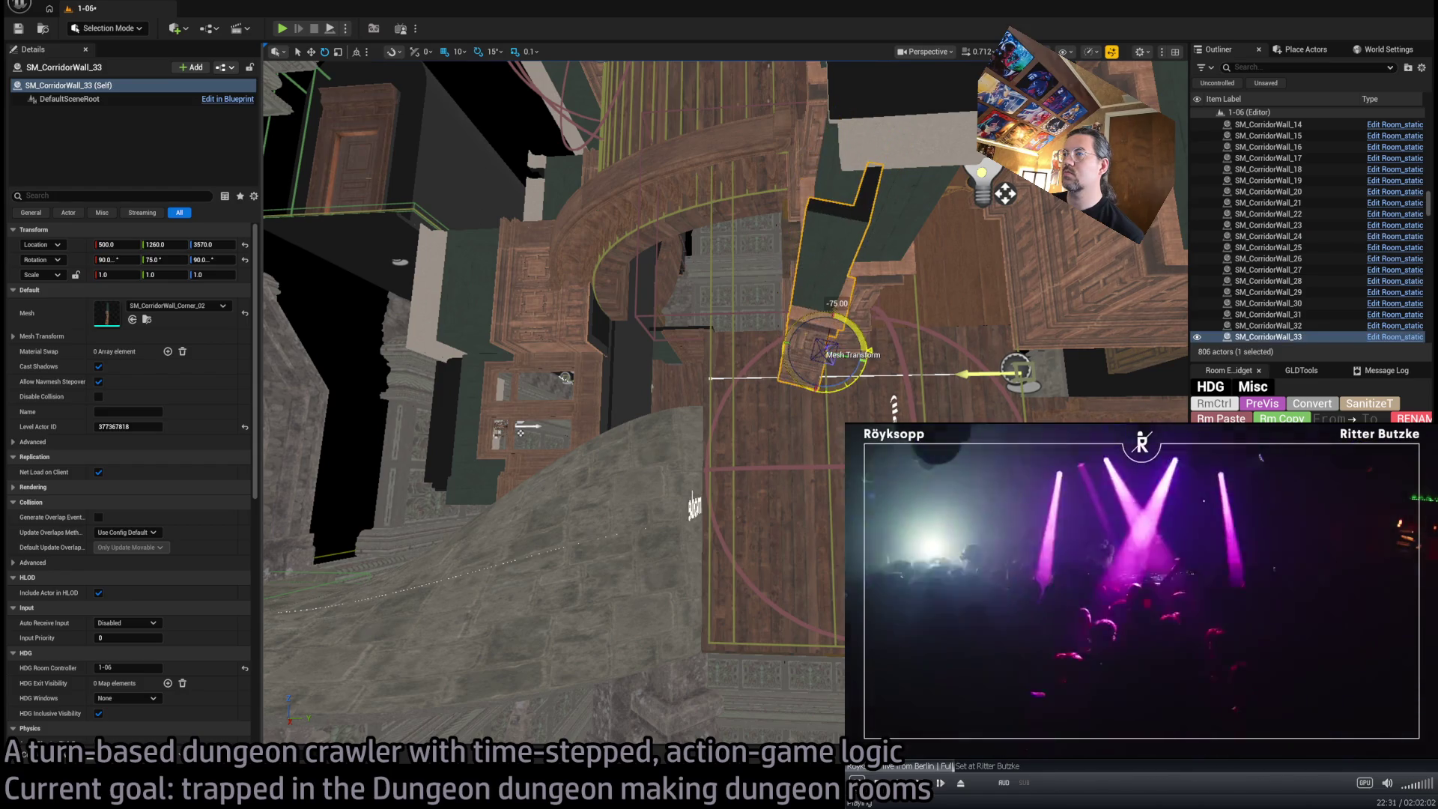
left_click_drag(199, 315, 199, 315)
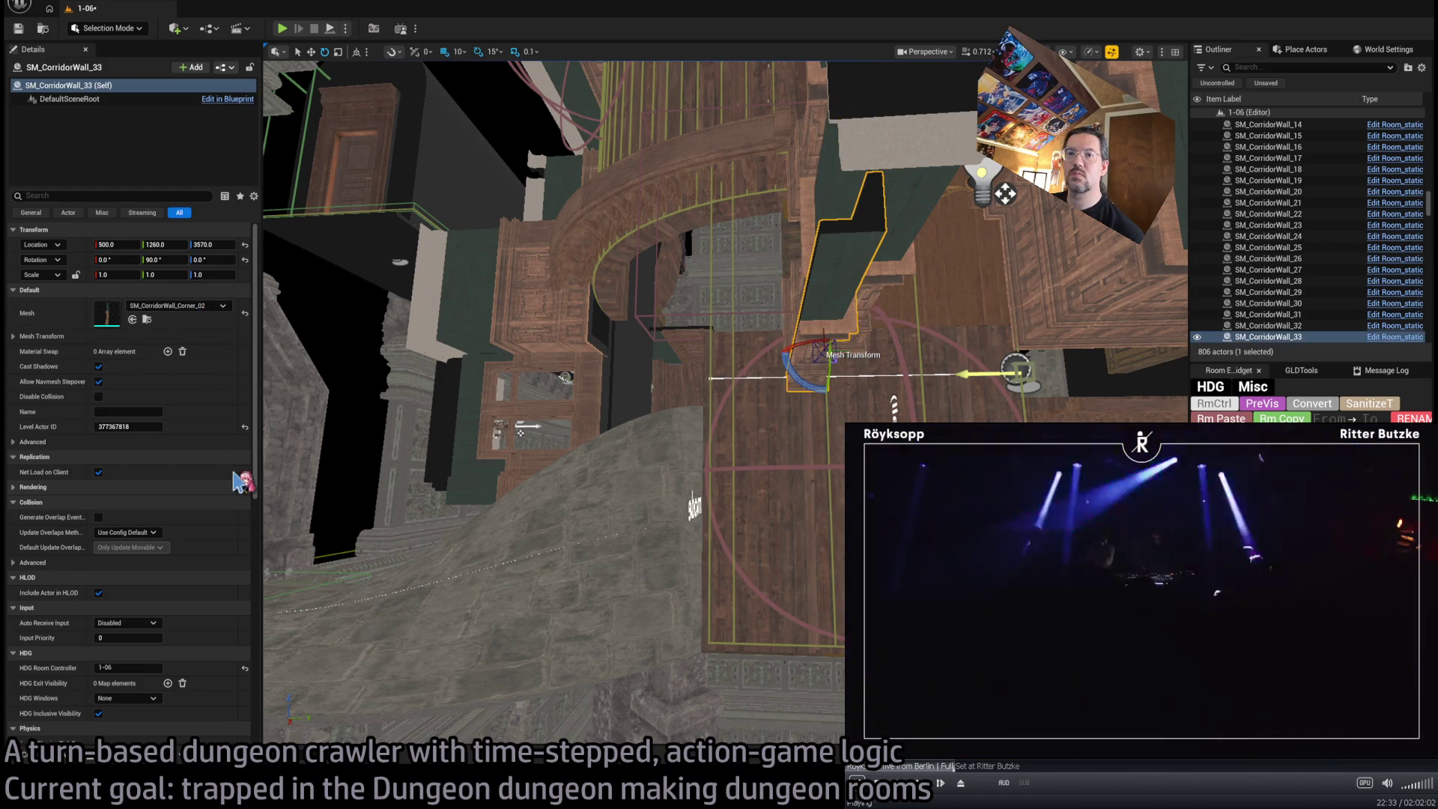
left_click_drag(835, 379, 852, 398)
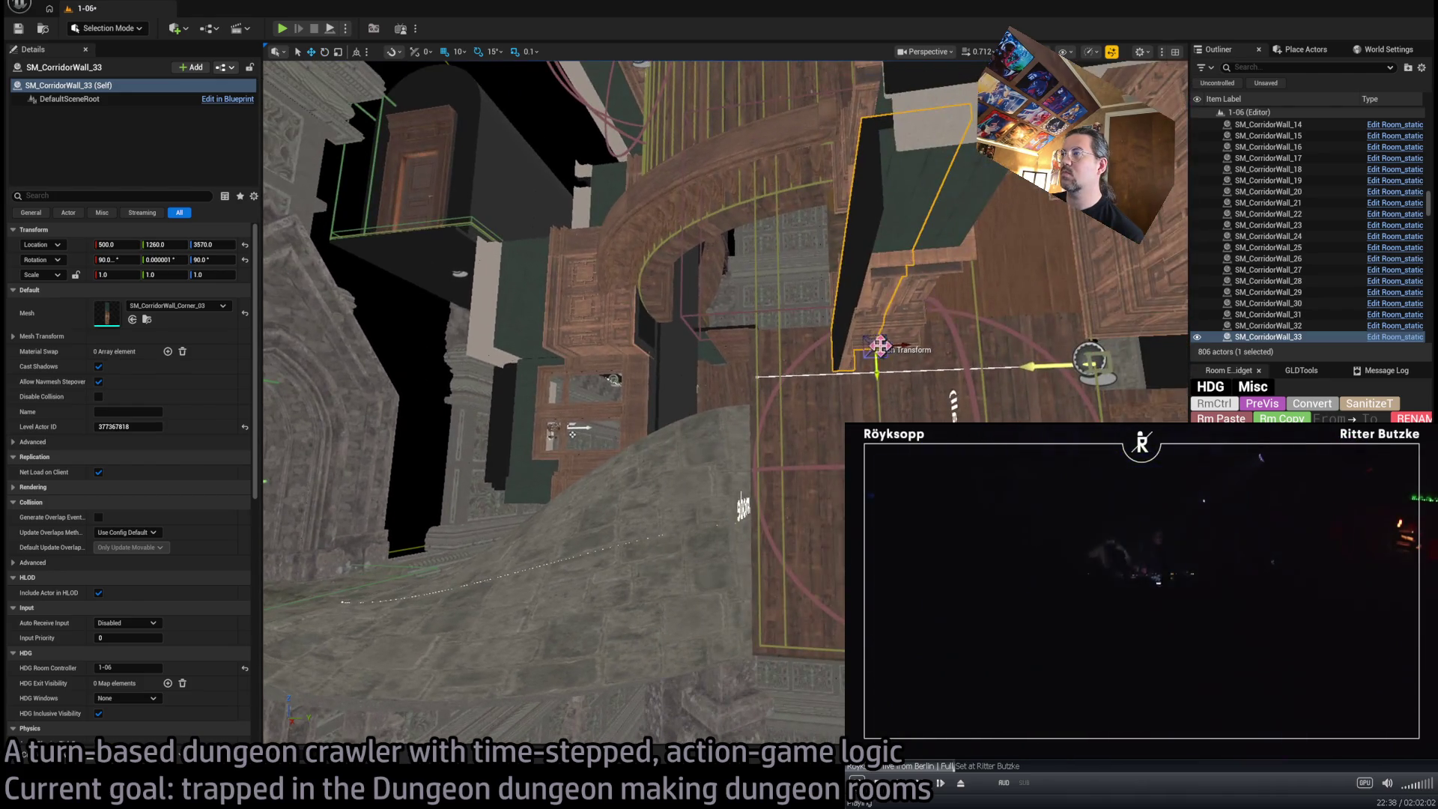
left_click_drag(880, 347, 806, 350)
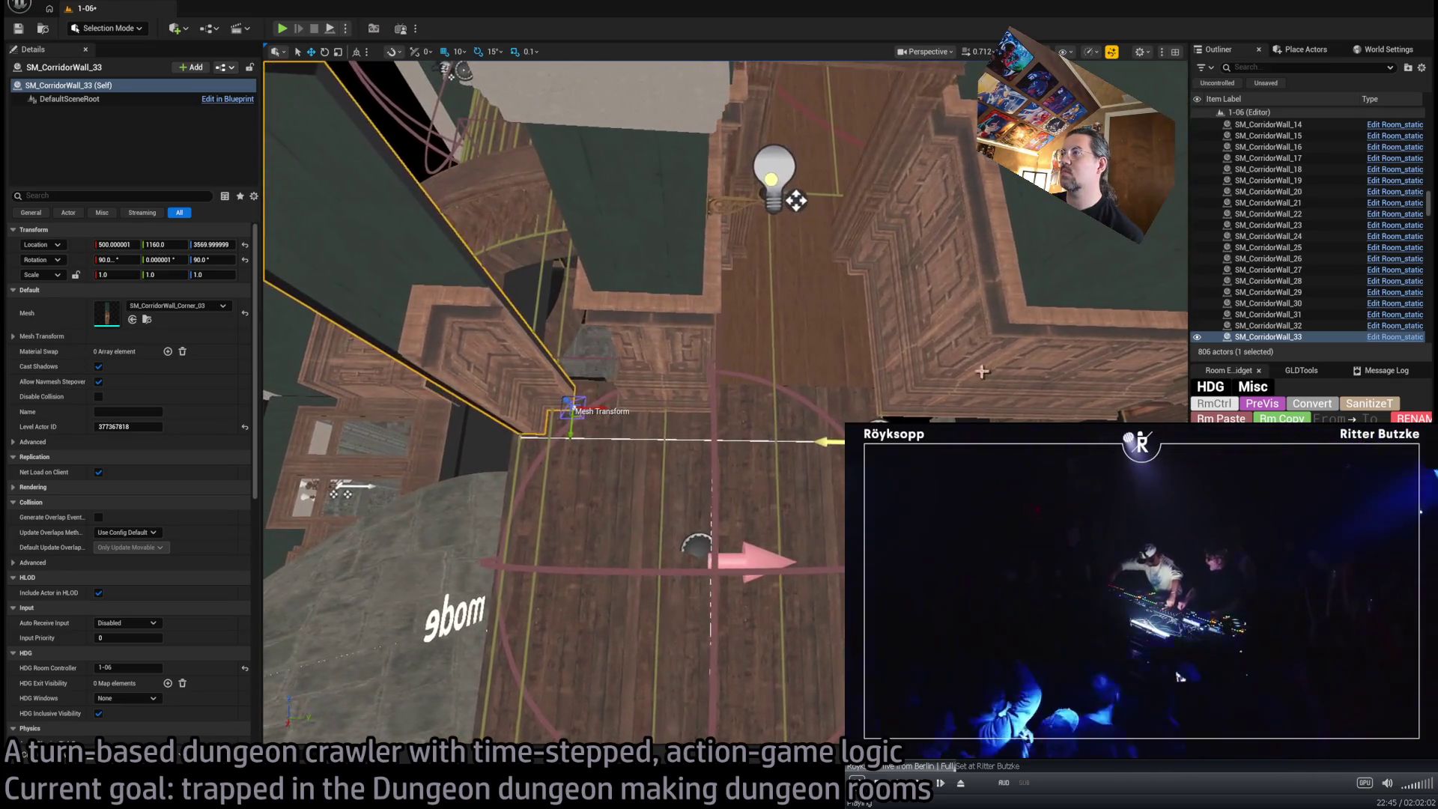
Duplicate a straight corridor wall, nudge it into the corner, and set its mesh to Corner_01
left_click(1086, 322)
key("ctrl+d")
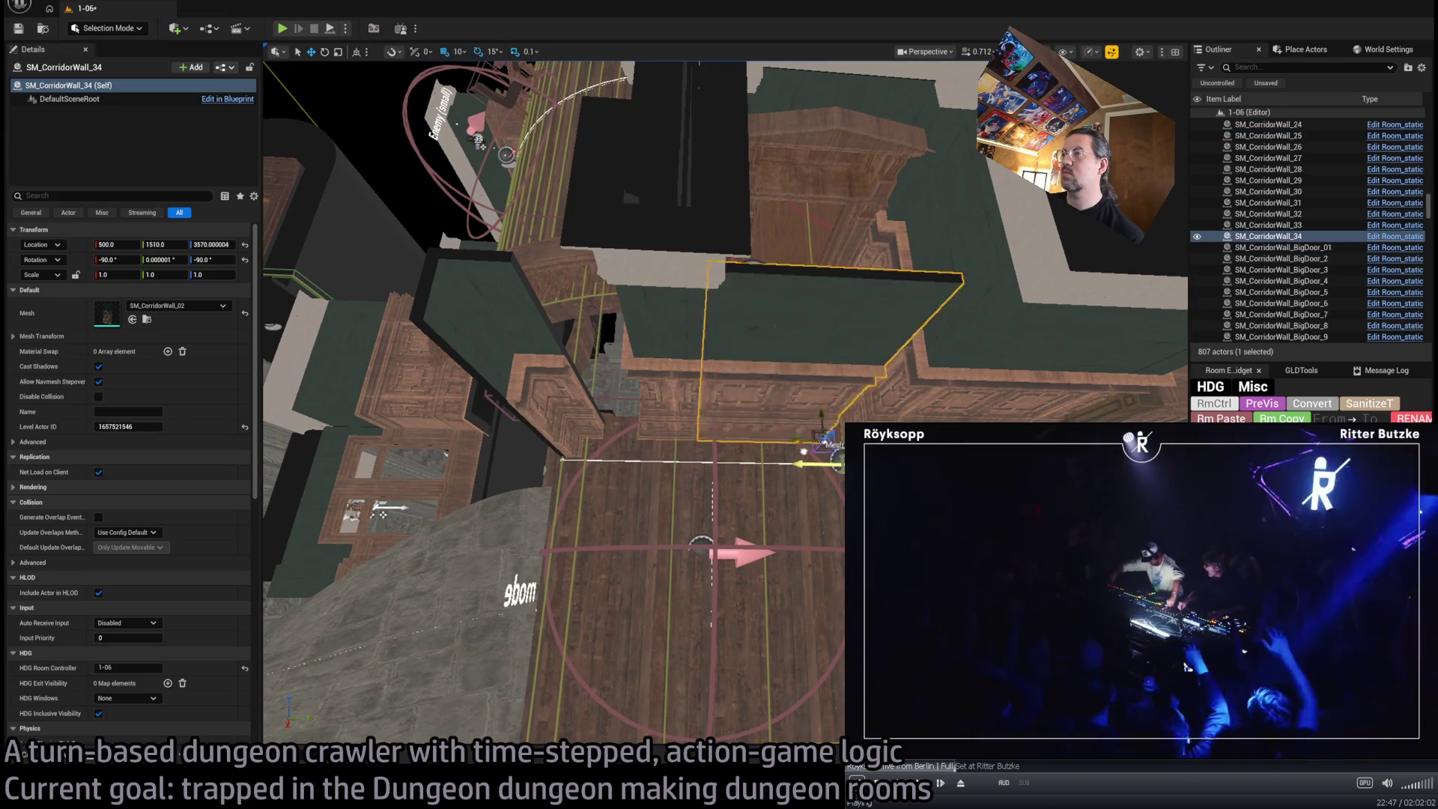
key("Left")
key("Left")
key("Left")
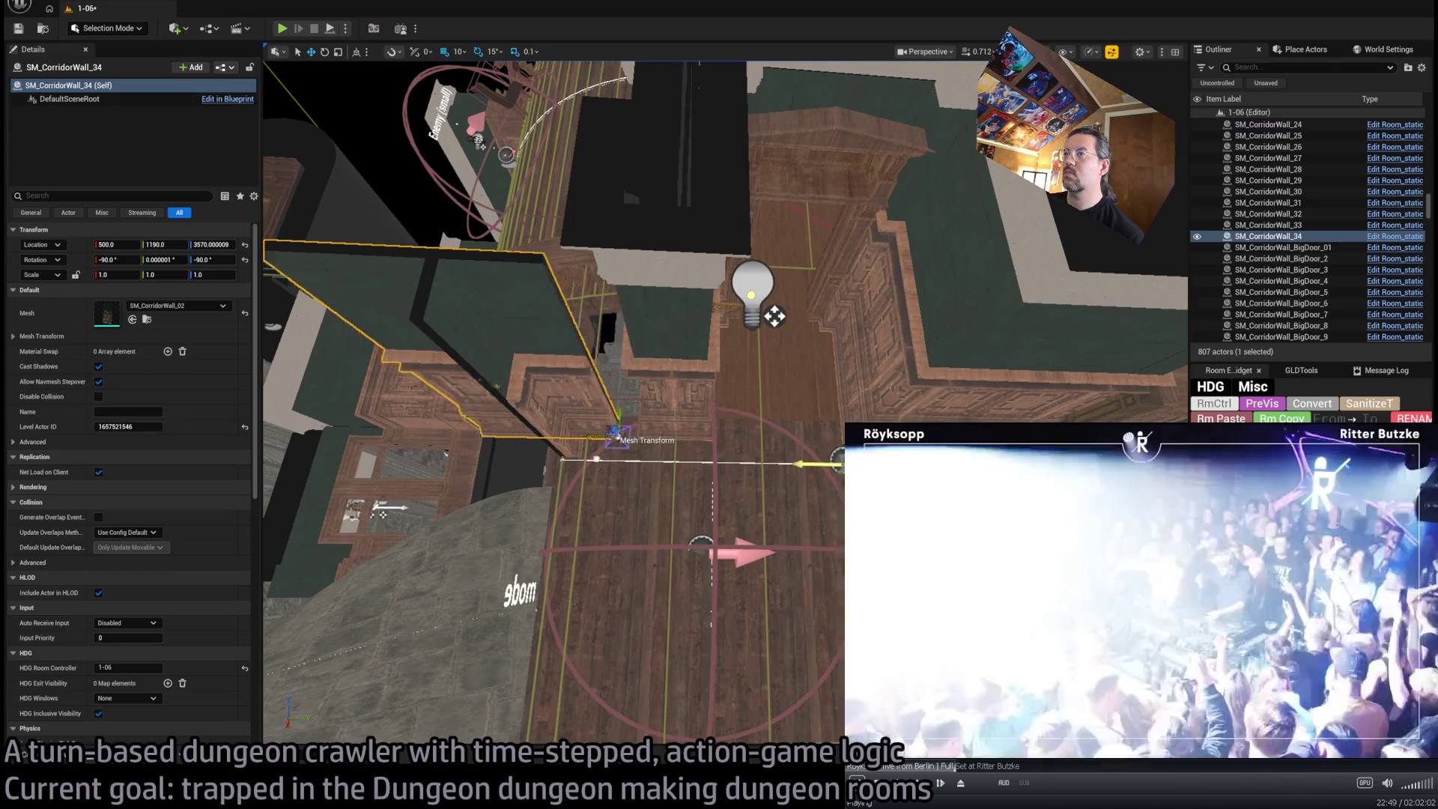
key("Right")
key("Right")
key("Right")
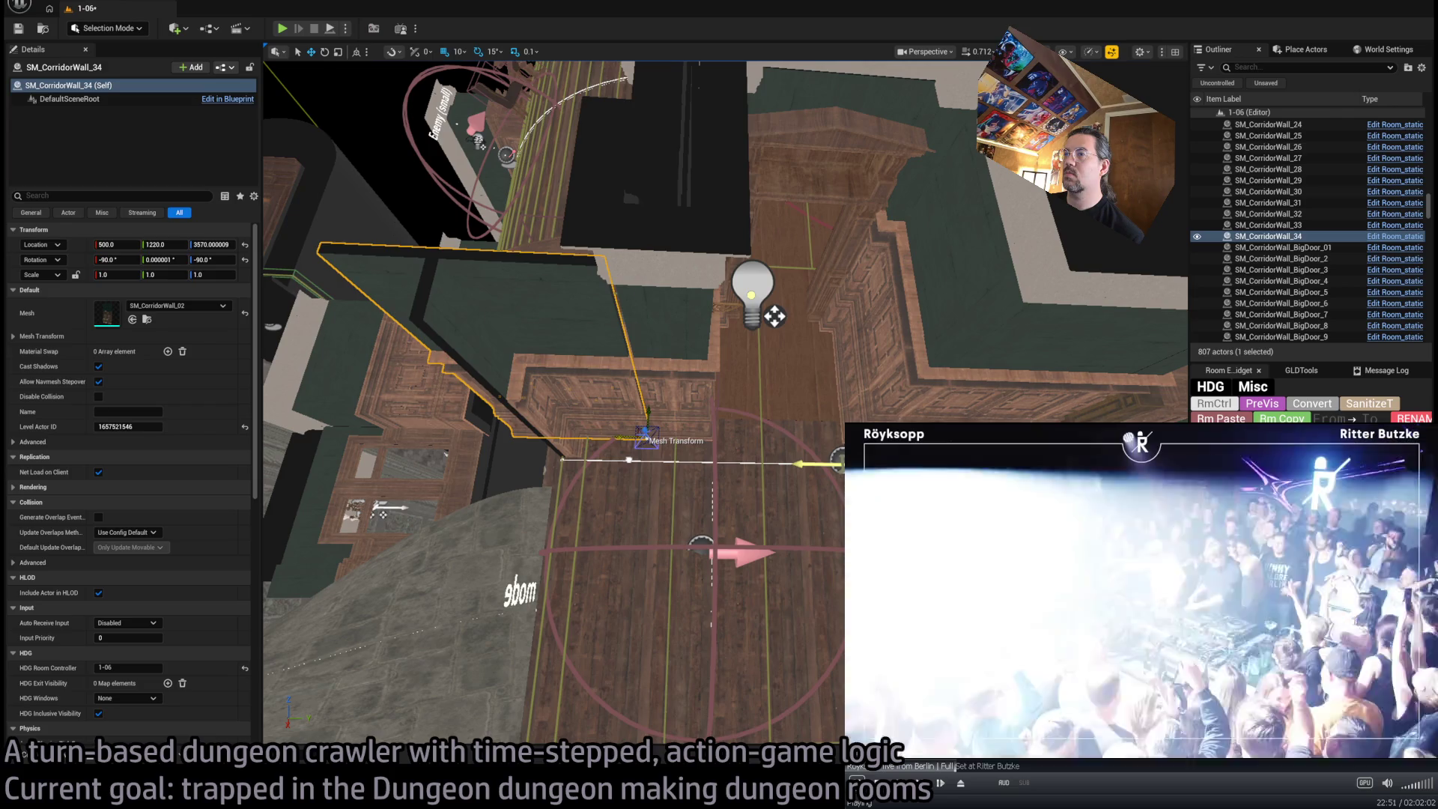
key("Left")
key("Left")
key("Left")
mouse_move(774, 316)
left_mouse_down()
mouse_move(921, 327)
mouse_move(953, 417)
mouse_move(911, 392)
mouse_move(800, 399)
left_mouse_up()
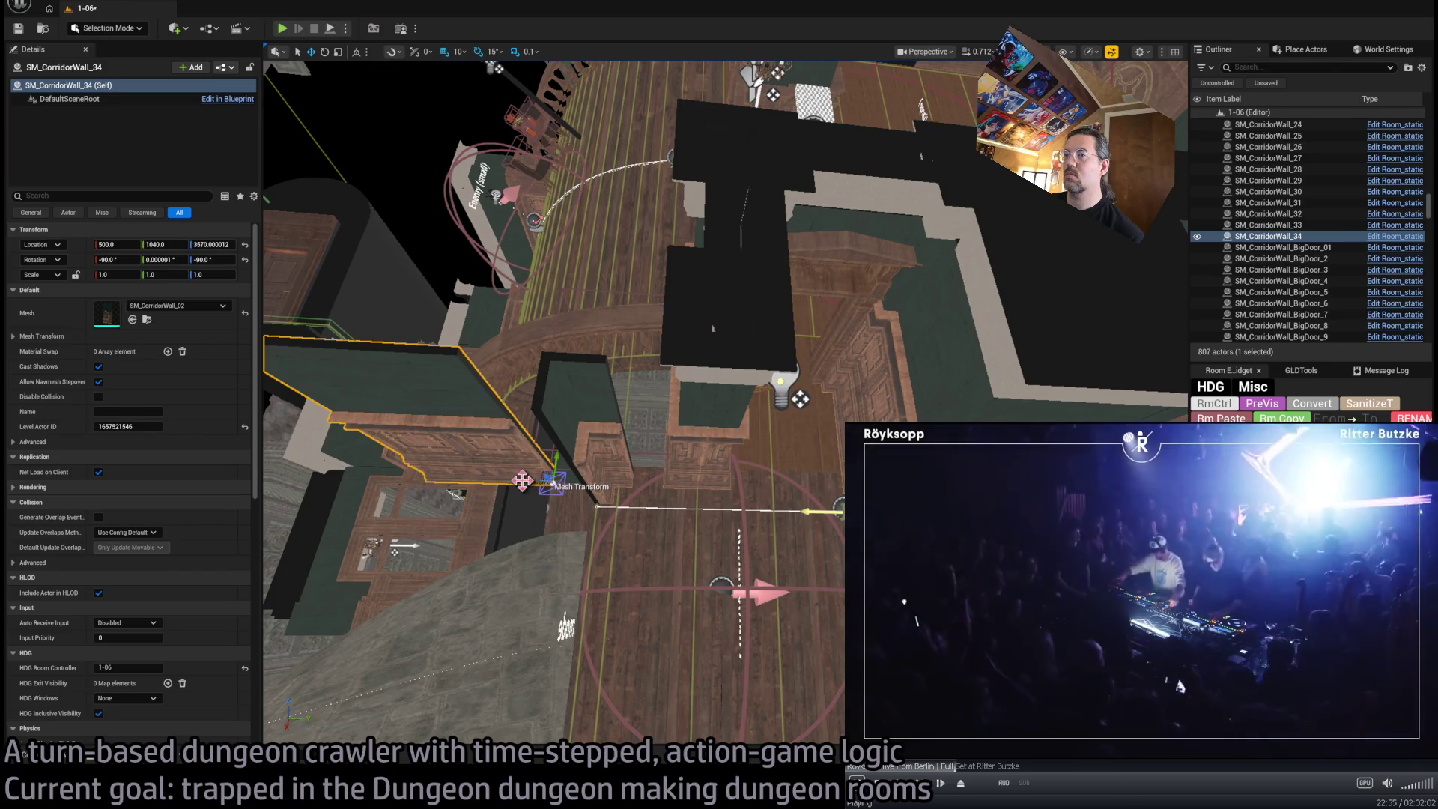
key("Right")
key("Right")
key("Right")
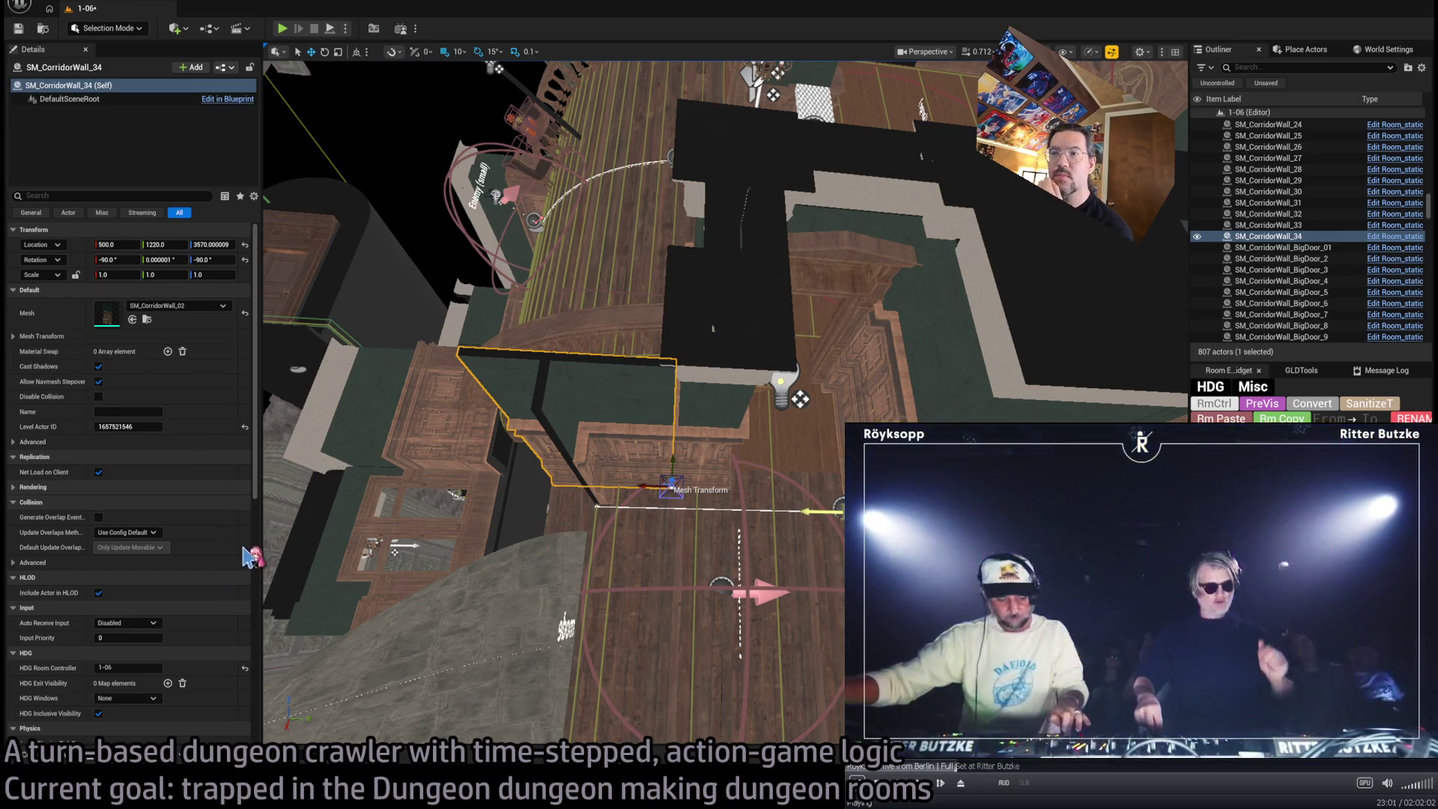
left_click(147, 319)
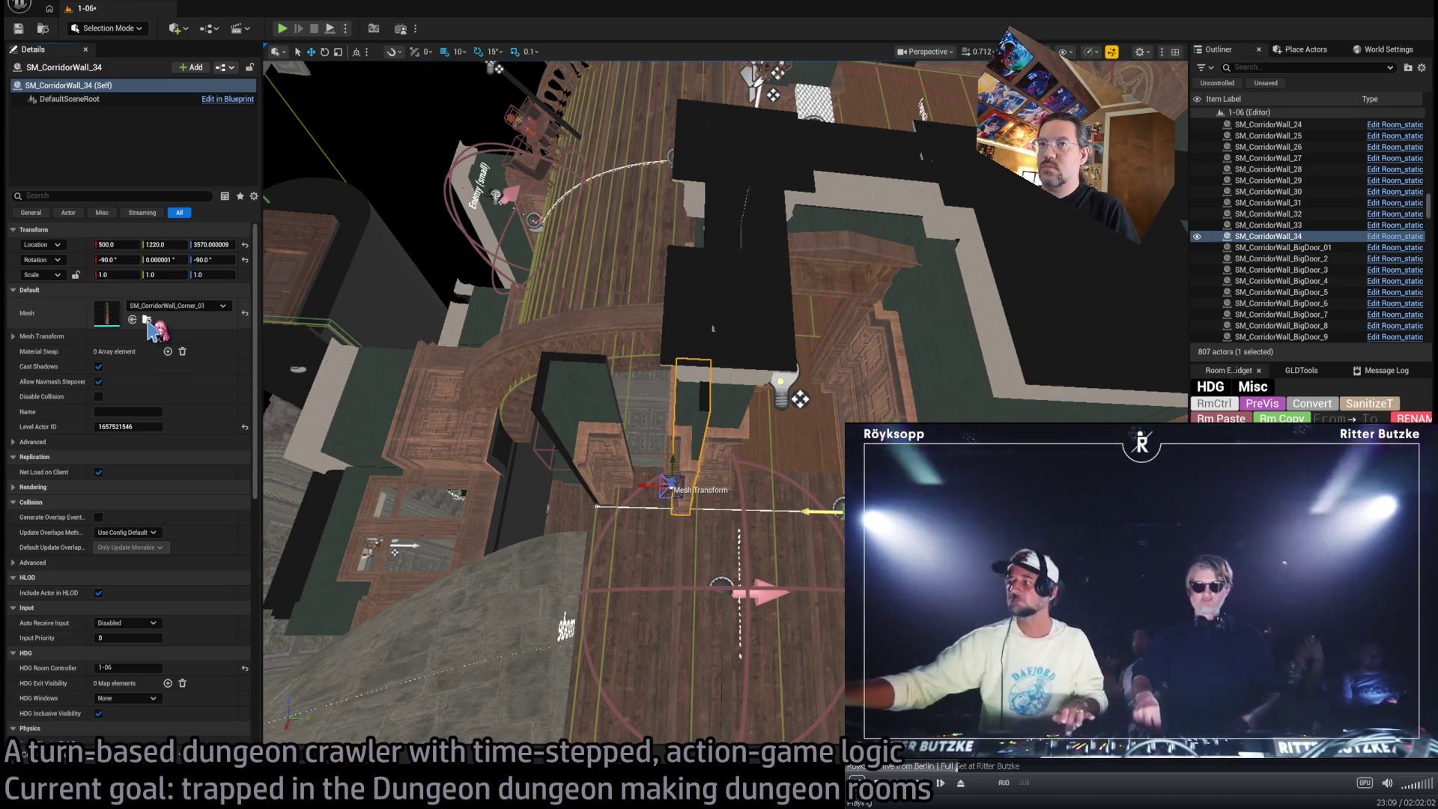
Assign SM_CorridorWall_SmallEdit as the new wall's mesh and nudge it to Location Y 1210
left_click(147, 320)
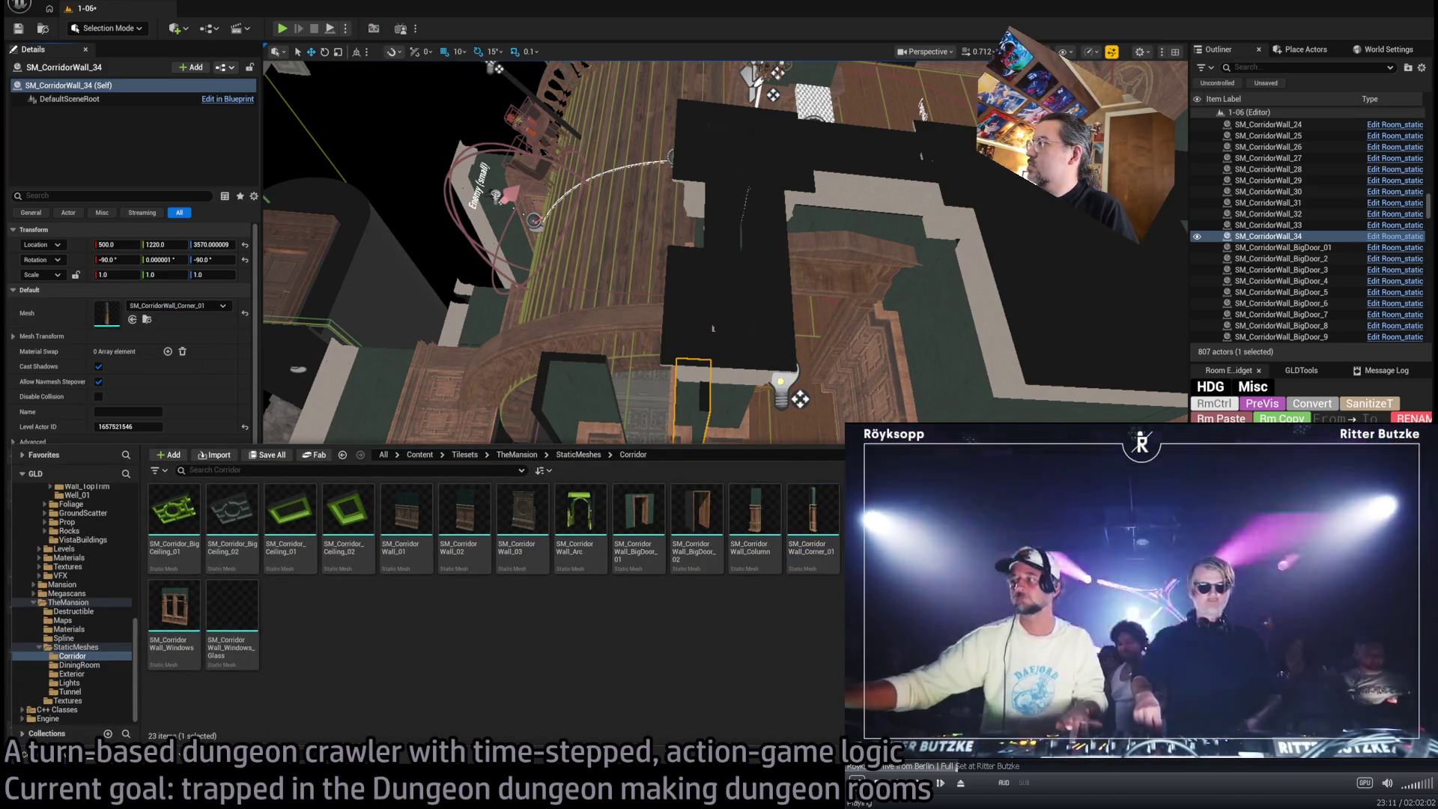
left_click(133, 319)
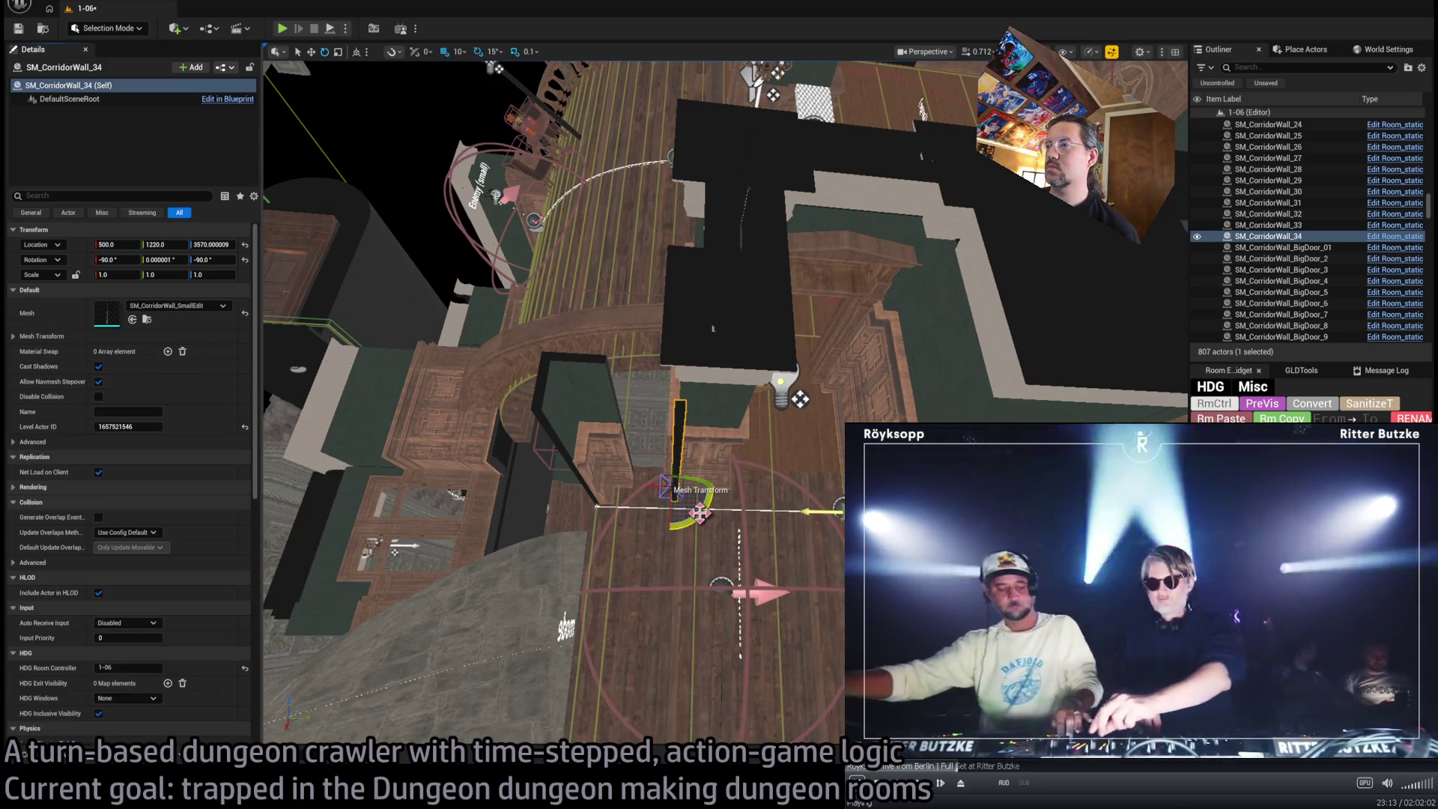
mouse_move(683, 508)
left_mouse_down()
mouse_move(734, 534)
mouse_move(657, 538)
left_mouse_up()
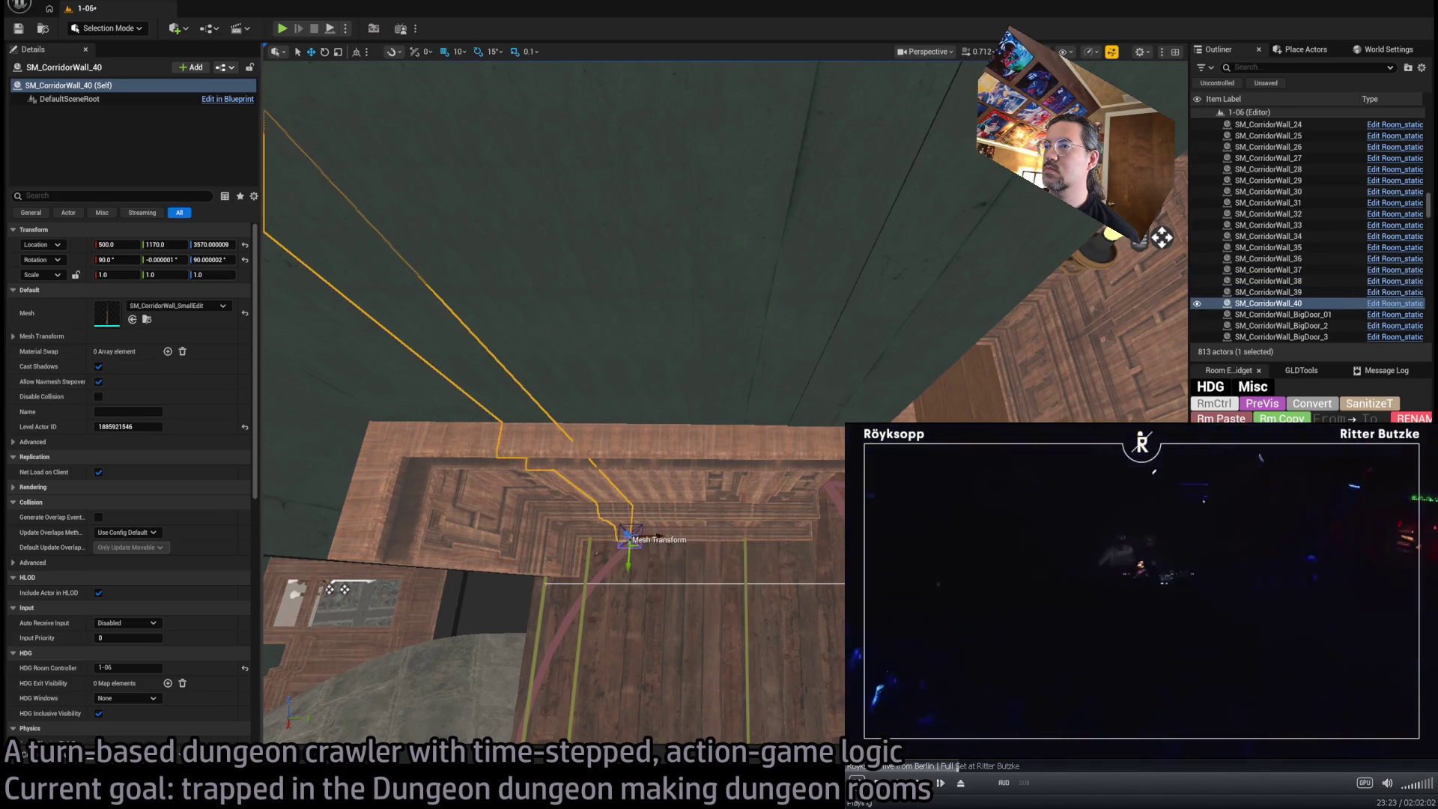
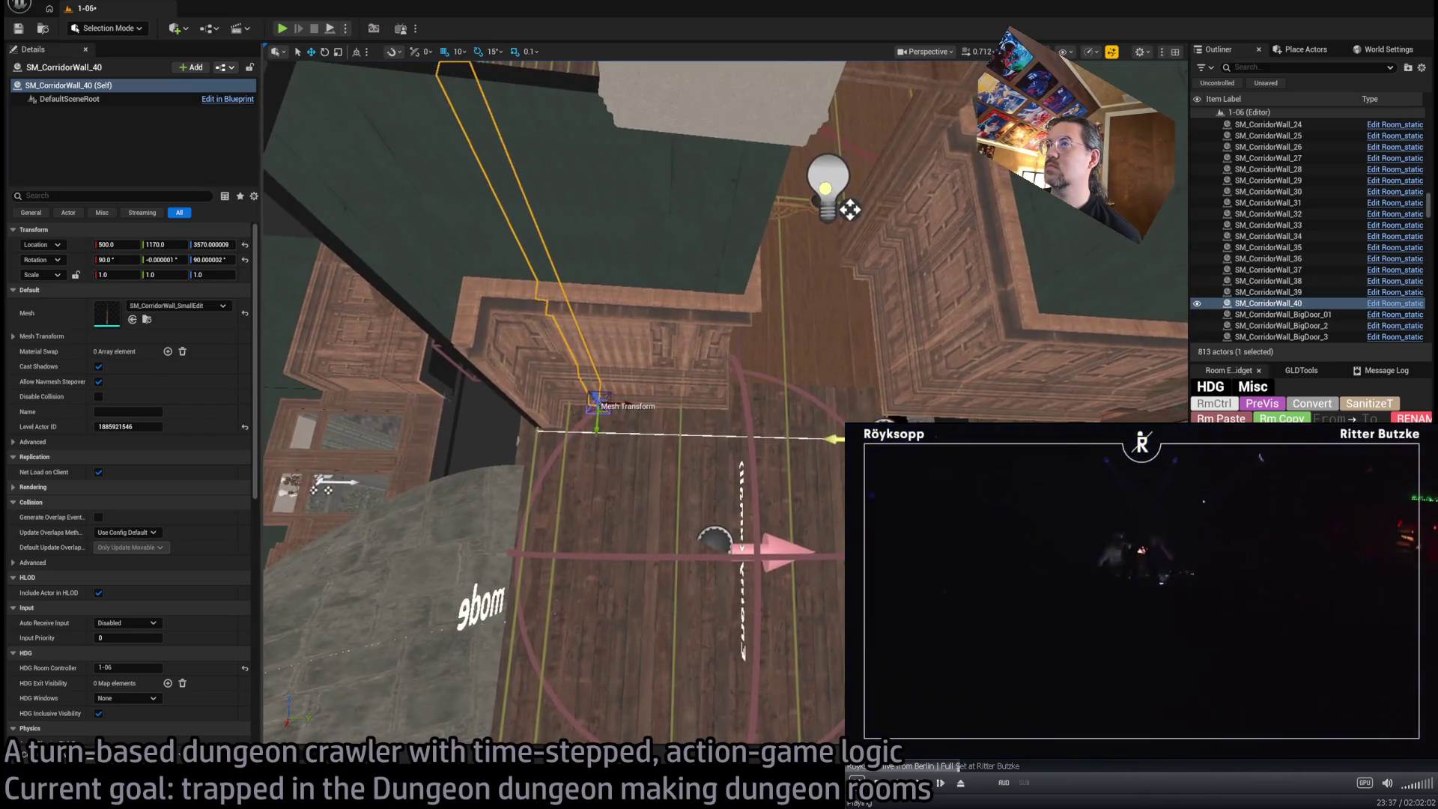
Duplicate a SM_CorridorWall corner piece and move the copy lower along the corridor
left_click(713, 398)
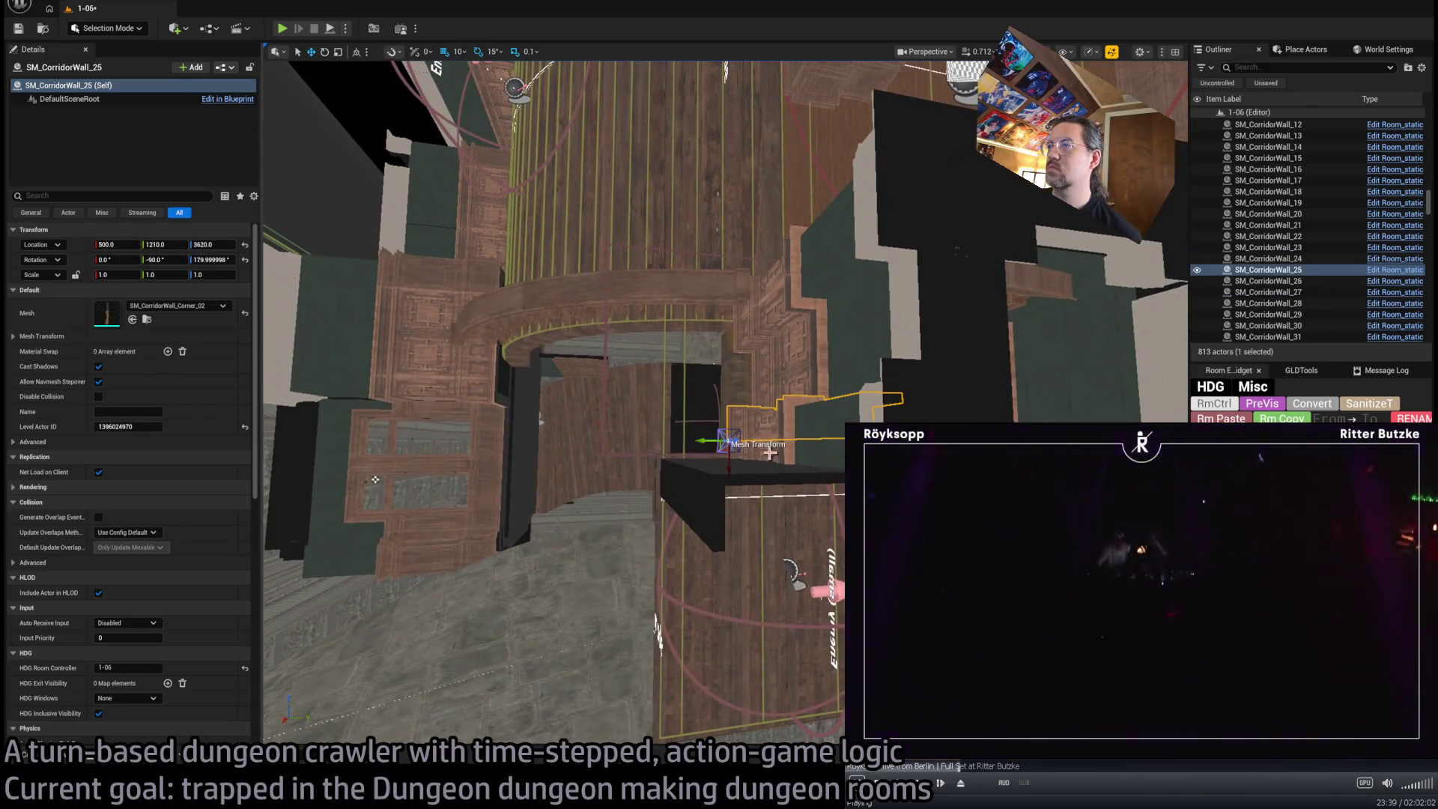
left_click_drag(771, 446, 687, 430)
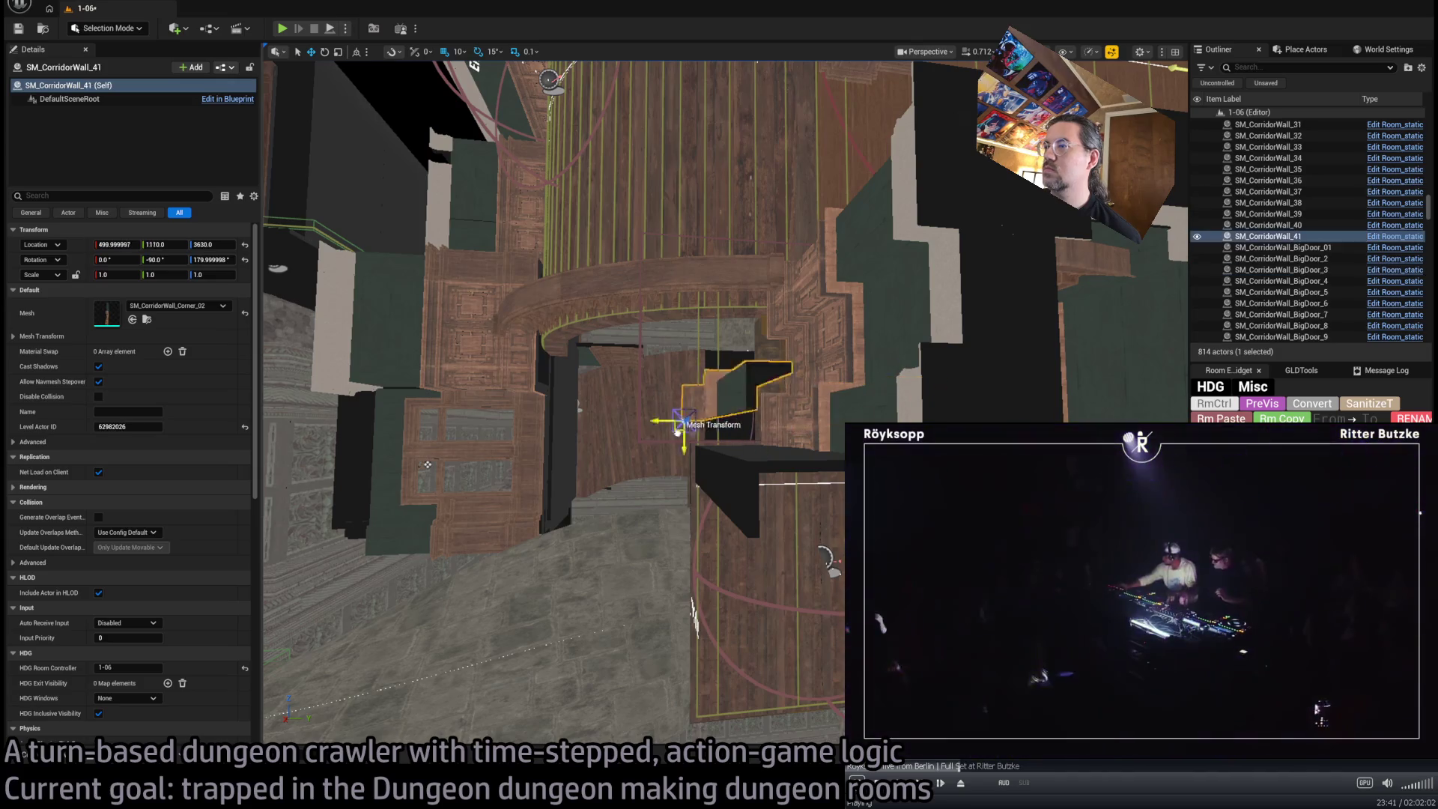
mouse_move(728, 448)
left_mouse_down()
mouse_move(945, 273)
mouse_move(989, 272)
mouse_move(681, 450)
left_mouse_up()
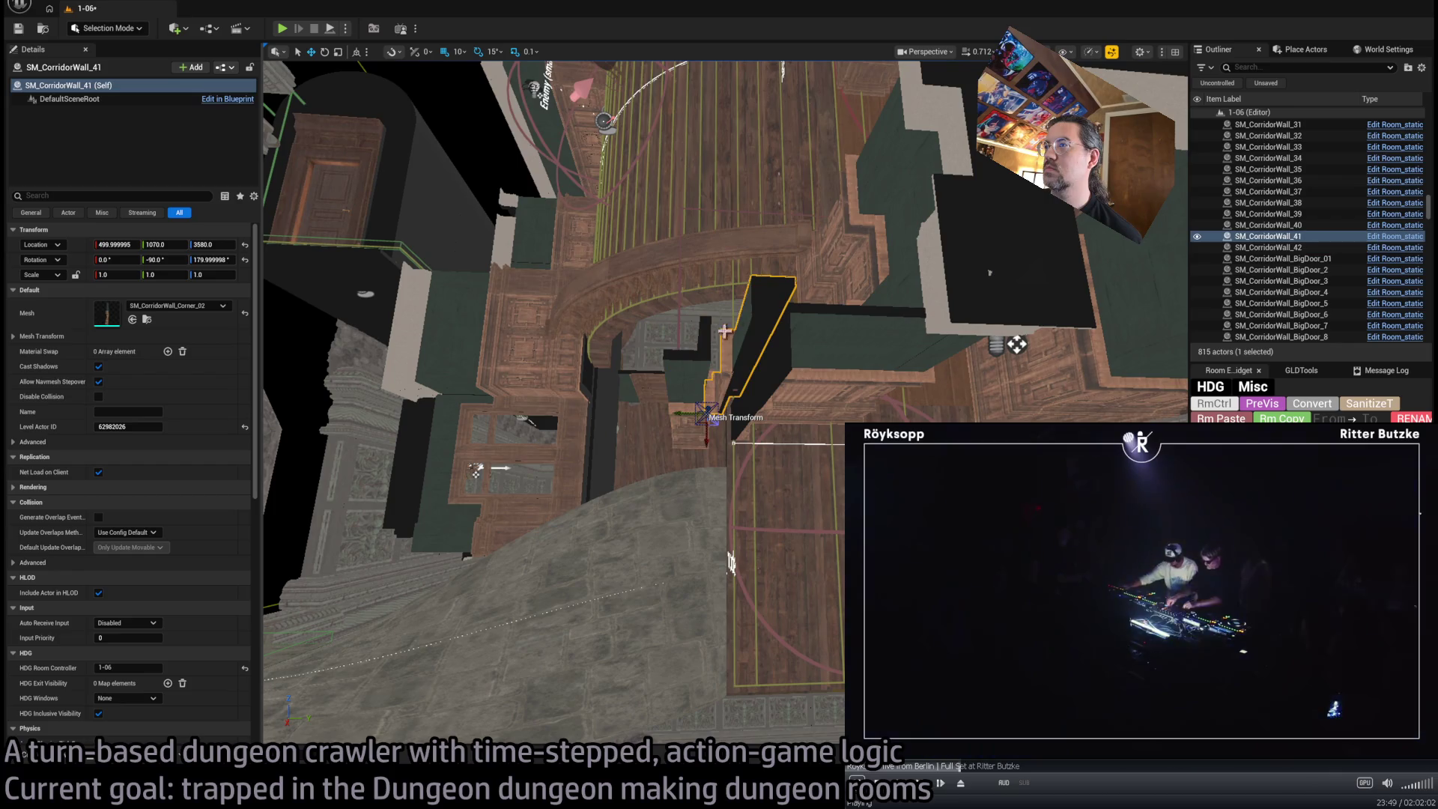
left_click(692, 438)
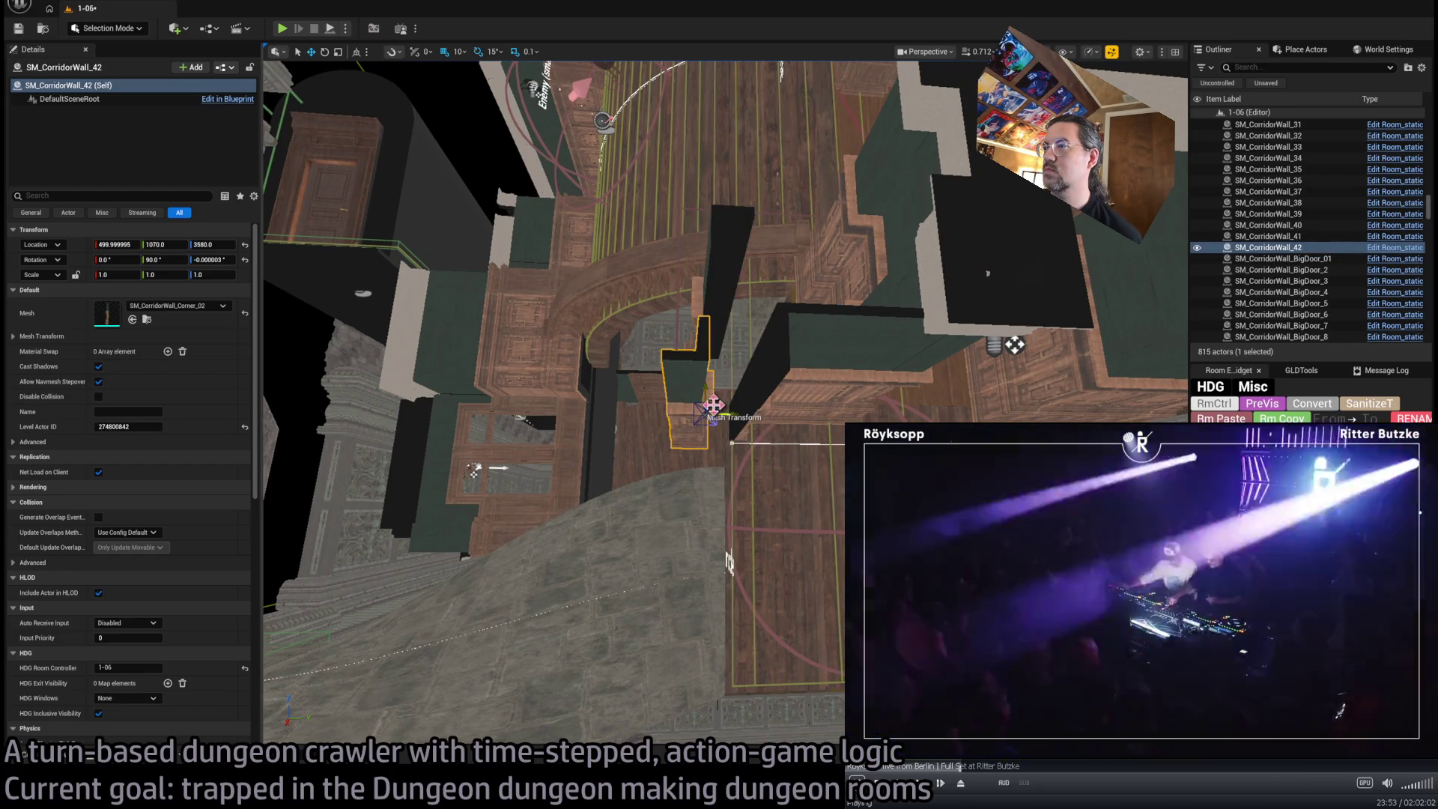
scroll(746, 452, "down", 2)
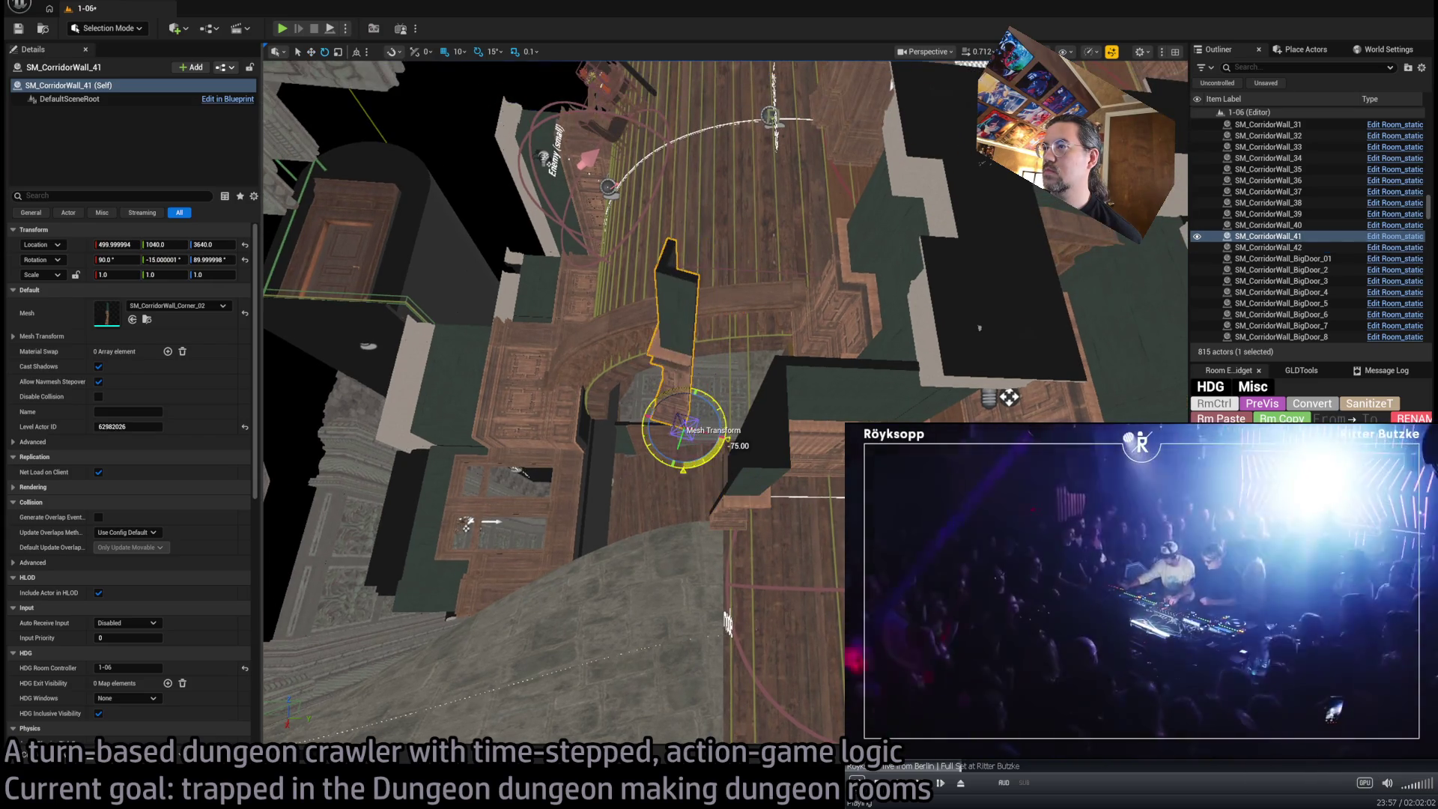
left_click_drag(697, 438, 715, 516)
Duplicate another corner wall to the lower left and show its mesh among the Corridor assets
mouse_move(727, 622)
left_mouse_down()
mouse_move(834, 515)
mouse_move(698, 519)
left_mouse_up()
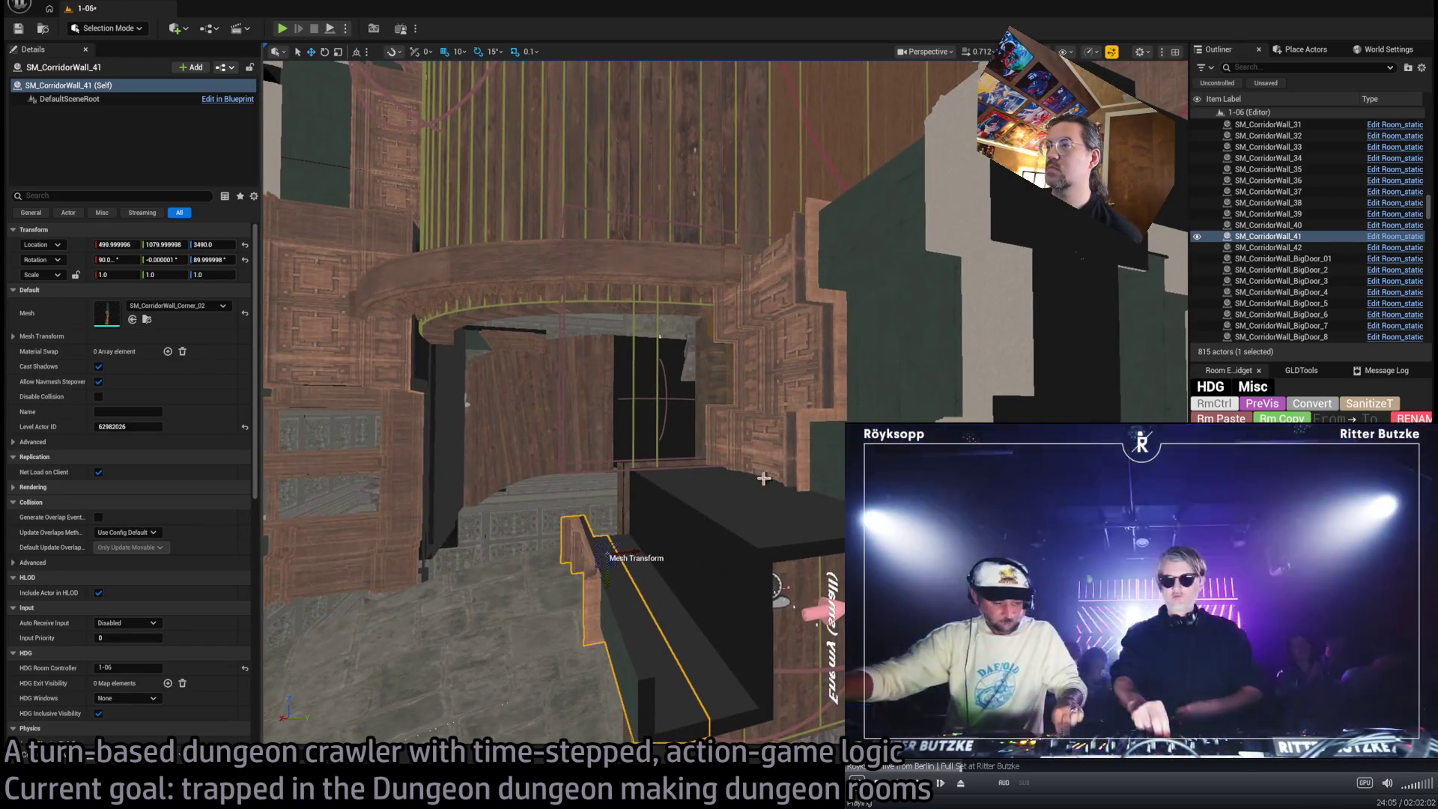
left_click(782, 259)
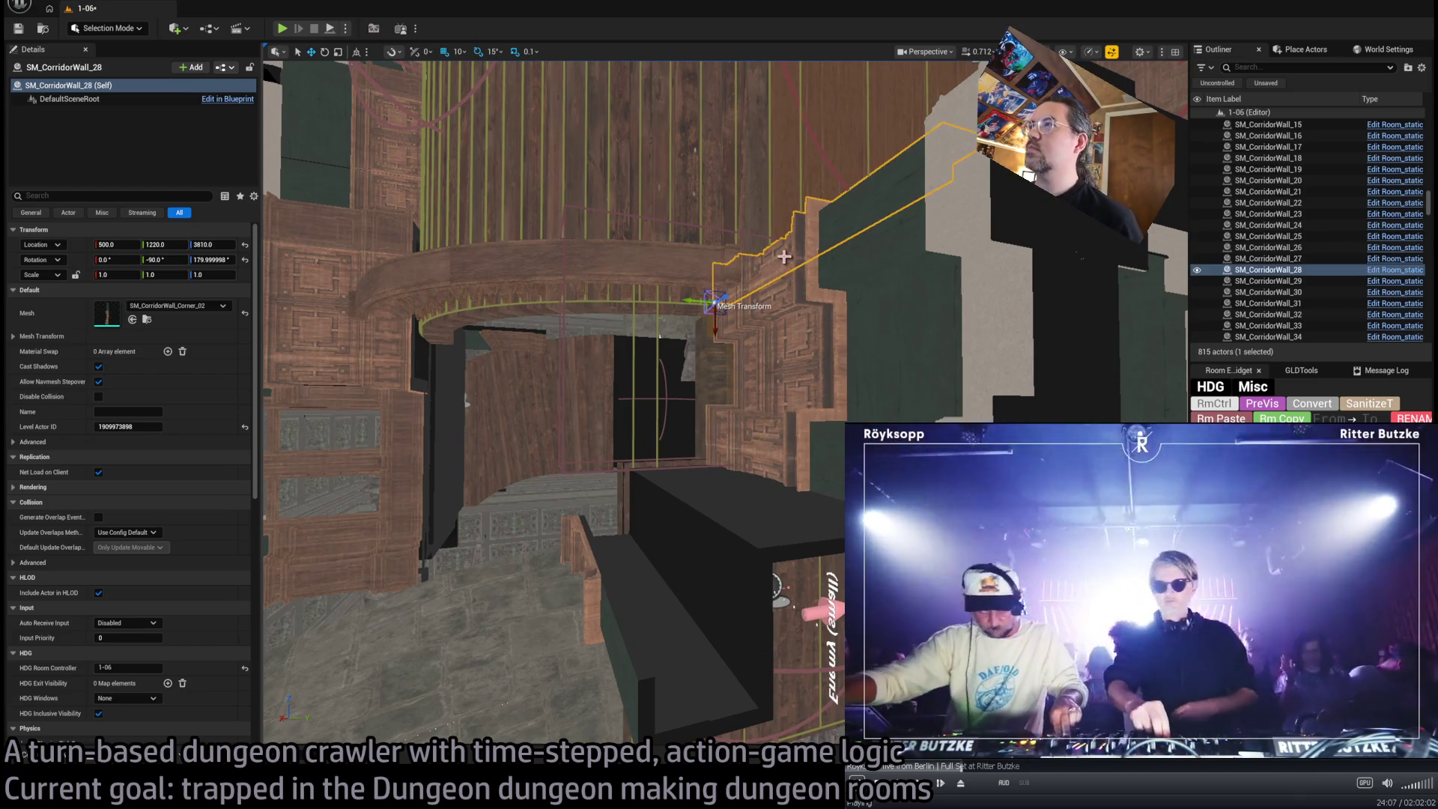
left_click_drag(712, 303, 563, 538)
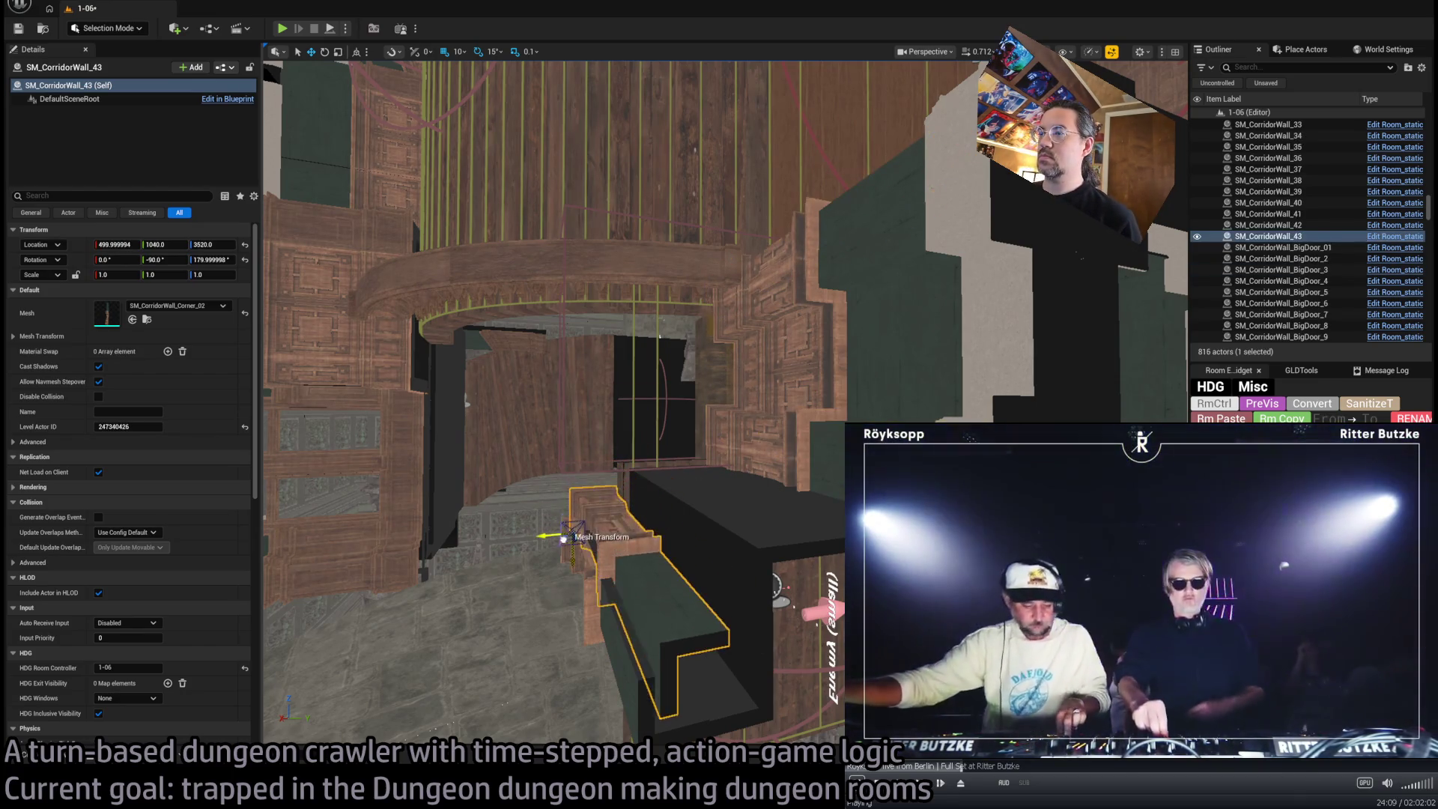
left_click(147, 320)
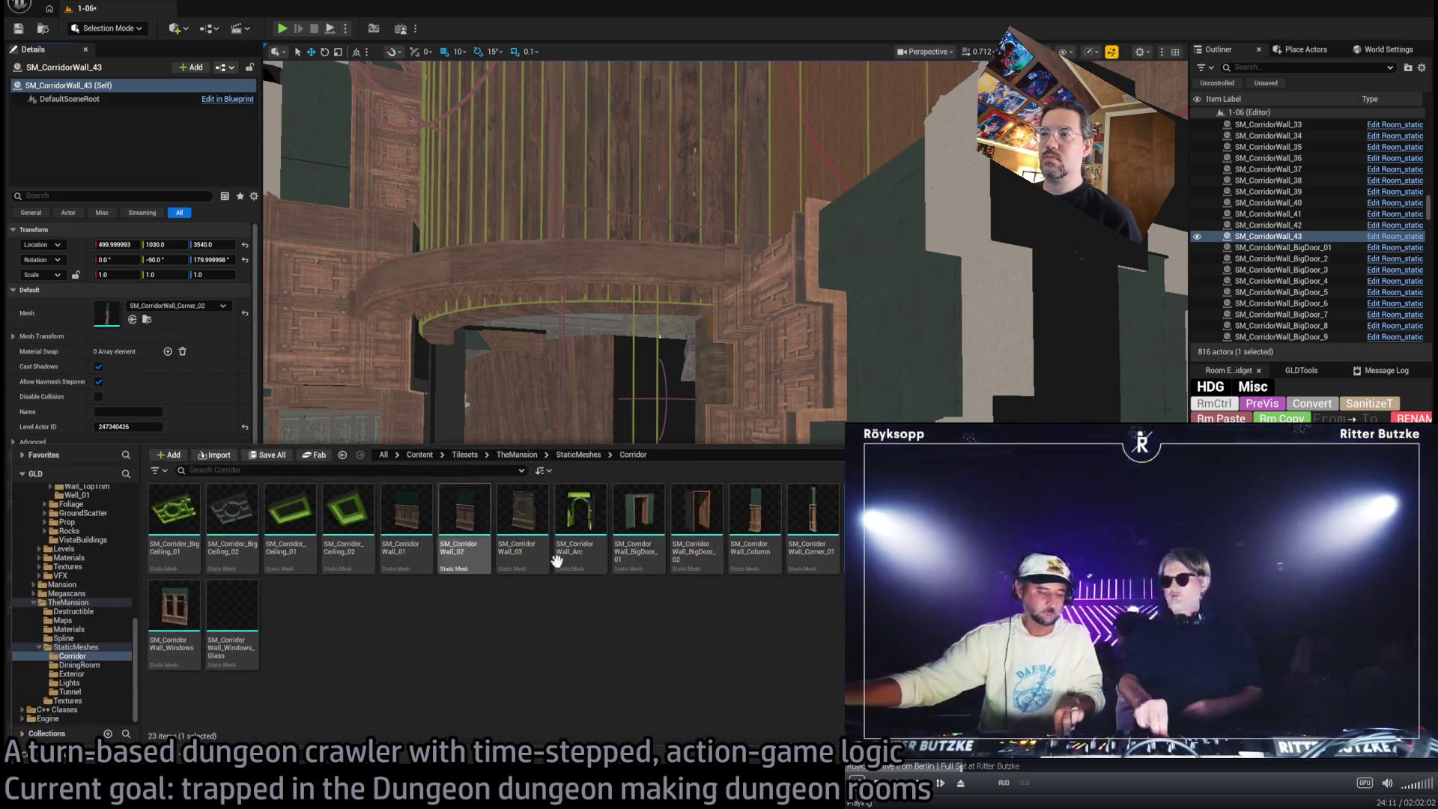
Swap the newest wall's mesh to SM_CorridorWall_Column and add a wall copy rotated to 105
left_click(133, 319)
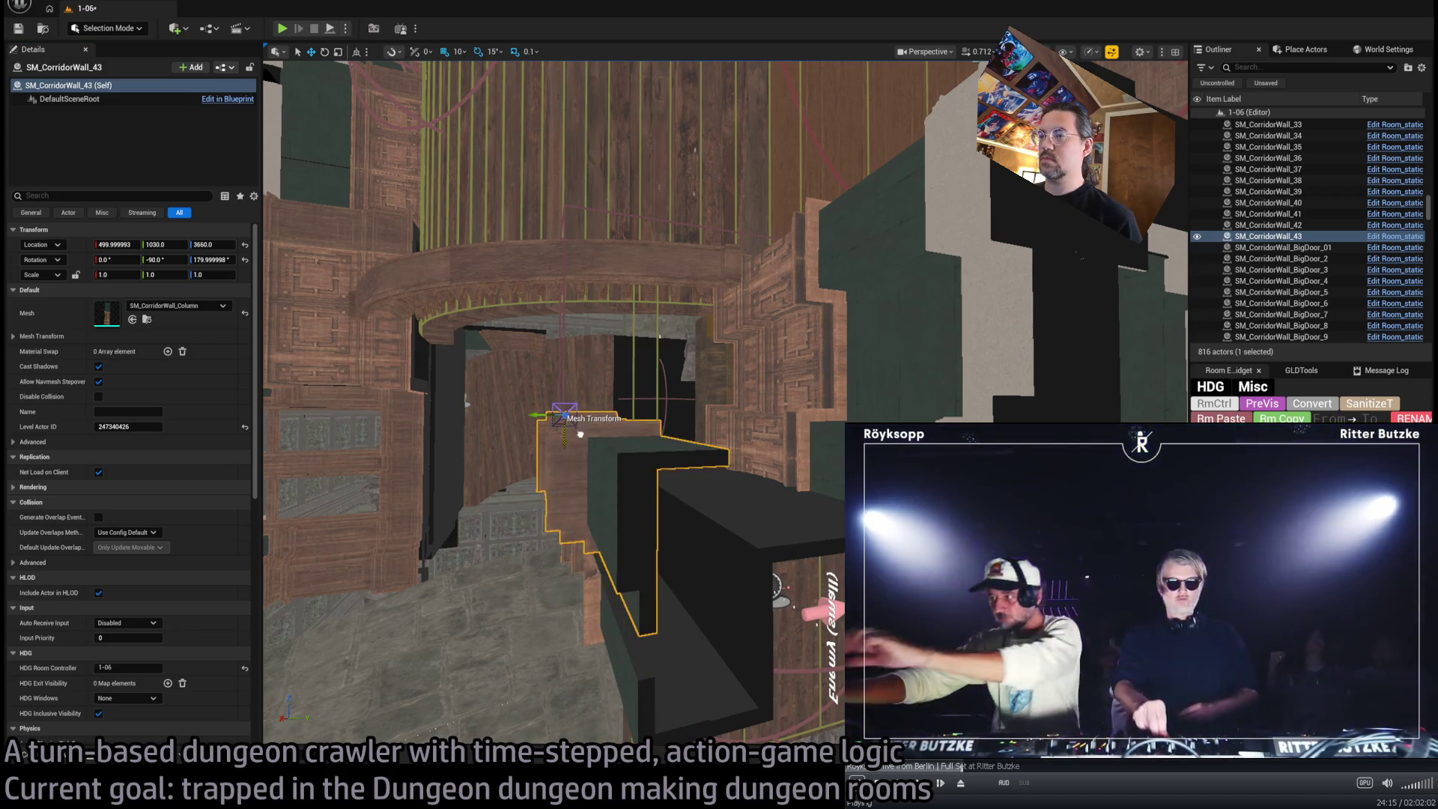
mouse_move(631, 453)
left_mouse_down()
mouse_move(630, 614)
mouse_move(630, 487)
left_mouse_up()
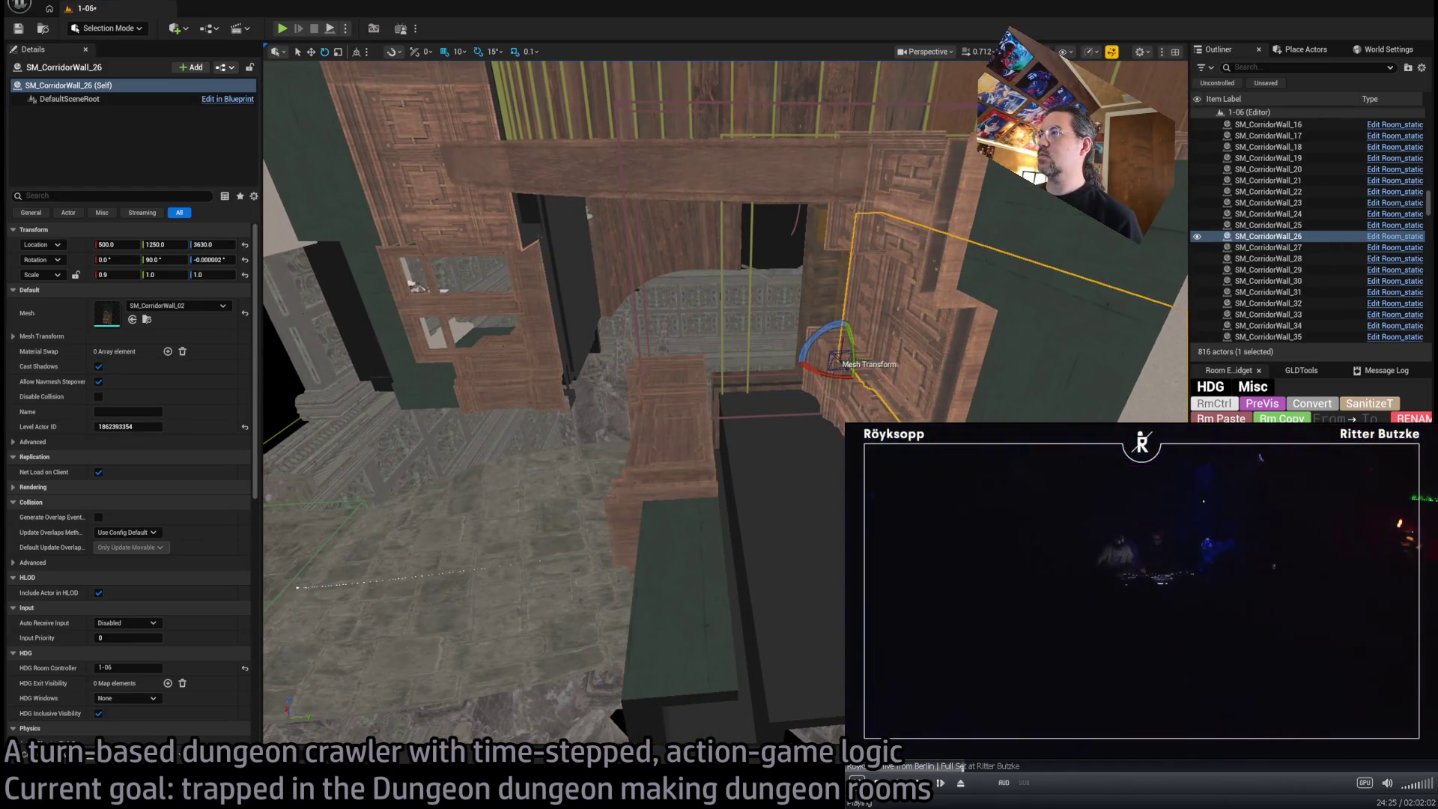
mouse_move(804, 348)
left_mouse_down()
mouse_move(818, 369)
mouse_move(711, 385)
left_mouse_up()
scroll(727, 404, "down", 5)
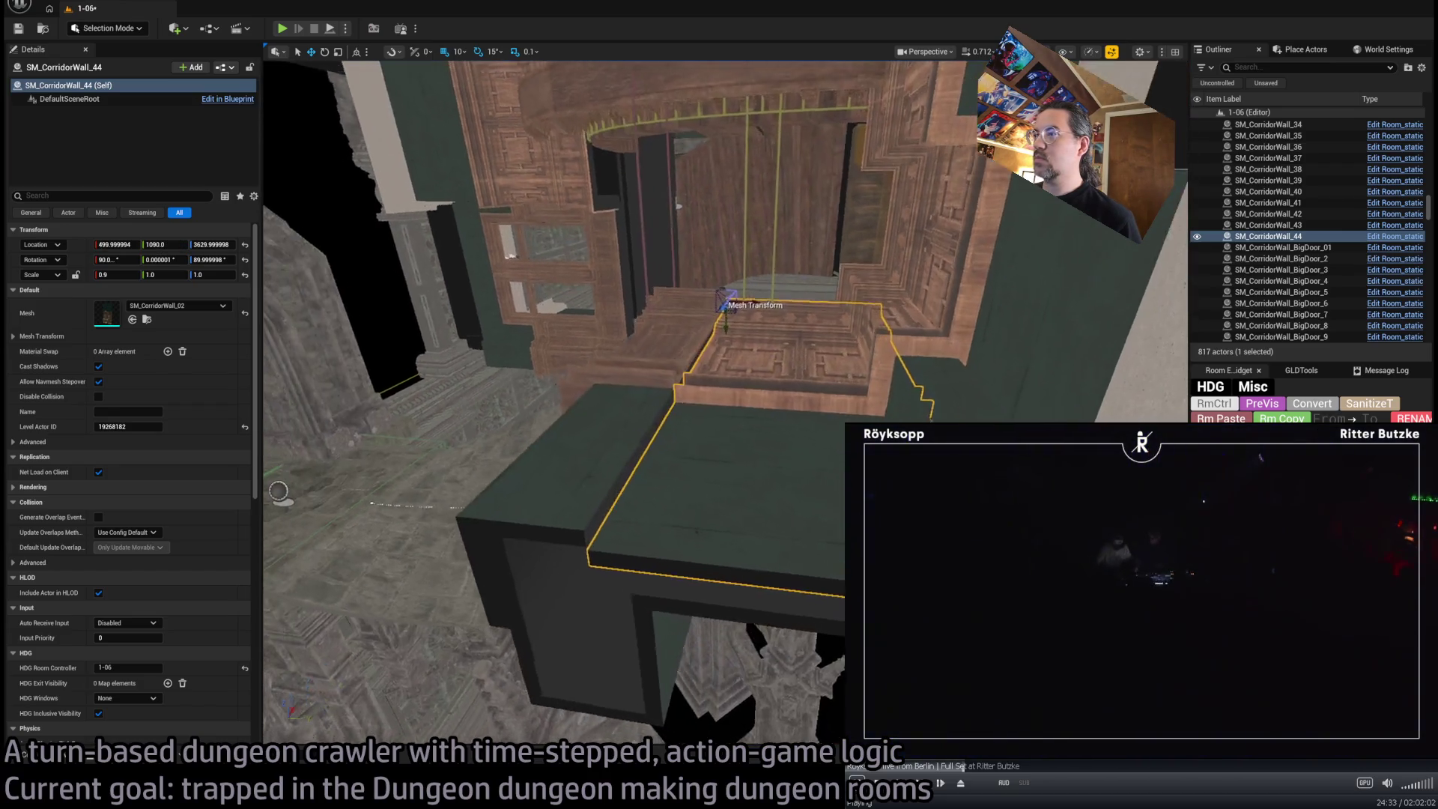
mouse_move(729, 329)
left_mouse_down()
mouse_move(767, 340)
mouse_move(674, 311)
mouse_move(719, 318)
mouse_move(725, 409)
mouse_move(710, 352)
left_mouse_up()
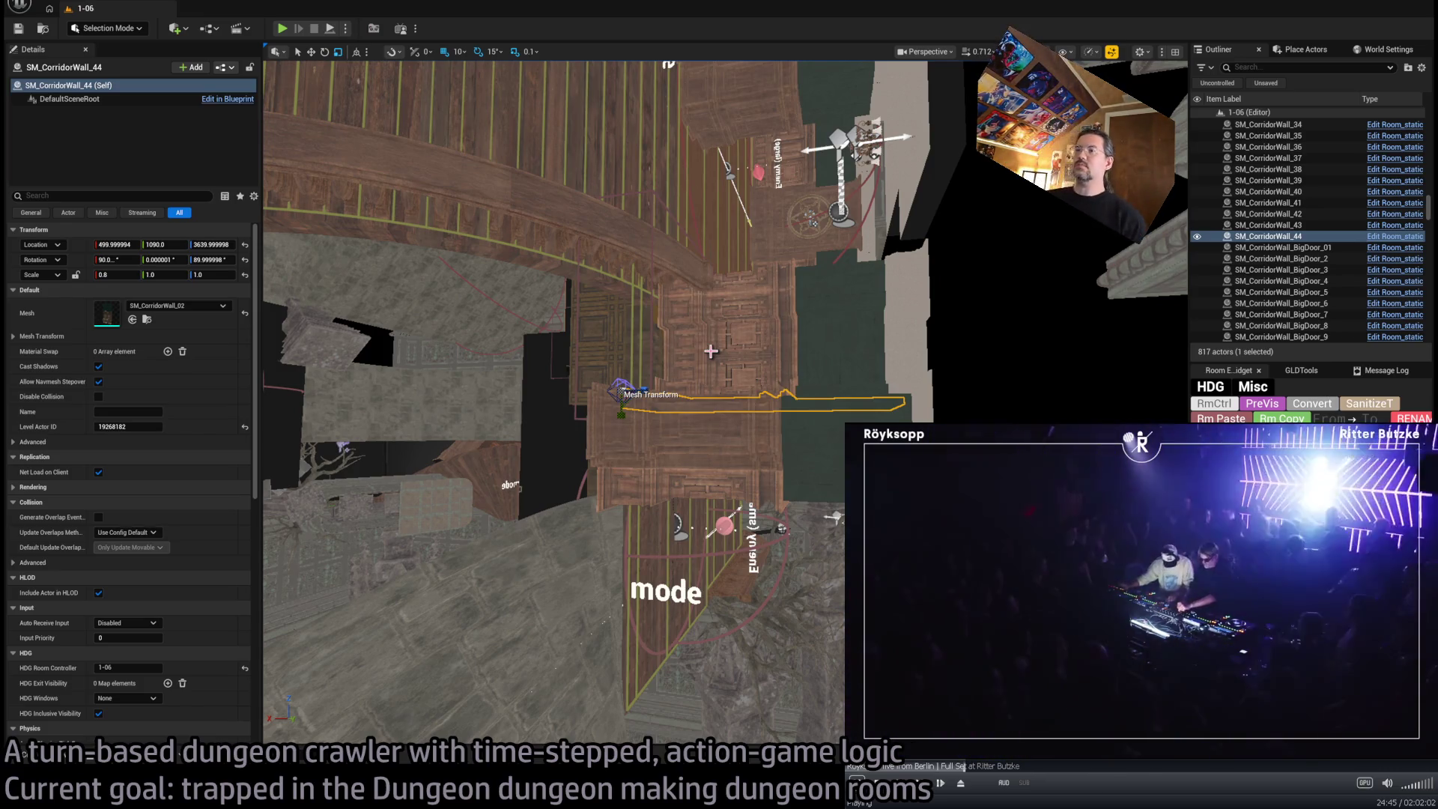
At the Exit W1 wall, browse the DRAGON_CATACOMB MAPS, ANIMATIONS and PARTICLES folders in the Content Drawer
mouse_move(725, 528)
left_mouse_down()
mouse_move(712, 419)
mouse_move(701, 560)
left_mouse_up()
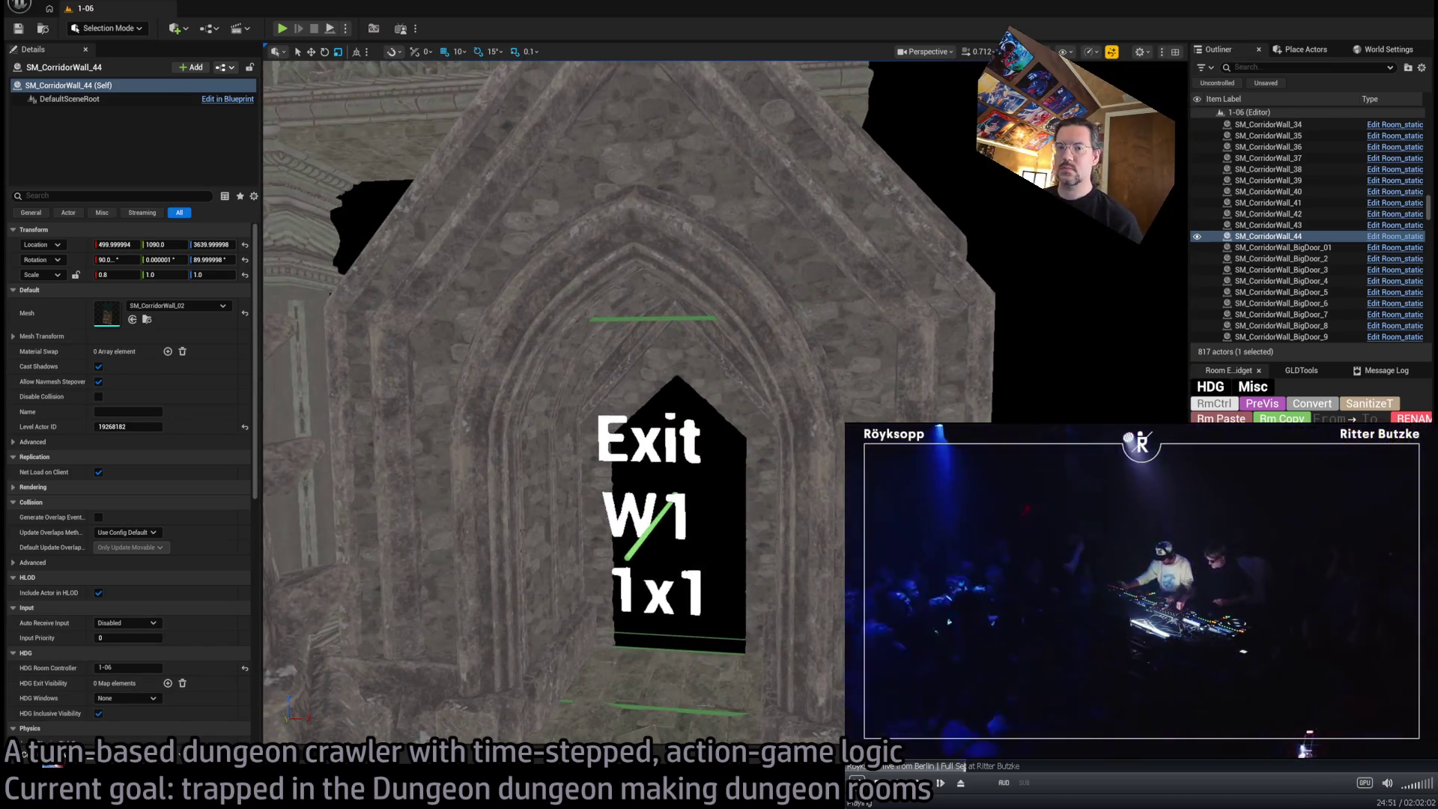
key("ctrl+space")
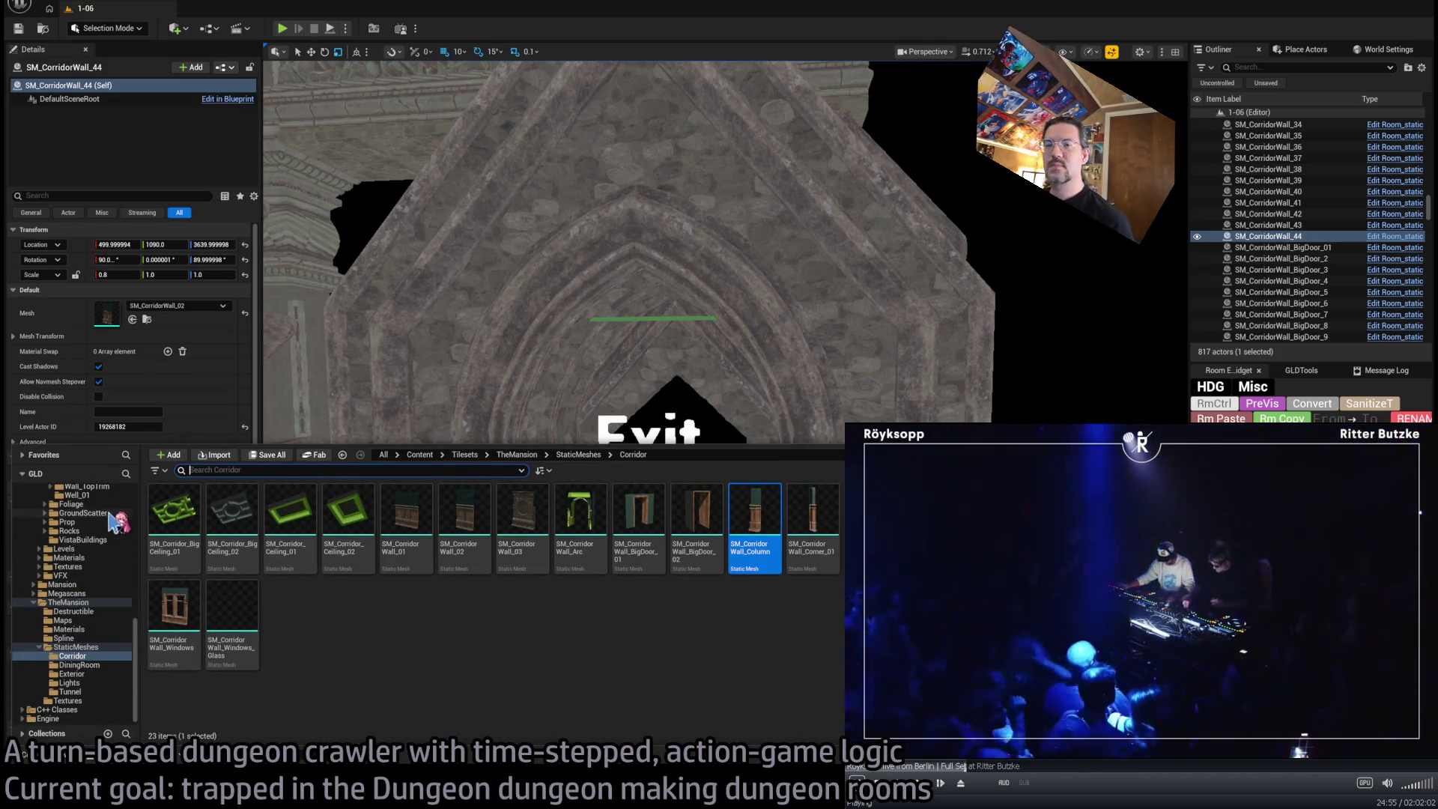
scroll(88, 599, "up", 5)
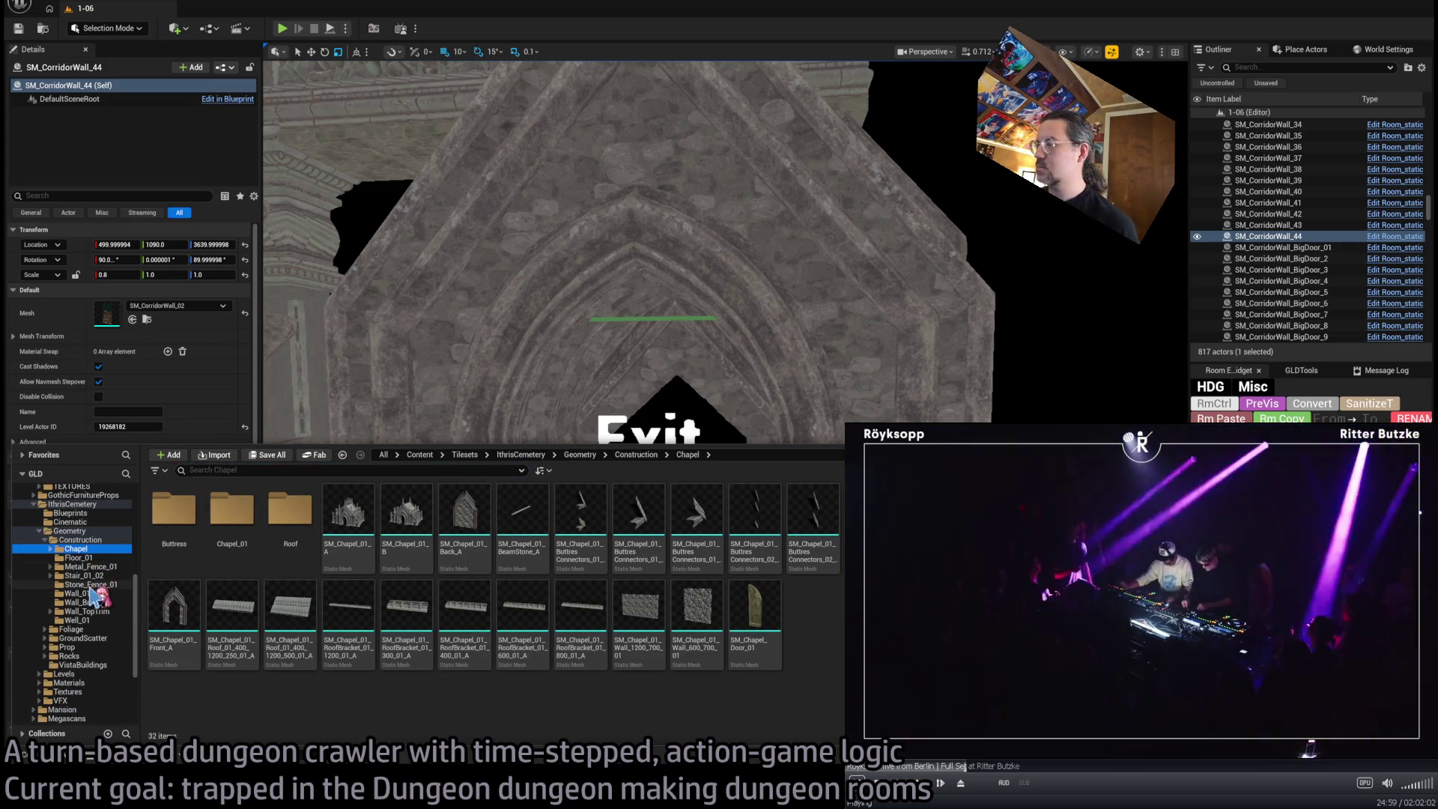
scroll(94, 594, "up", 5)
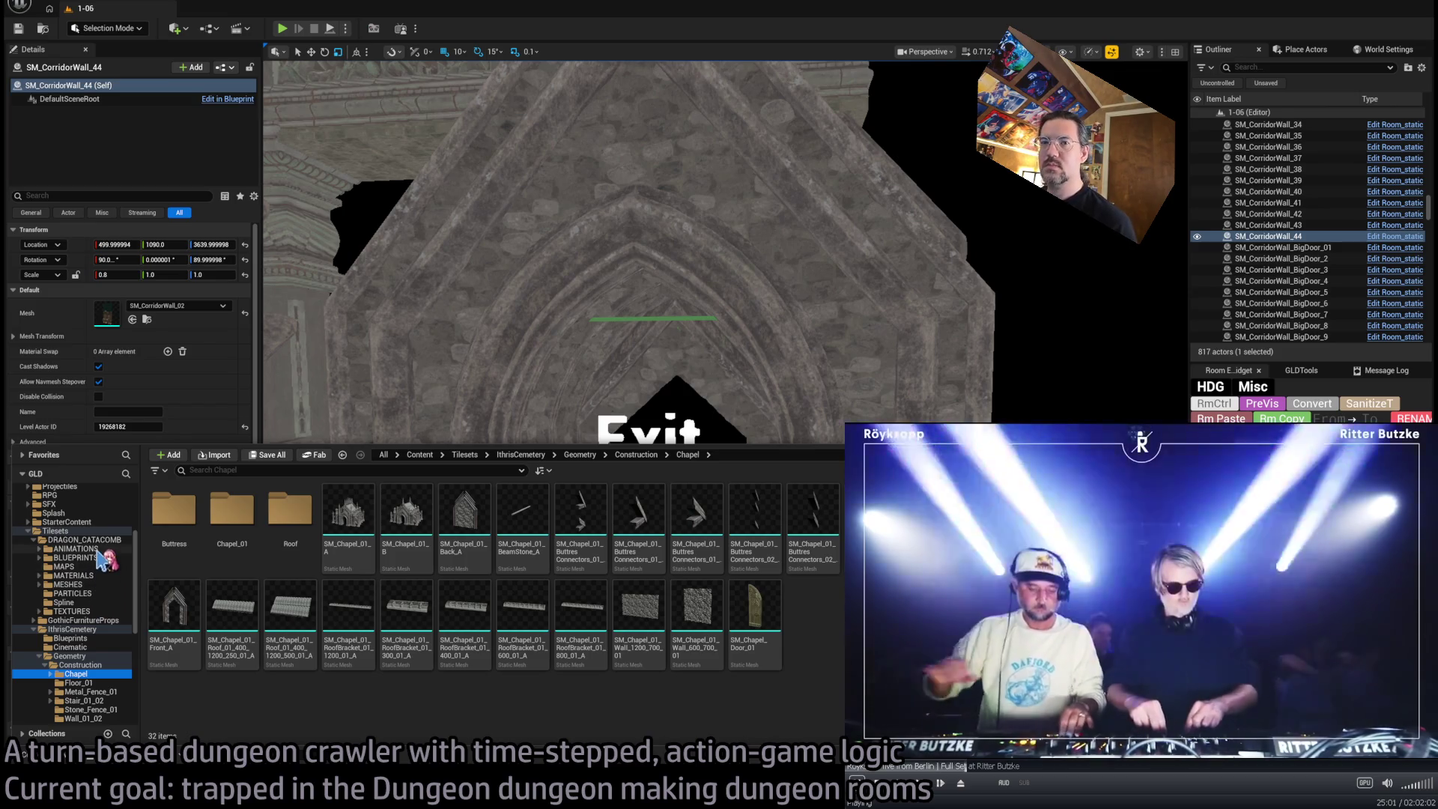
left_click(91, 584)
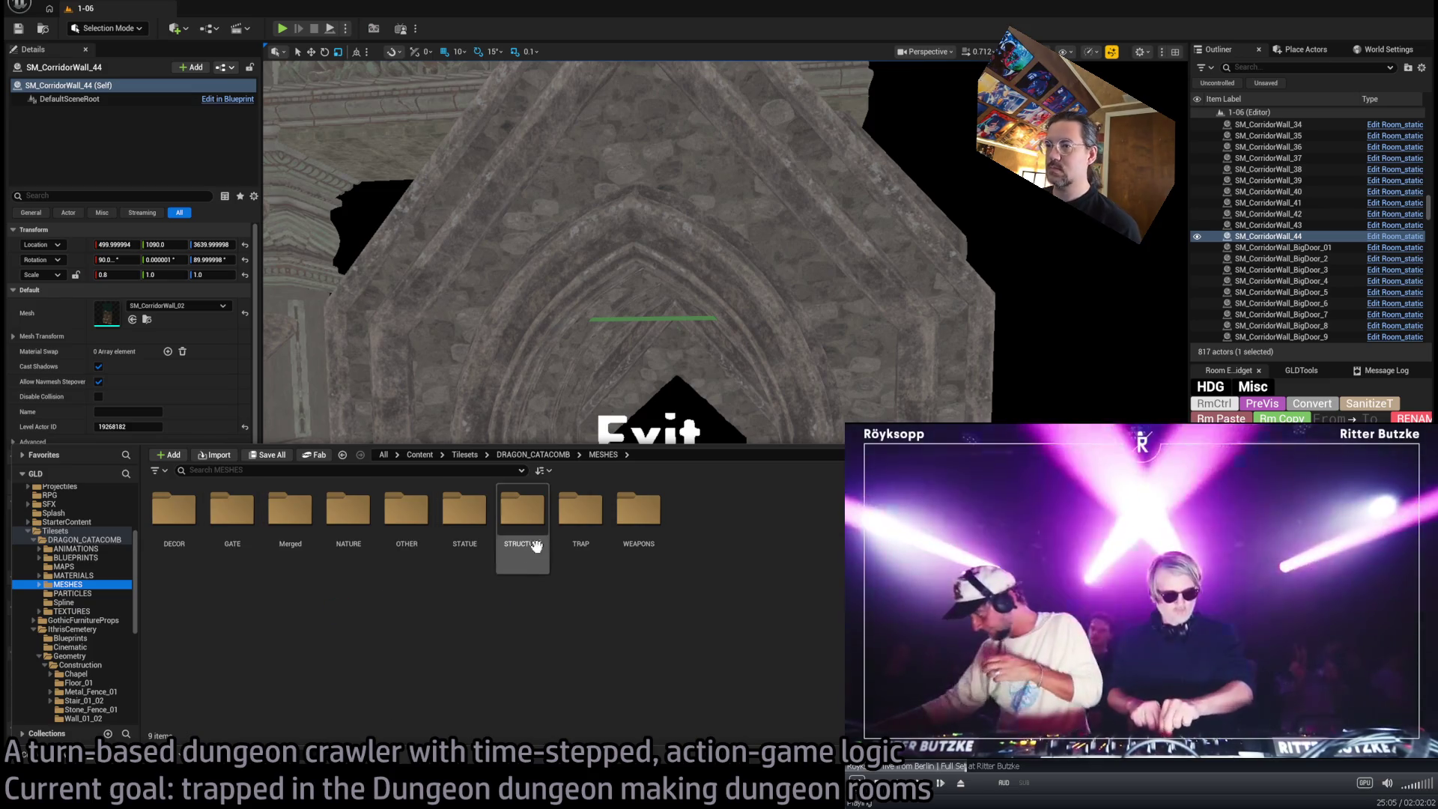
left_click(83, 567)
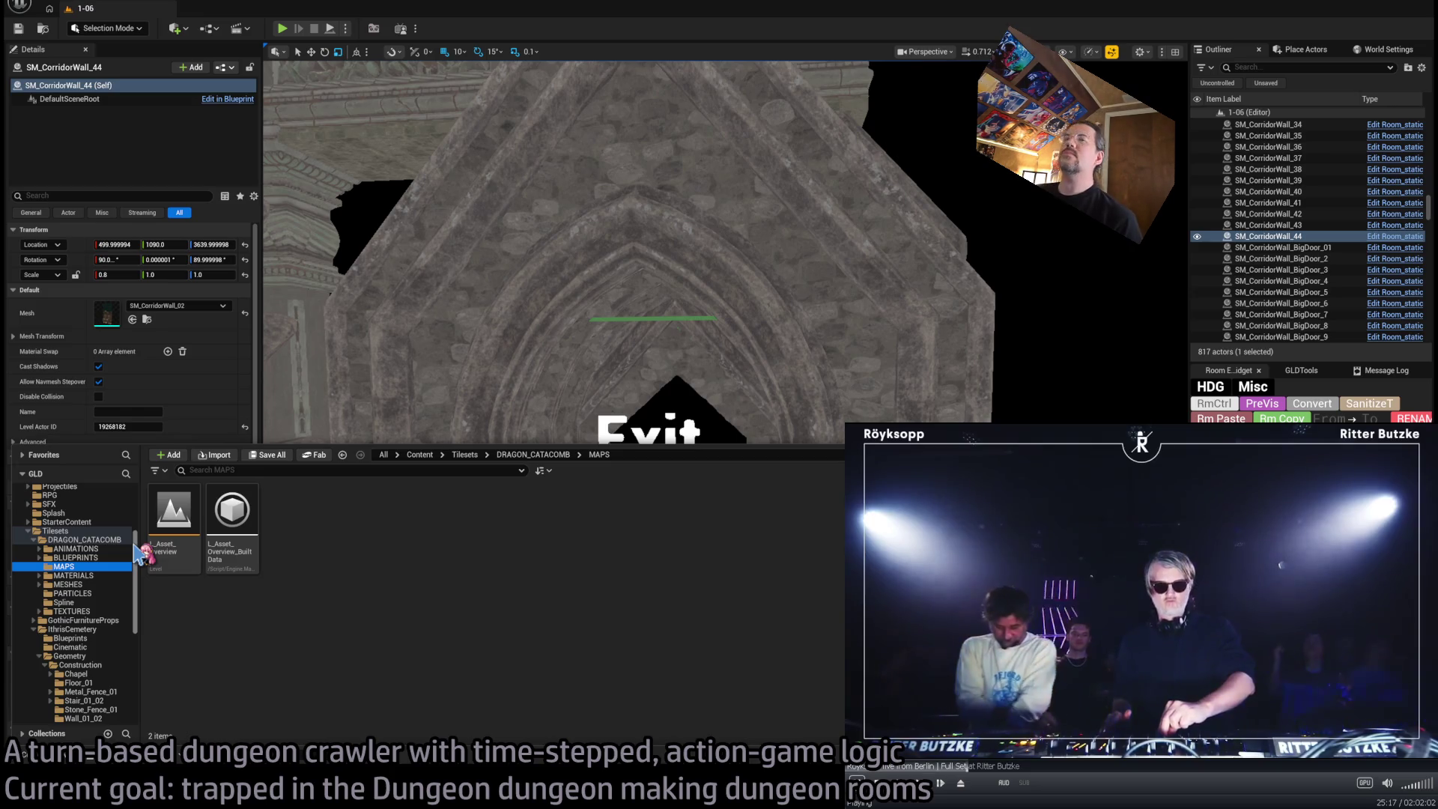
left_click(94, 550)
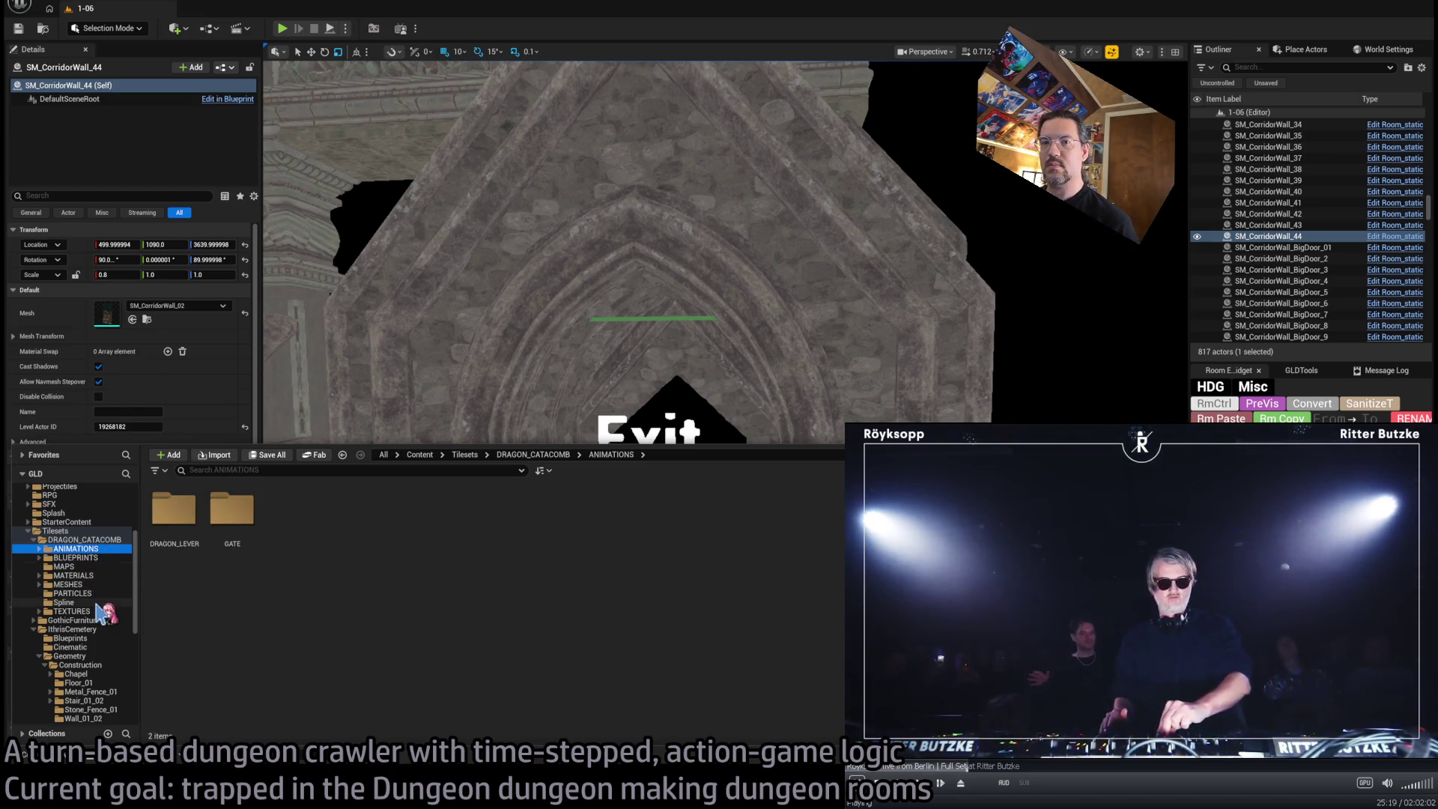
left_click(97, 603)
key("Up")
key("Up")
key("Up")
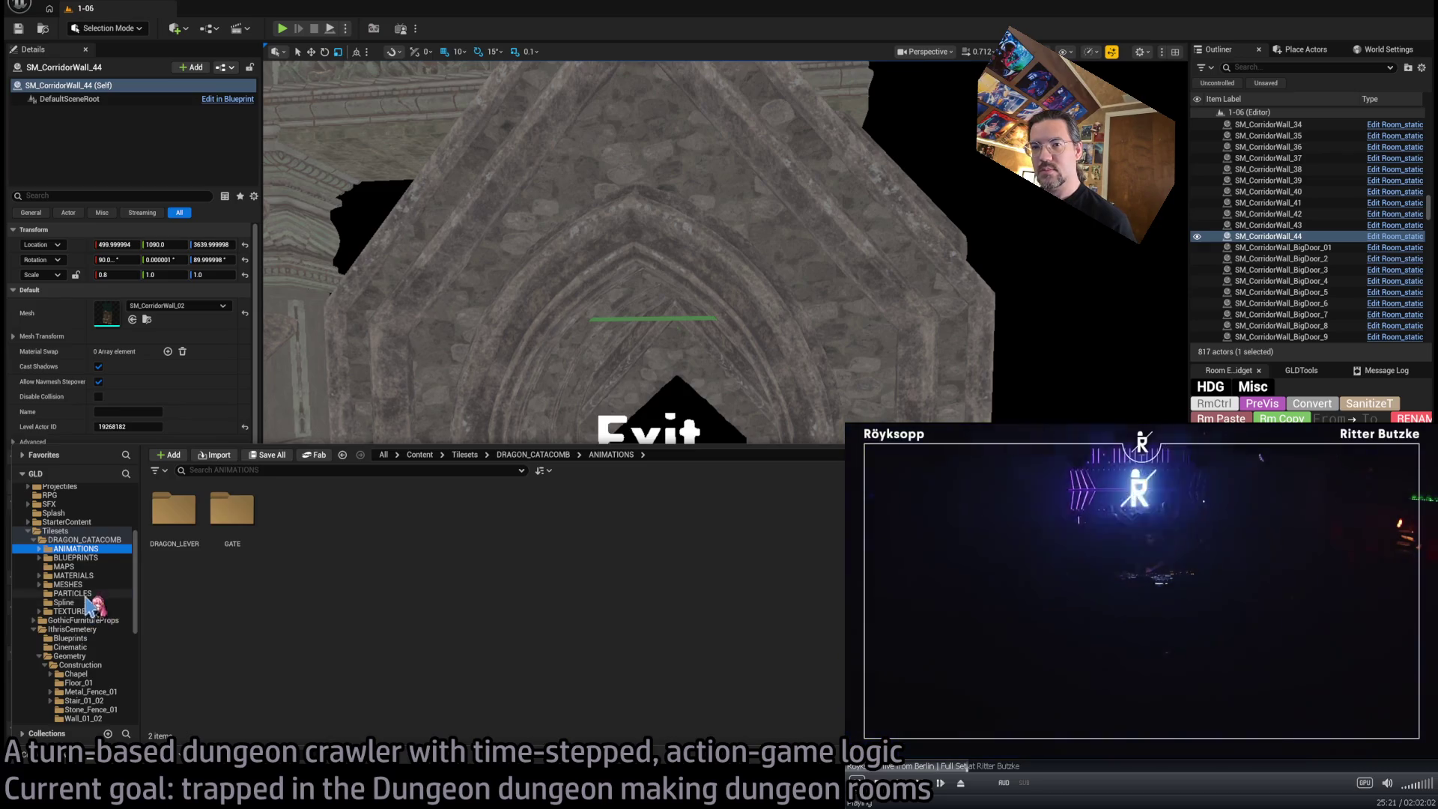
left_click(86, 594)
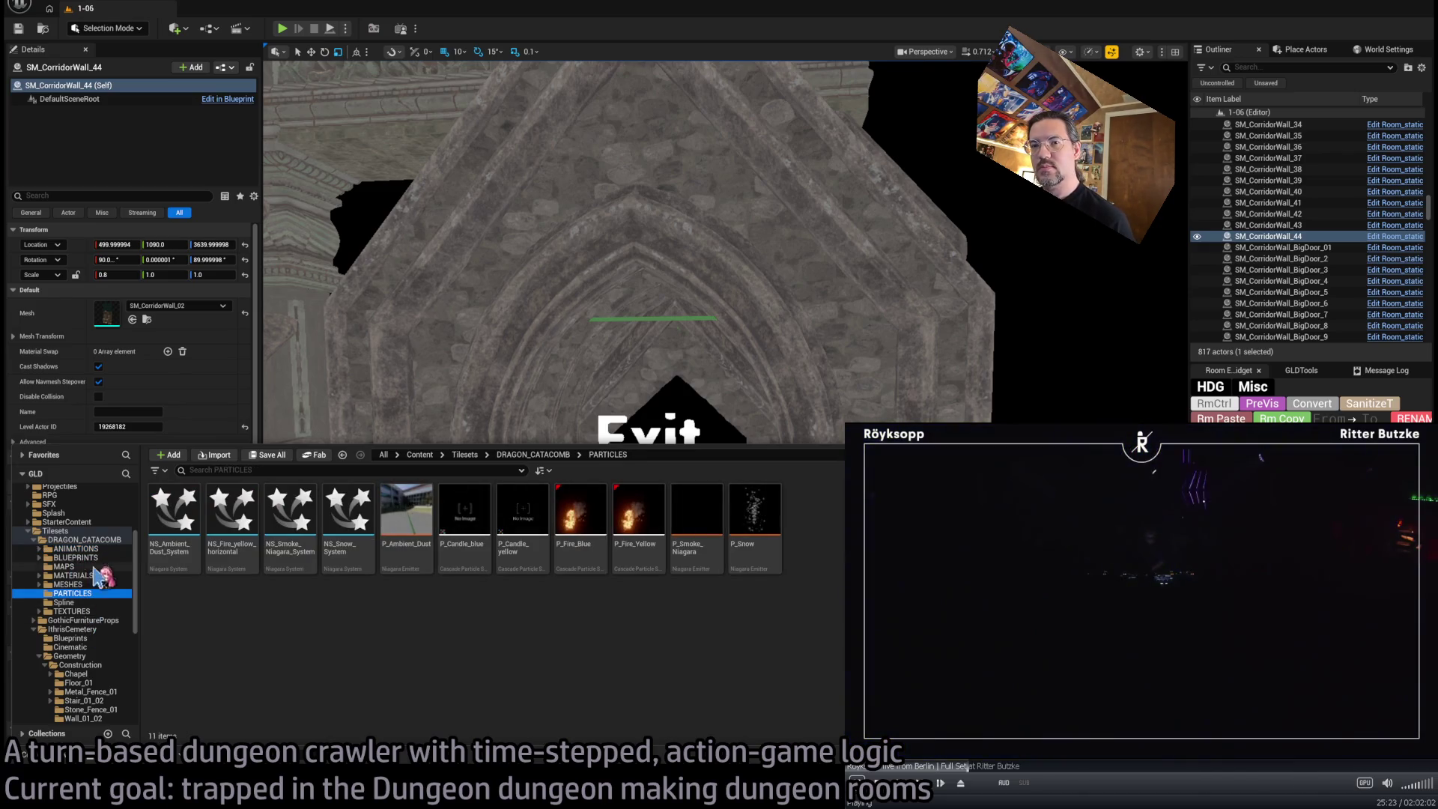
left_click(101, 585)
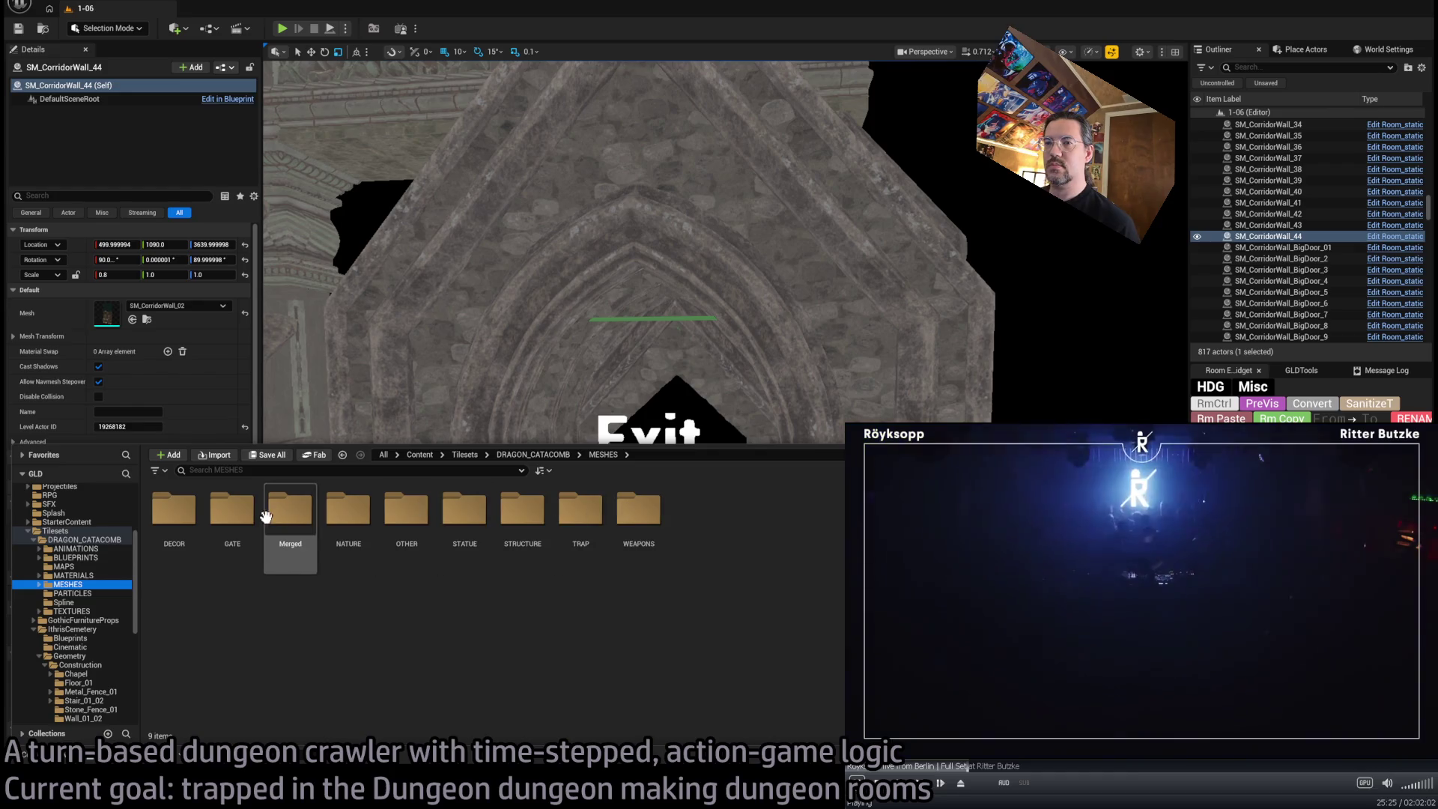
Look through the DECOR, URN and TORCH meshes, then open the BLUEPRINTS PREMADE folder
double_click(174, 510)
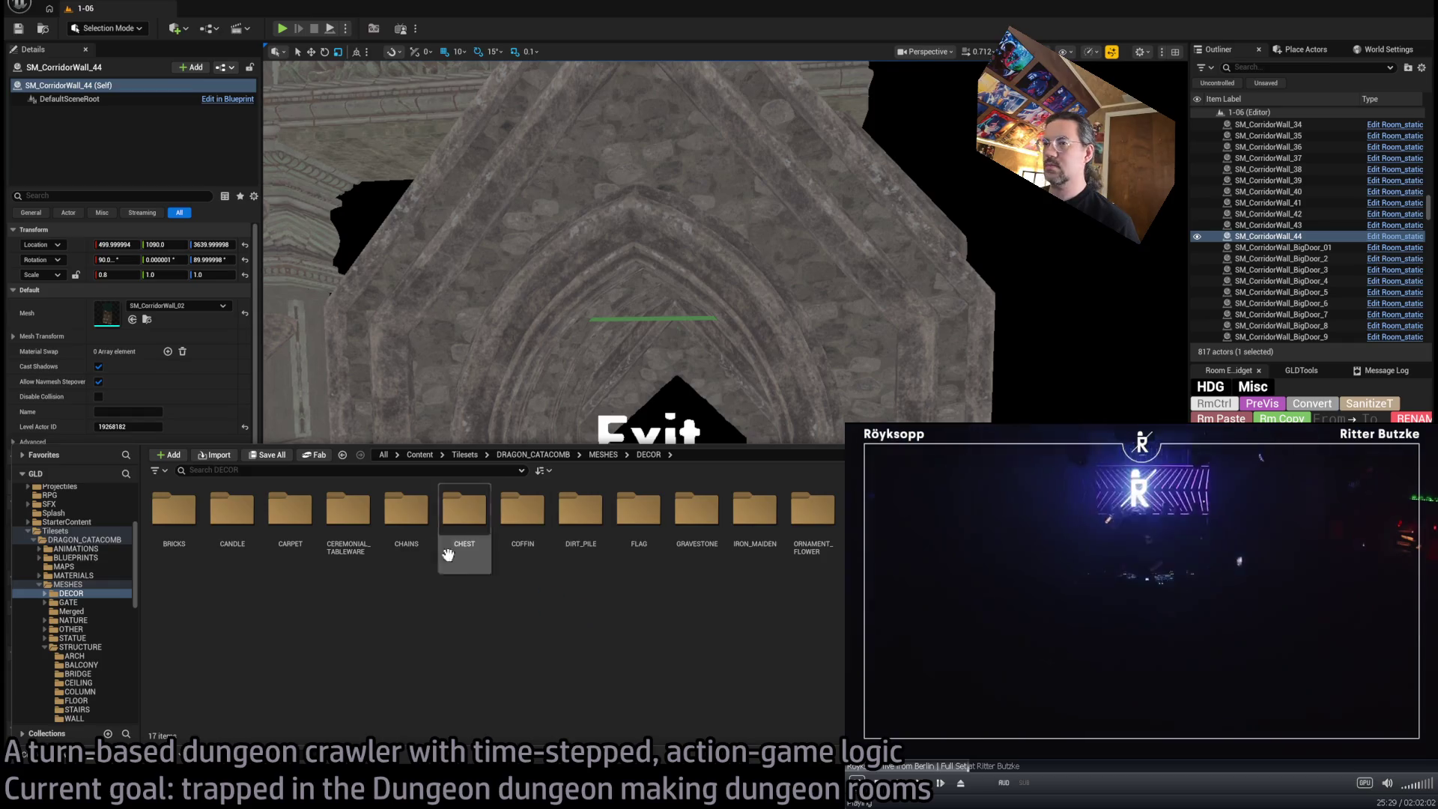
double_click(1045, 510)
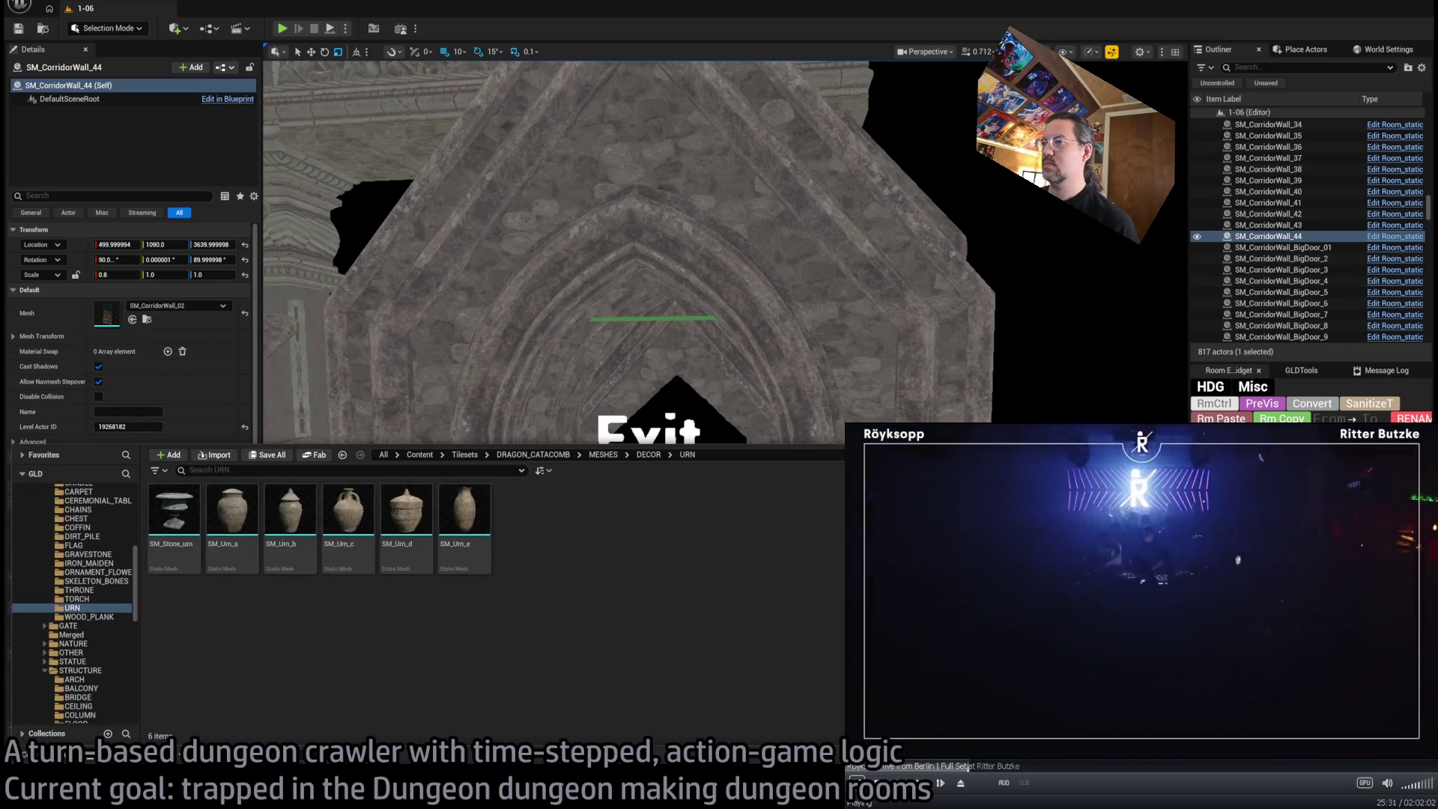
left_click(120, 599)
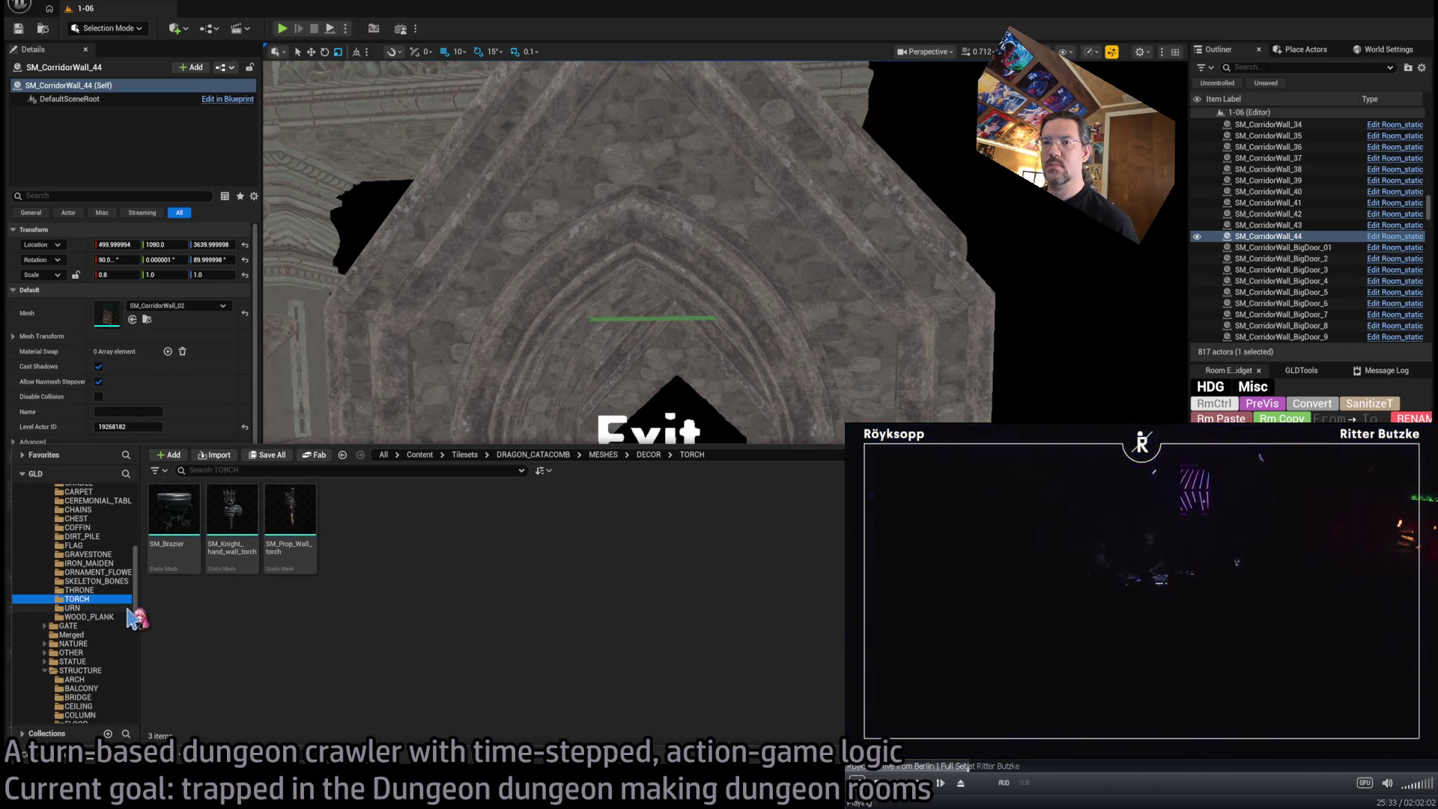
scroll(116, 599, "up", 3)
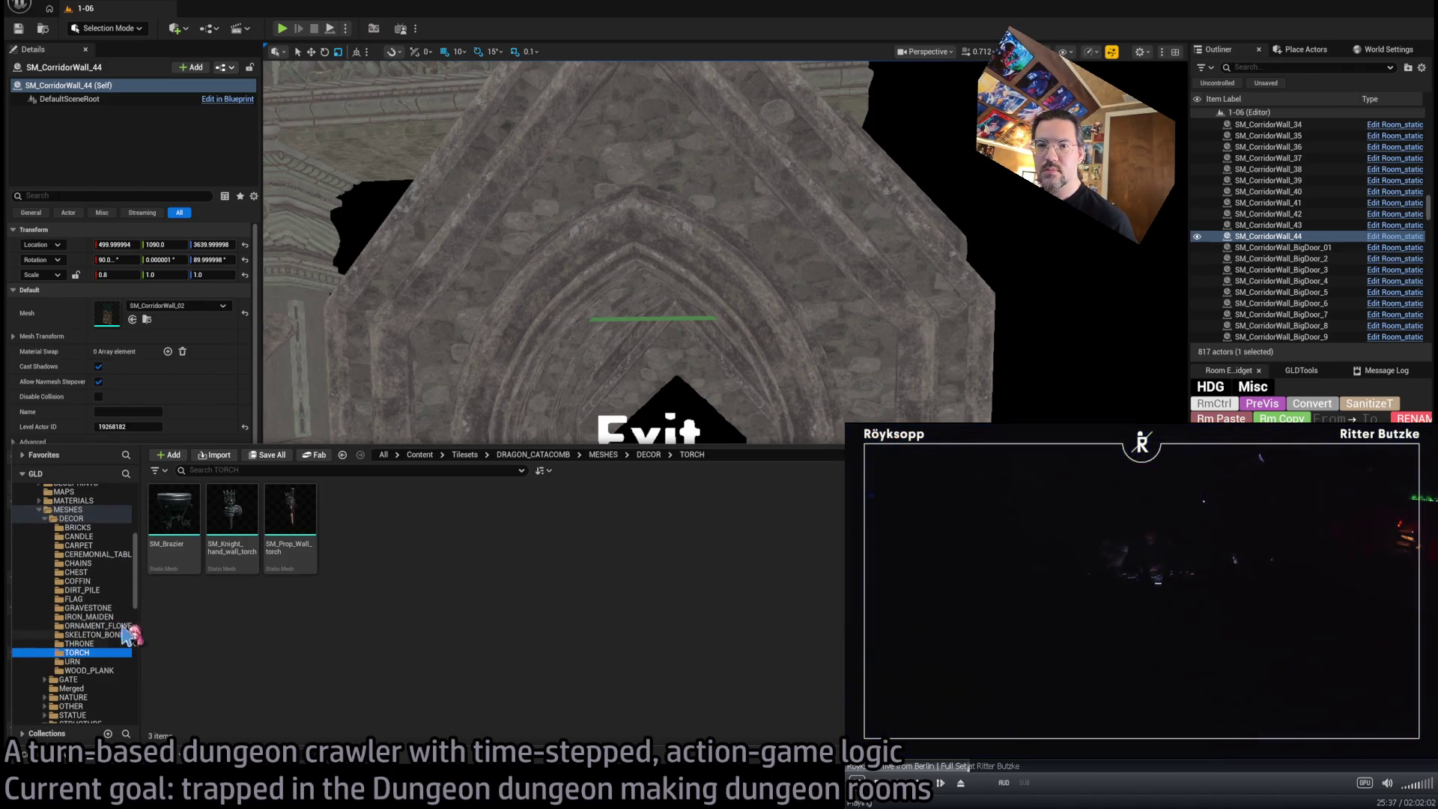
left_click(241, 553)
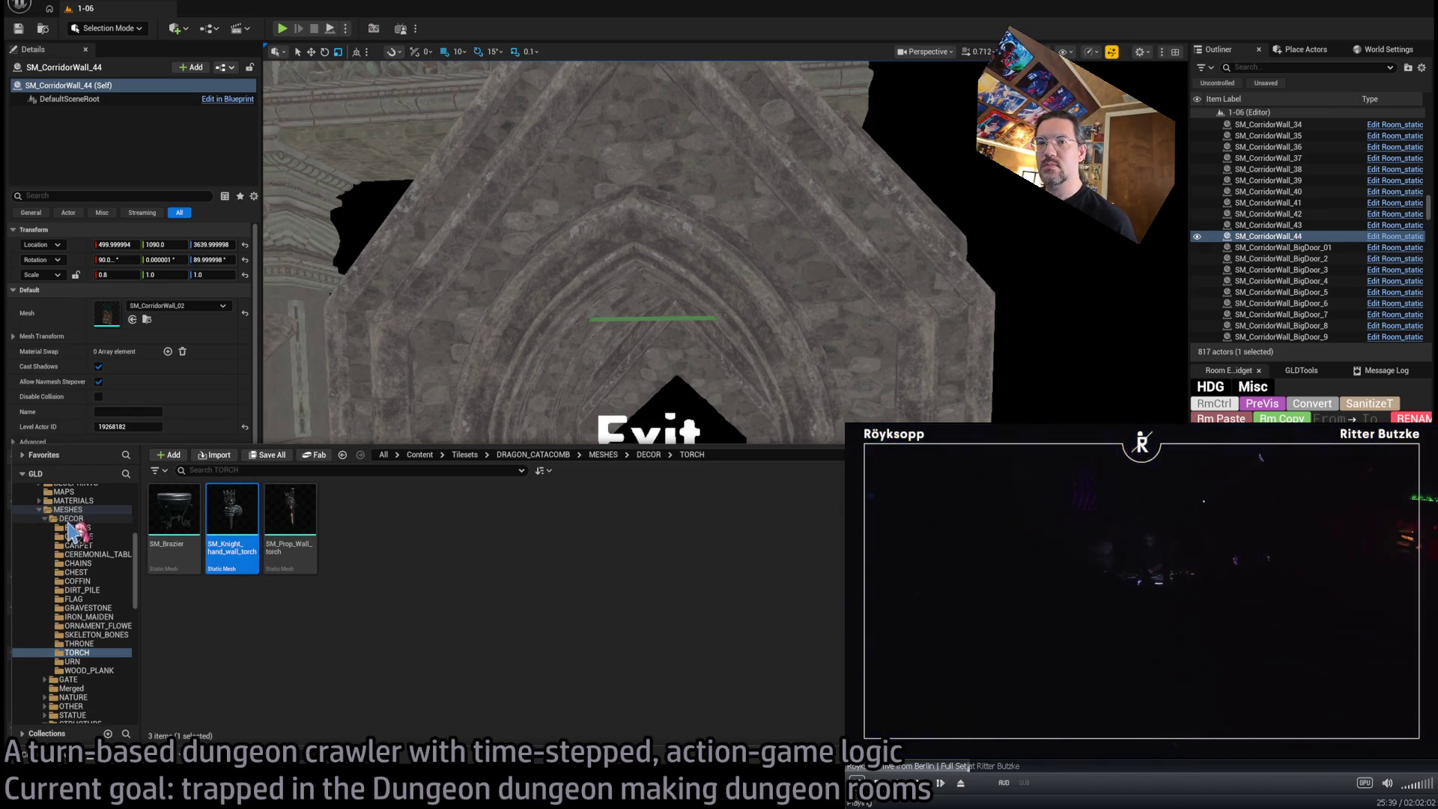
left_click(75, 509)
scroll(82, 517, "up", 2)
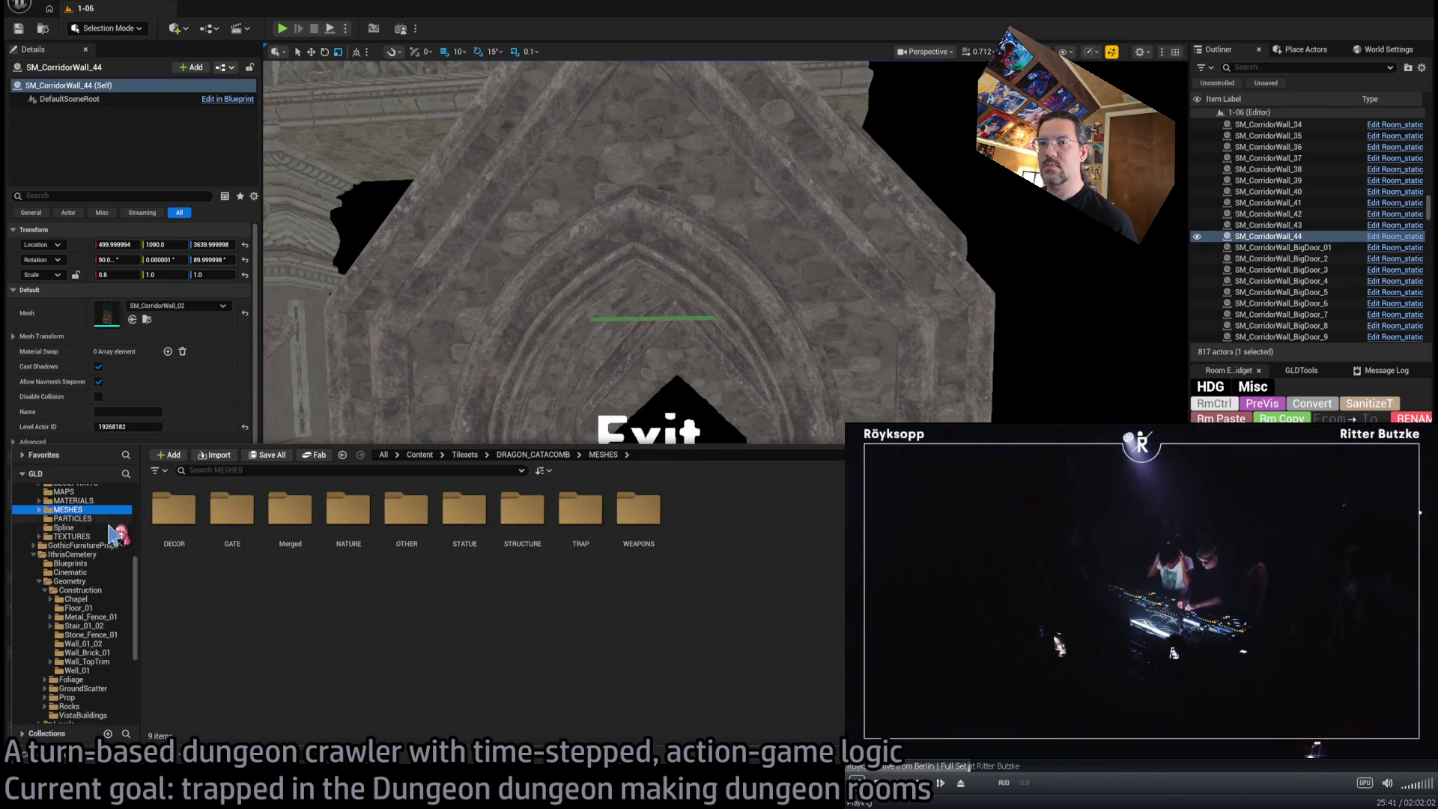
left_click(75, 536)
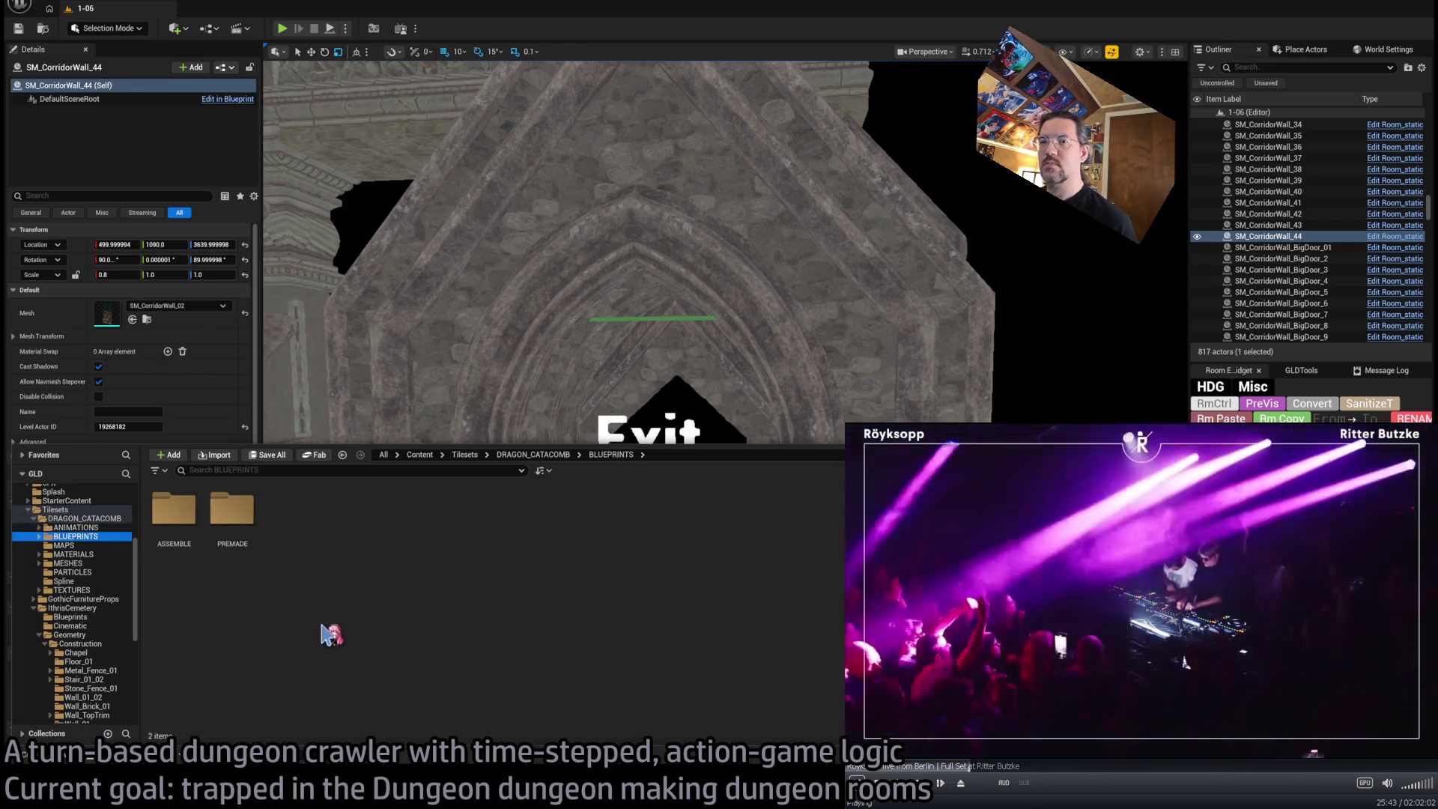
double_click(174, 509)
left_click(77, 554)
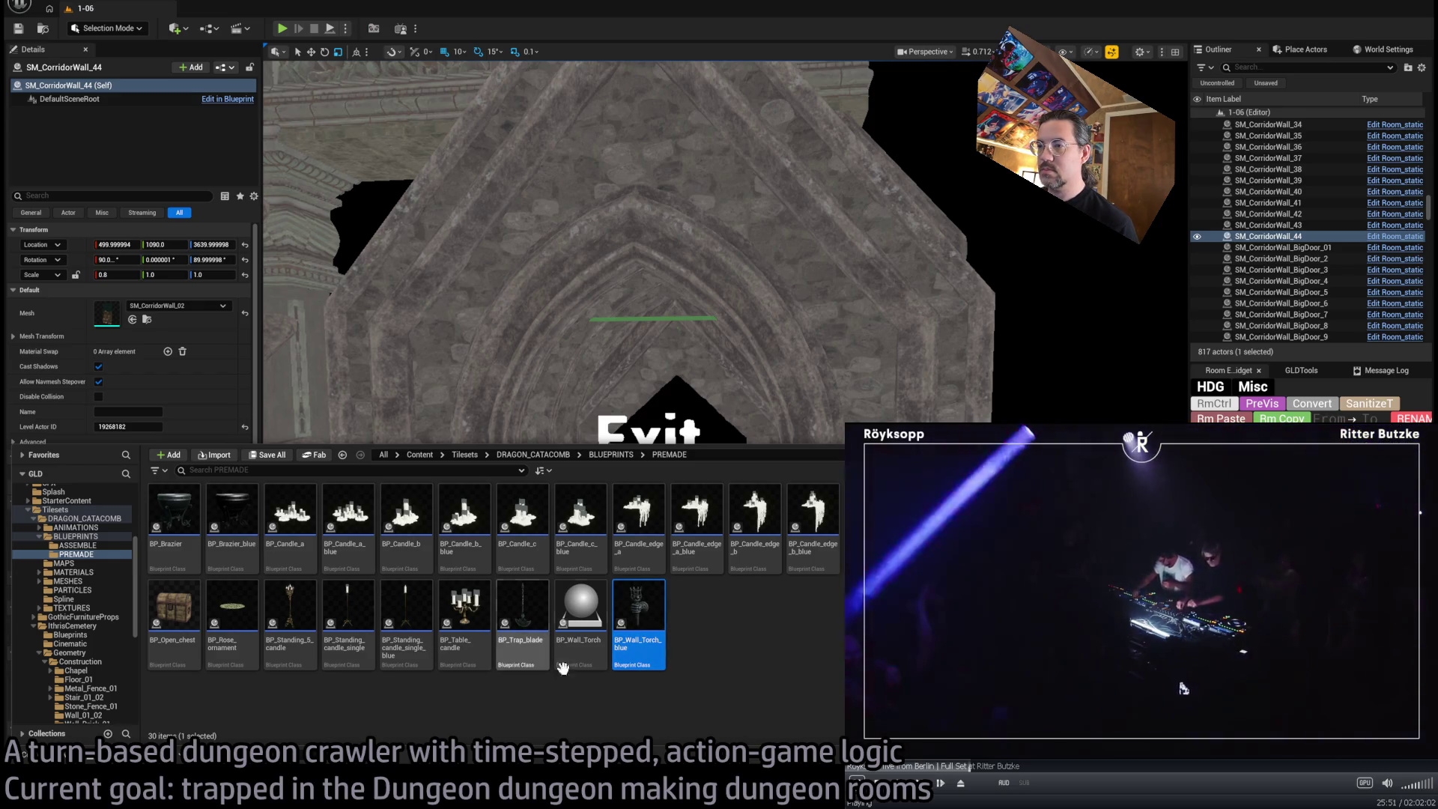
Place a BP_Wall_Torch beside the Exit W1 doorway with Allow Navmesh Stepover turned off
mouse_move(573, 524)
left_mouse_down()
mouse_move(561, 430)
mouse_move(524, 607)
mouse_move(569, 597)
left_mouse_up()
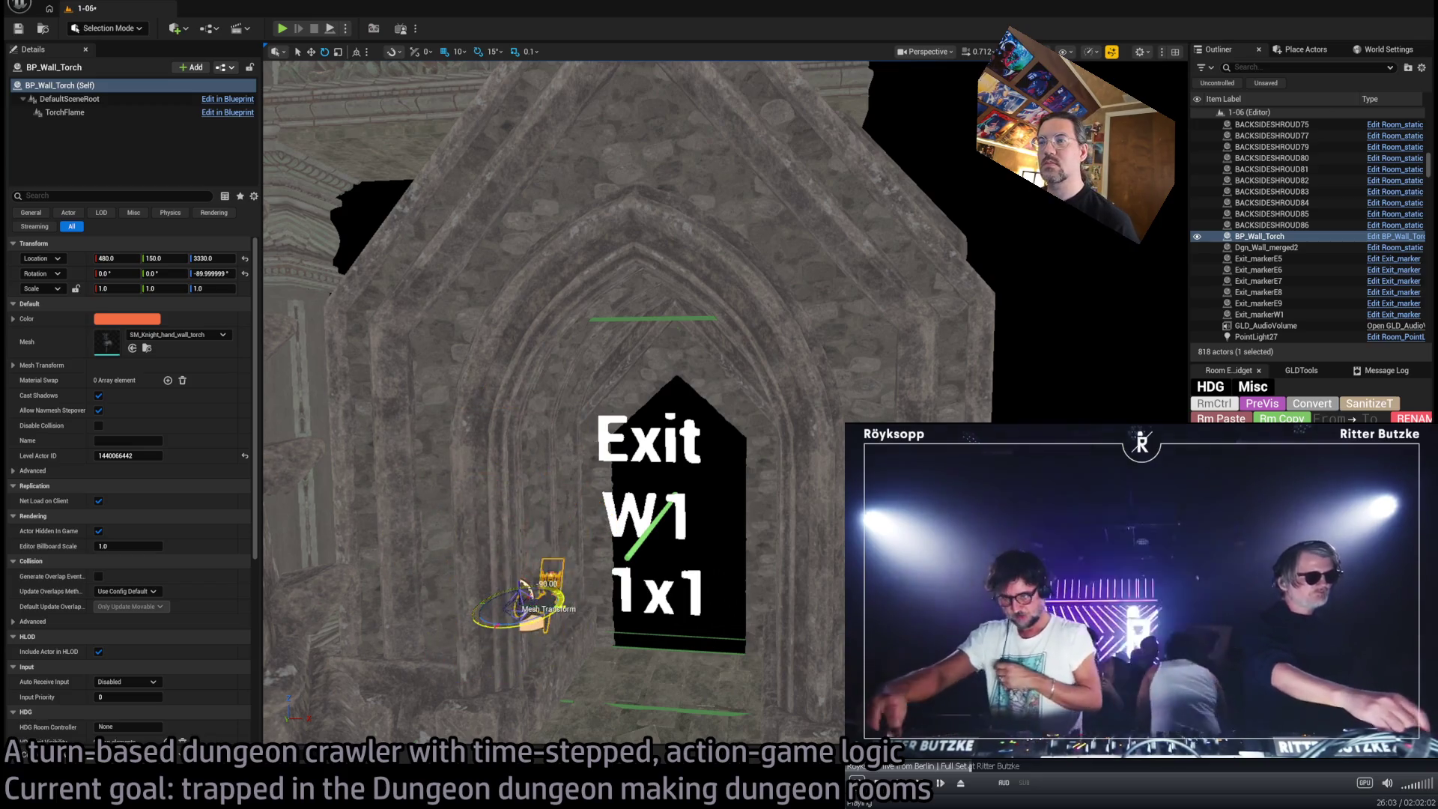
scroll(539, 597, "up", 10)
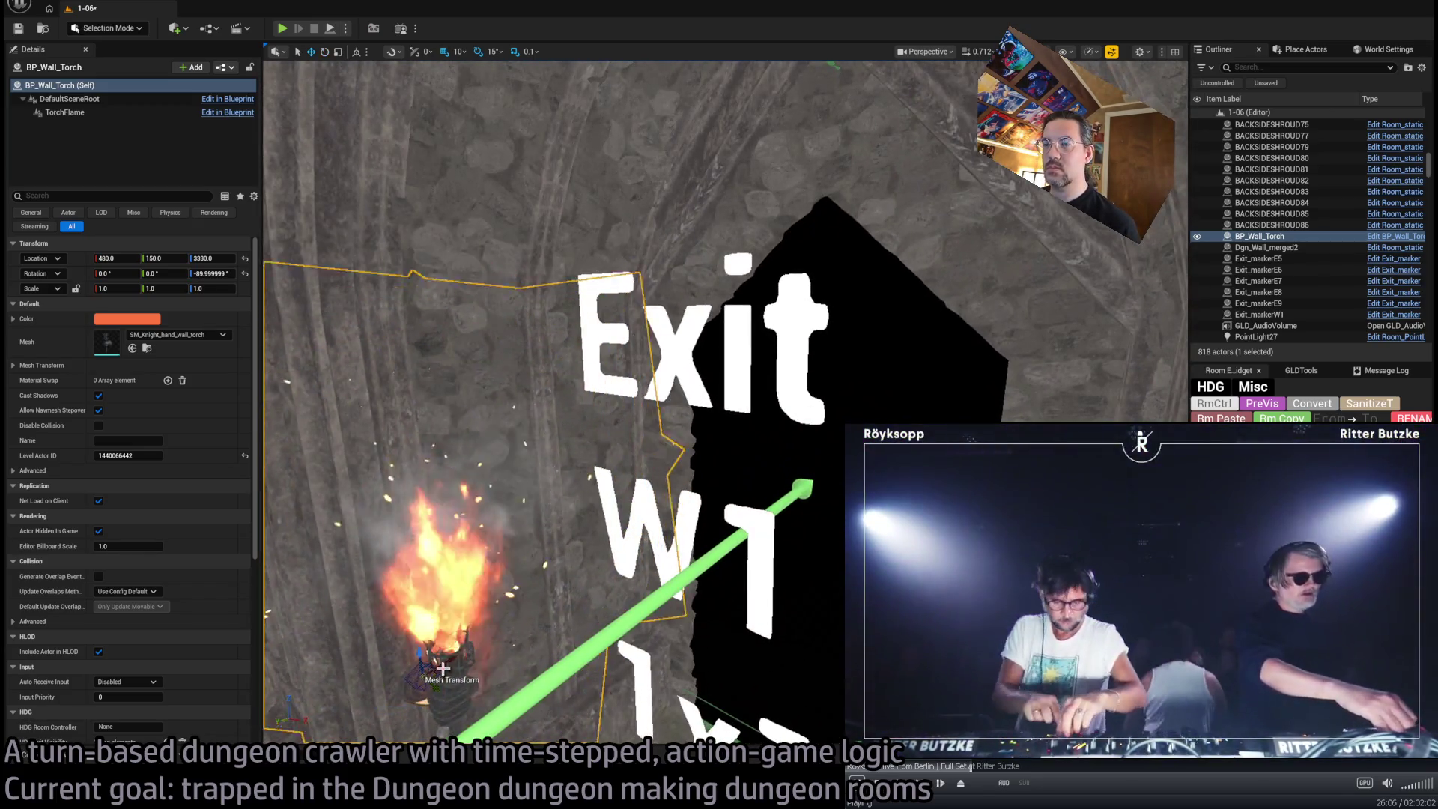
left_click_drag(443, 668, 534, 628)
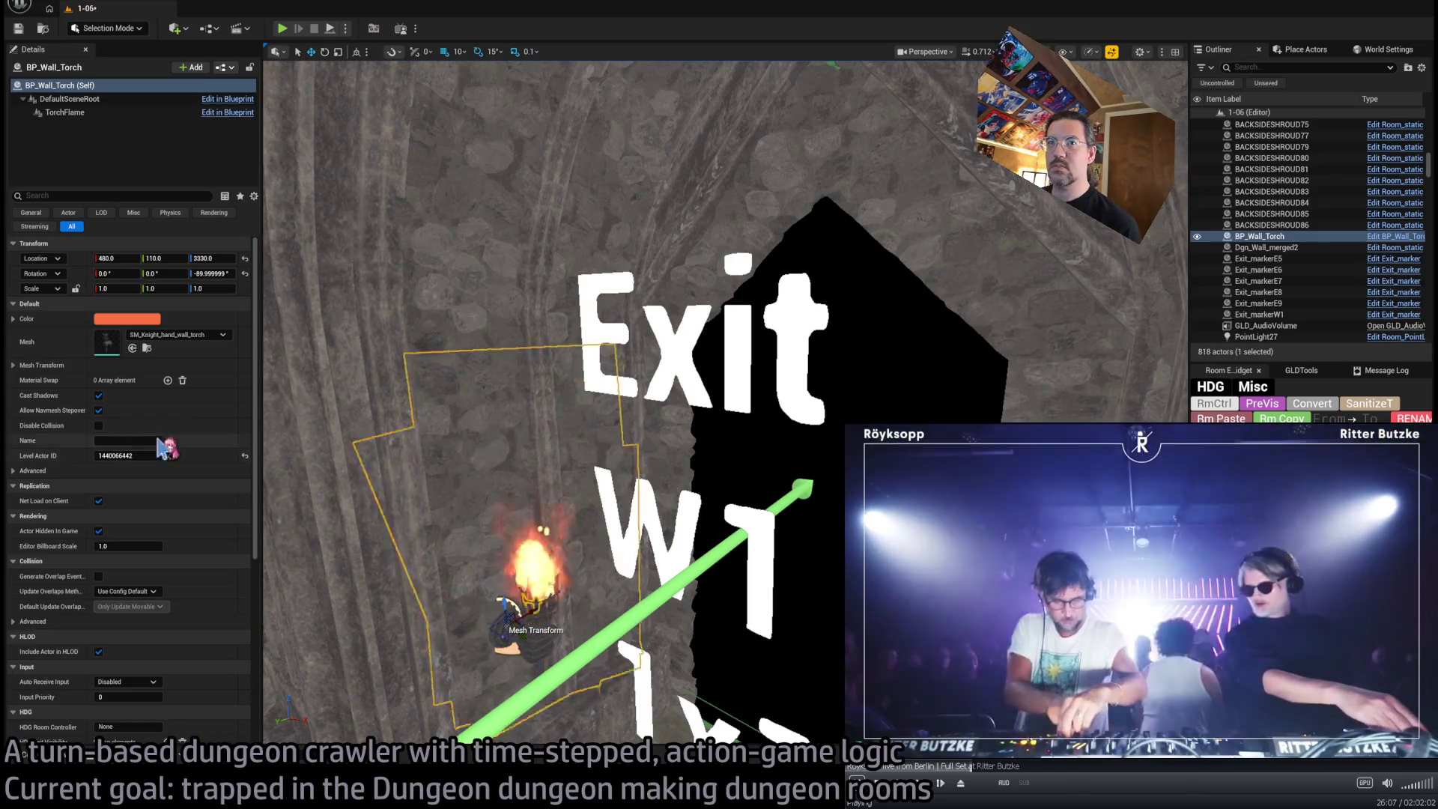
left_click(98, 410)
key("f")
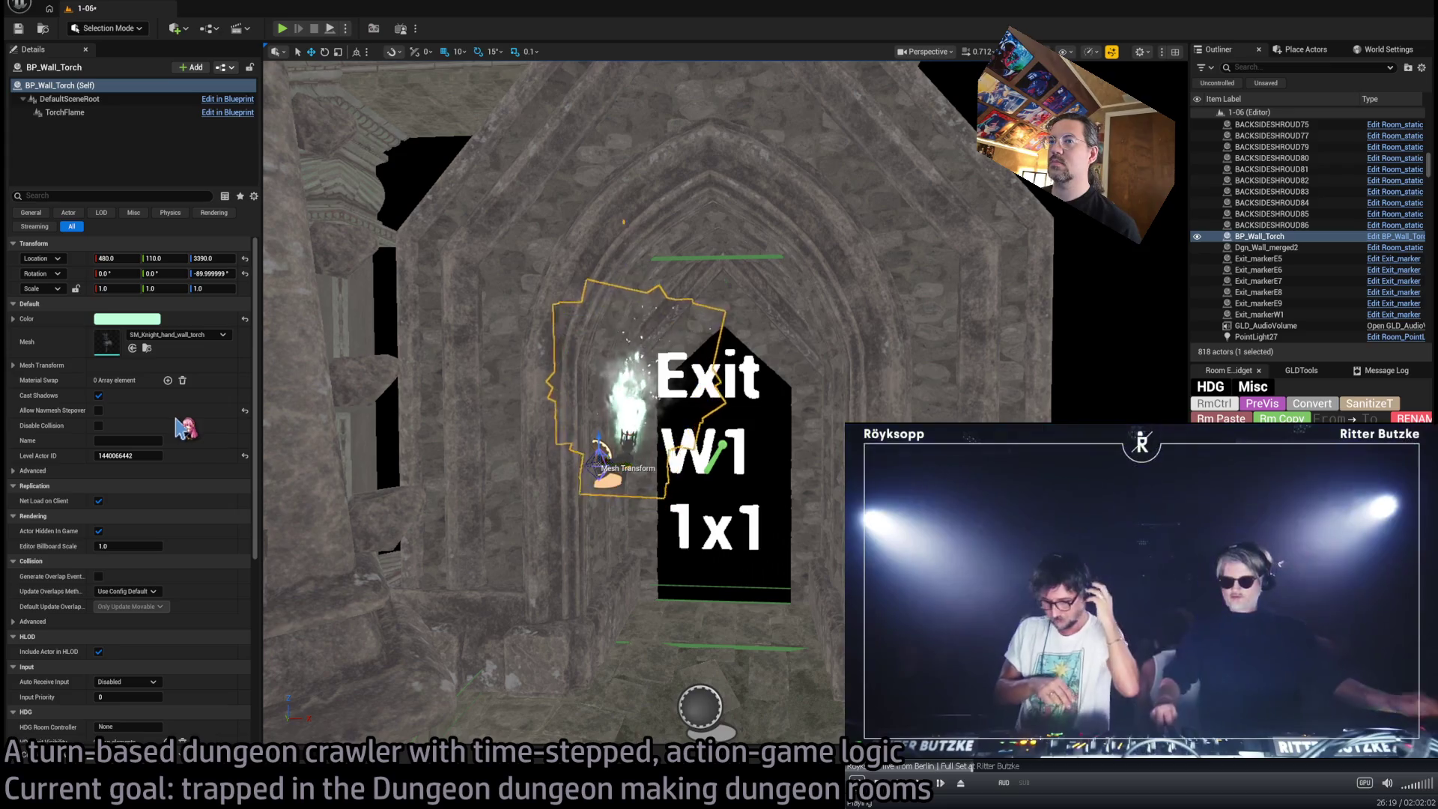
left_click_drag(310, 606, 310, 606)
left_click_drag(613, 559, 612, 558)
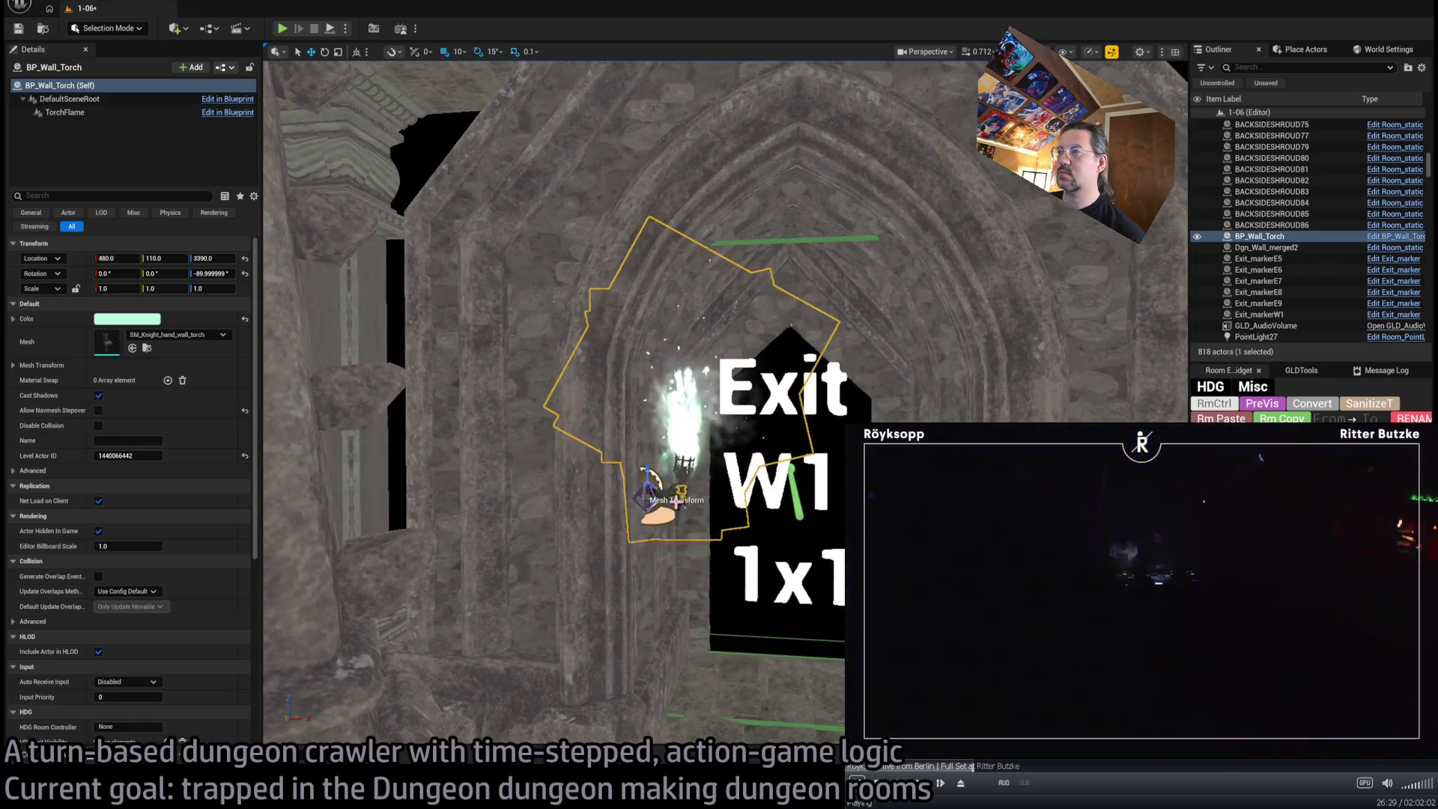
Inspect the torch from behind the doorway and drag out a second torch for the other side
key("ctrl+d")
key("ctrl+z")
left_click_drag(613, 559, 613, 559)
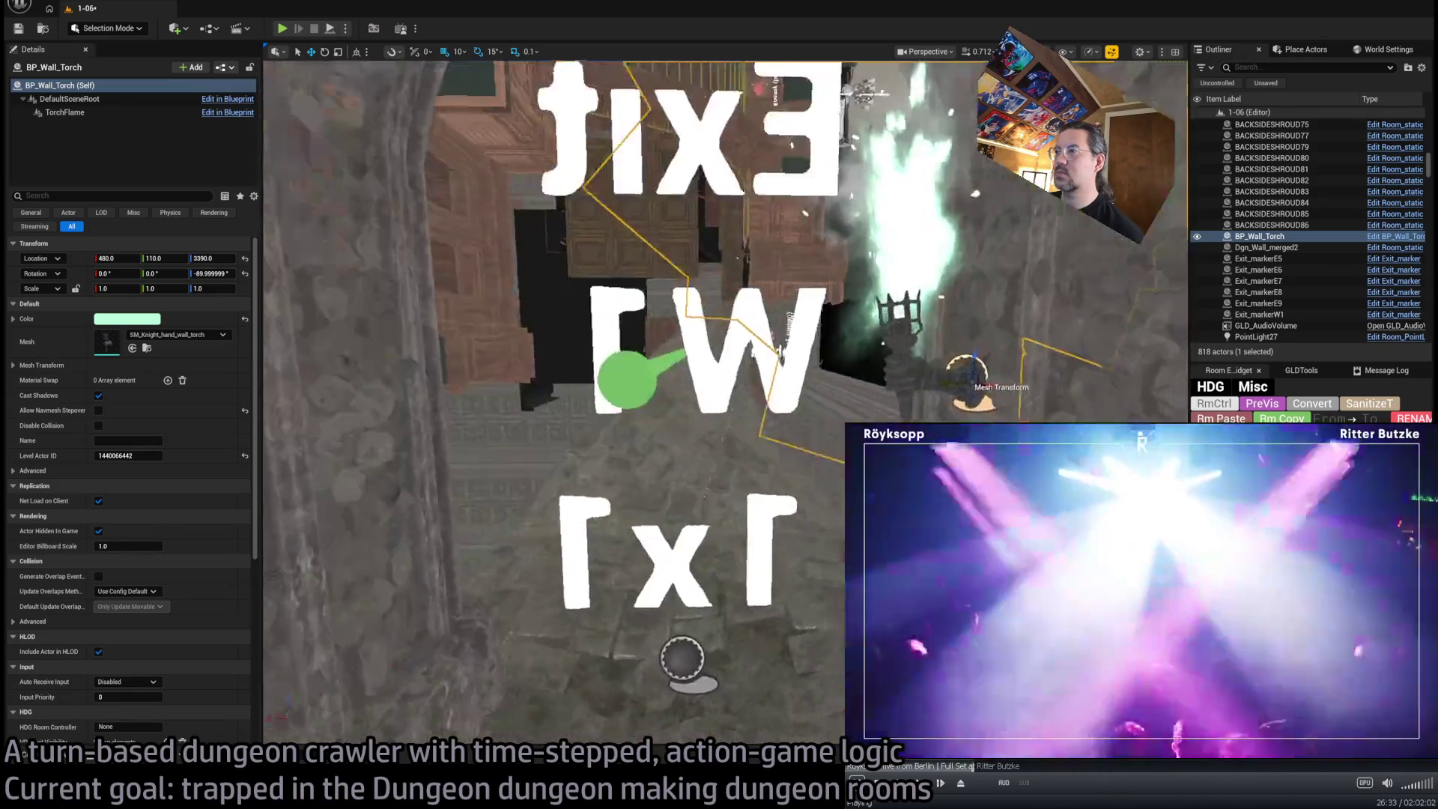
key("f")
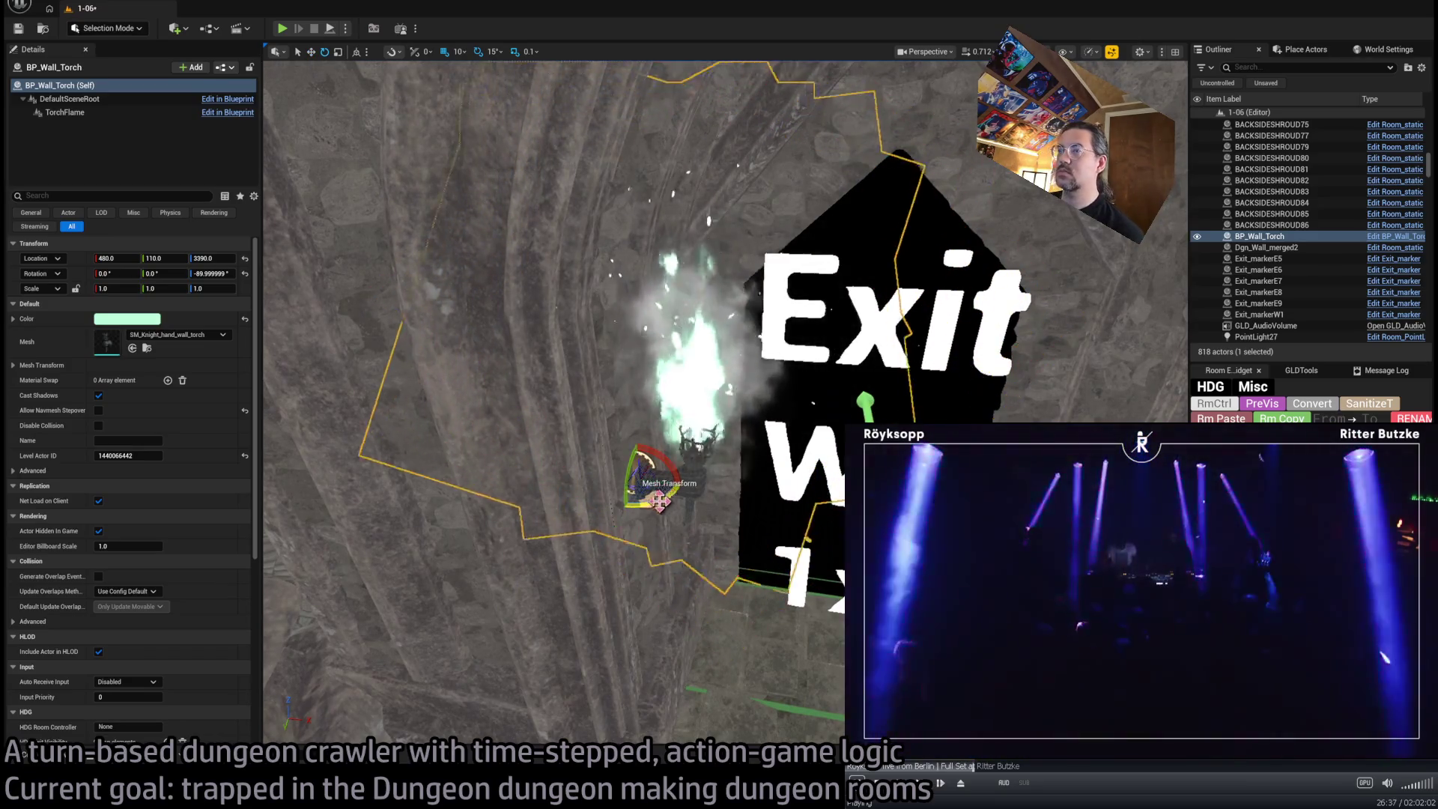
scroll(659, 479, "up", 5)
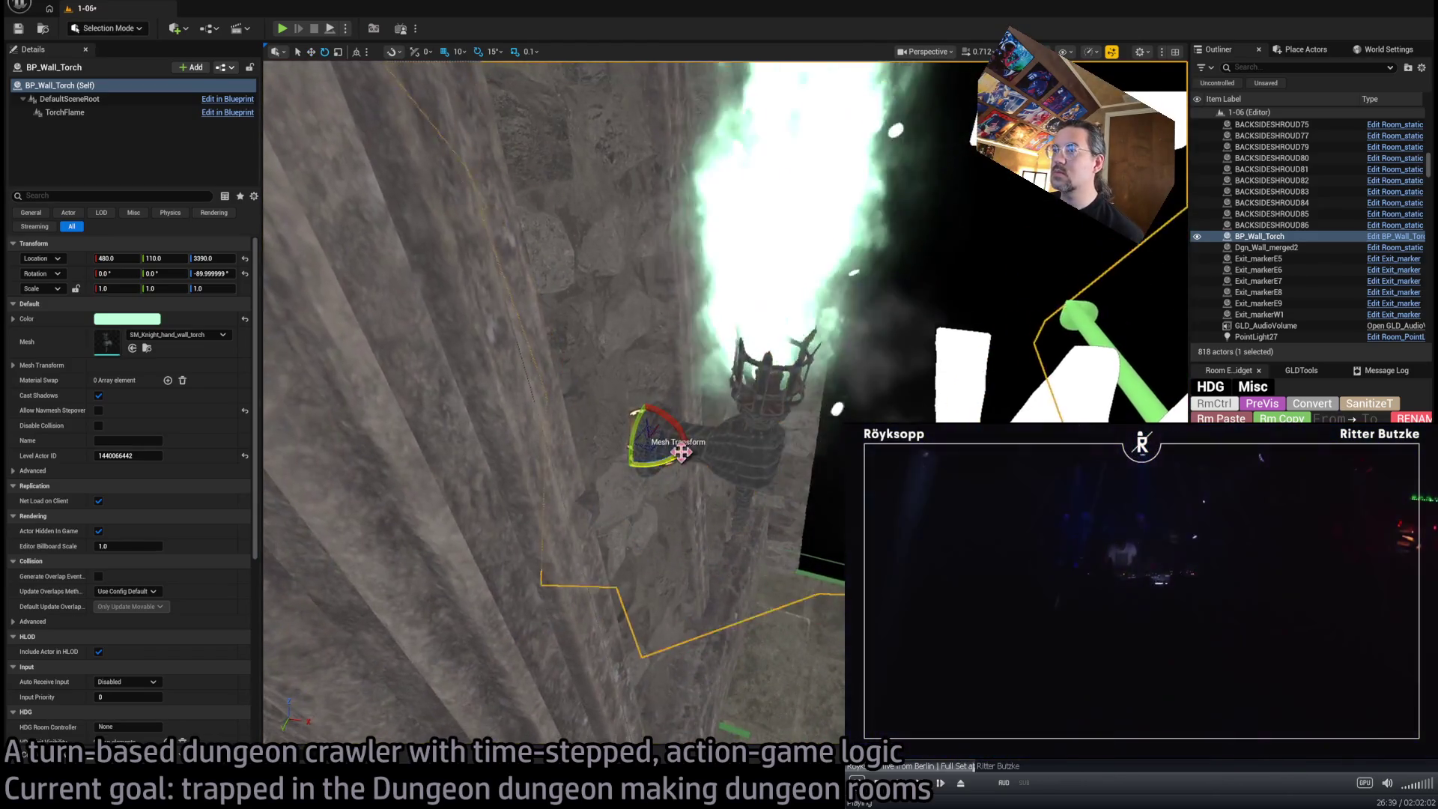
mouse_move(680, 451)
left_mouse_down()
mouse_move(666, 441)
mouse_move(649, 463)
left_mouse_up()
left_click_drag(567, 517, 603, 504)
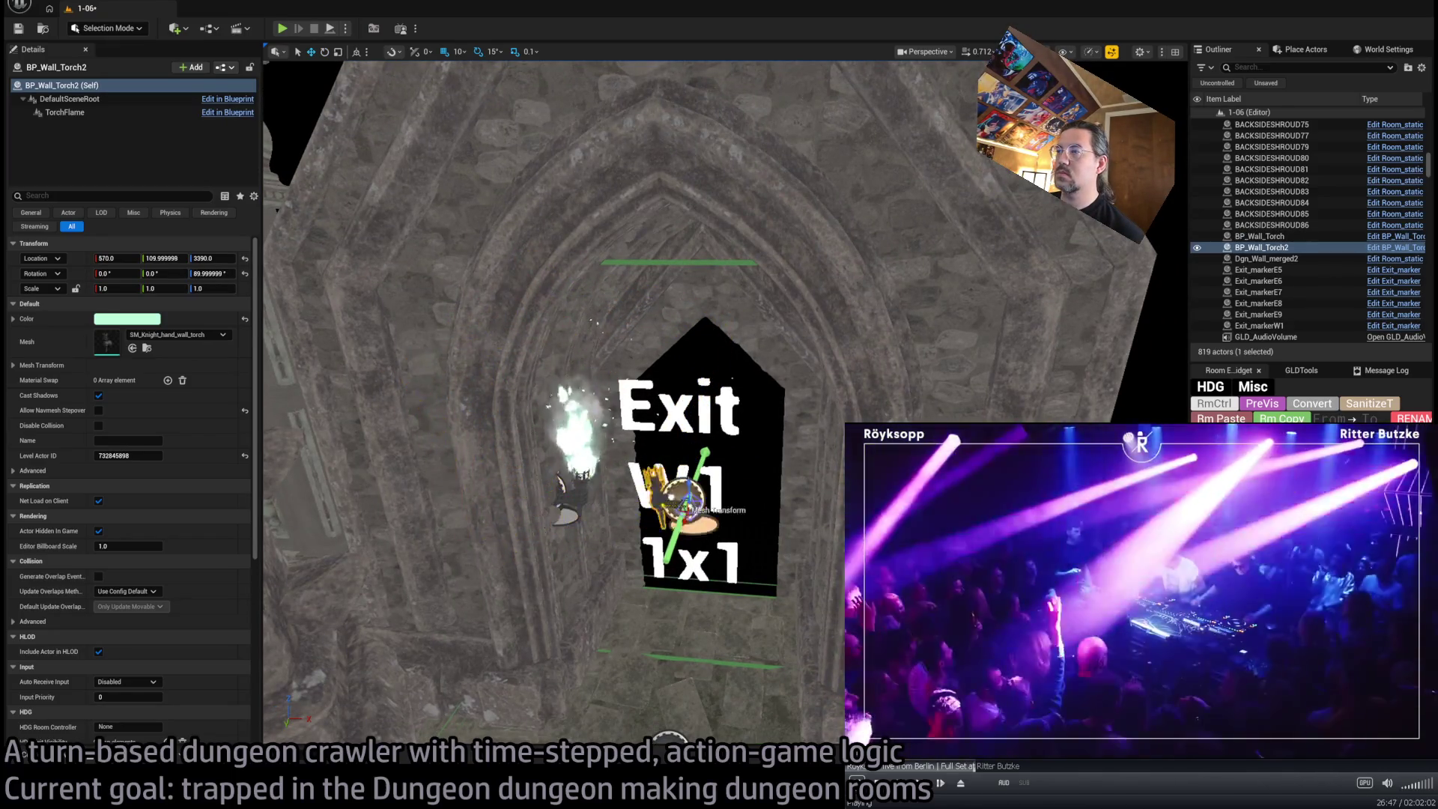
Save the level with the second doorway torch in place
left_click_drag(791, 493, 738, 565)
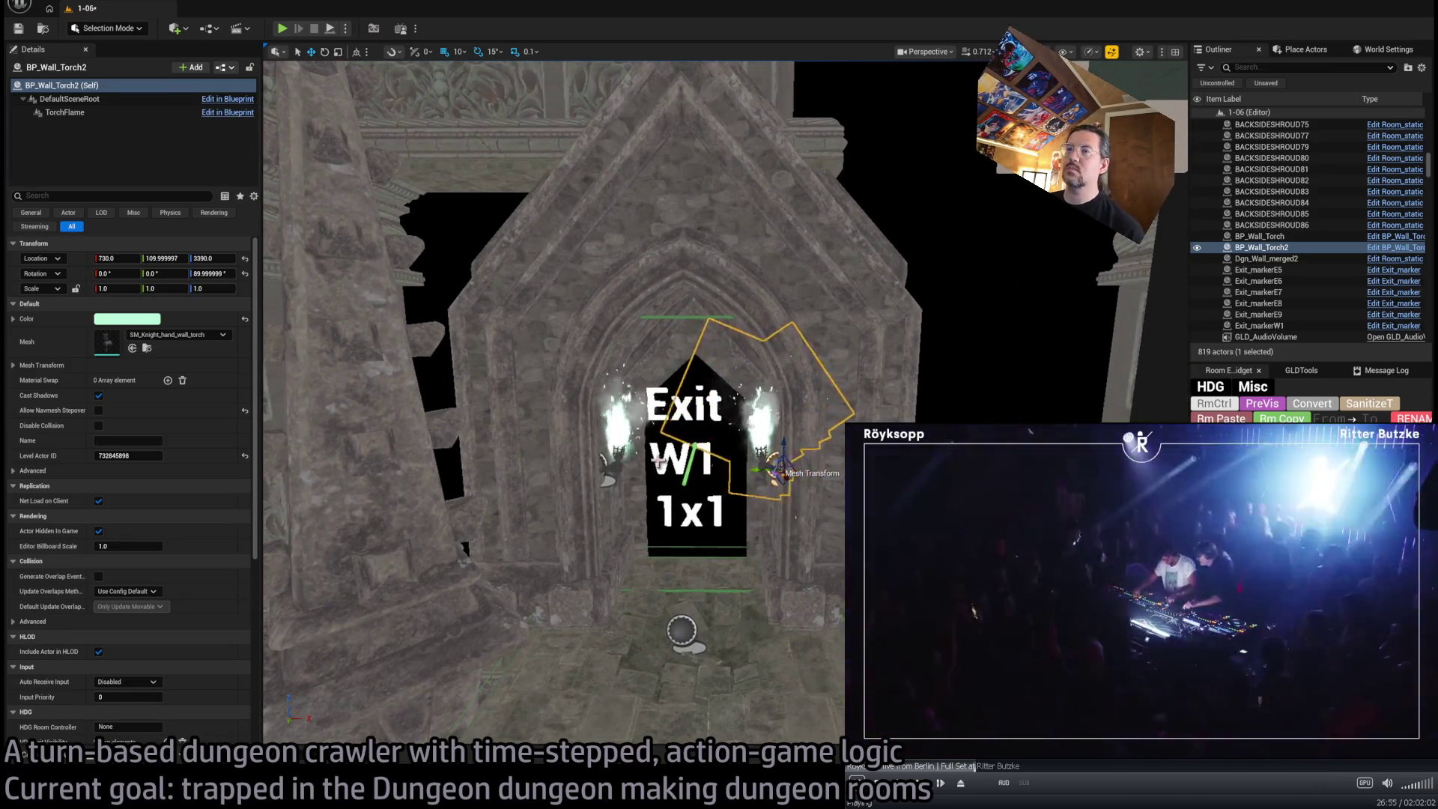
mouse_move(737, 565)
left_mouse_down()
mouse_move(723, 580)
mouse_move(764, 592)
left_mouse_up()
key("ctrl+s")
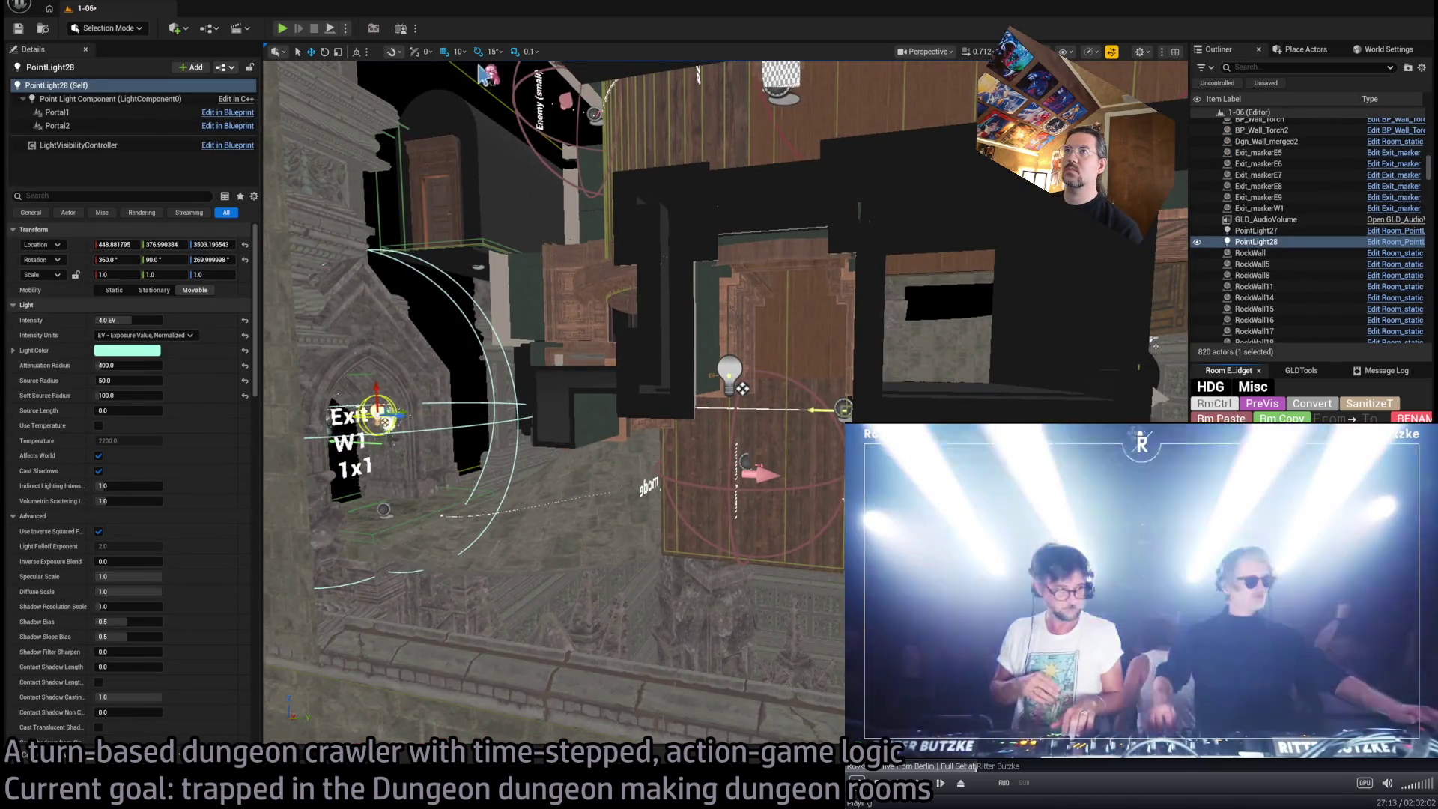
Give PointLight28 Source Radius 10 and Attenuation Radius about 132, then copy it to the right torch
key("f")
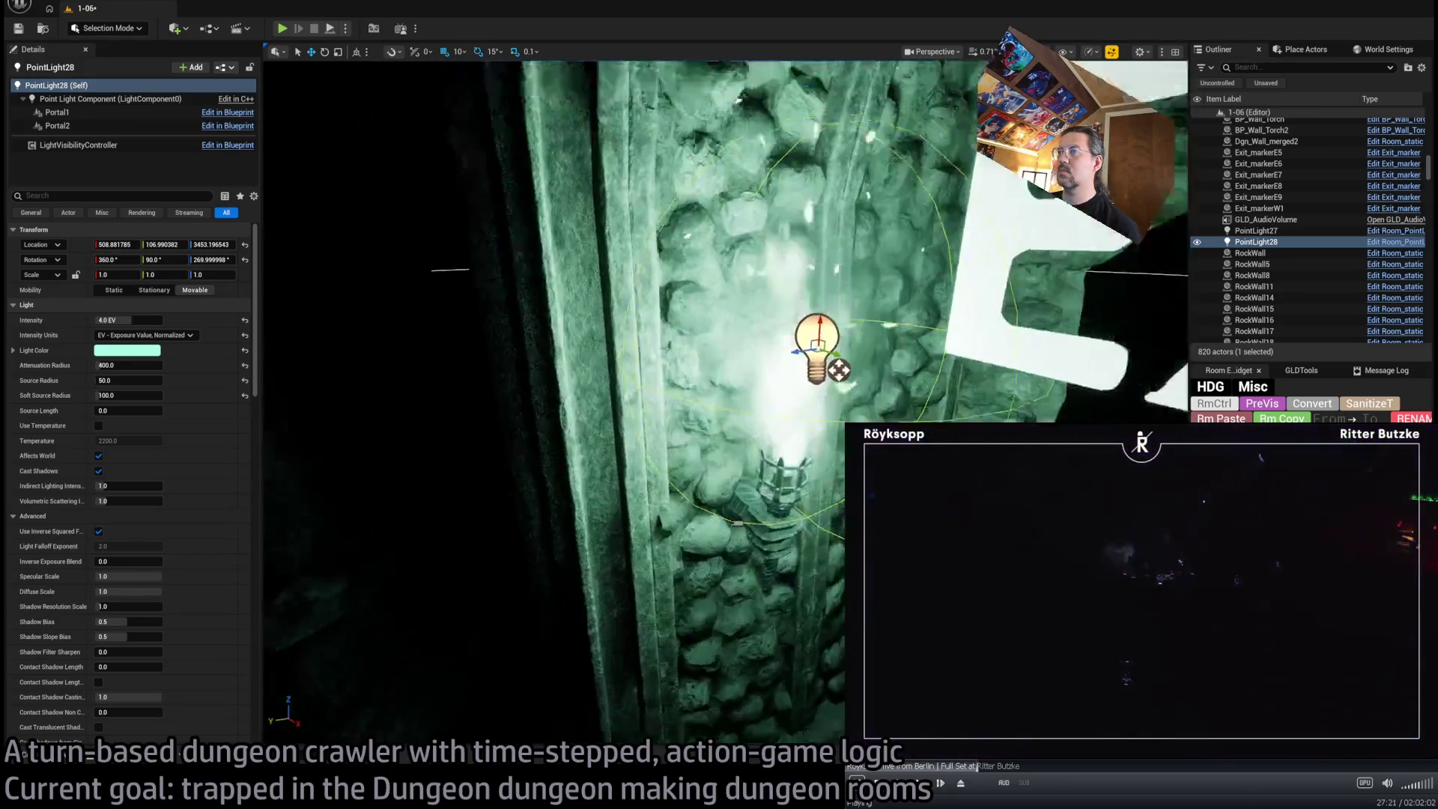
key("f")
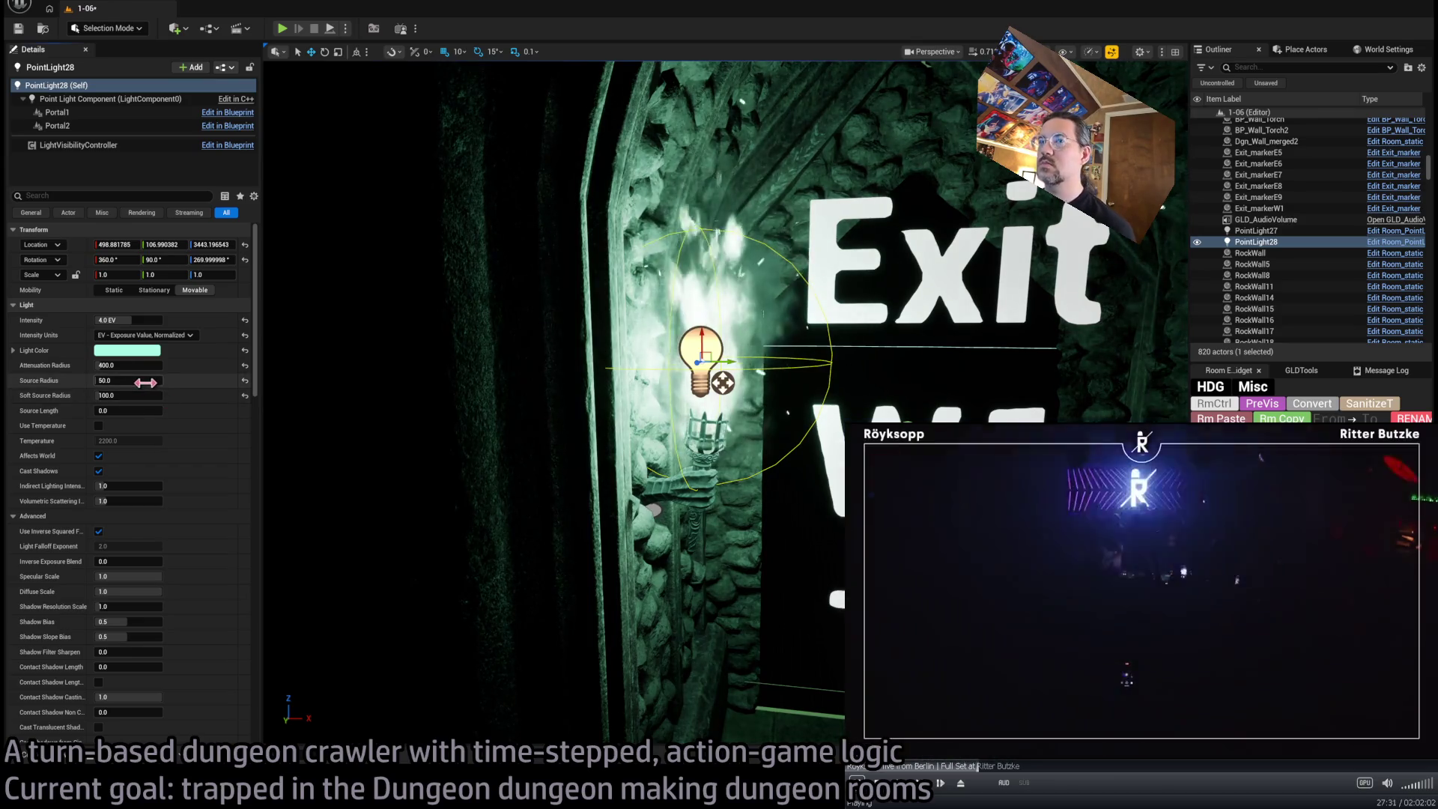
type("10")
key("Return")
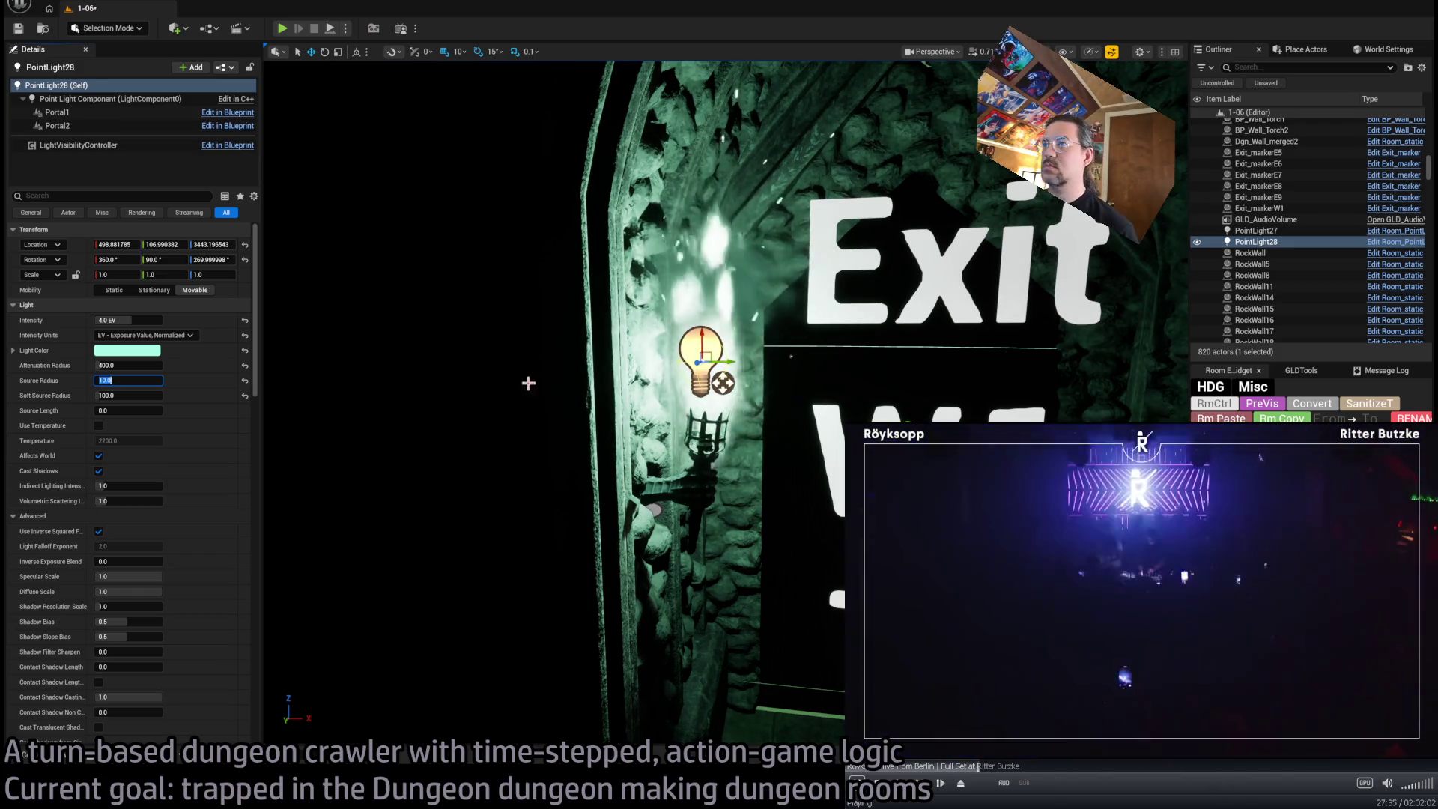
key("Return")
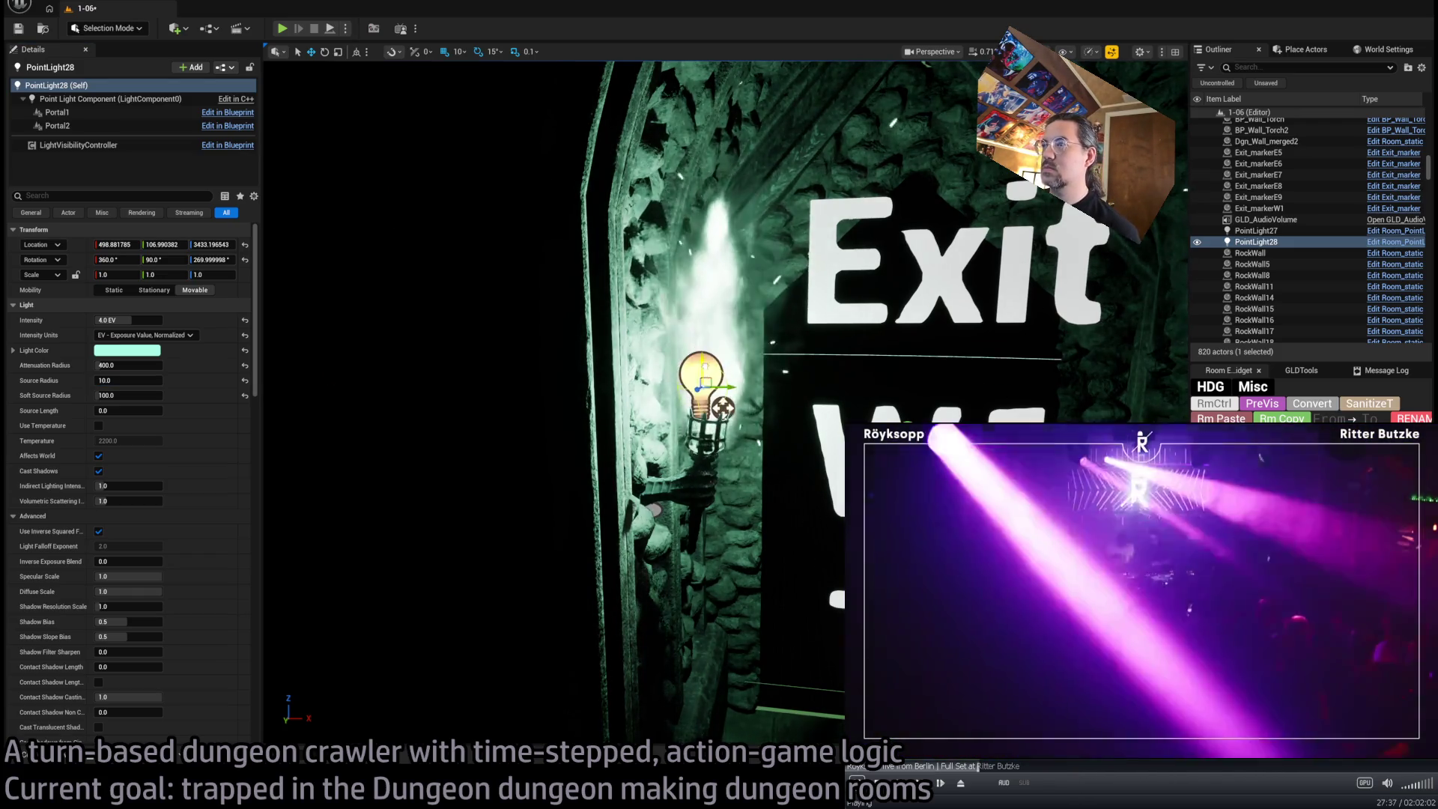
scroll(554, 397, "up", 5)
scroll(728, 342, "down", 5)
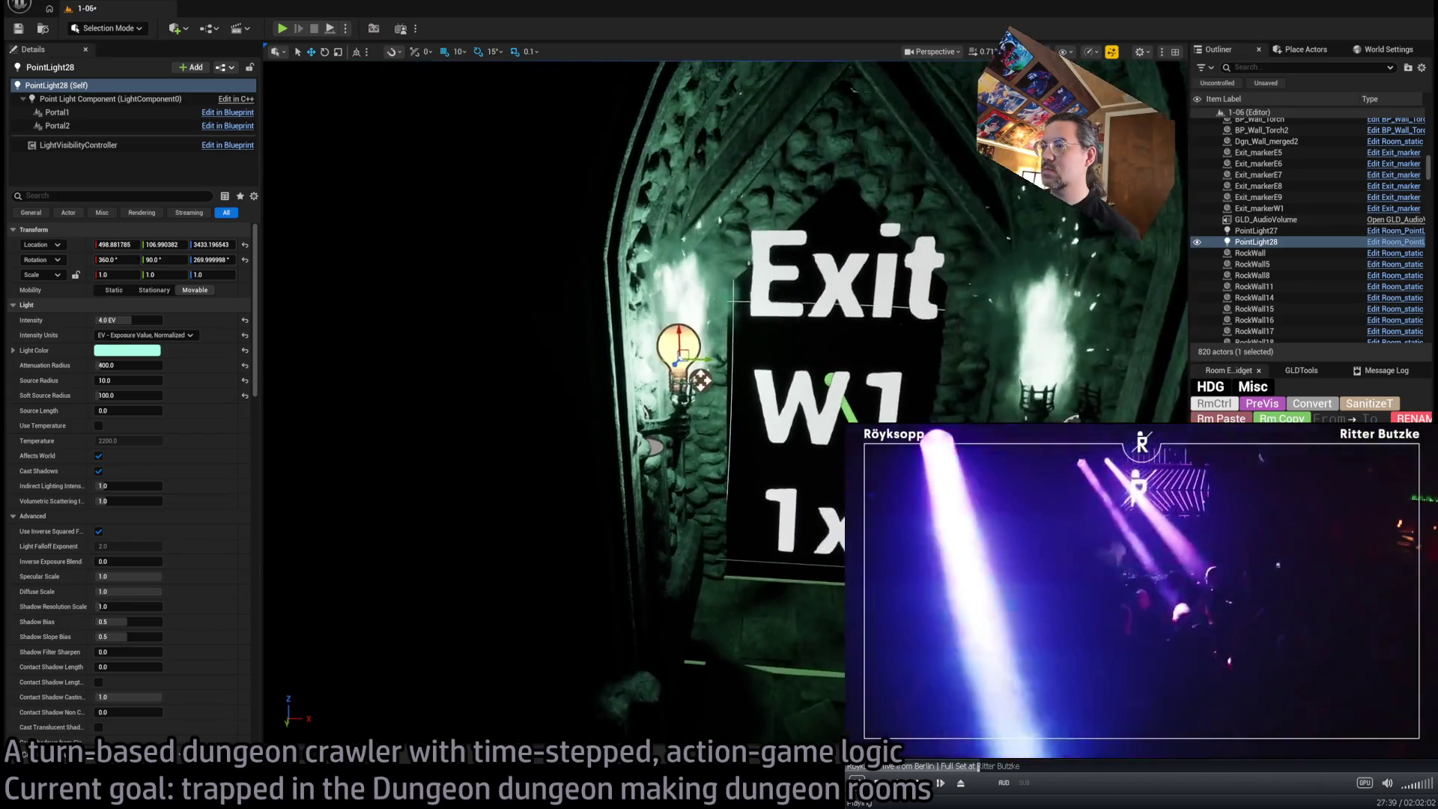
left_click_drag(131, 365, 107, 364)
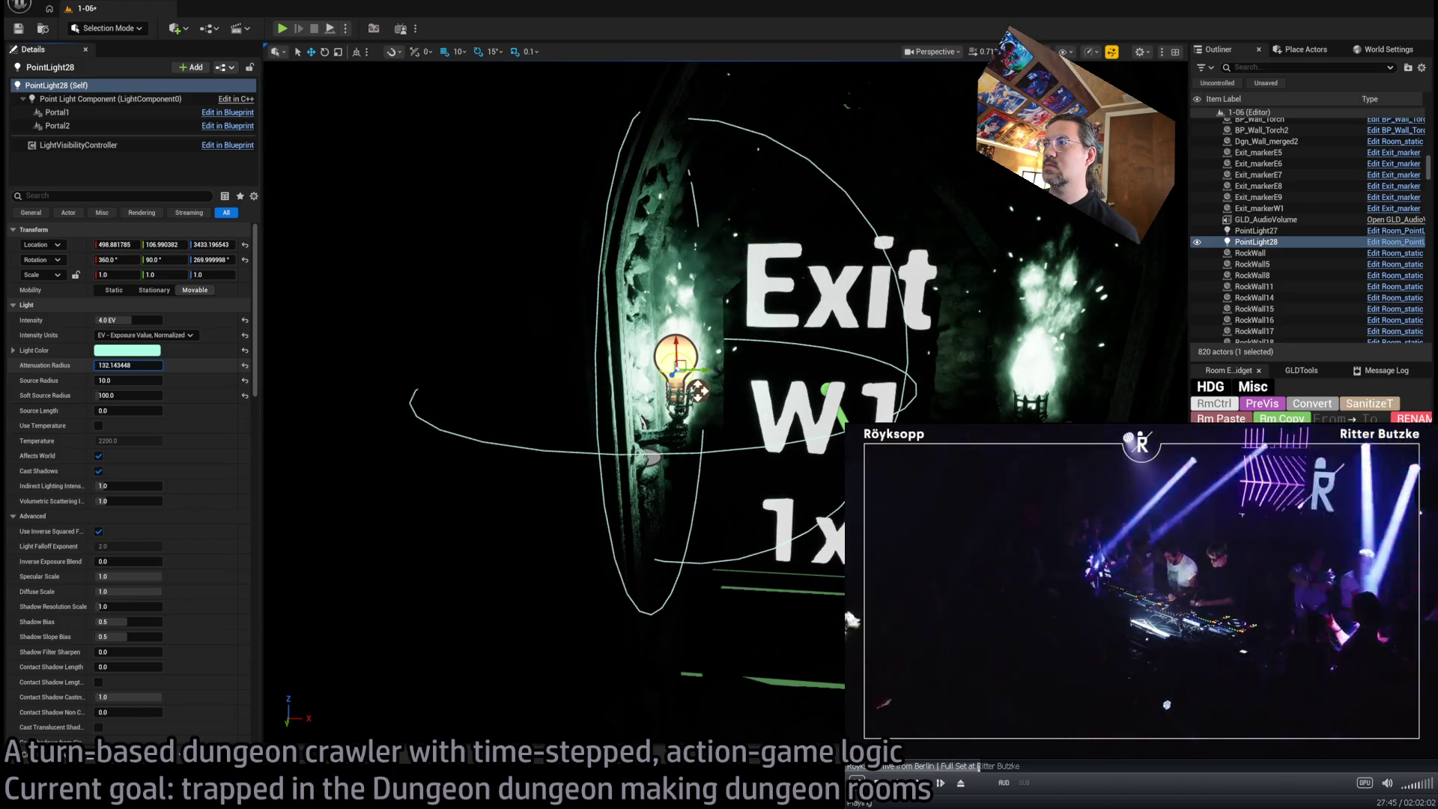
mouse_move(700, 372)
left_mouse_down()
mouse_move(951, 360)
mouse_move(1052, 378)
left_mouse_up()
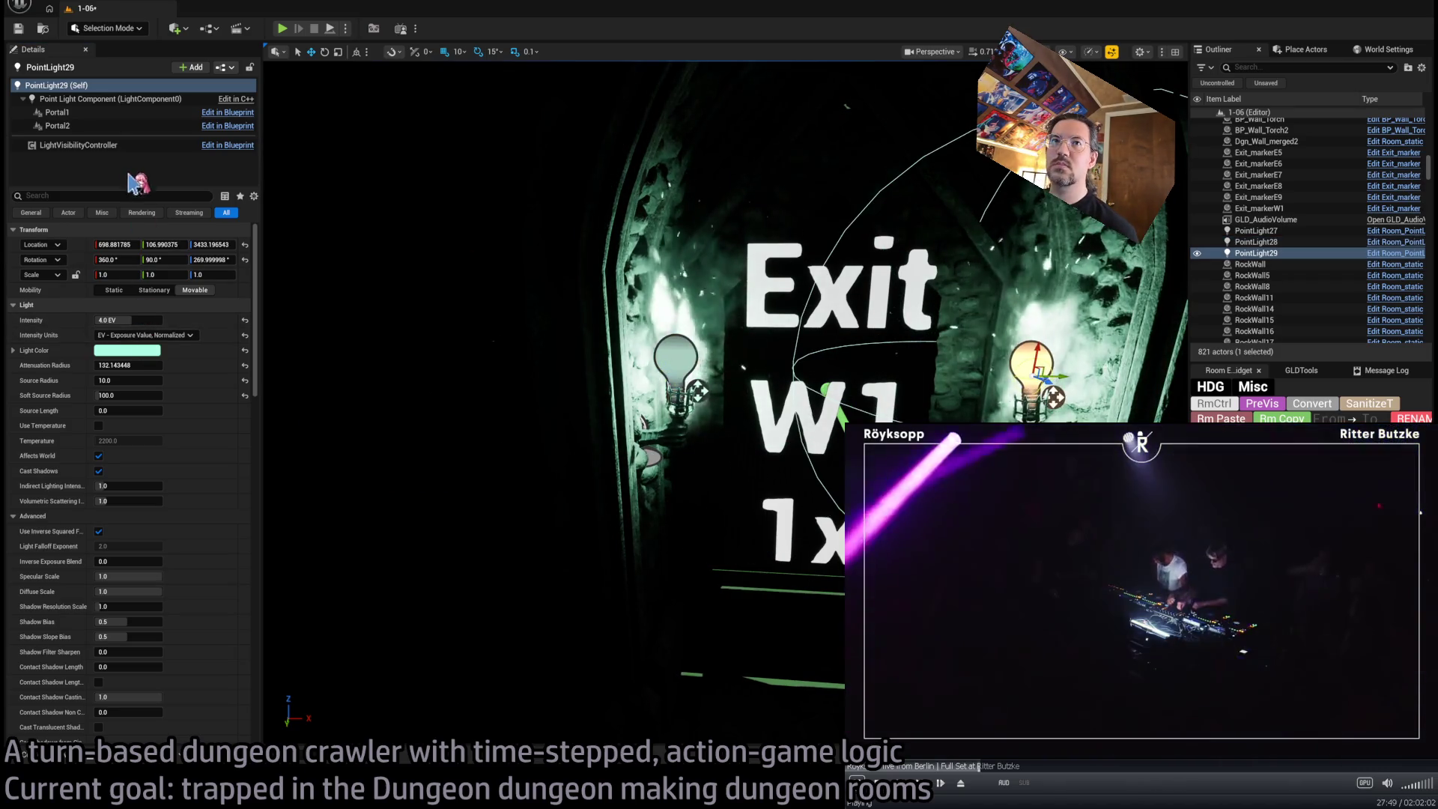
left_click(112, 114)
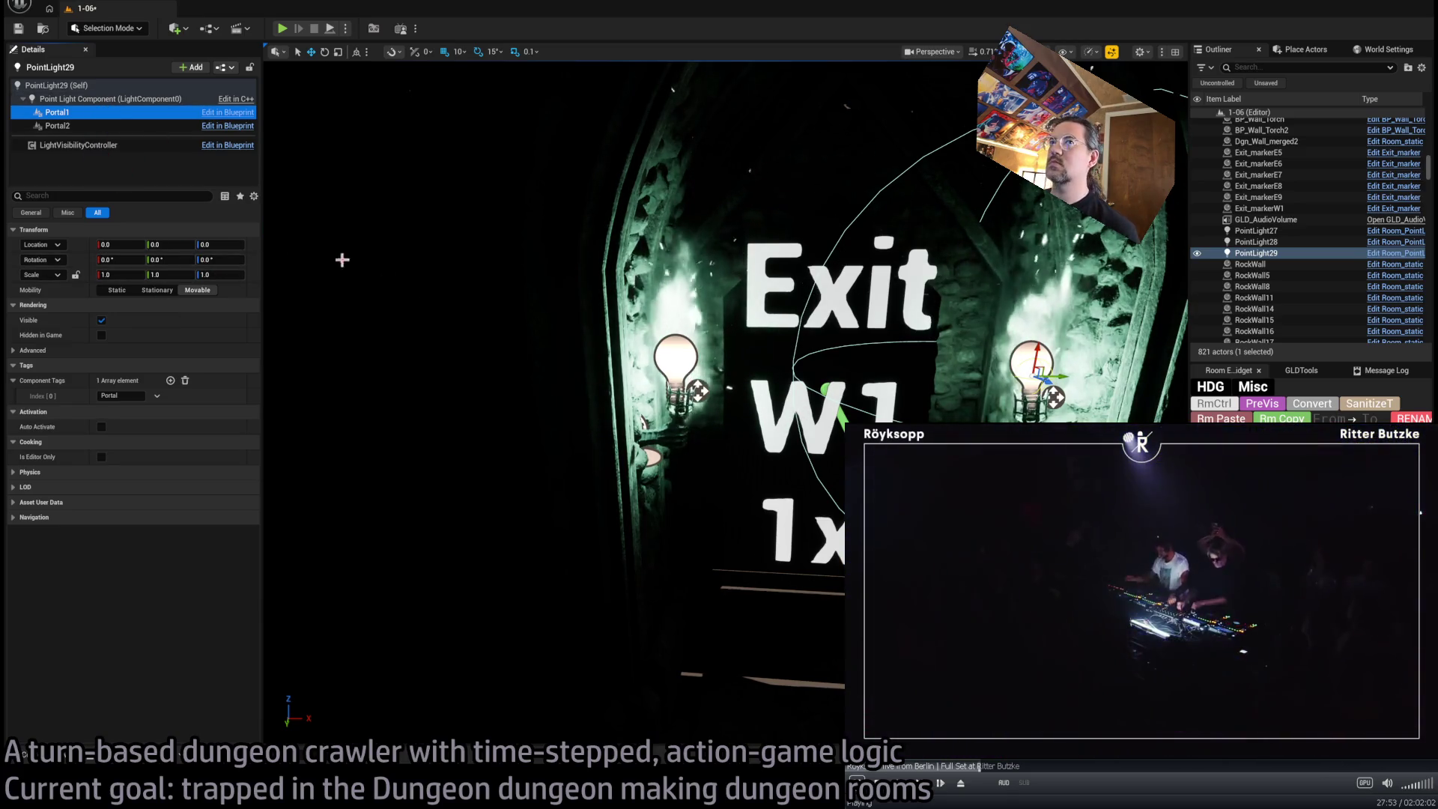
left_click(68, 127)
left_click(84, 88)
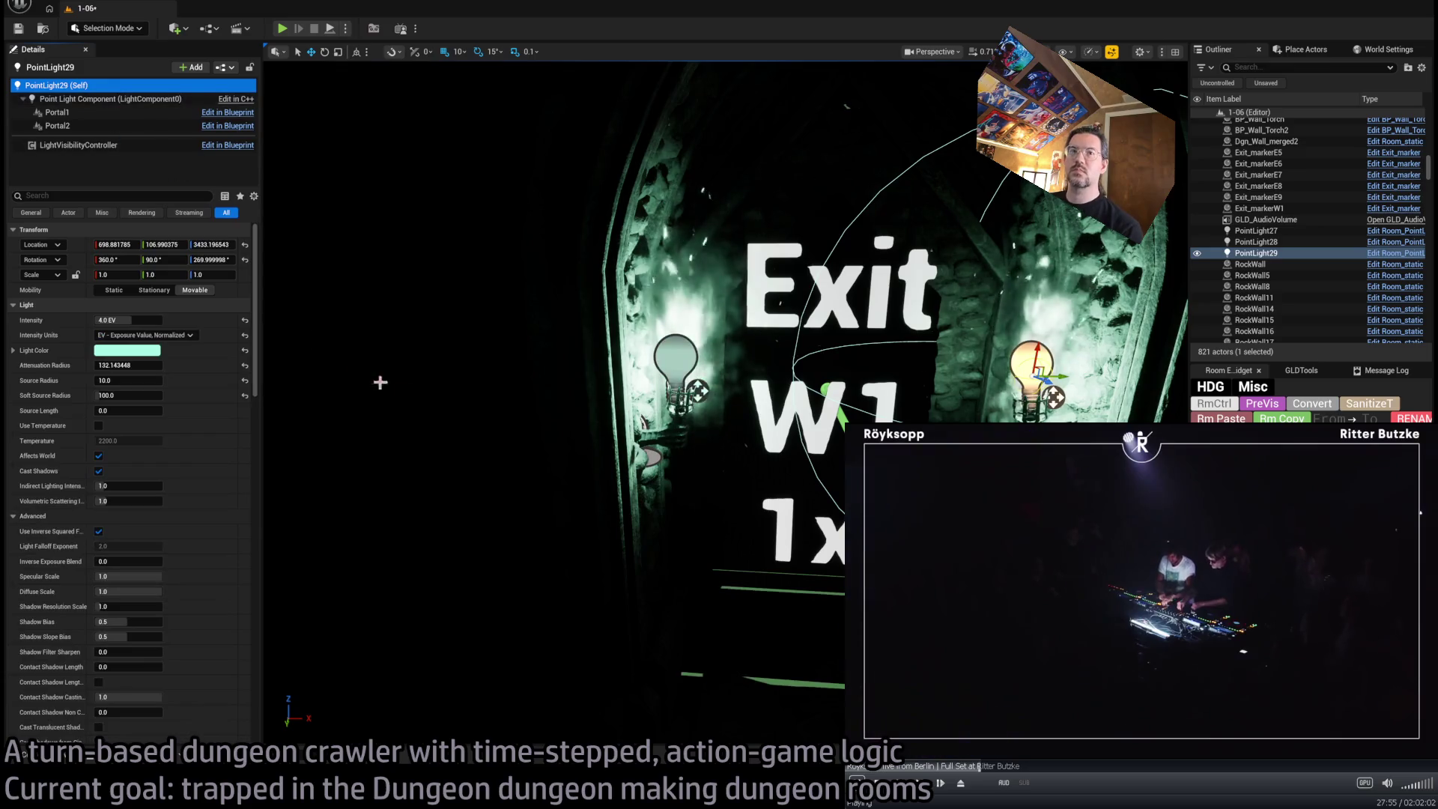
left_click(676, 422)
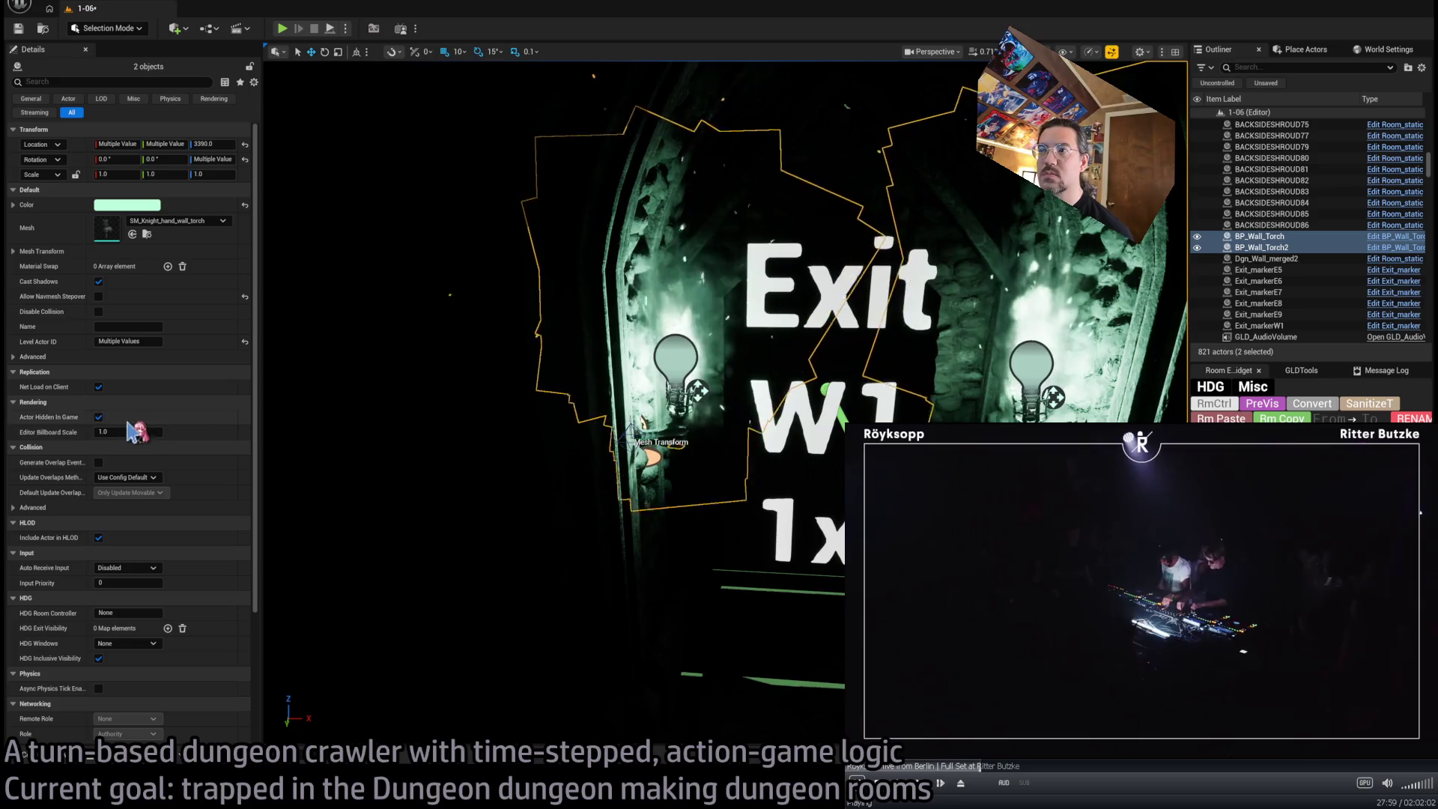
left_click(99, 311)
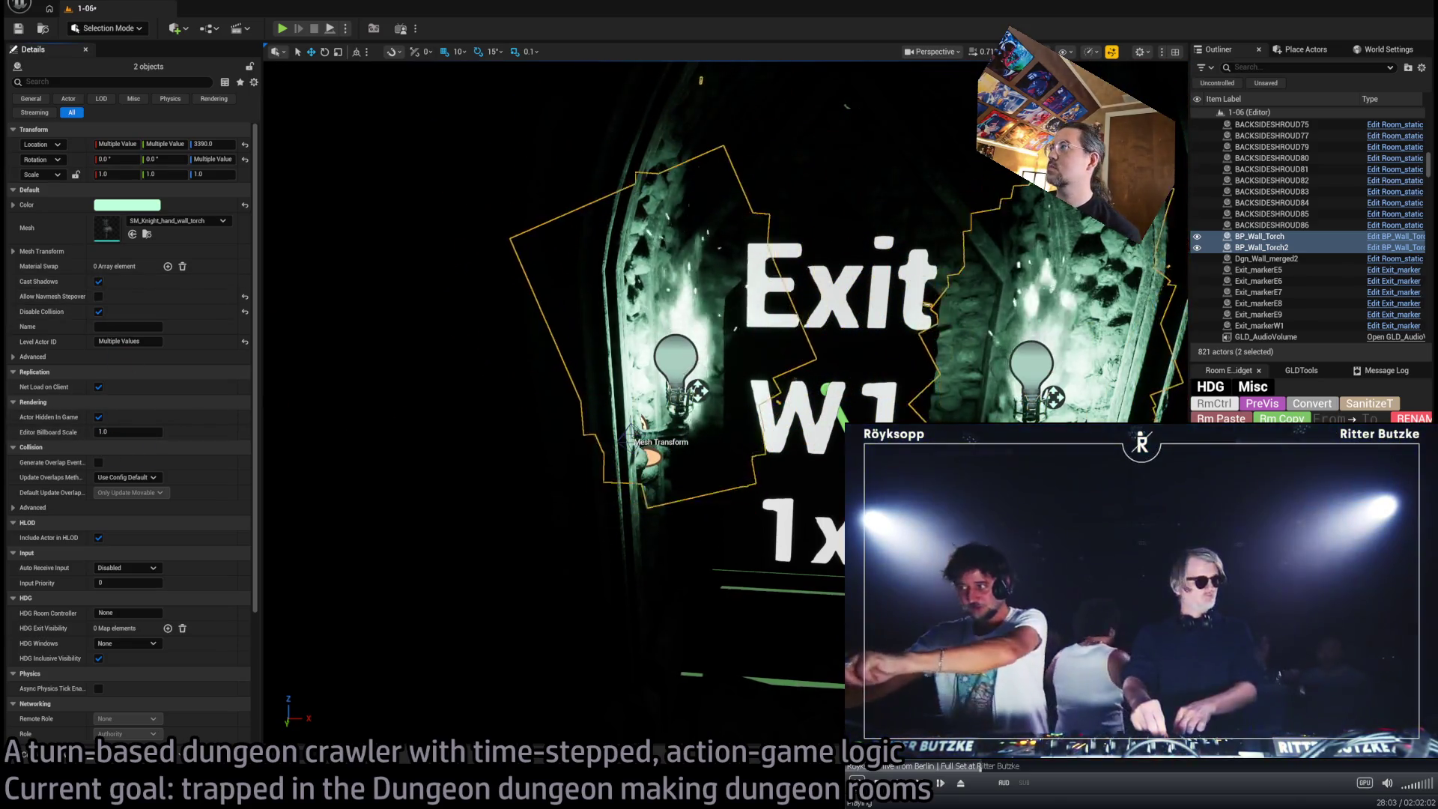
key("ctrl+z")
left_click(989, 412)
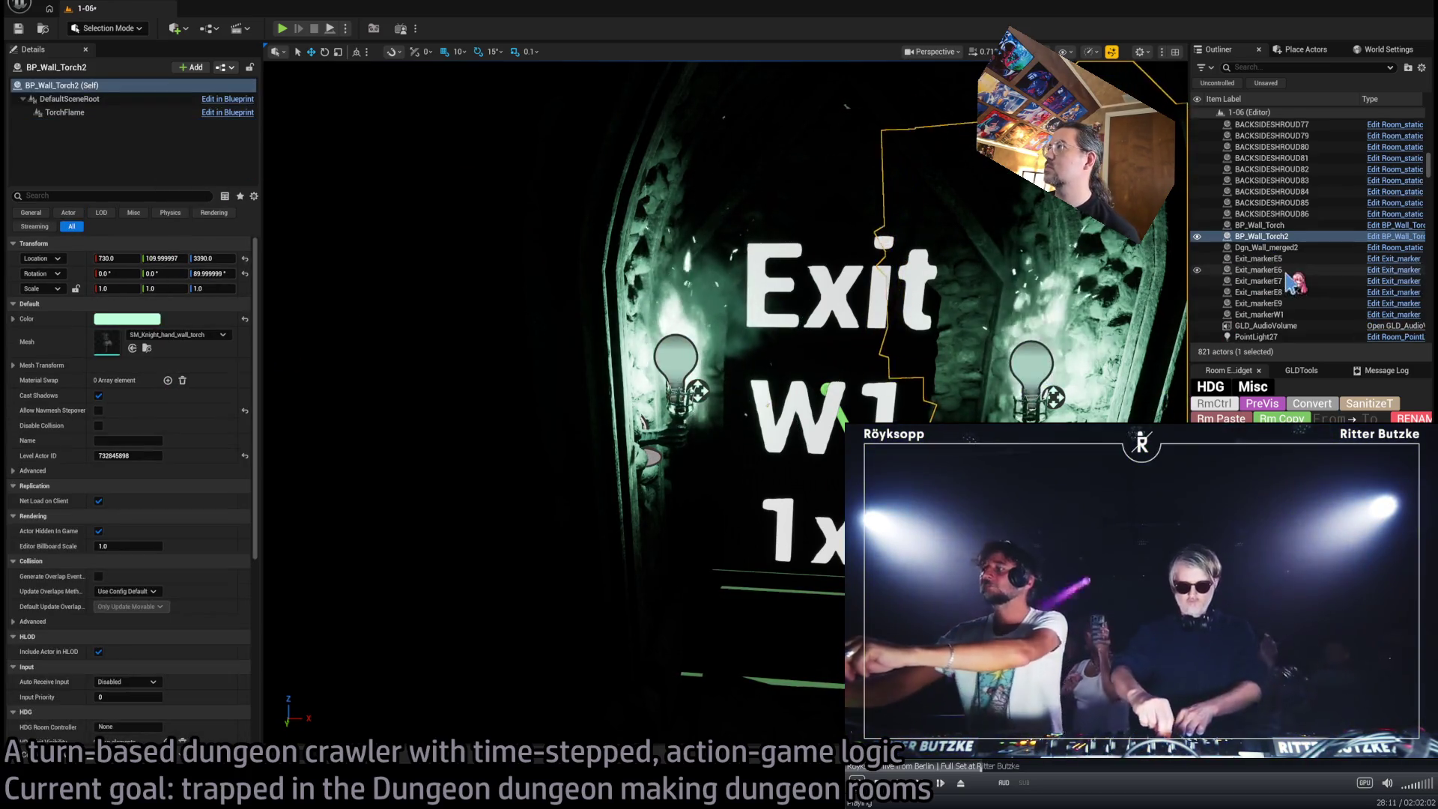
left_click(1273, 225)
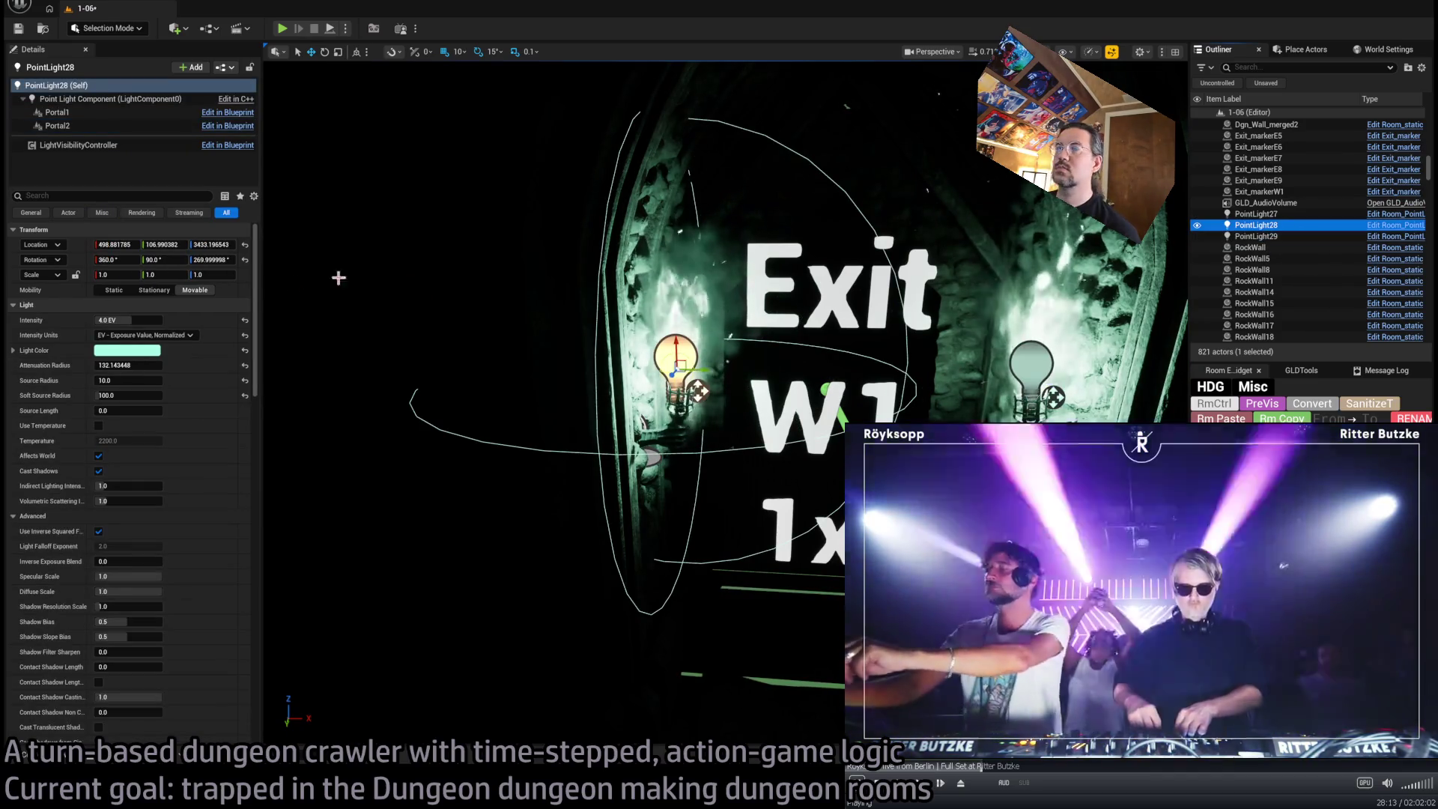
Rename PointLight28 to W1Light and the second torch to W1LightB
left_click(1259, 226)
type("W1Light")
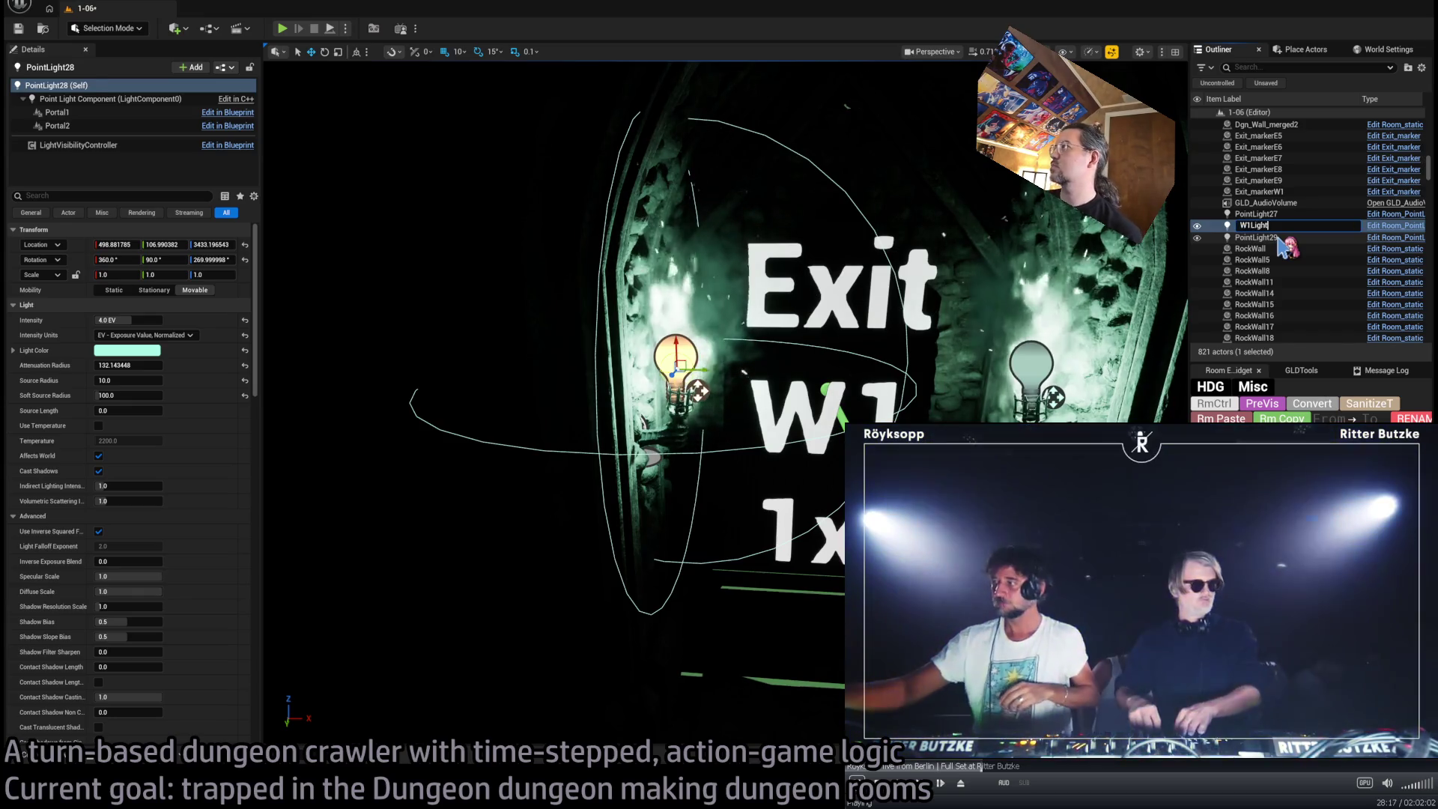
key("Return")
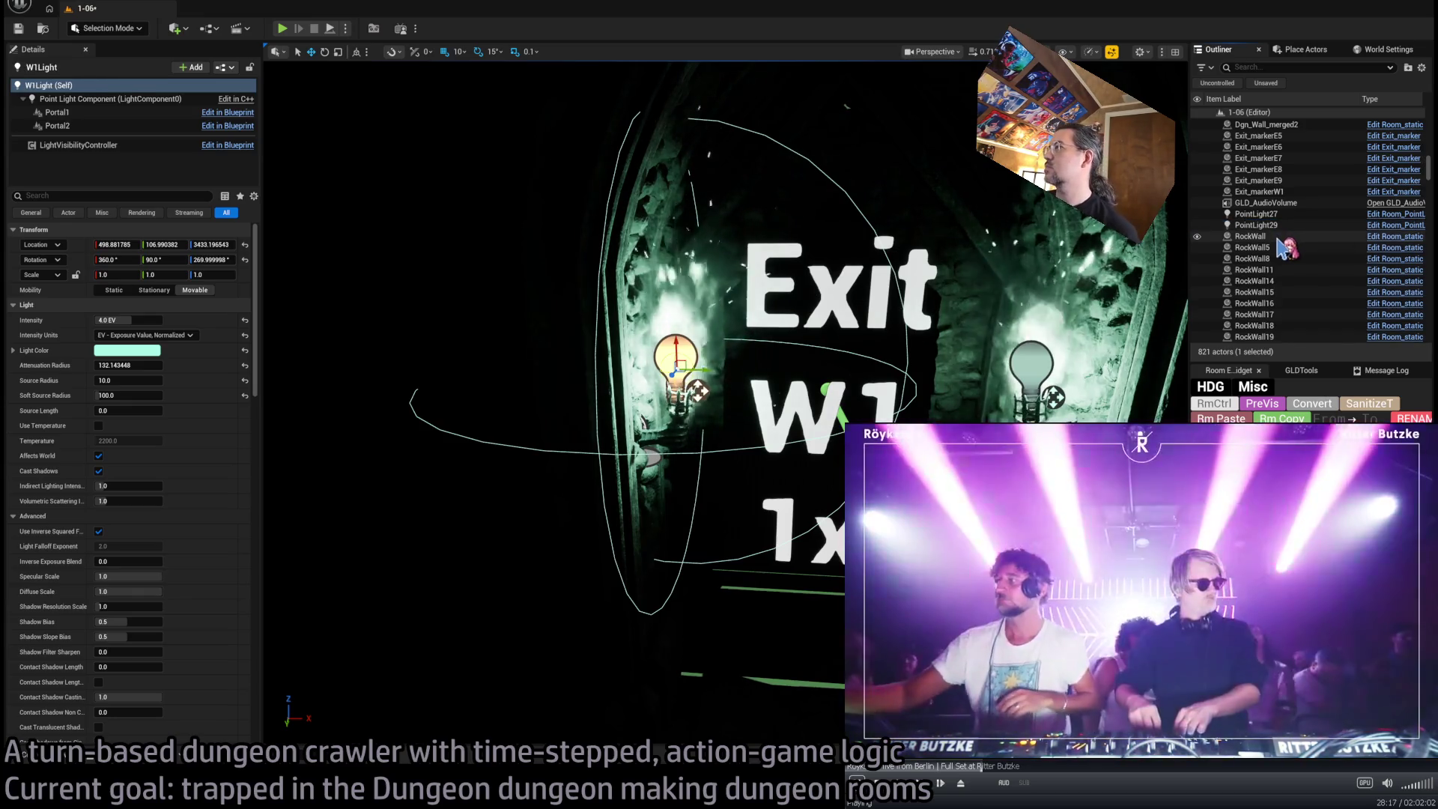
scroll(1273, 225, "up", 4)
double_click(1266, 236)
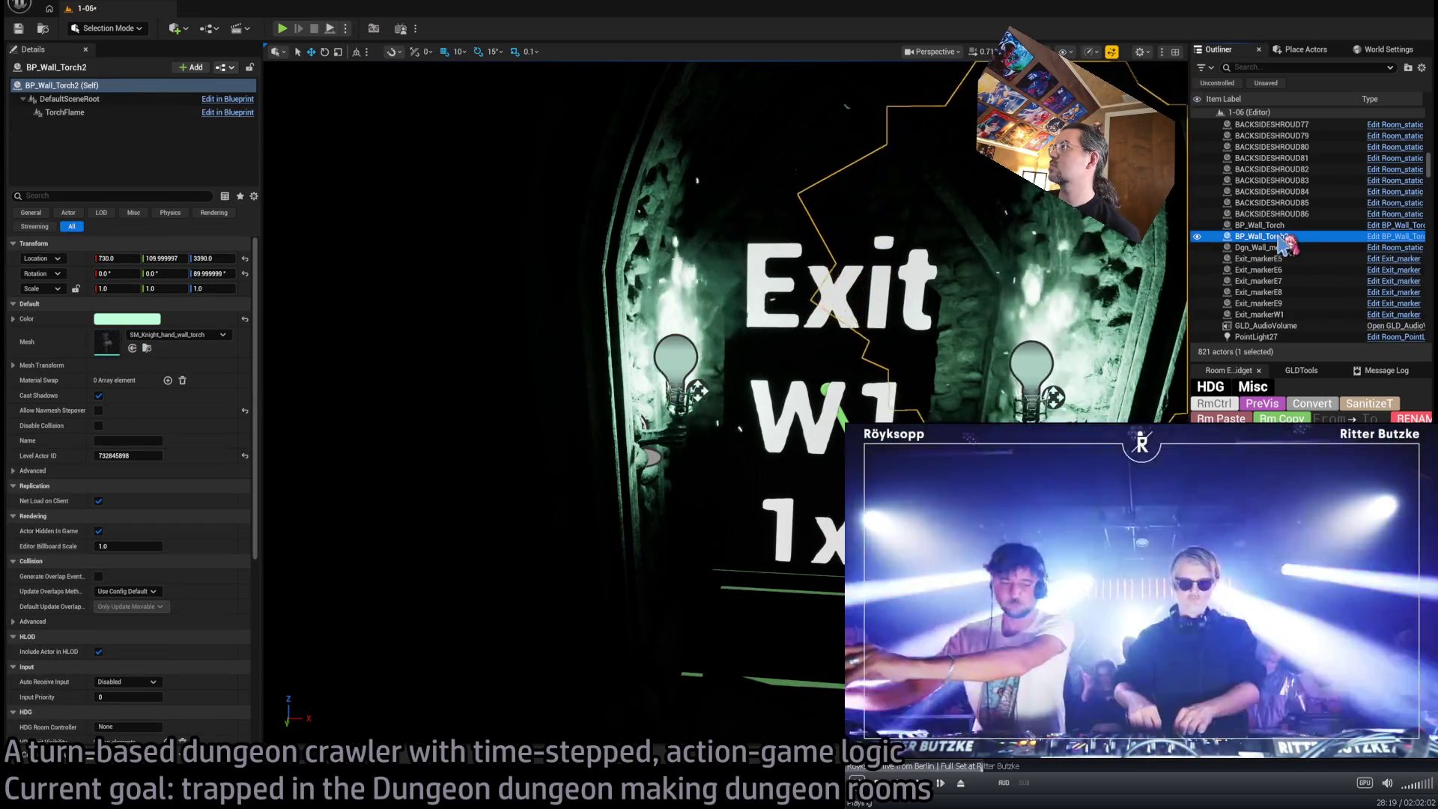
key("F2")
type("W1Light")
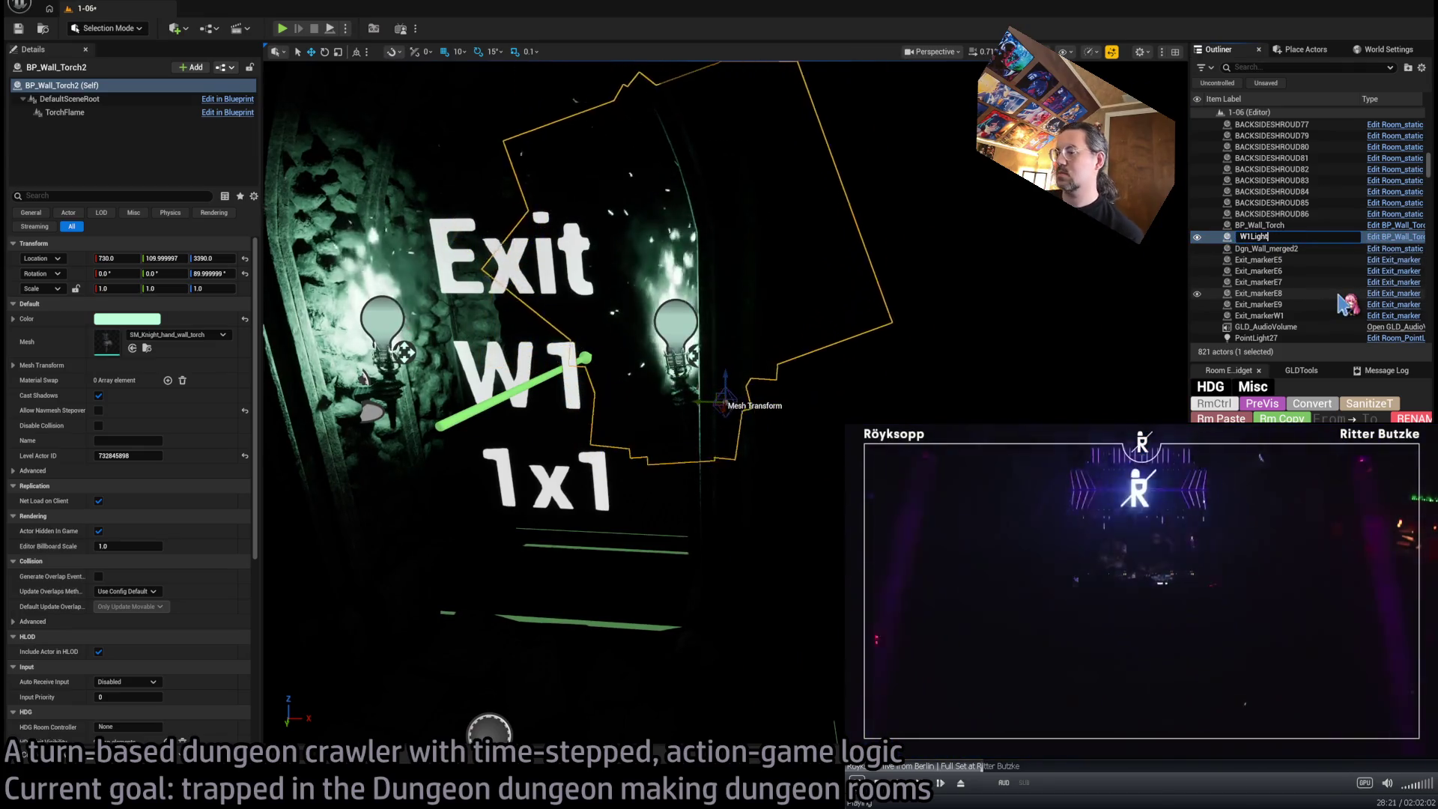
type("B")
key("Return")
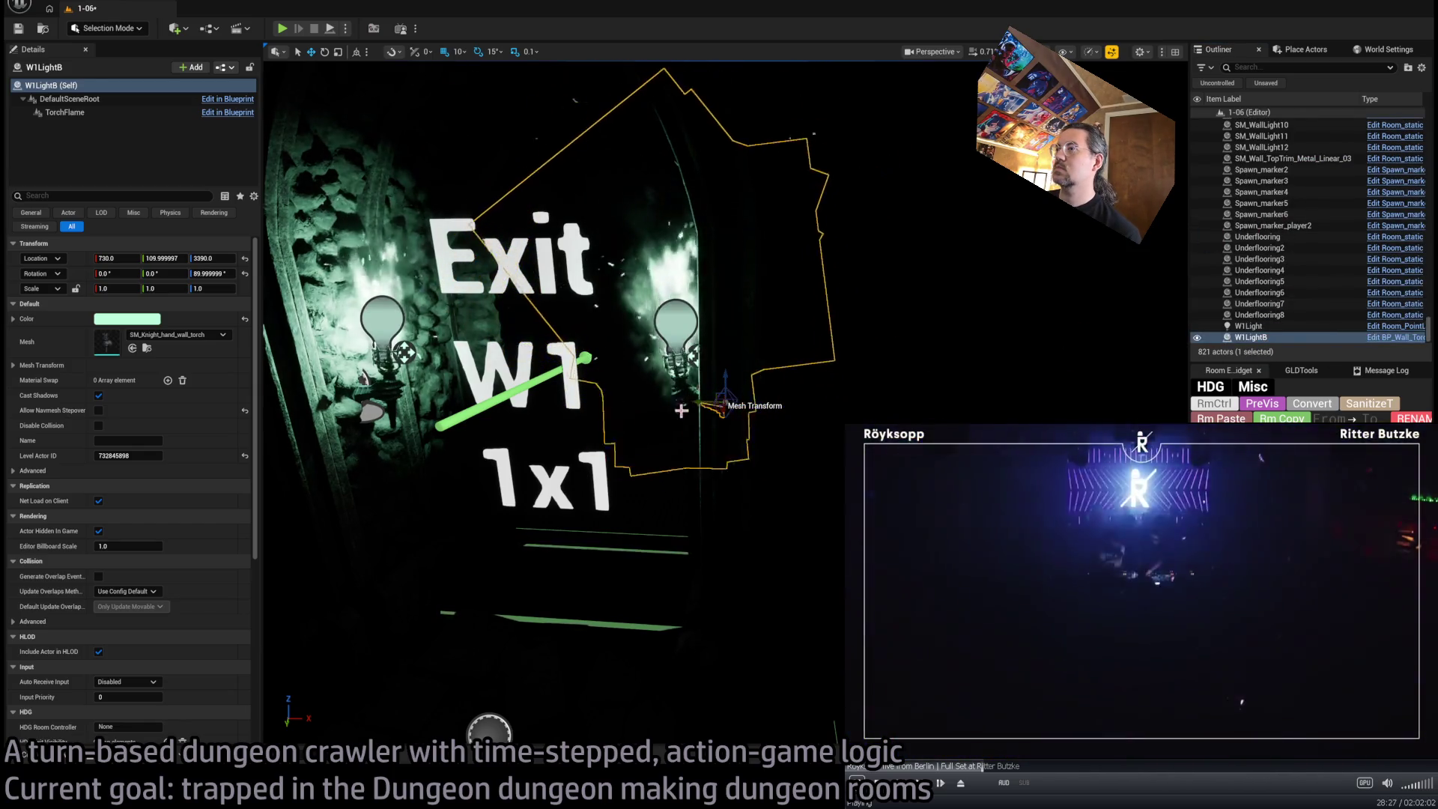
Rename the first wall torch to W1TorchA
scroll(1288, 262, "up", 10)
left_click(1265, 235)
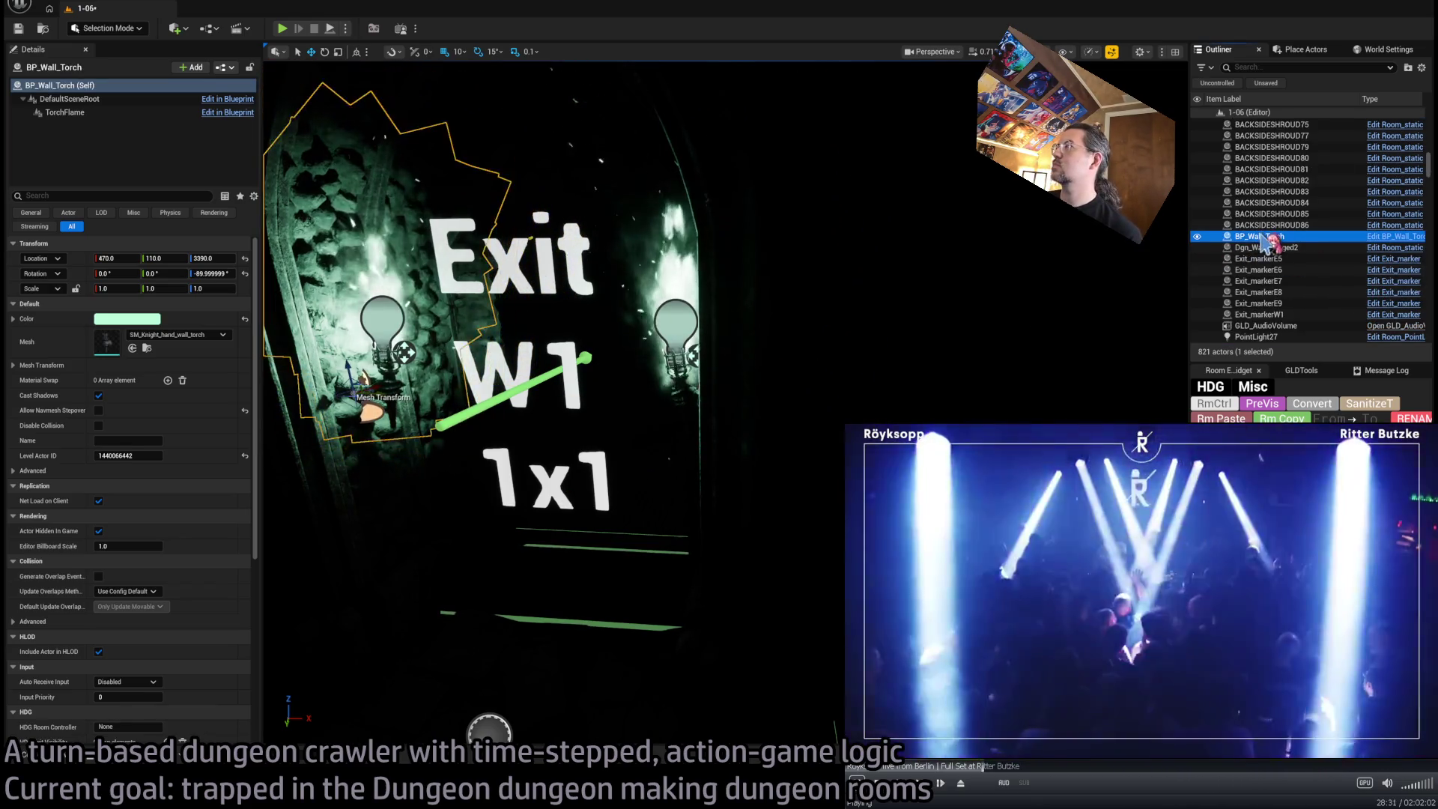
key("F2")
type("W1TorchA")
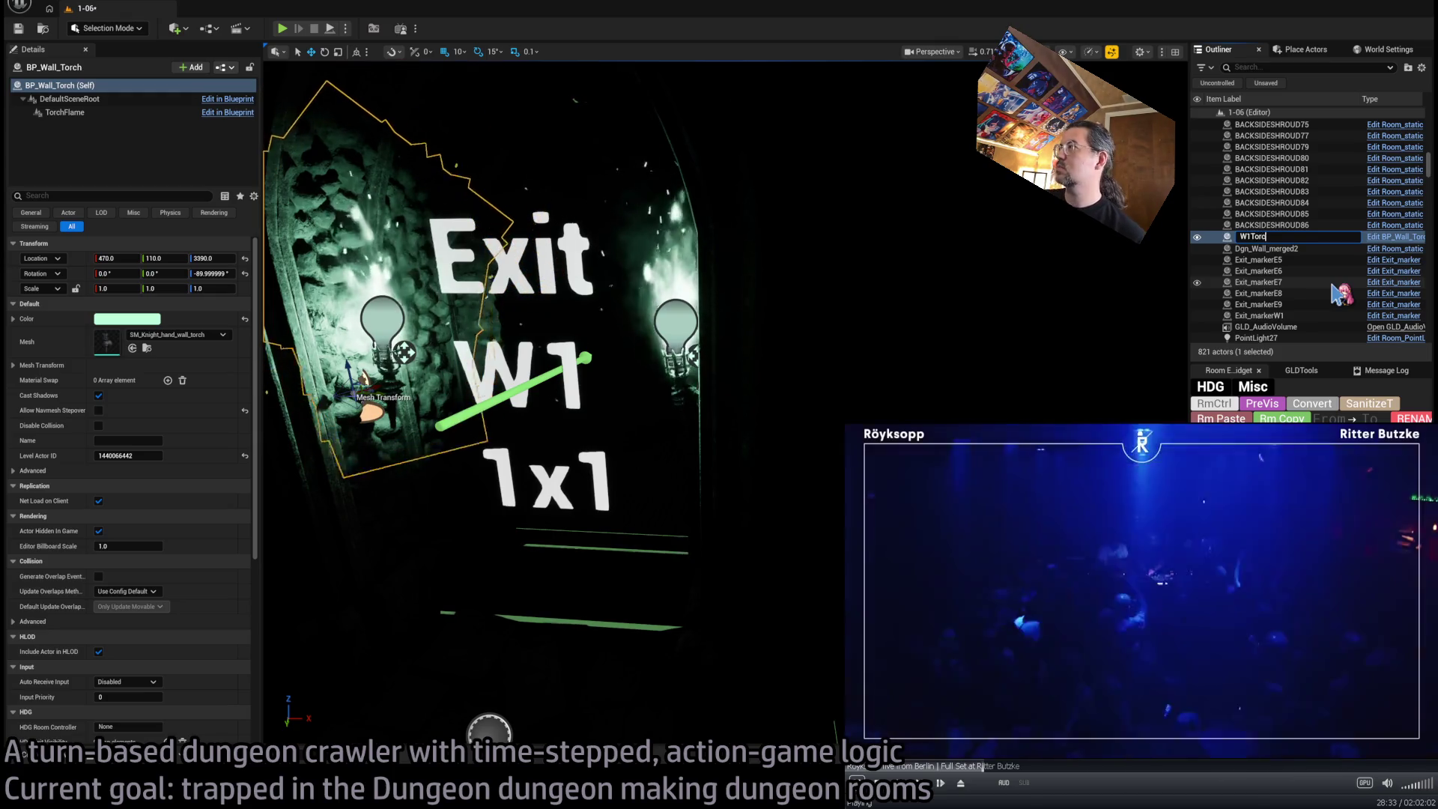
key("Return")
Correct the second torch's name from W1LightB to W1TorchB
left_click(726, 411)
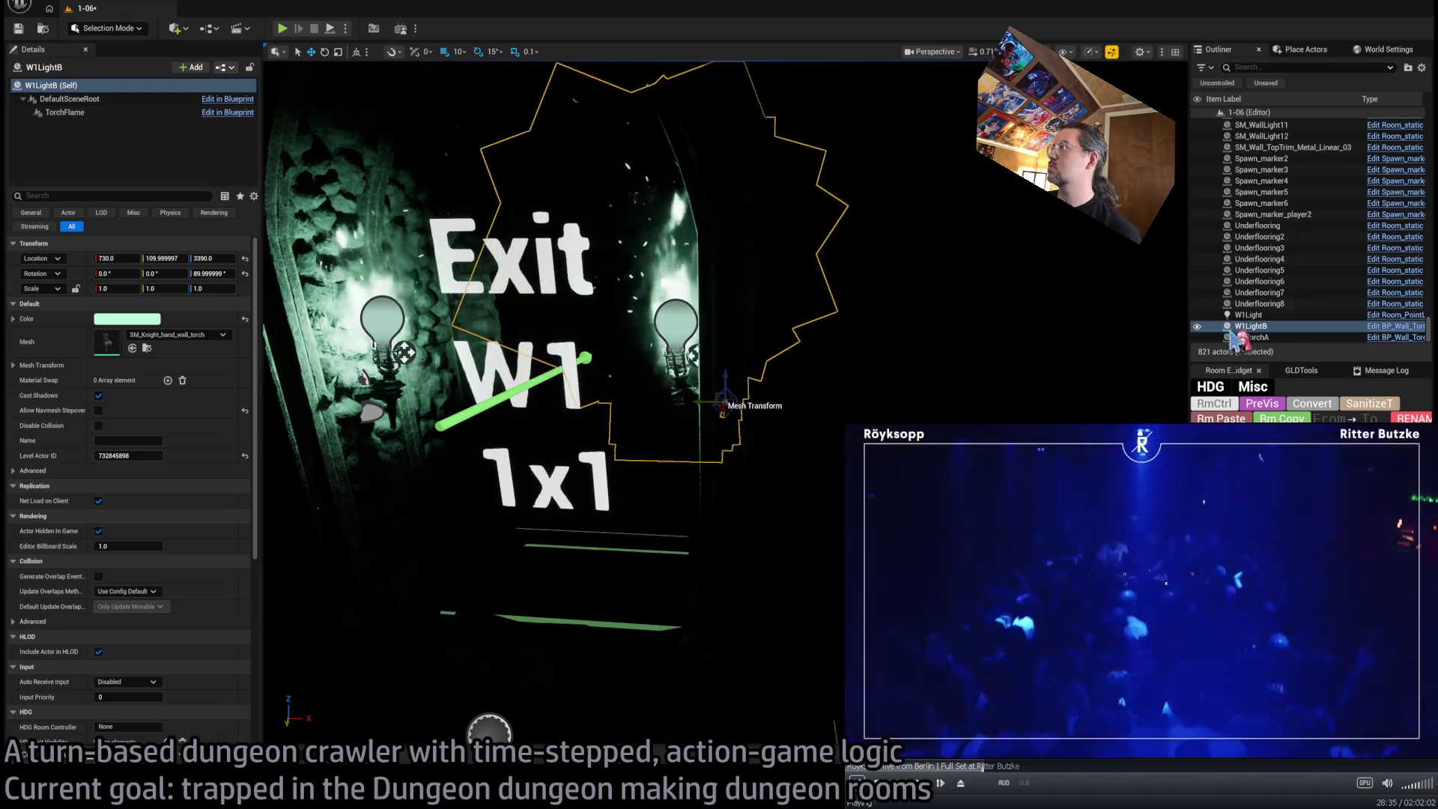
left_click(1272, 328)
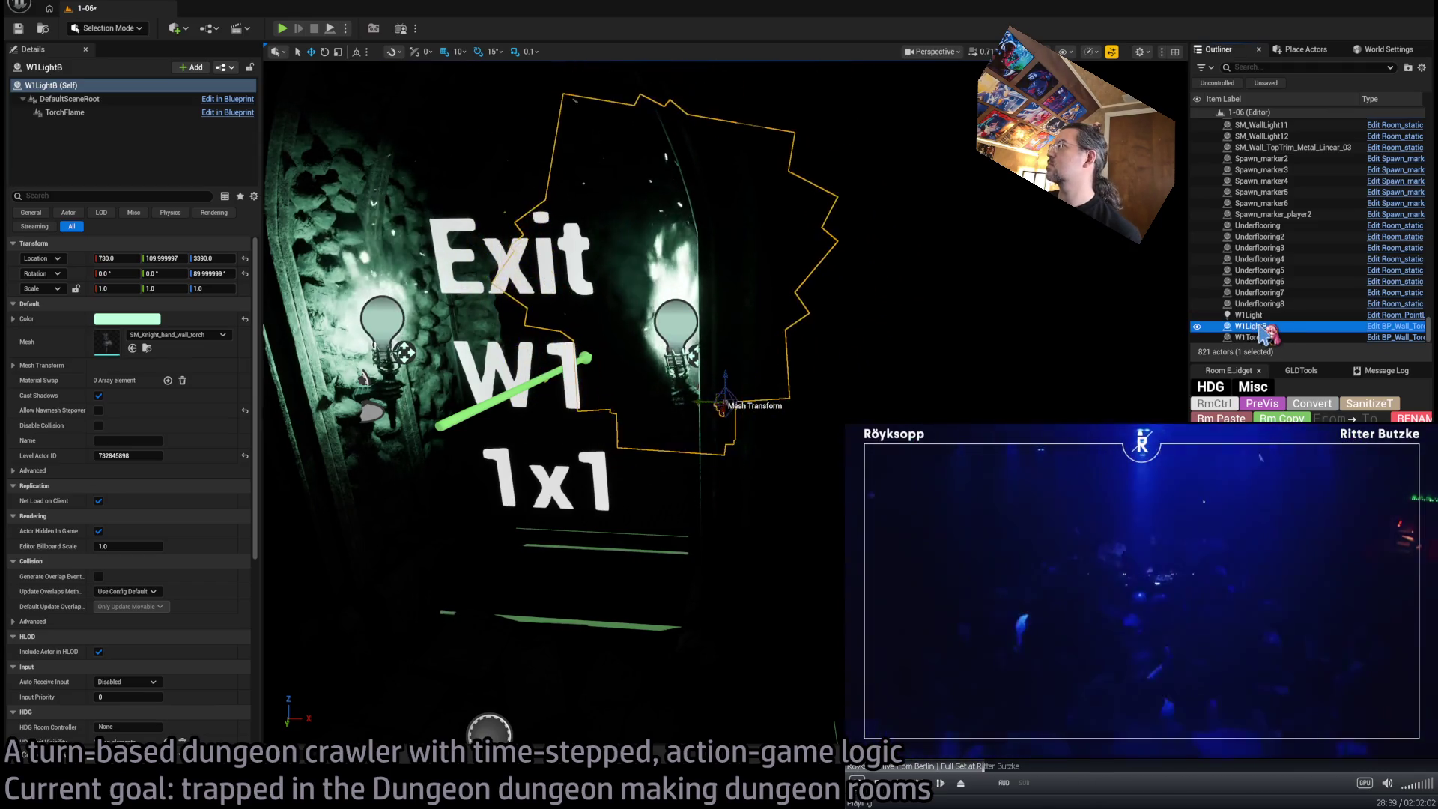
key("F2")
type("W1TorchB")
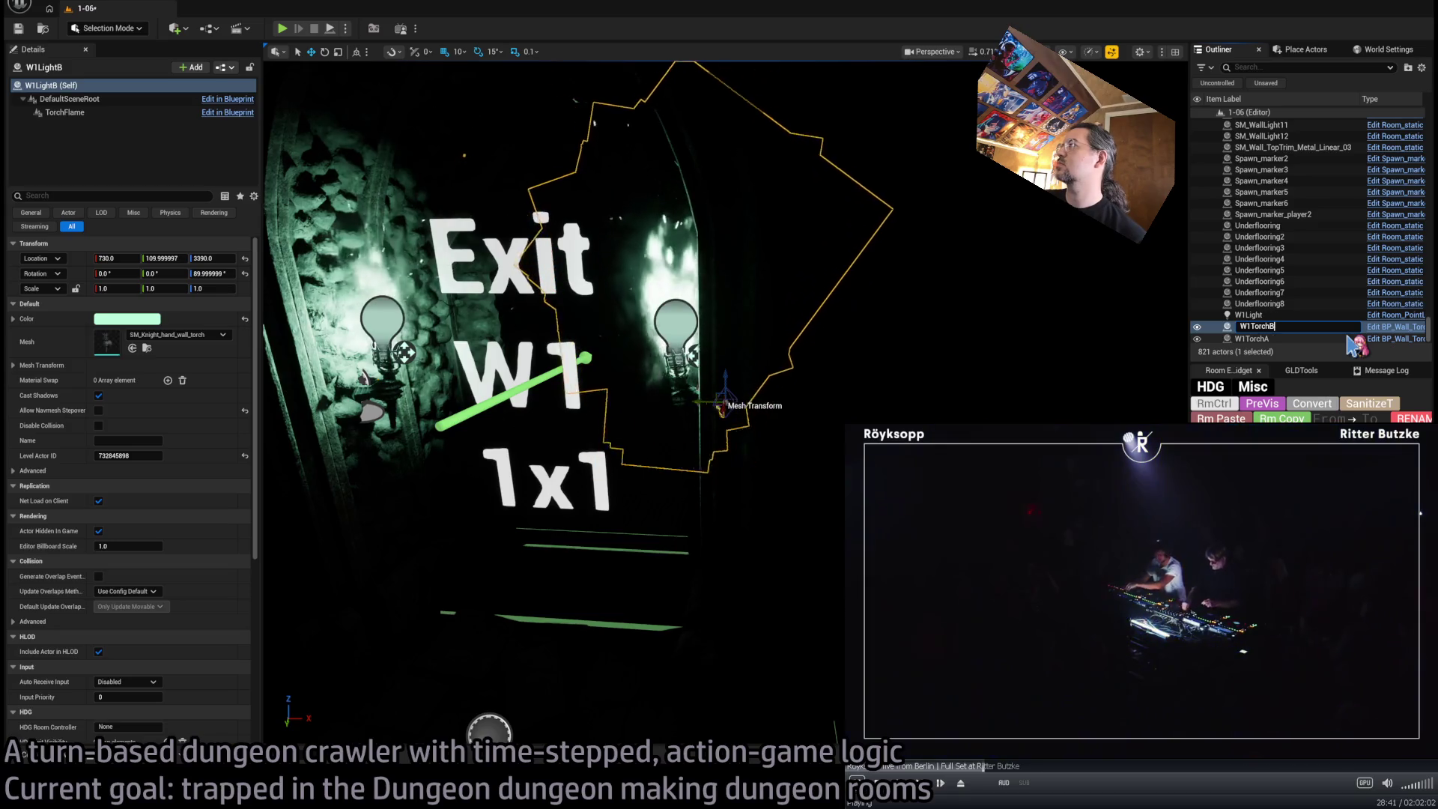
key("Return")
Locate the exit lights and select the stray PointLight29 by the Exit W1 marker
left_click(1271, 316)
scroll(1432, 314, "up", 5)
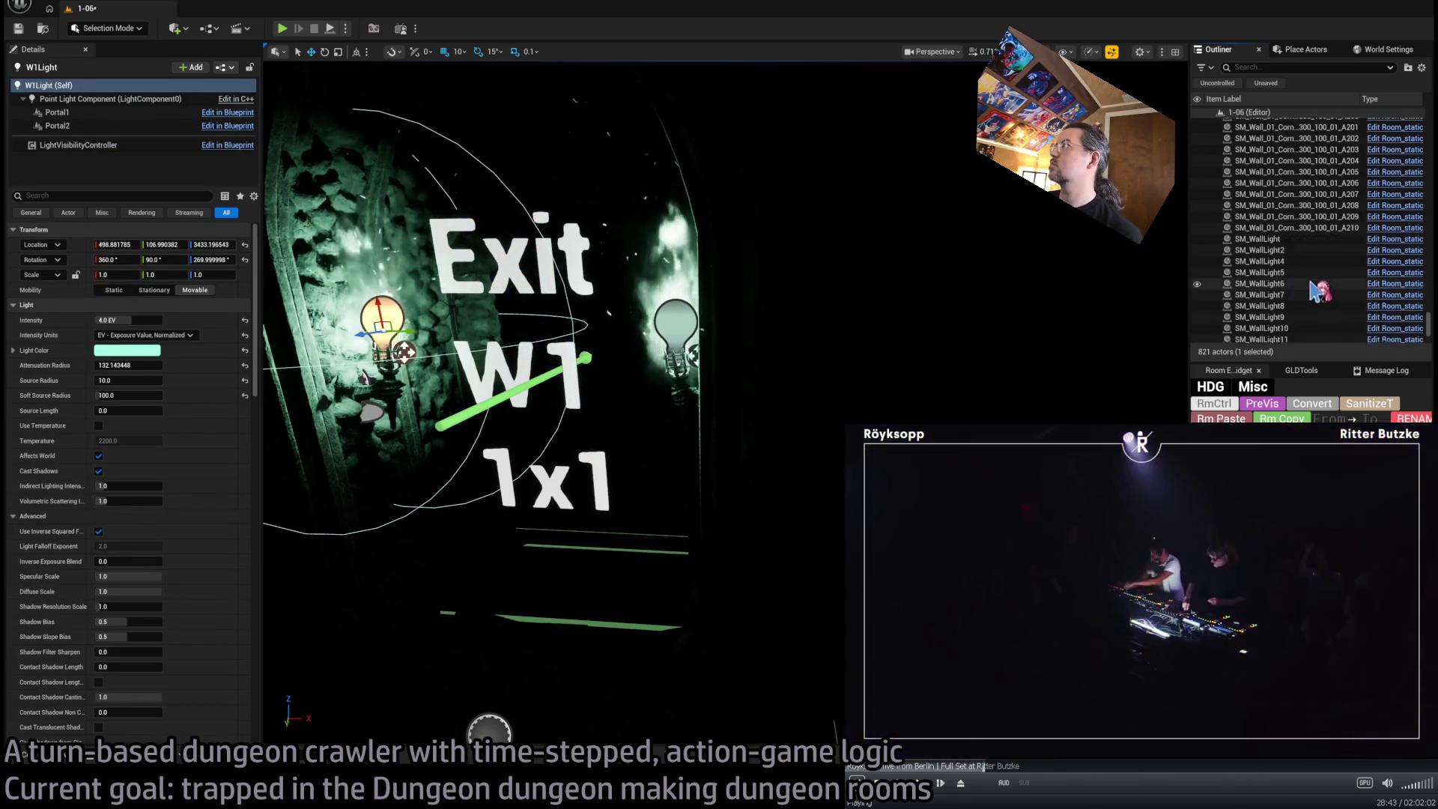
mouse_move(1431, 320)
left_mouse_down()
mouse_move(1431, 148)
mouse_move(1432, 190)
left_mouse_up()
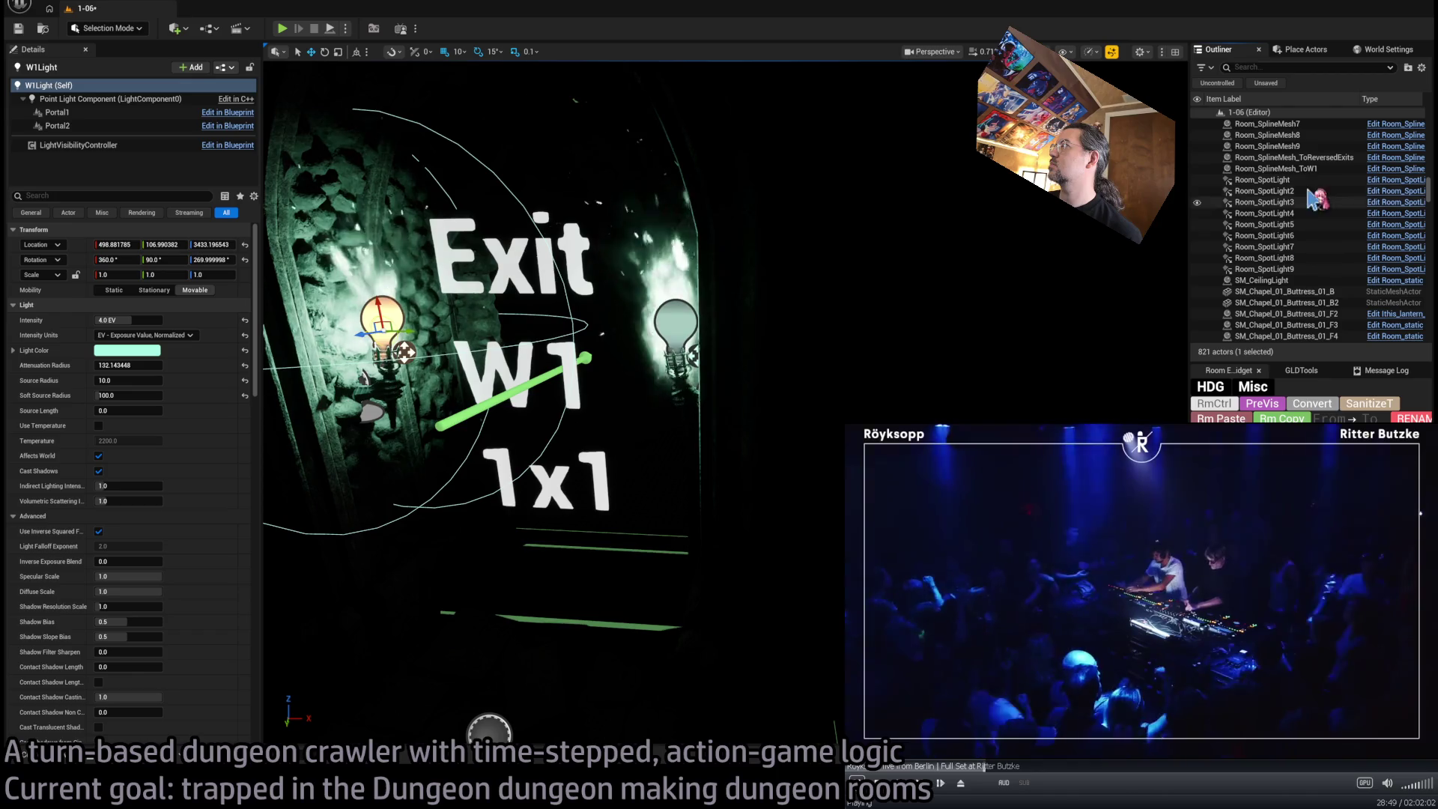
key("f")
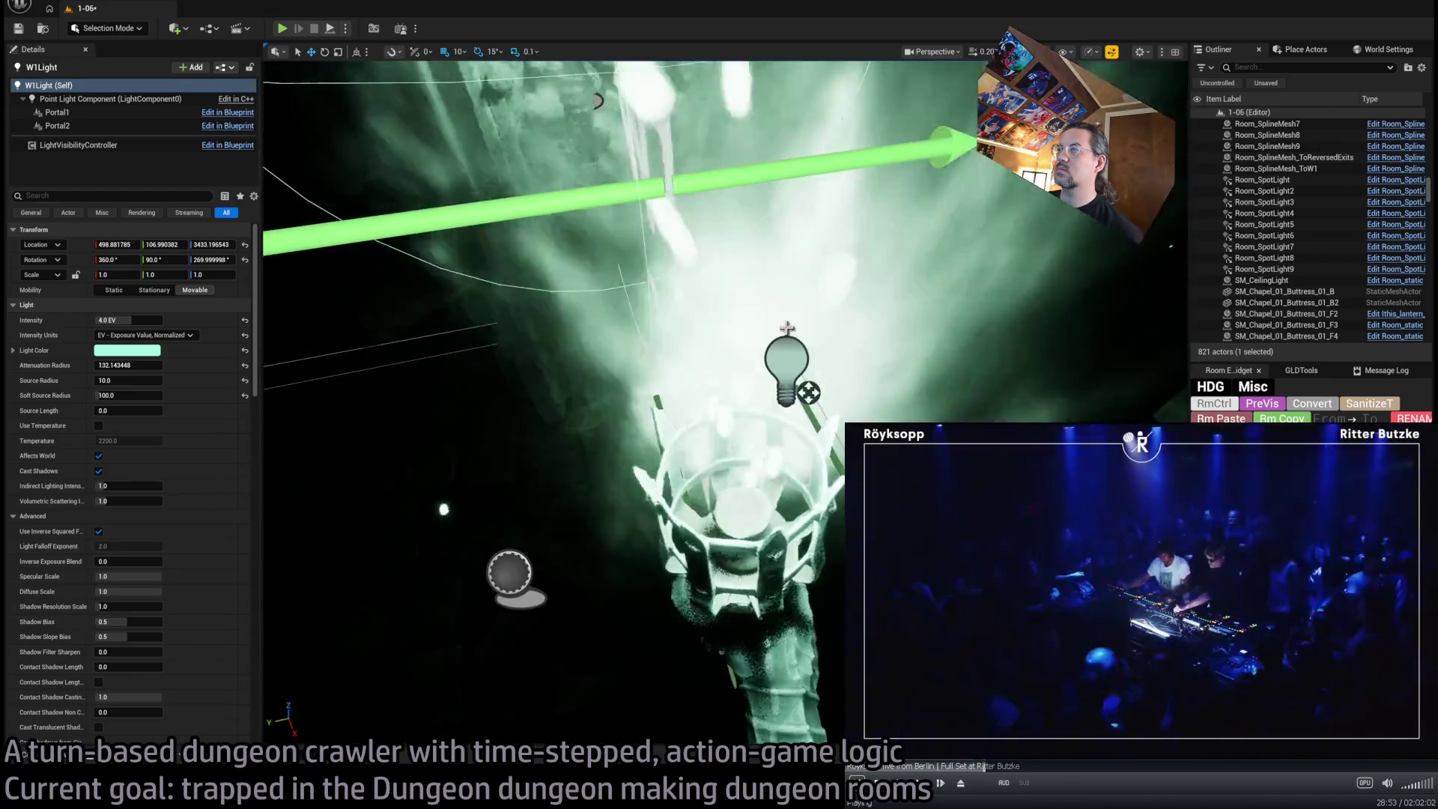
left_click(651, 509)
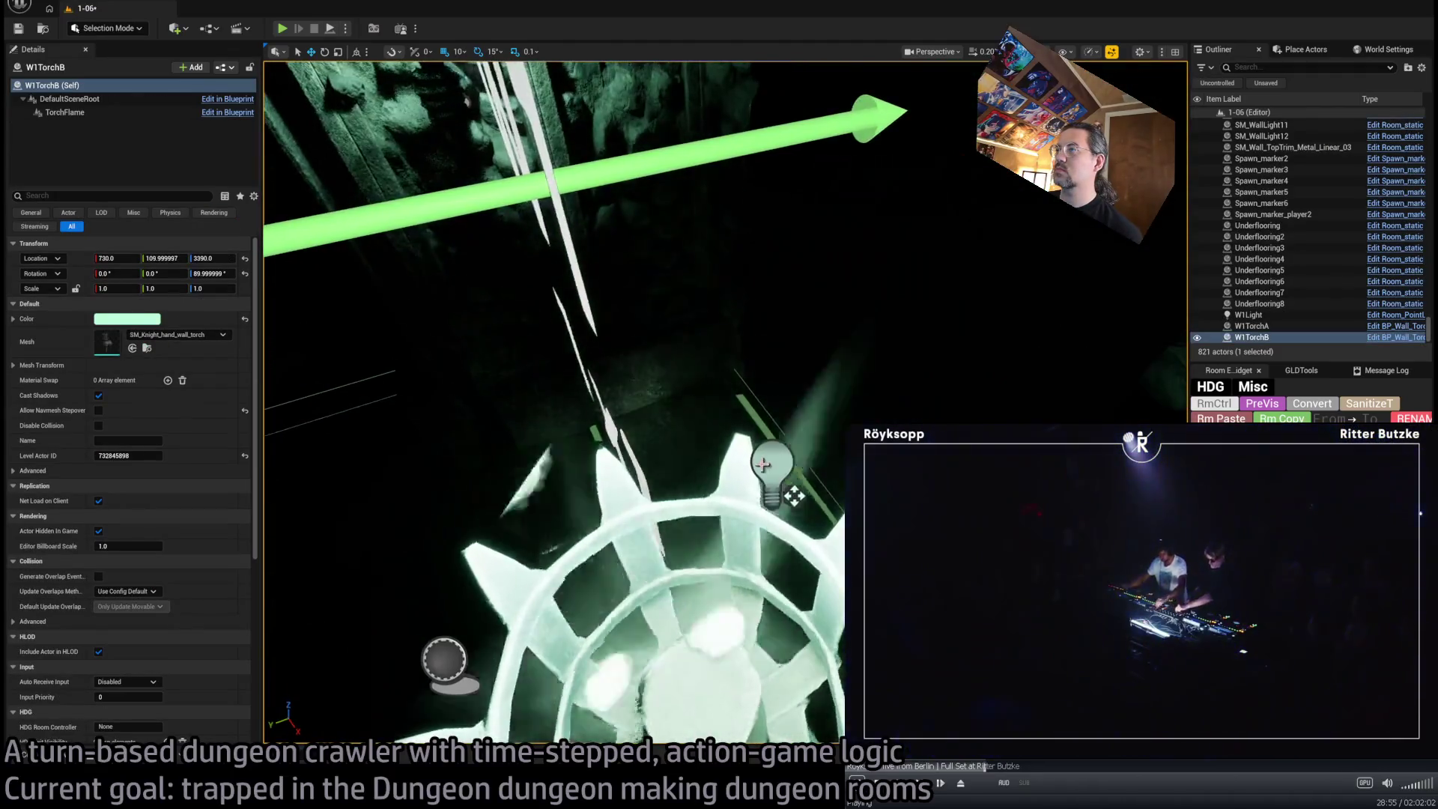
left_click(759, 452)
double_click(1273, 236)
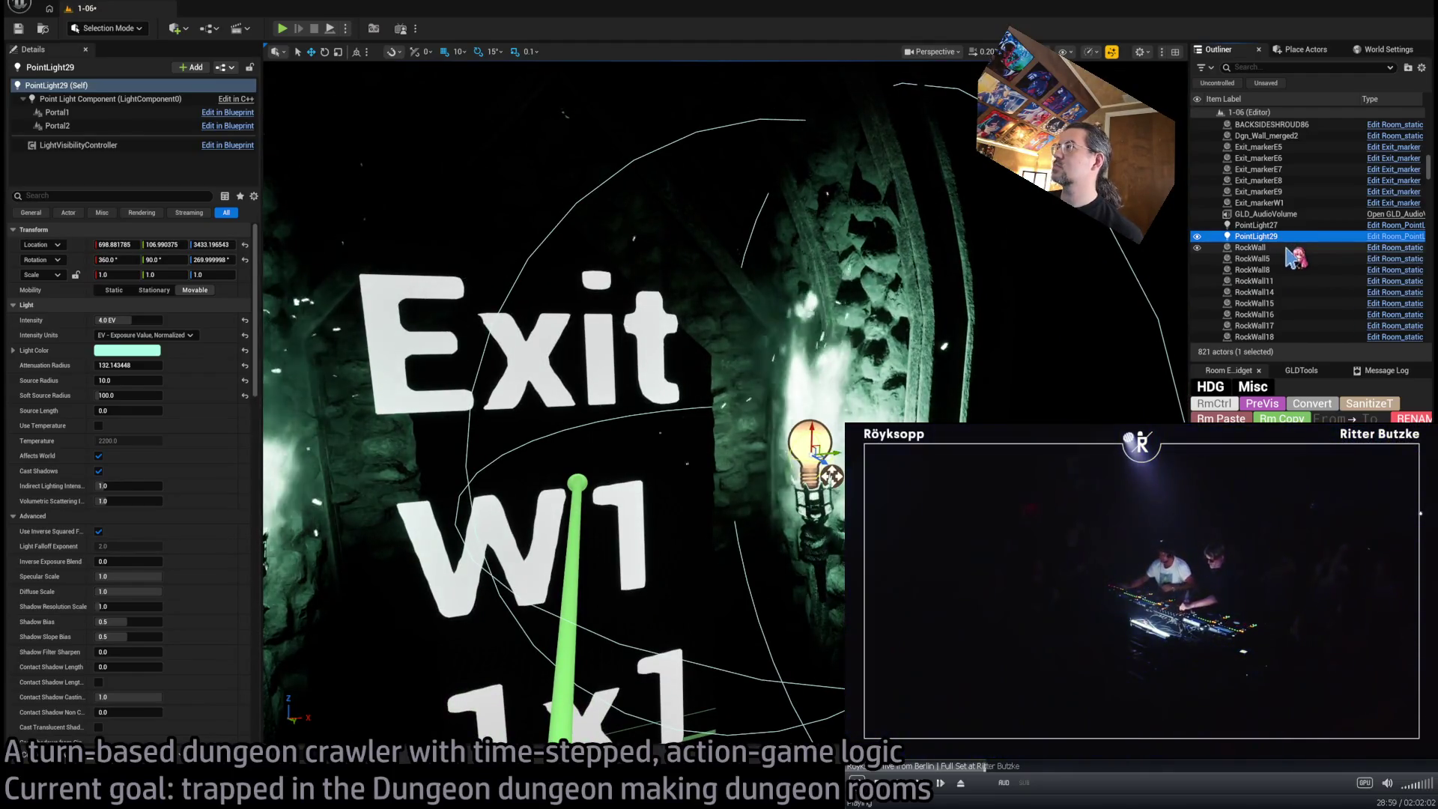
Rename PointLight29 to W1X
key("F2")
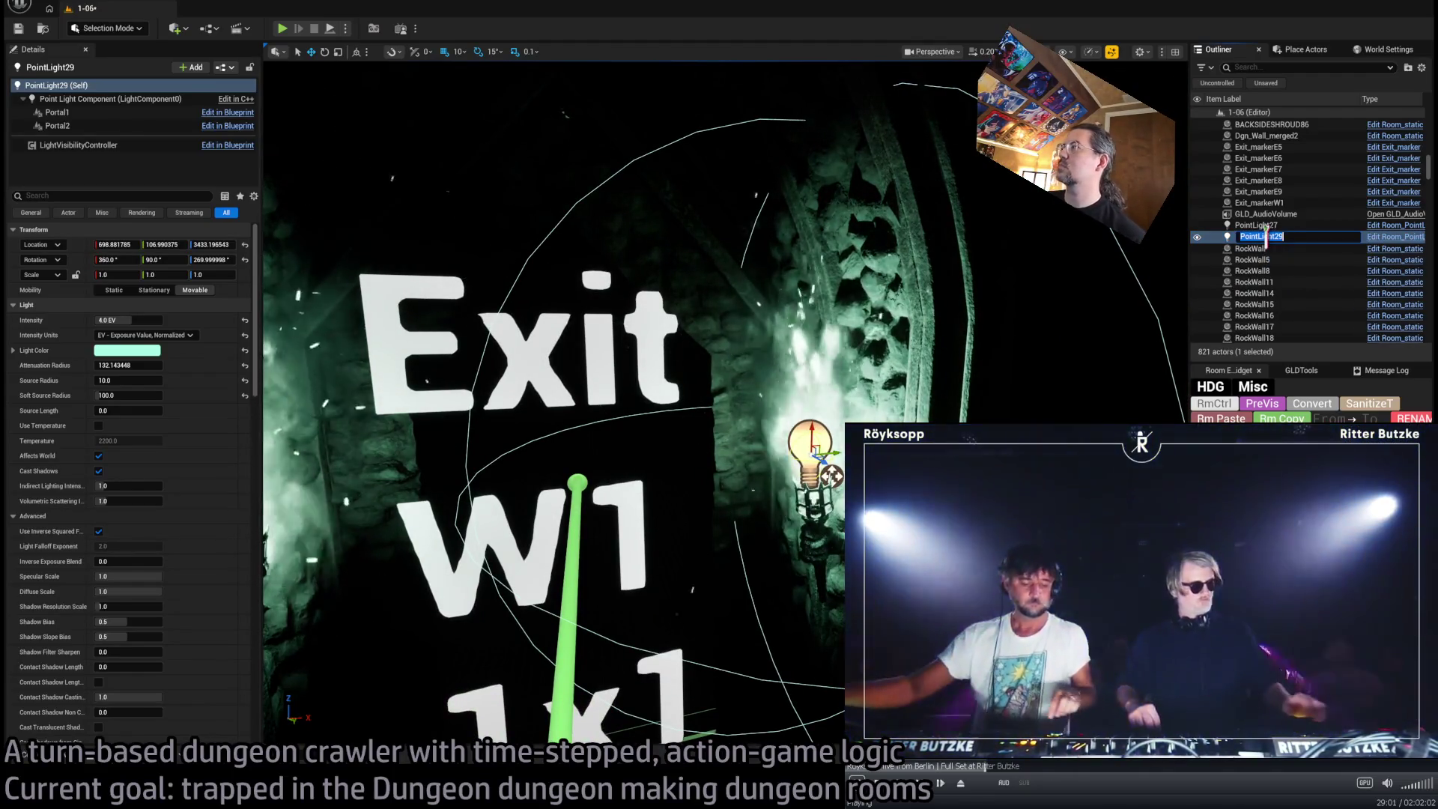
type("W1X")
key("Return")
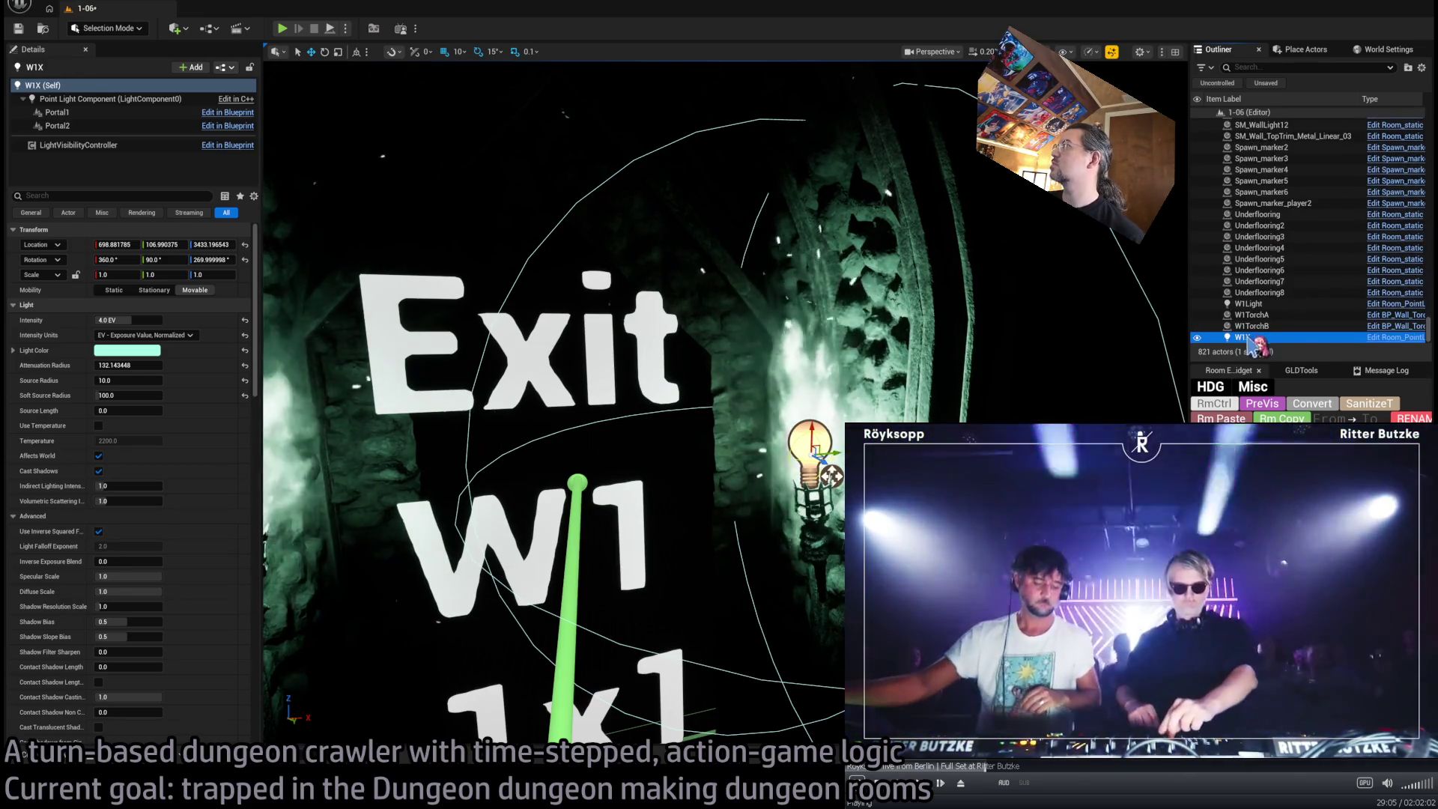
key("F2")
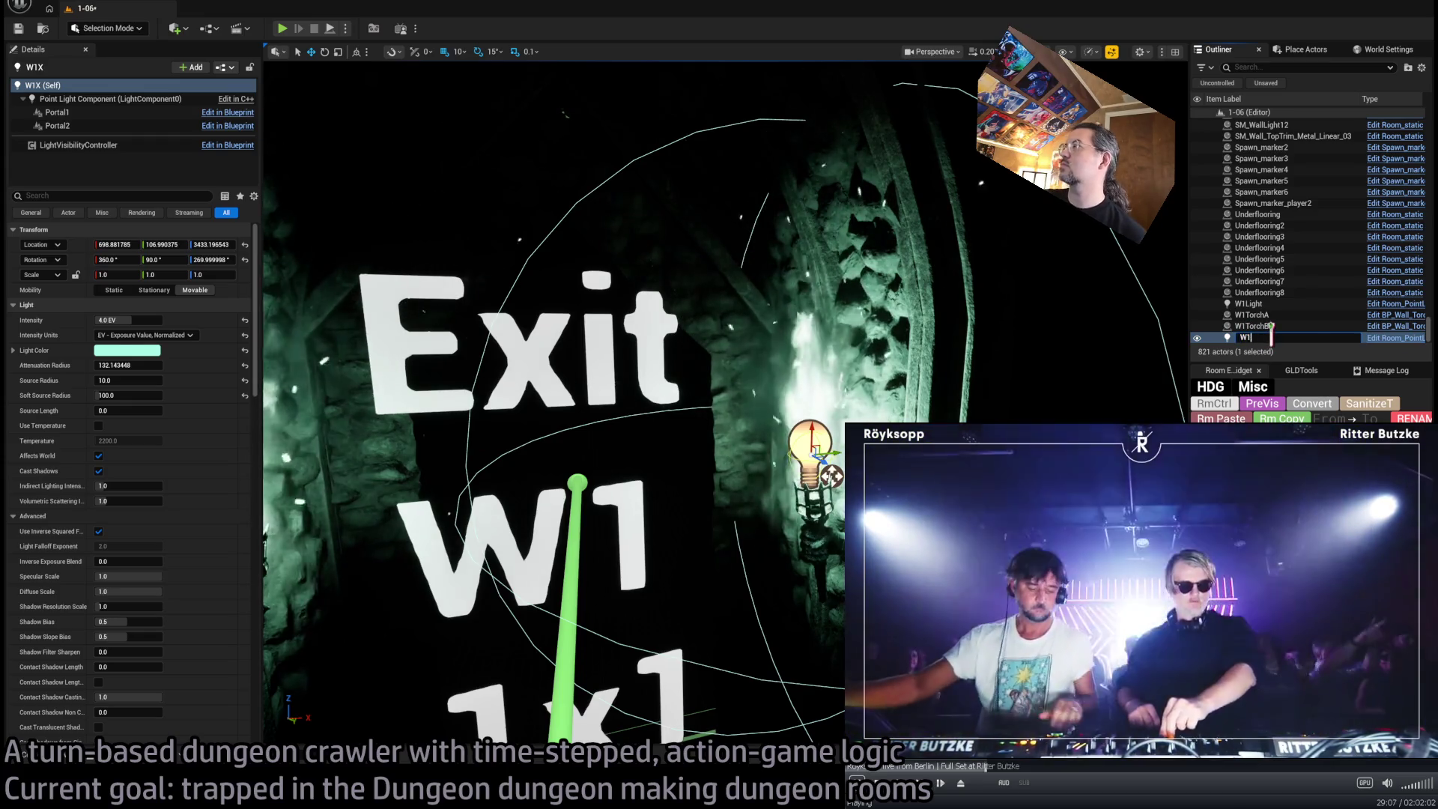
left_click(1249, 303)
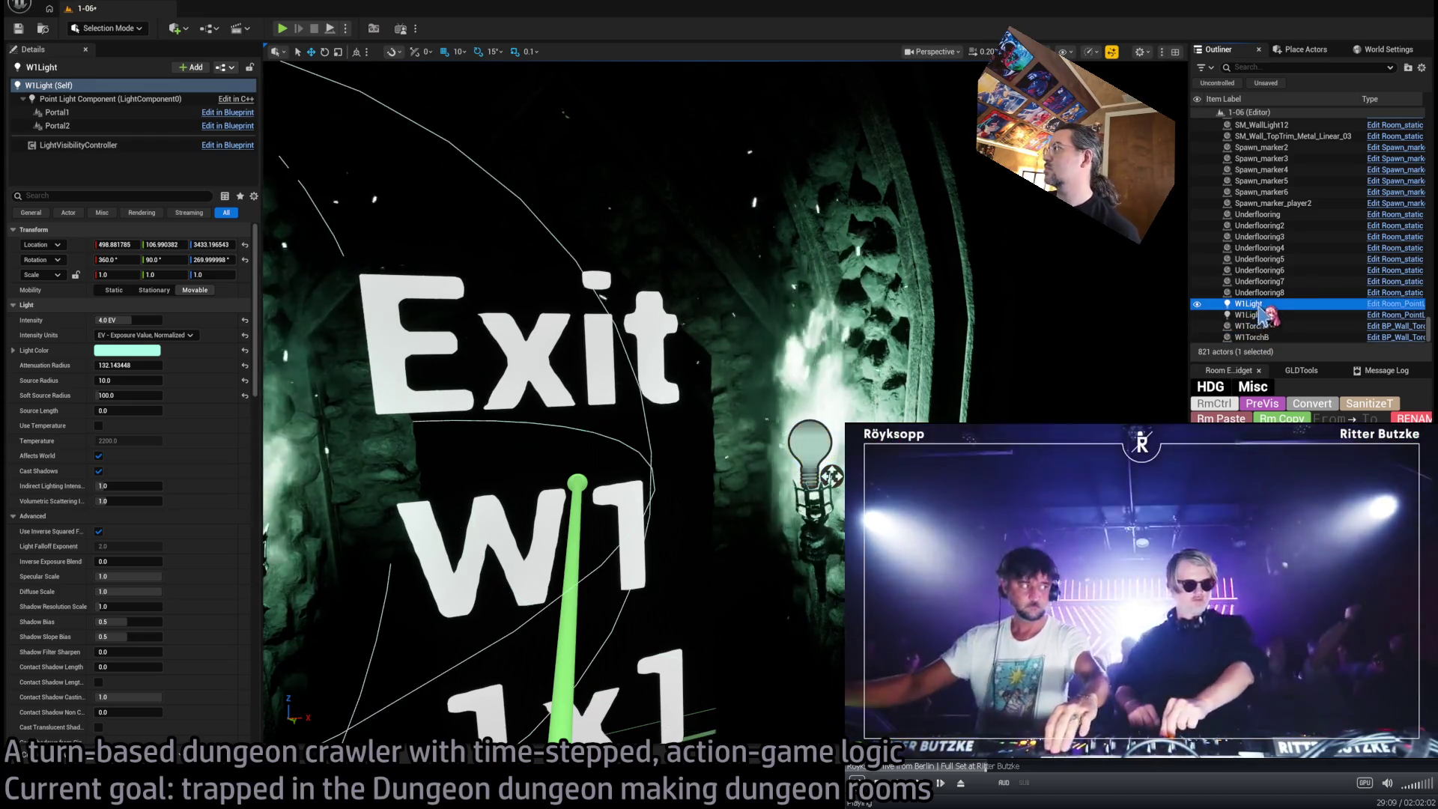
Rename the first exit light W1LightA
key("F2")
type("A")
key("Return")
left_click_drag(1074, 329, 1183, 331)
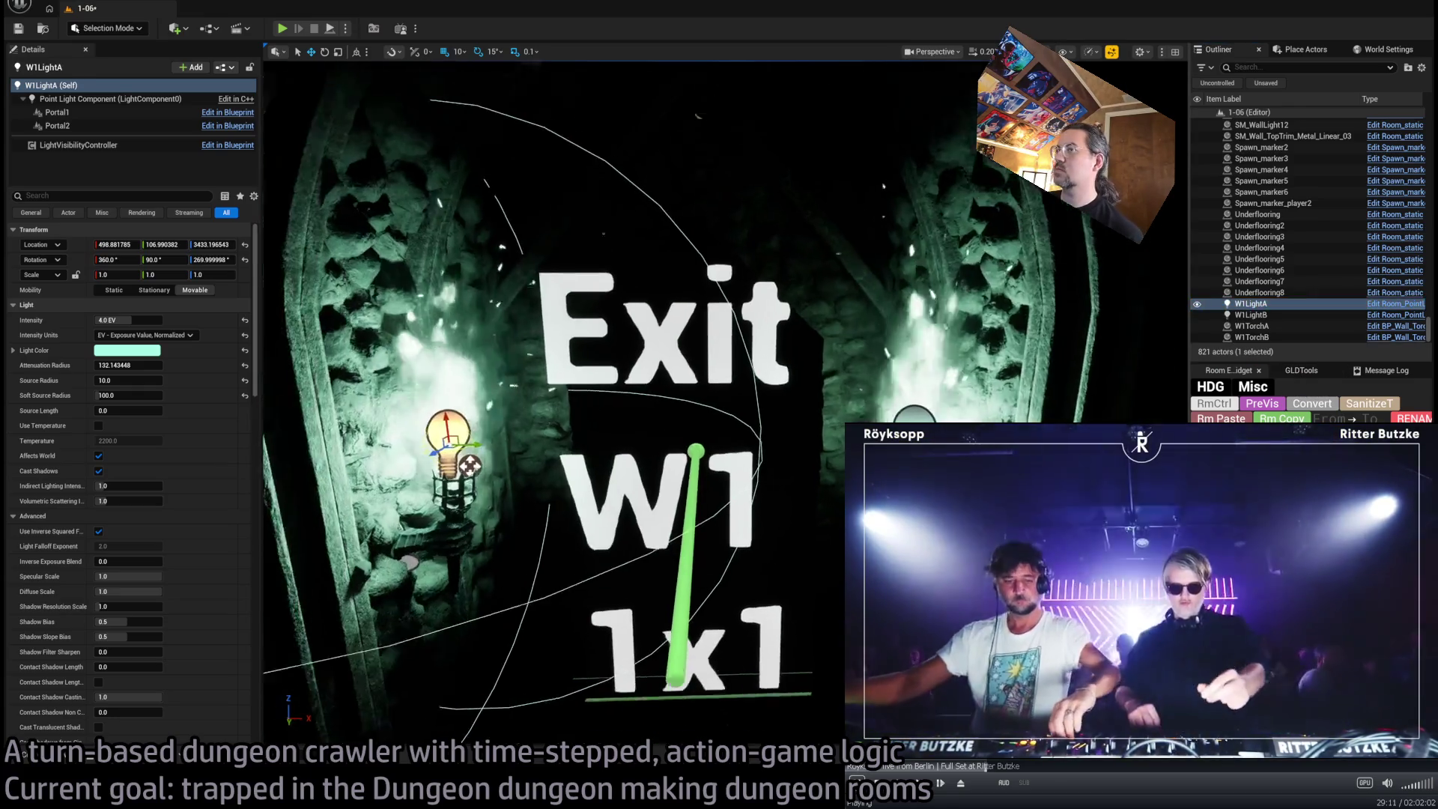
left_click(1251, 303)
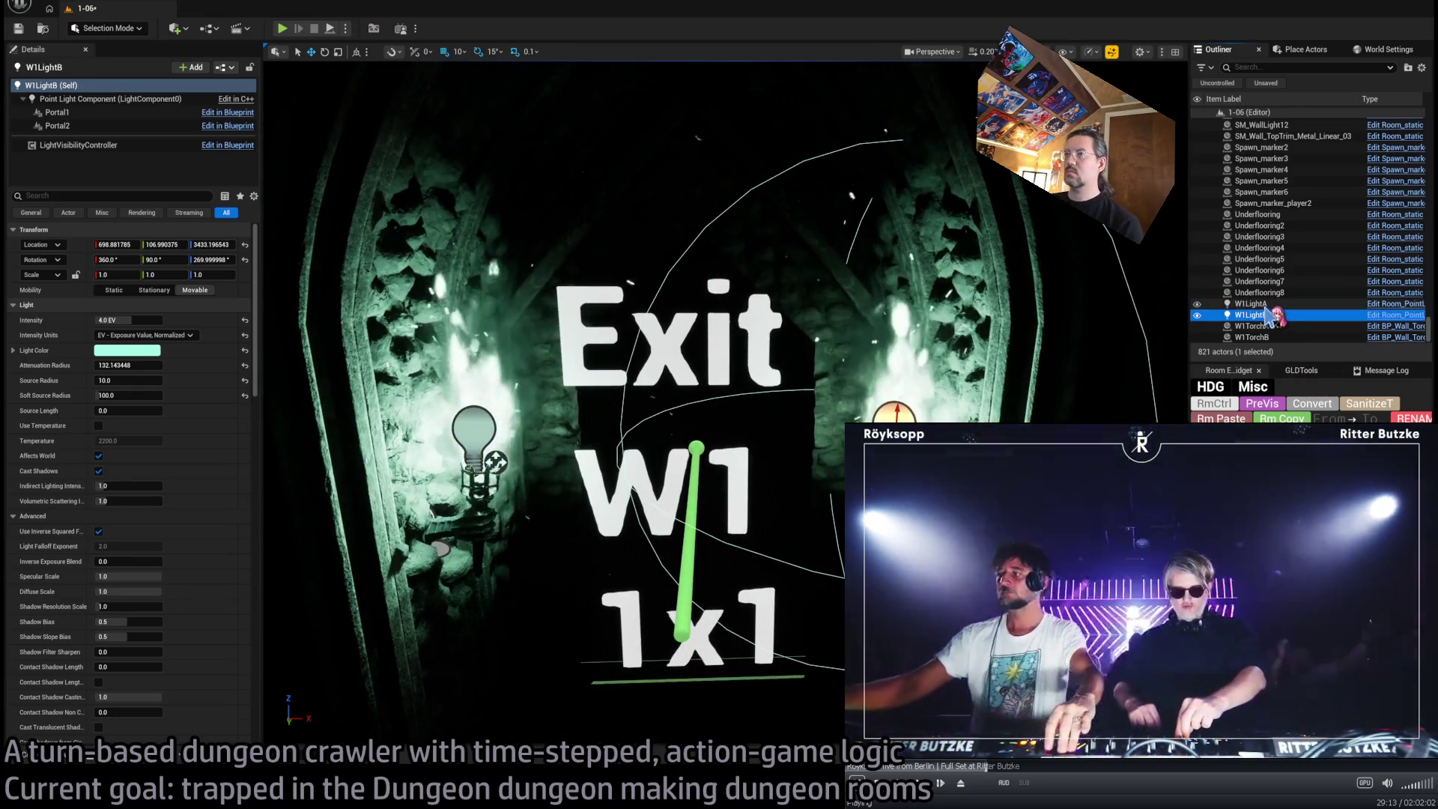
Change W1LightA's HDG Exit Visibility from E1 to W1 and select all four W1 actors
scroll(203, 581, "down", 15)
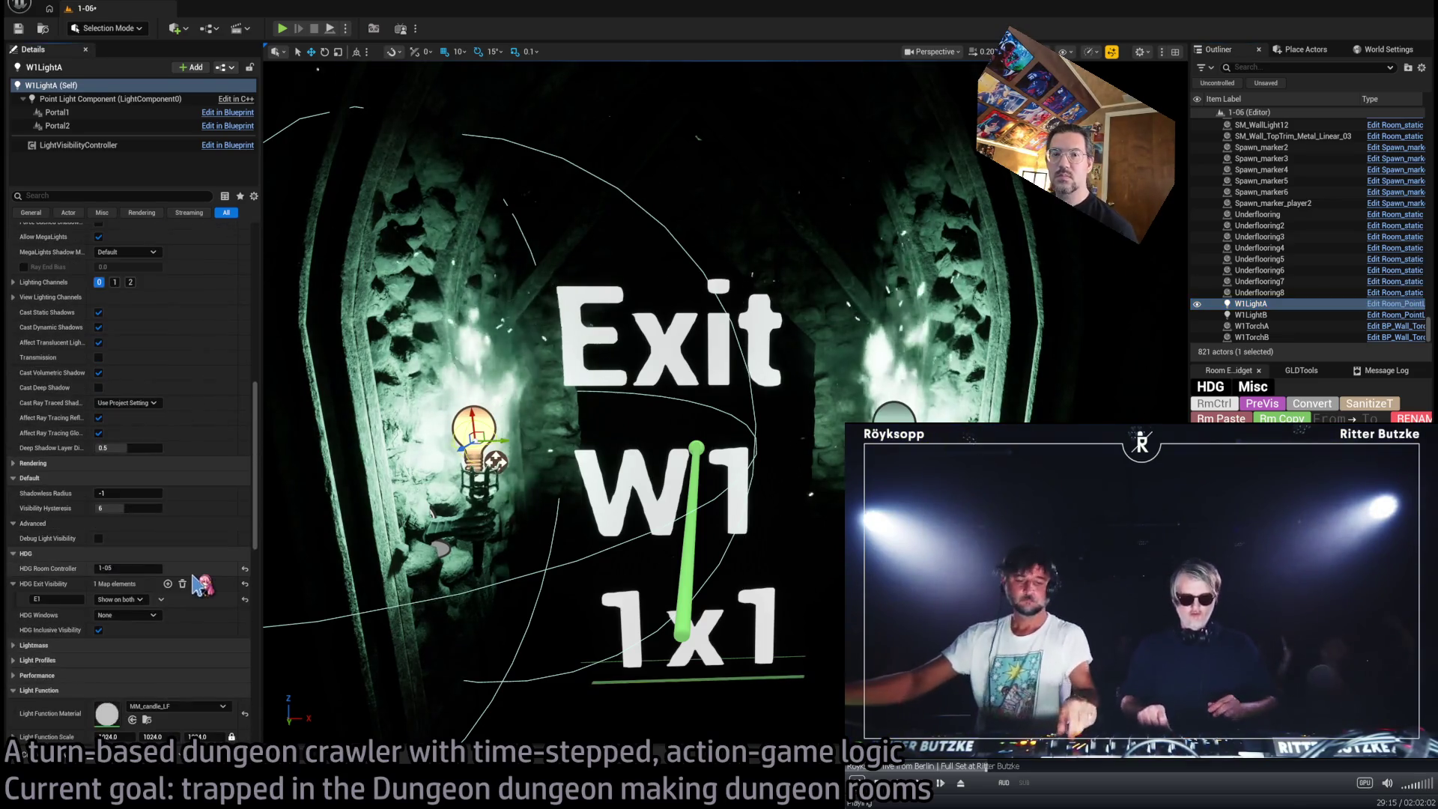
key("BackSpace")
key("BackSpace")
type("W1")
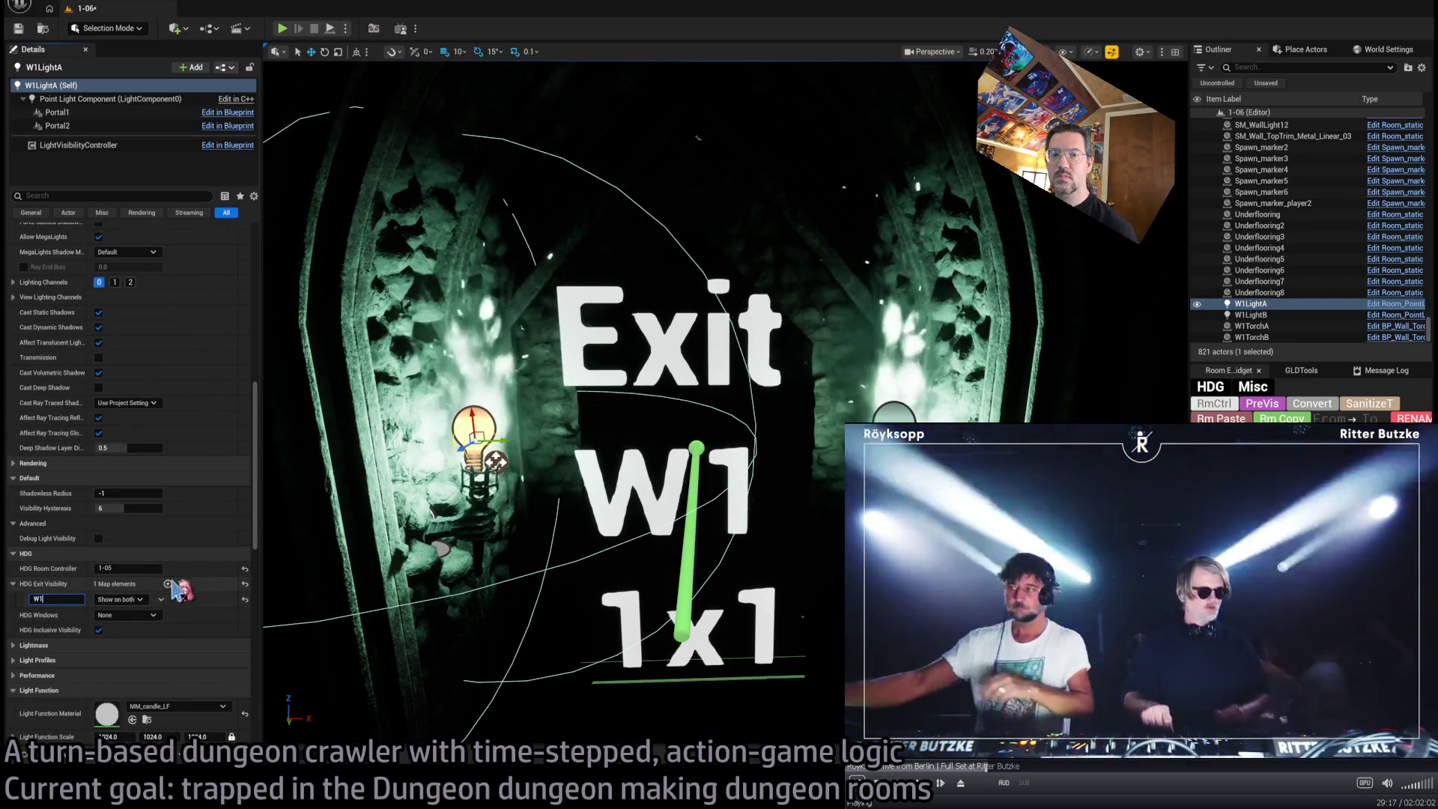
key("Return")
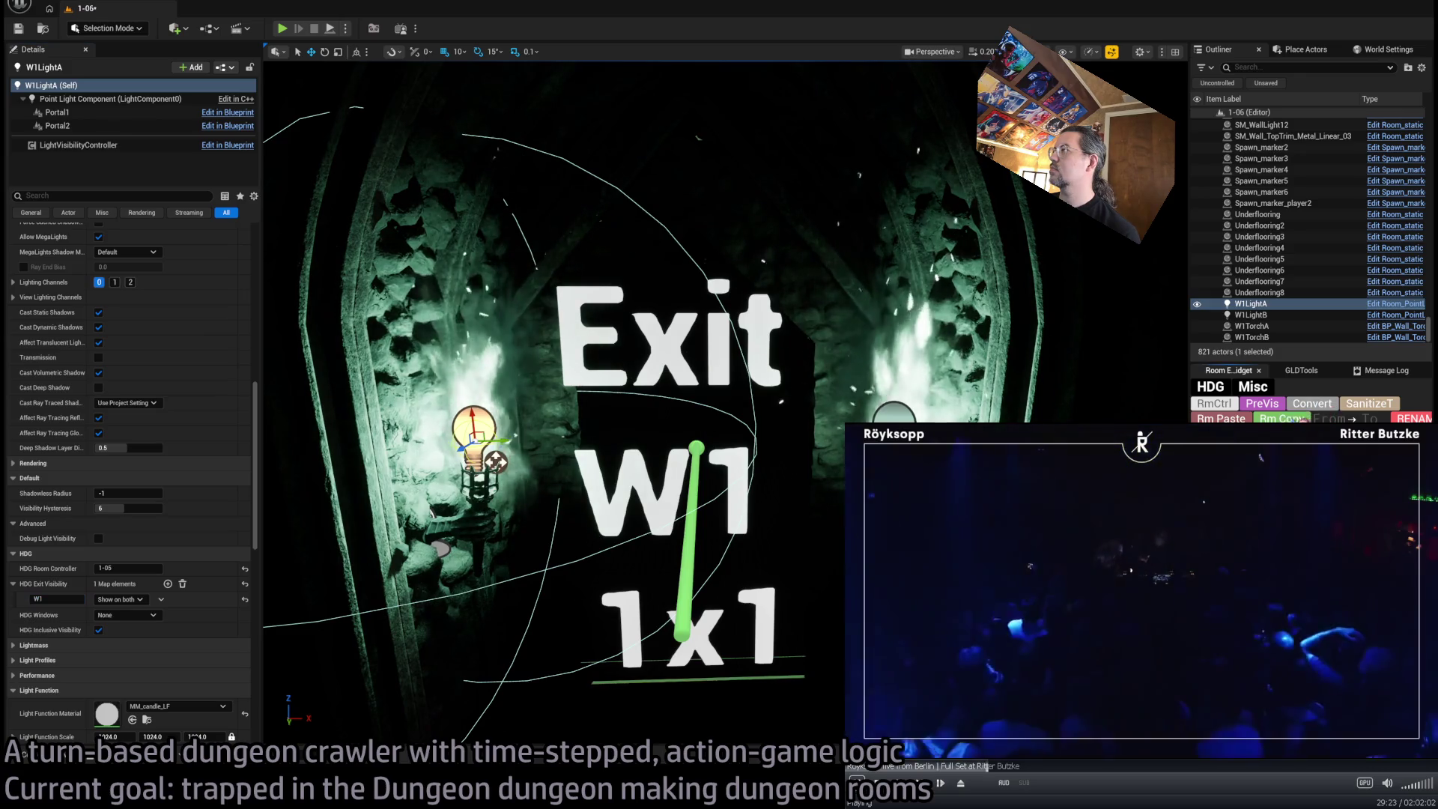
left_click(1252, 336, "shift")
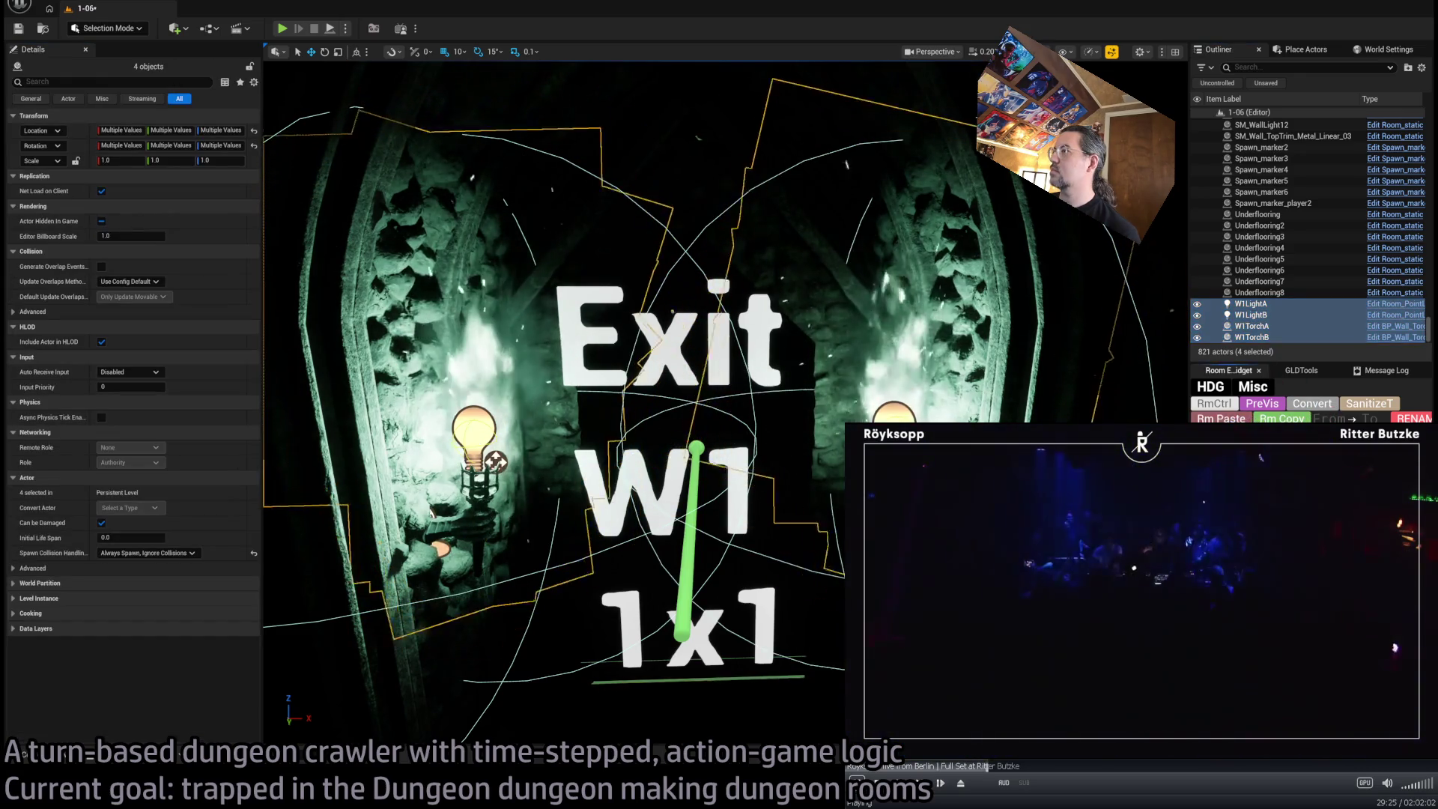
key("f")
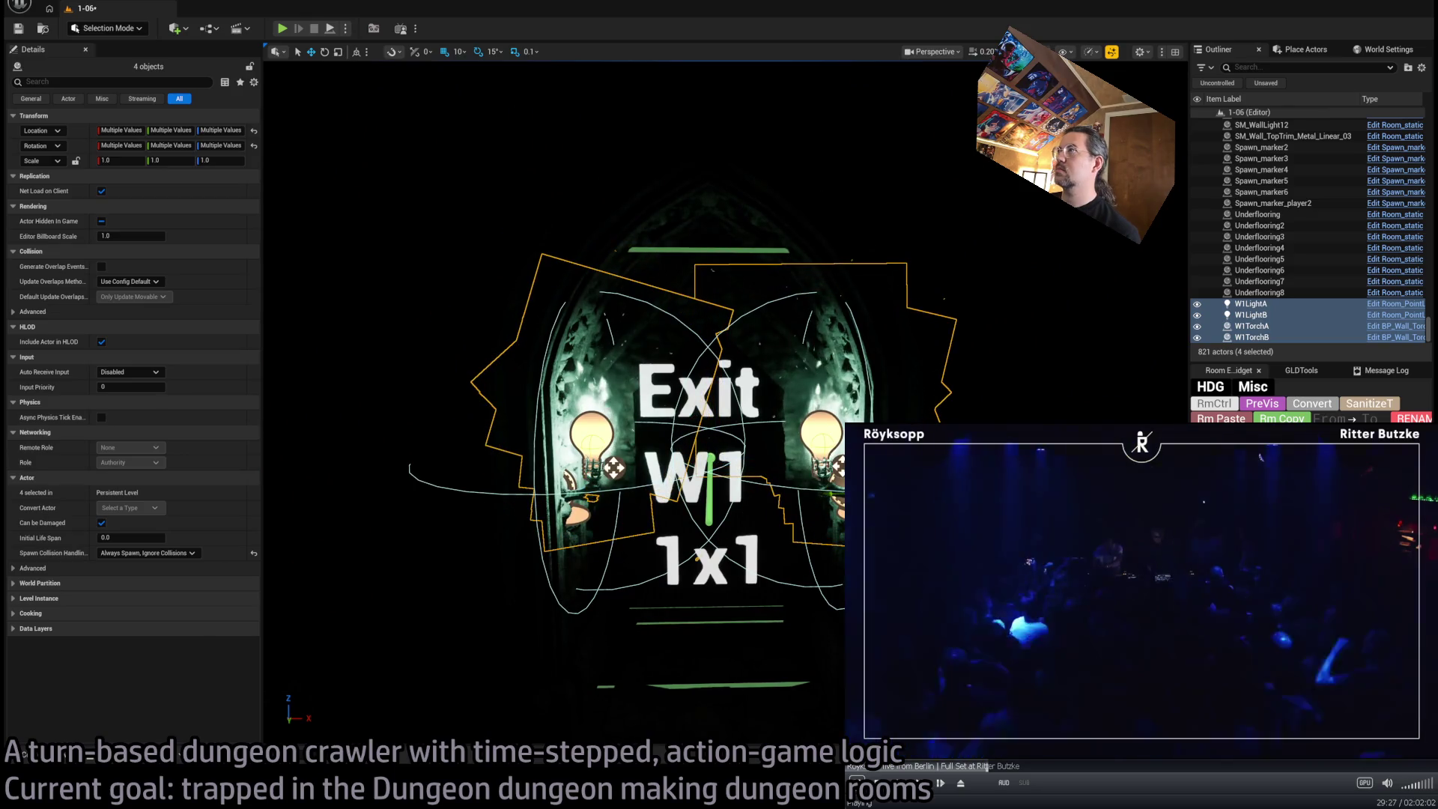
scroll(806, 301, "down", 5)
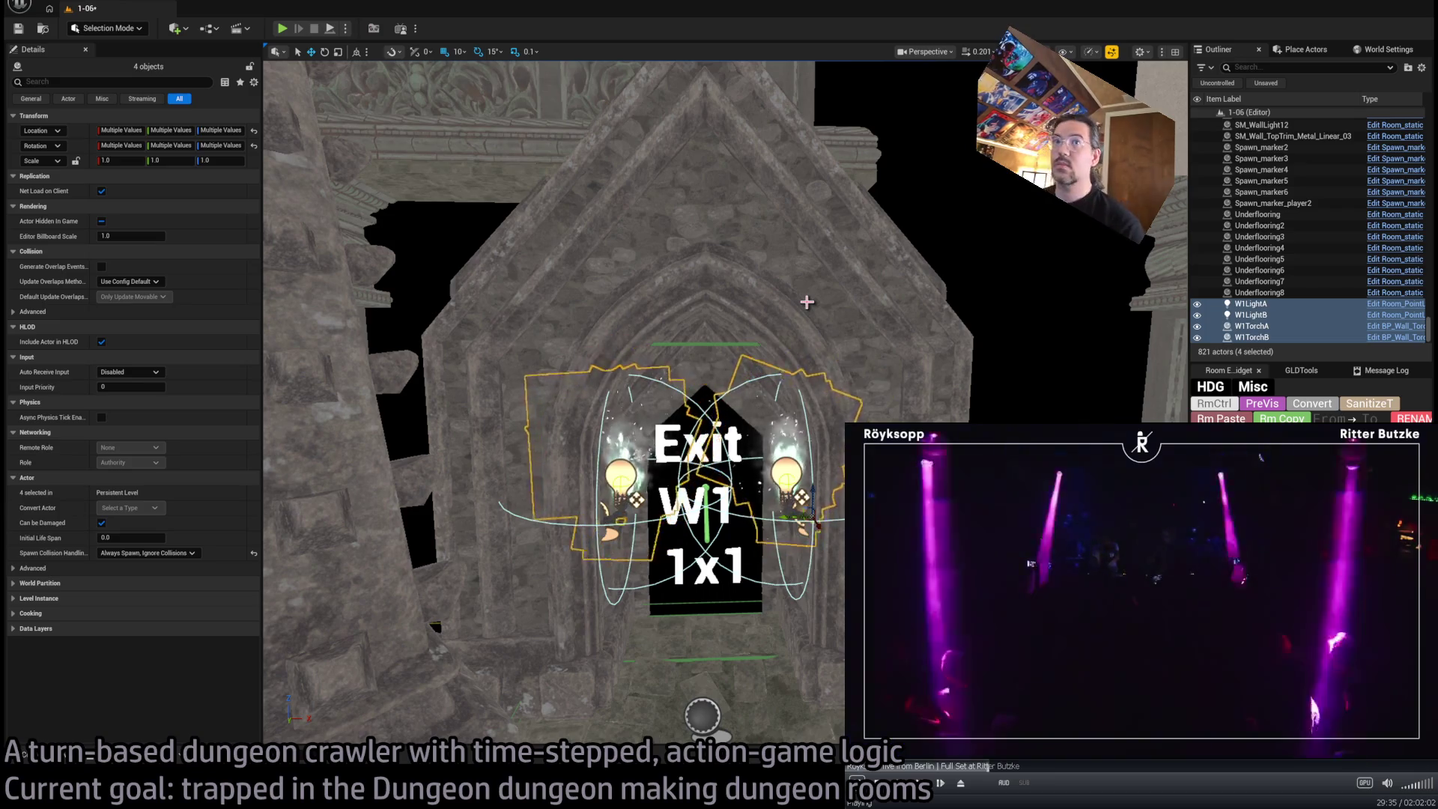
scroll(806, 302, "up", 5)
scroll(806, 302, "up", 5)
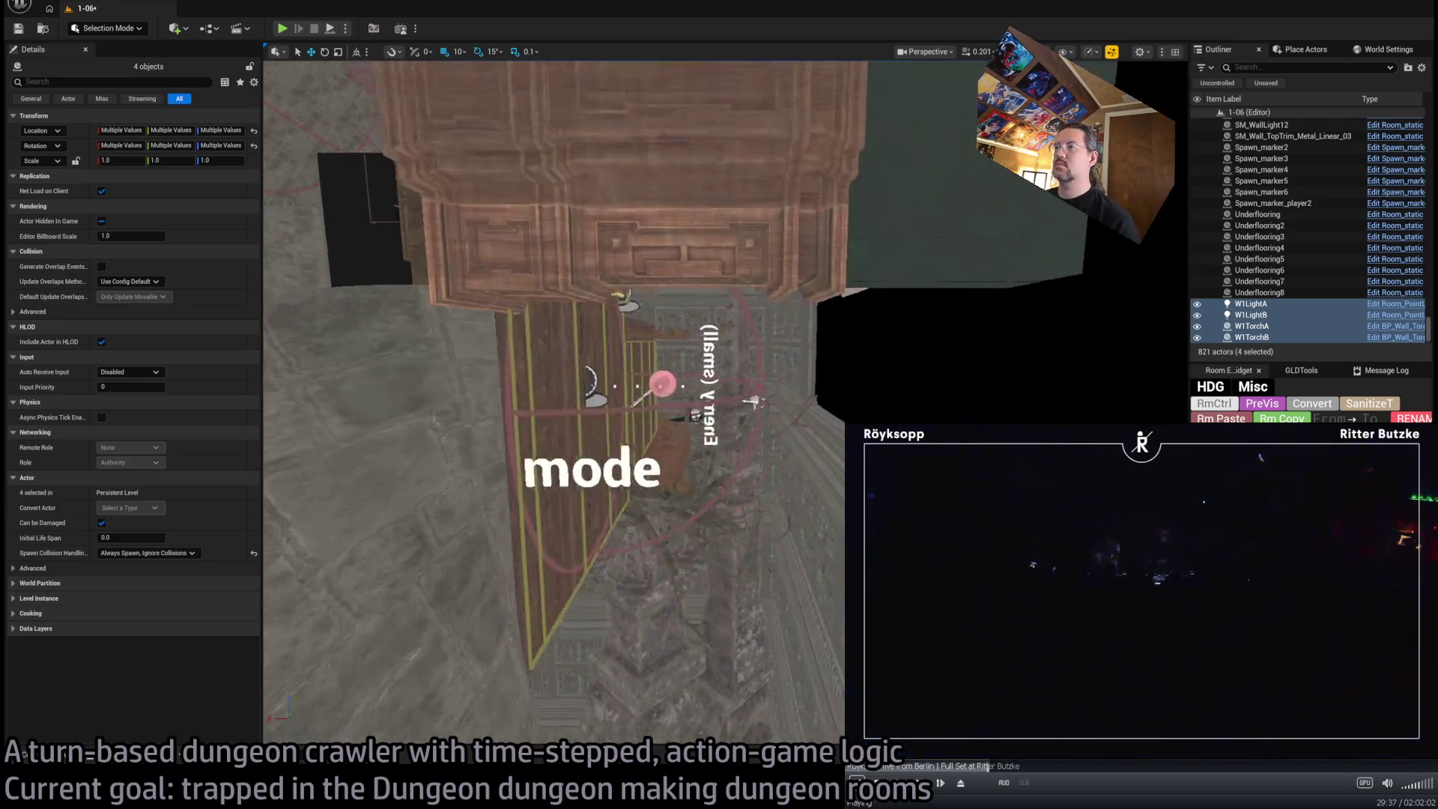
left_click(931, 405)
scroll(777, 517, "down", 5)
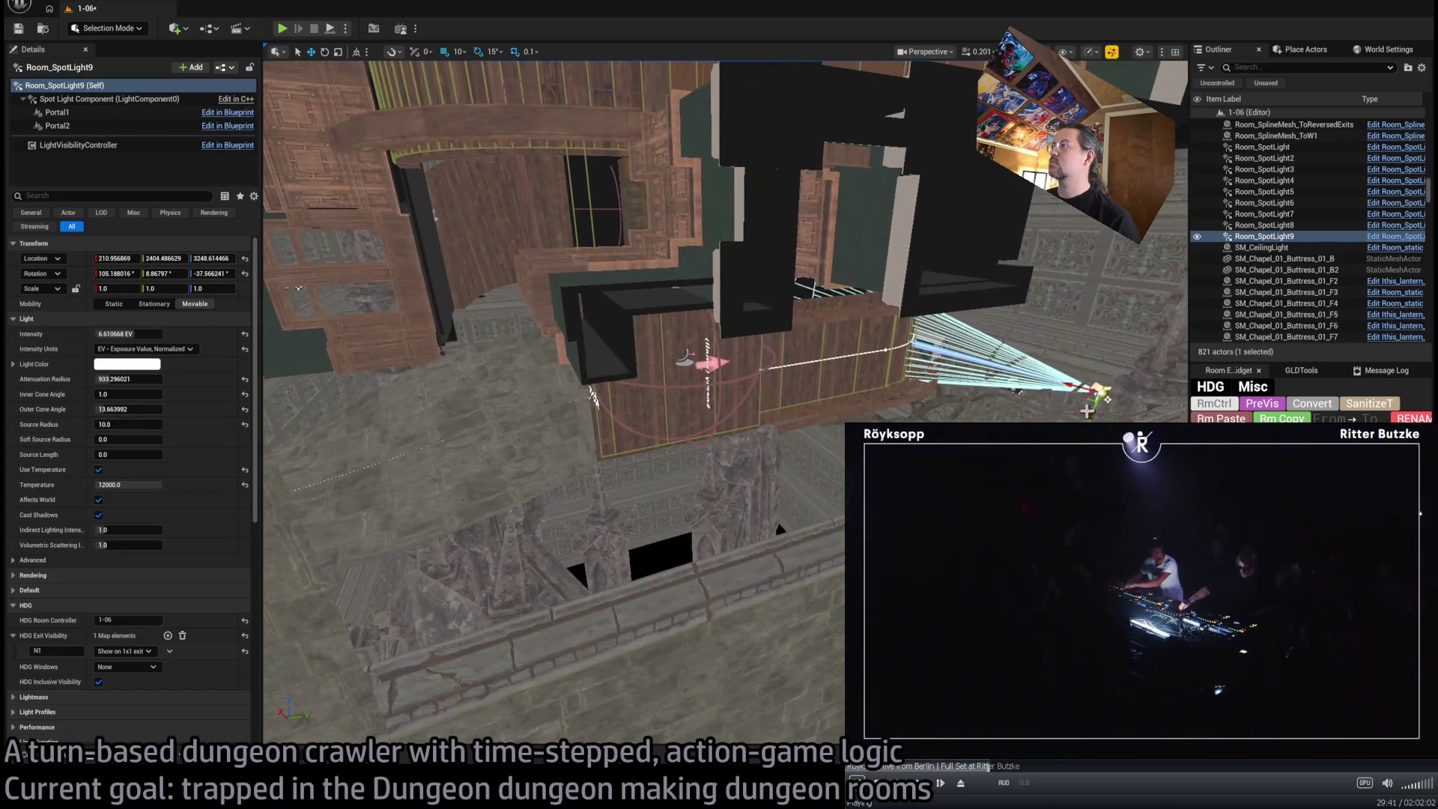
scroll(1110, 394, "down", 5)
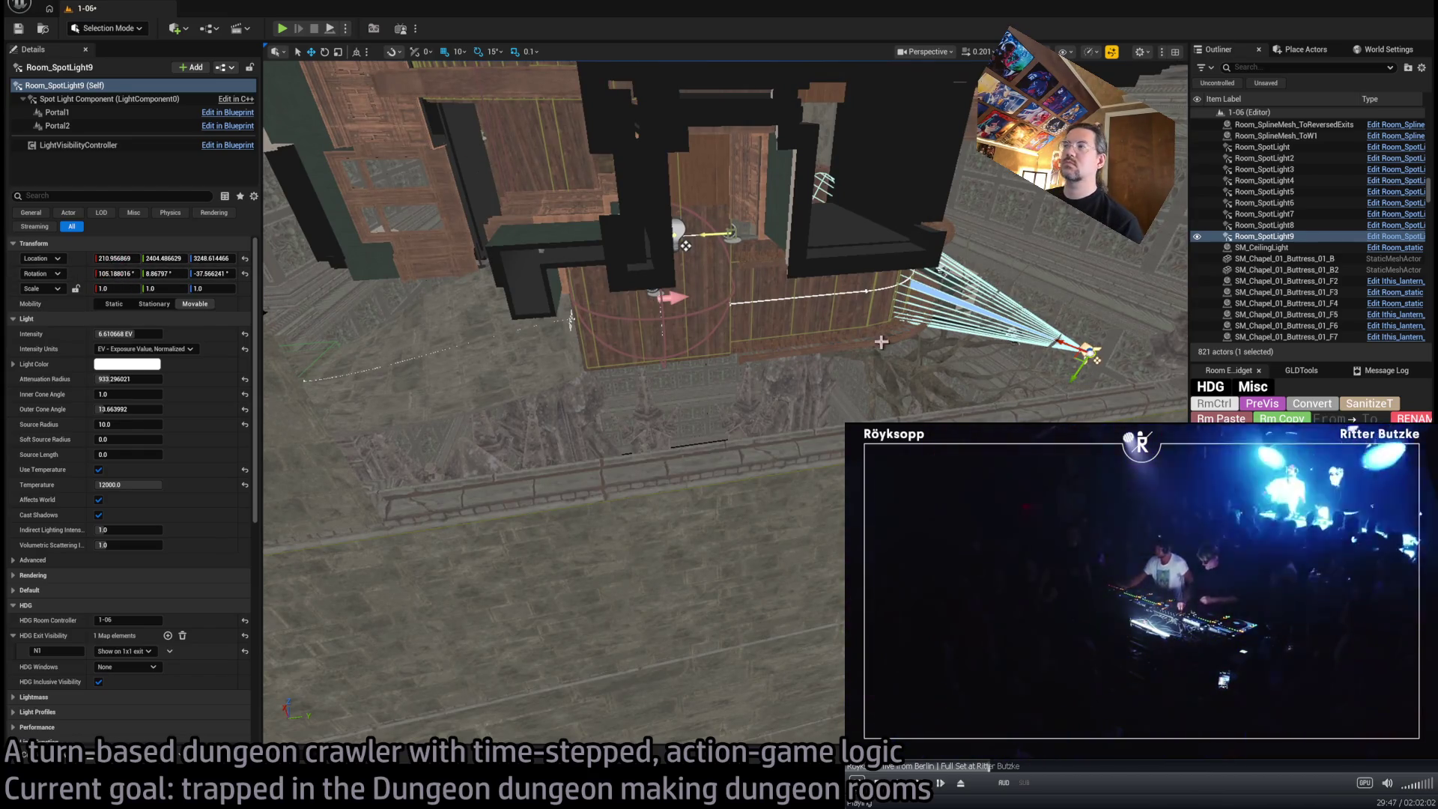
Duplicate Room_SpotLight9 and move the copy toward the Exit W1 doorway
left_click_drag(1076, 356, 1013, 344, "alt")
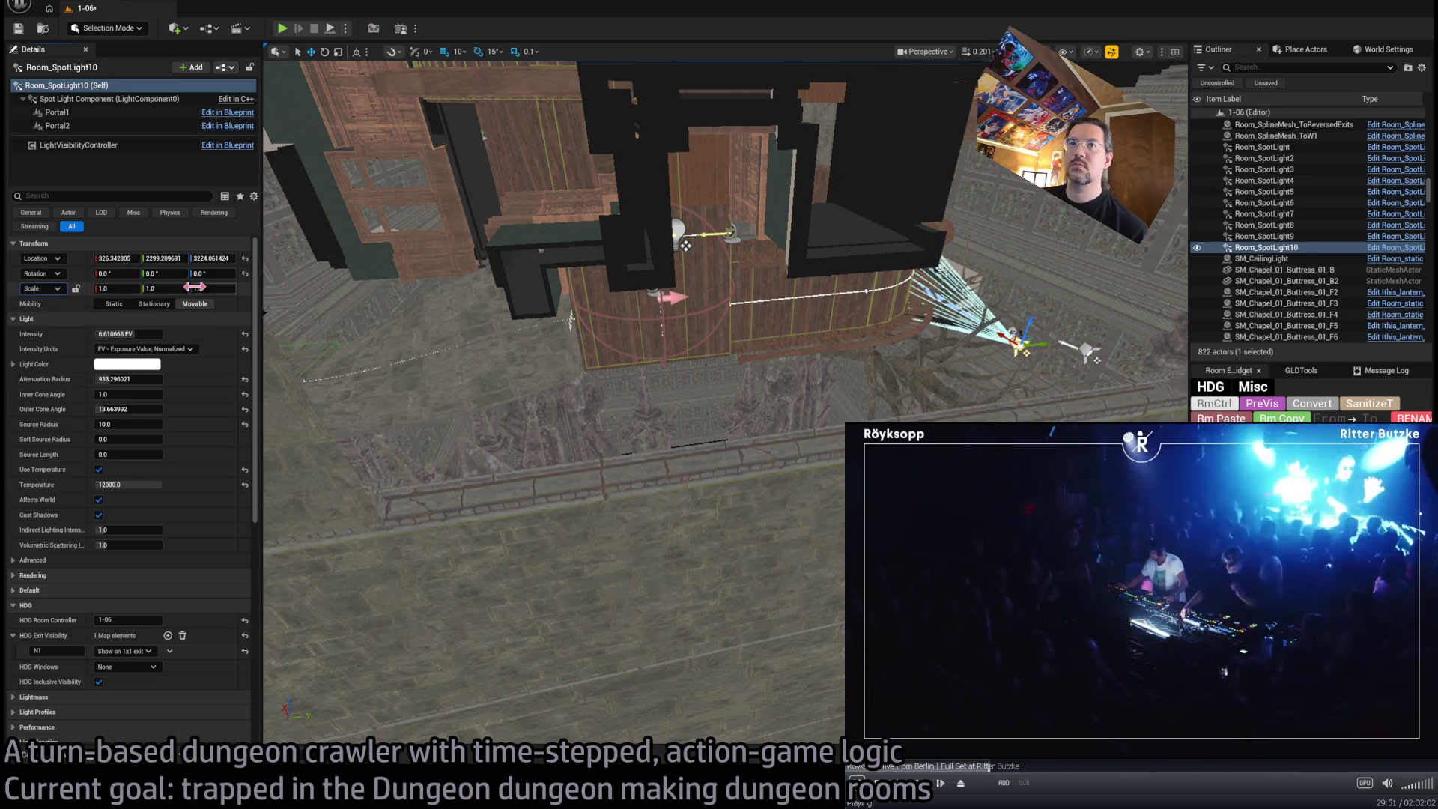
mouse_move(346, 334)
left_mouse_down()
mouse_move(960, 349)
mouse_move(931, 321)
mouse_move(786, 481)
mouse_move(741, 479)
mouse_move(800, 396)
mouse_move(775, 352)
mouse_move(768, 366)
mouse_move(778, 360)
mouse_move(798, 392)
left_mouse_up()
key("e")
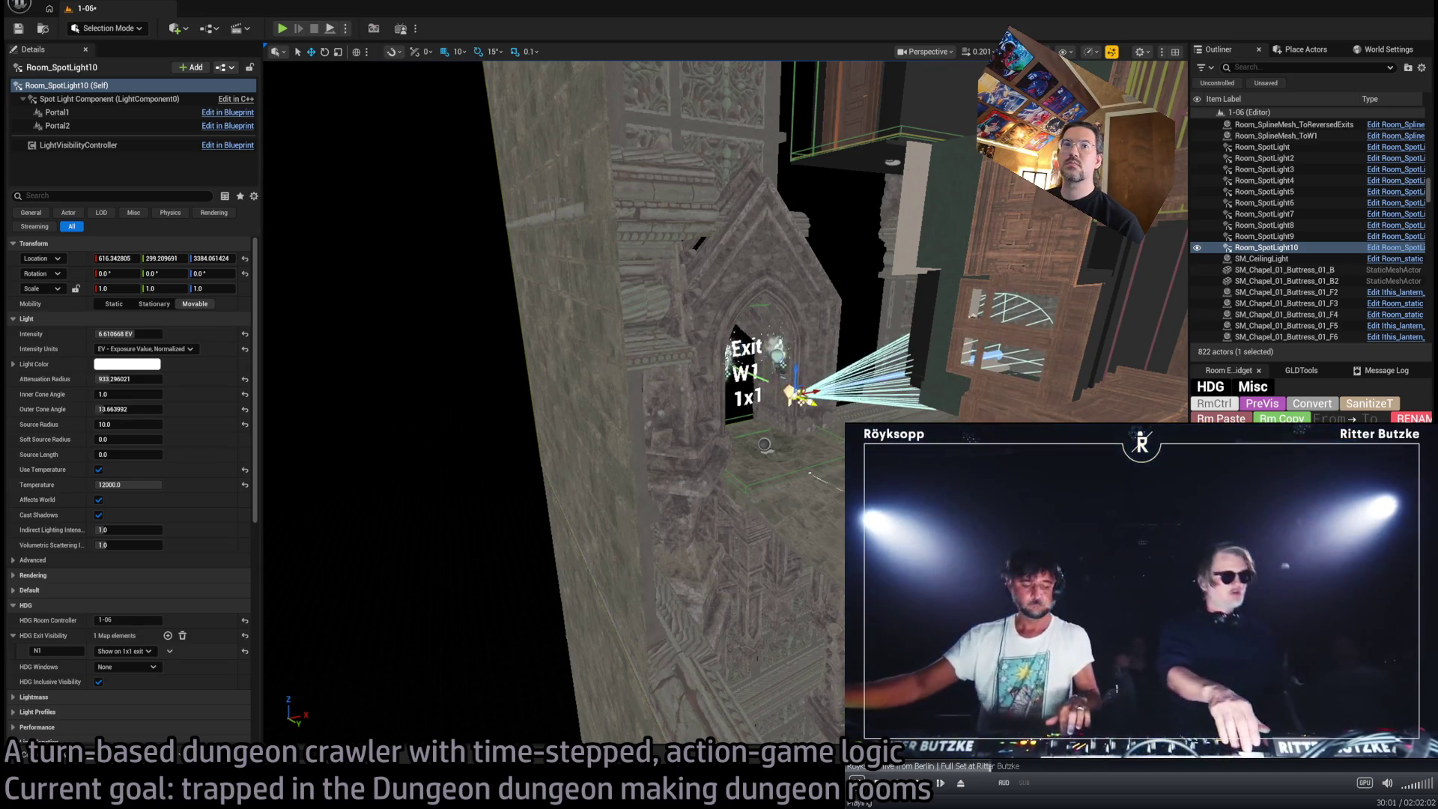
key("f")
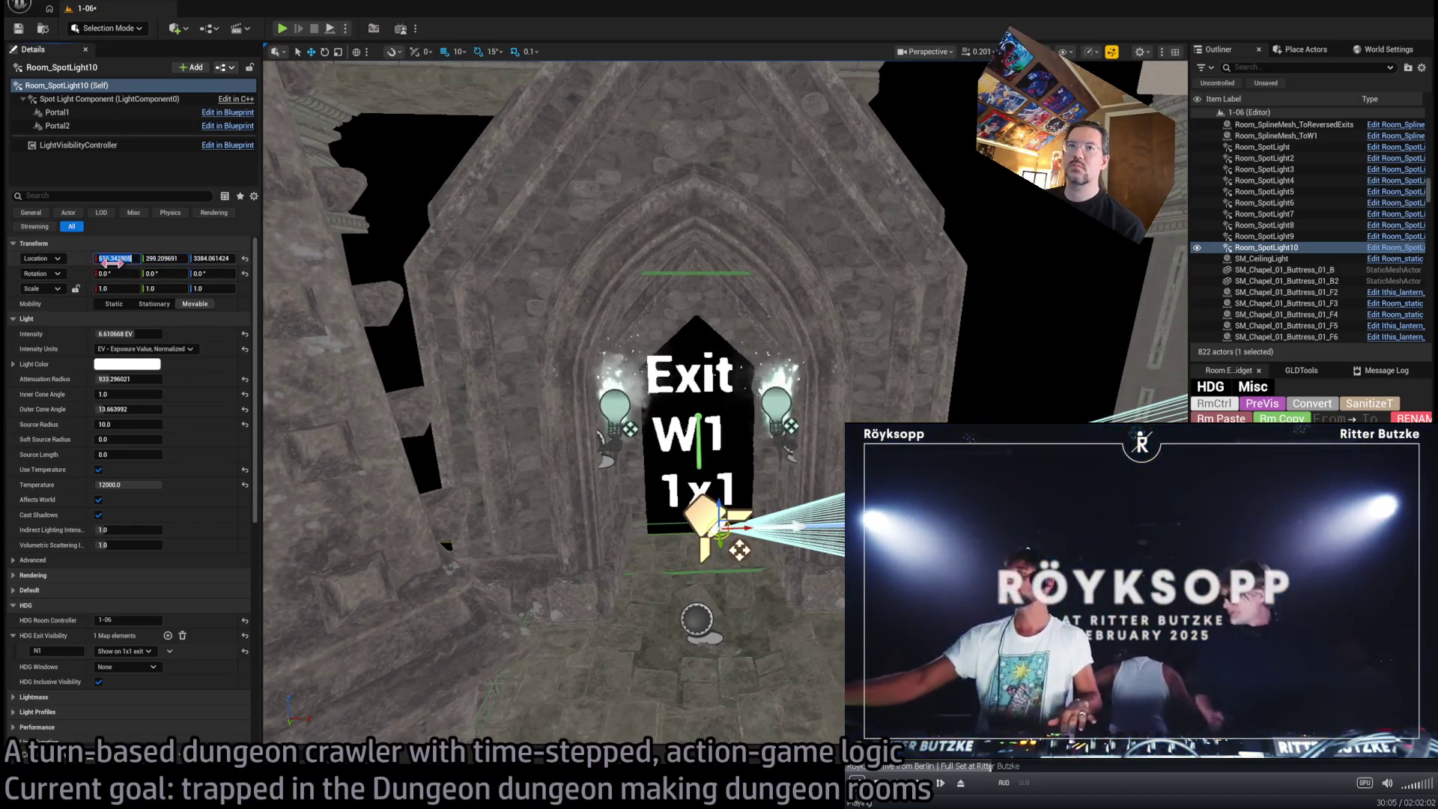
Set the spotlight copy's location to X 600 with height 3670
type("600")
key("Tab")
type("300")
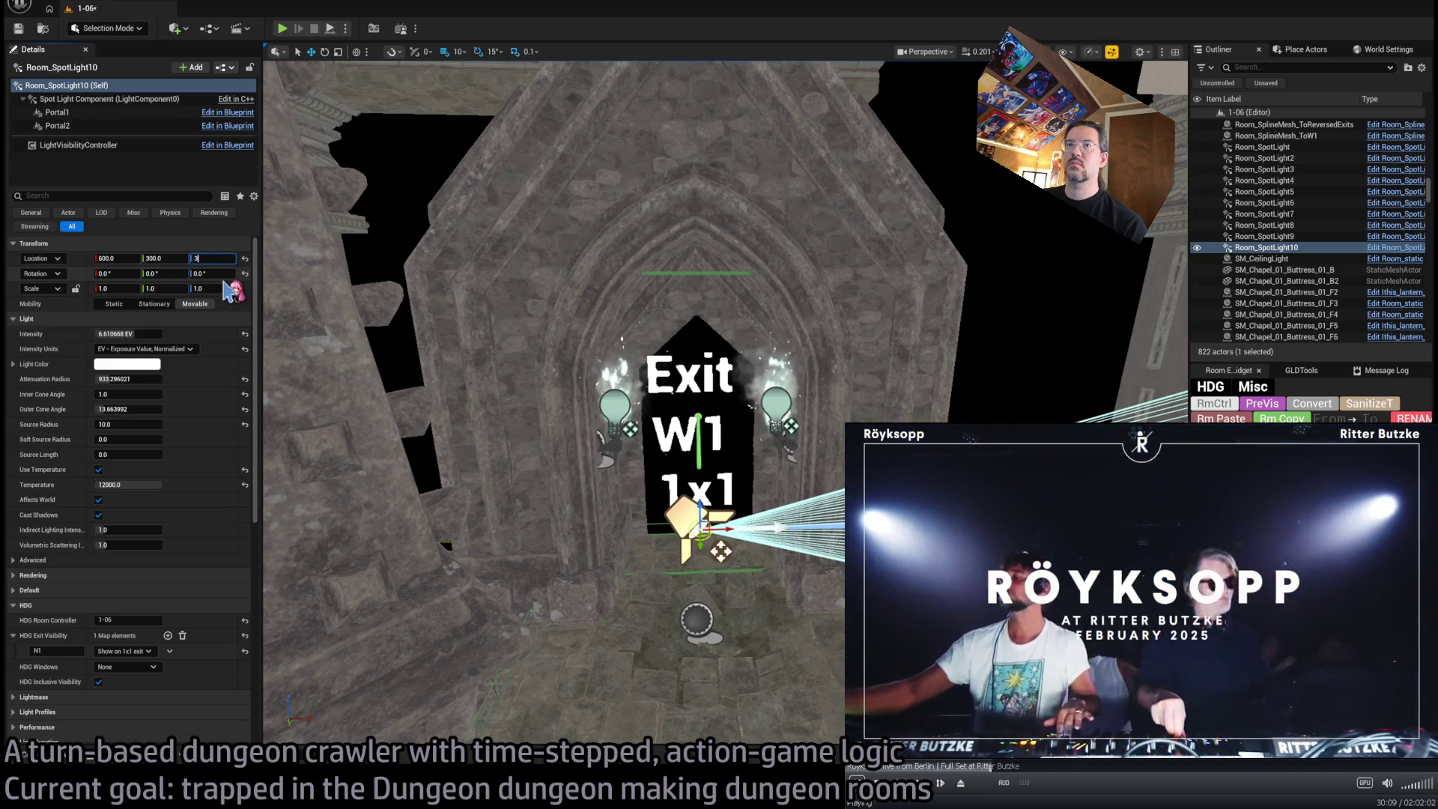
type("00")
key("Return")
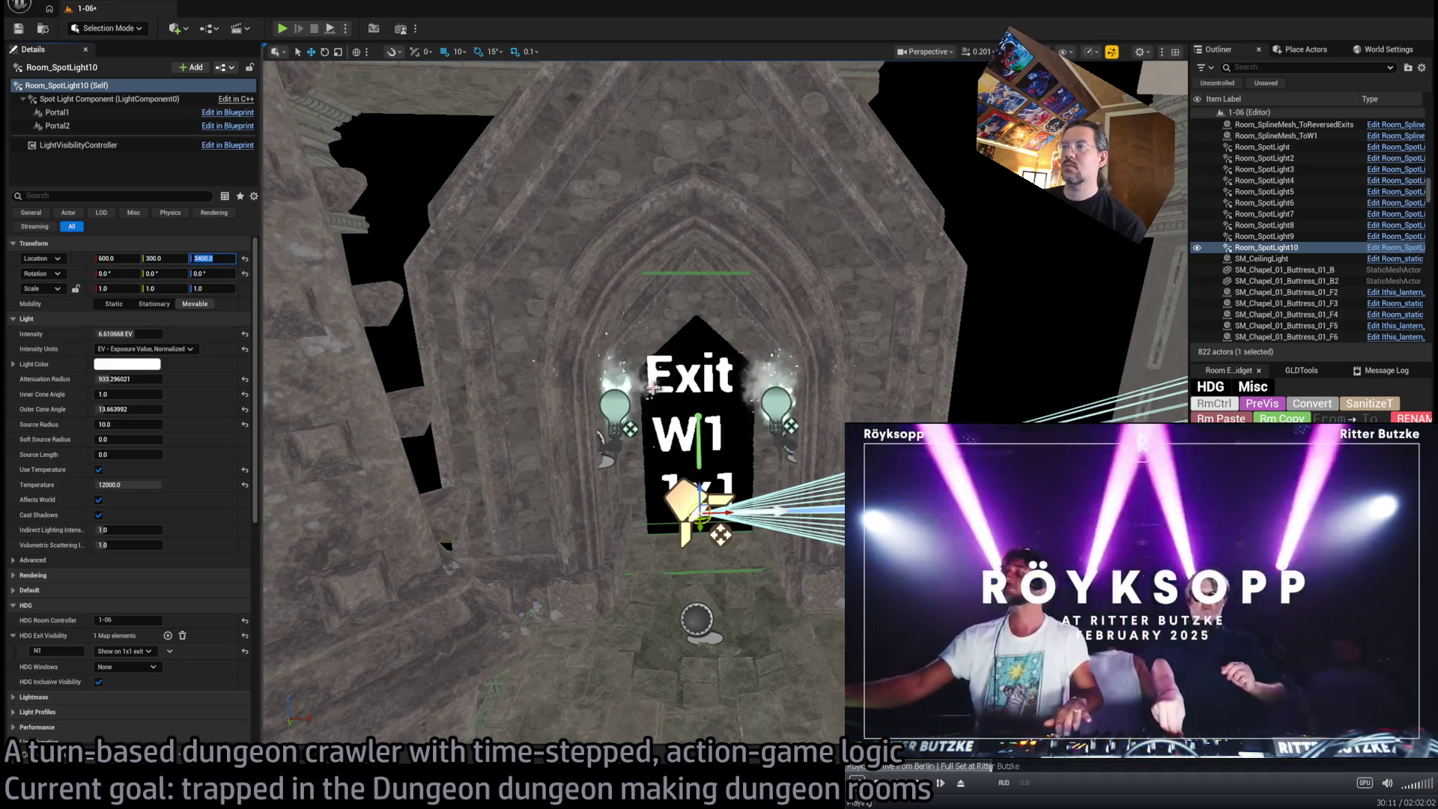
type("3670")
key("Return")
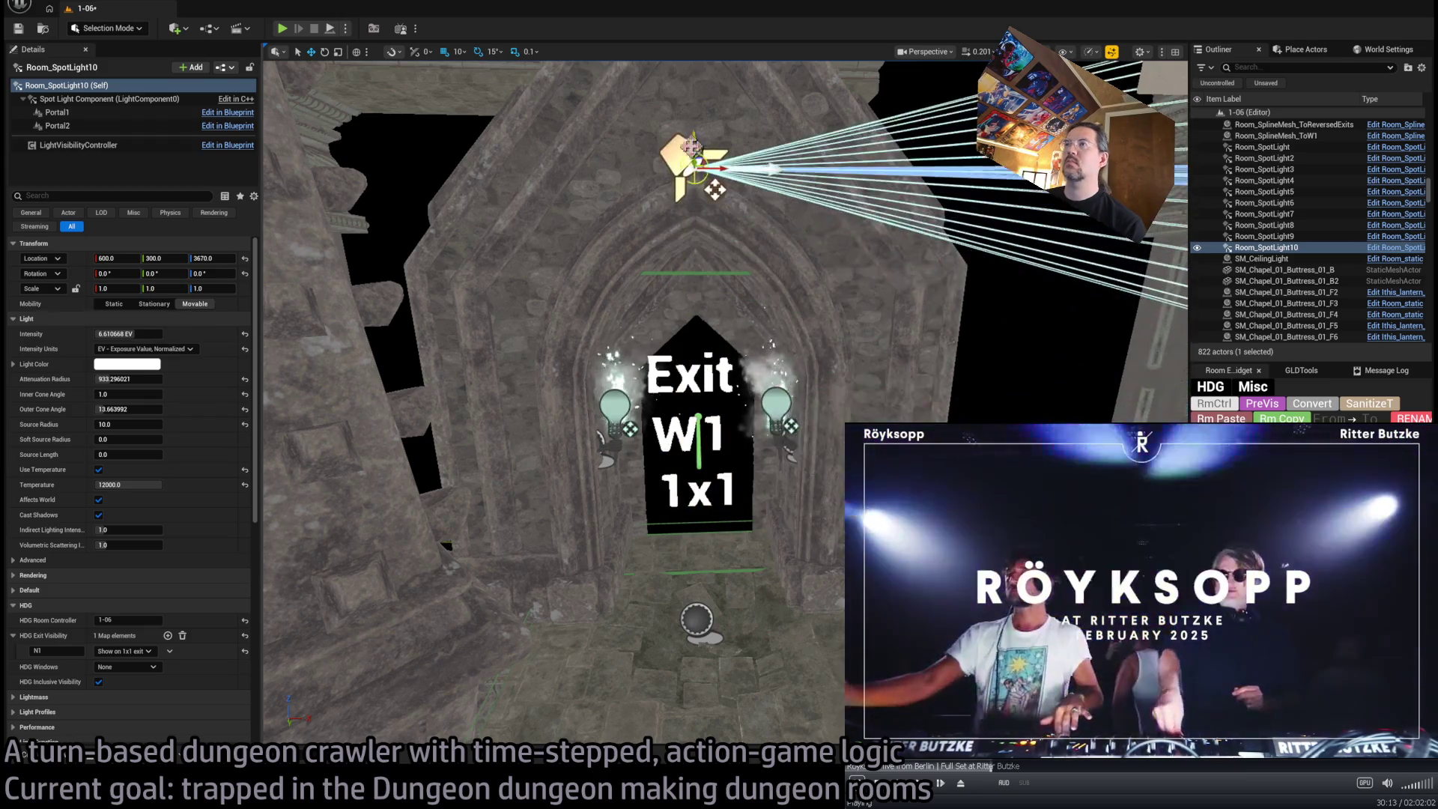
key("f")
Aim the spotlight straight down, then tilt it 15 degrees toward the doorway
key("e")
left_click_drag(738, 330, 715, 368)
mouse_move(713, 316)
left_mouse_down()
mouse_move(710, 393)
mouse_move(677, 367)
left_mouse_up()
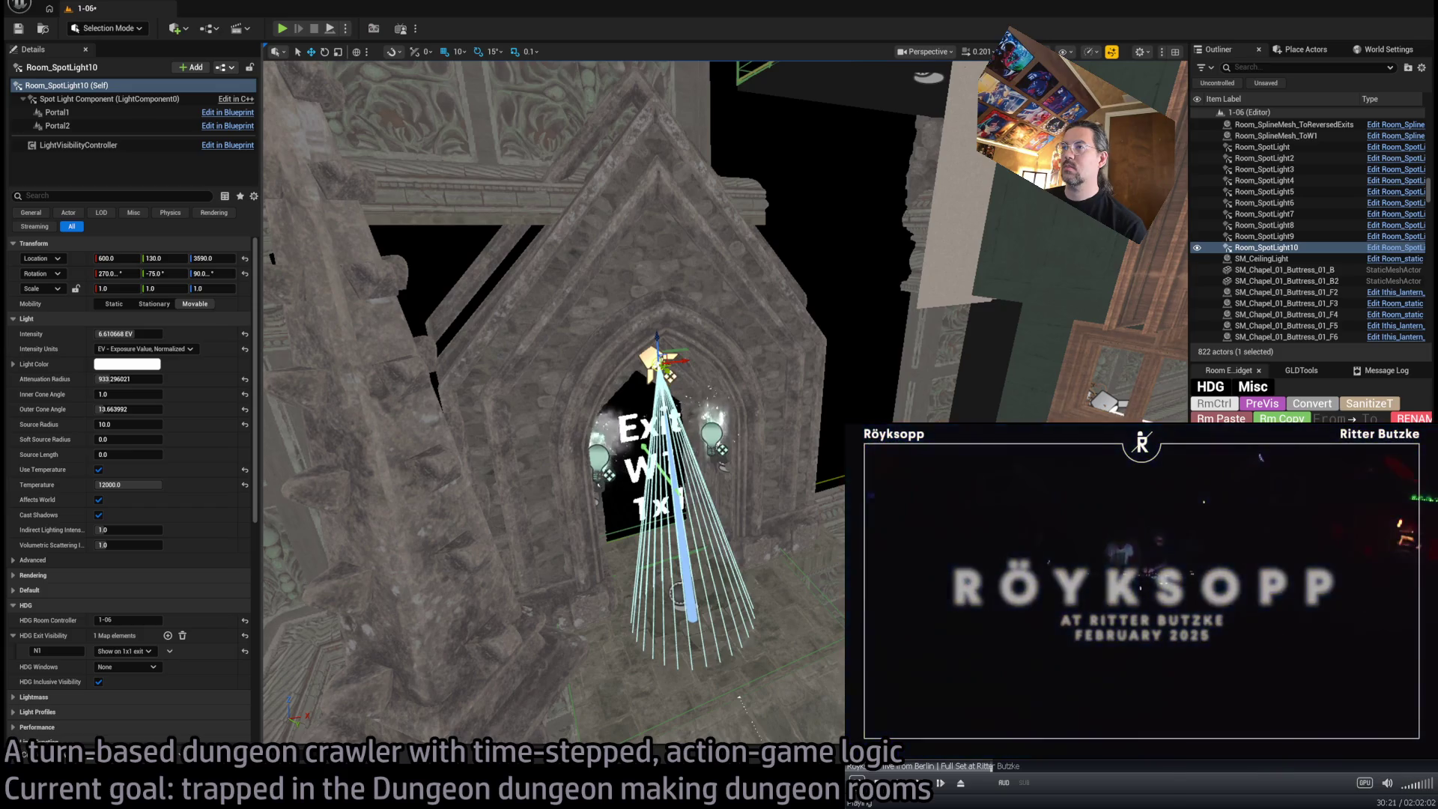
key("f")
scroll(734, 412, "up", 5)
left_click(712, 334)
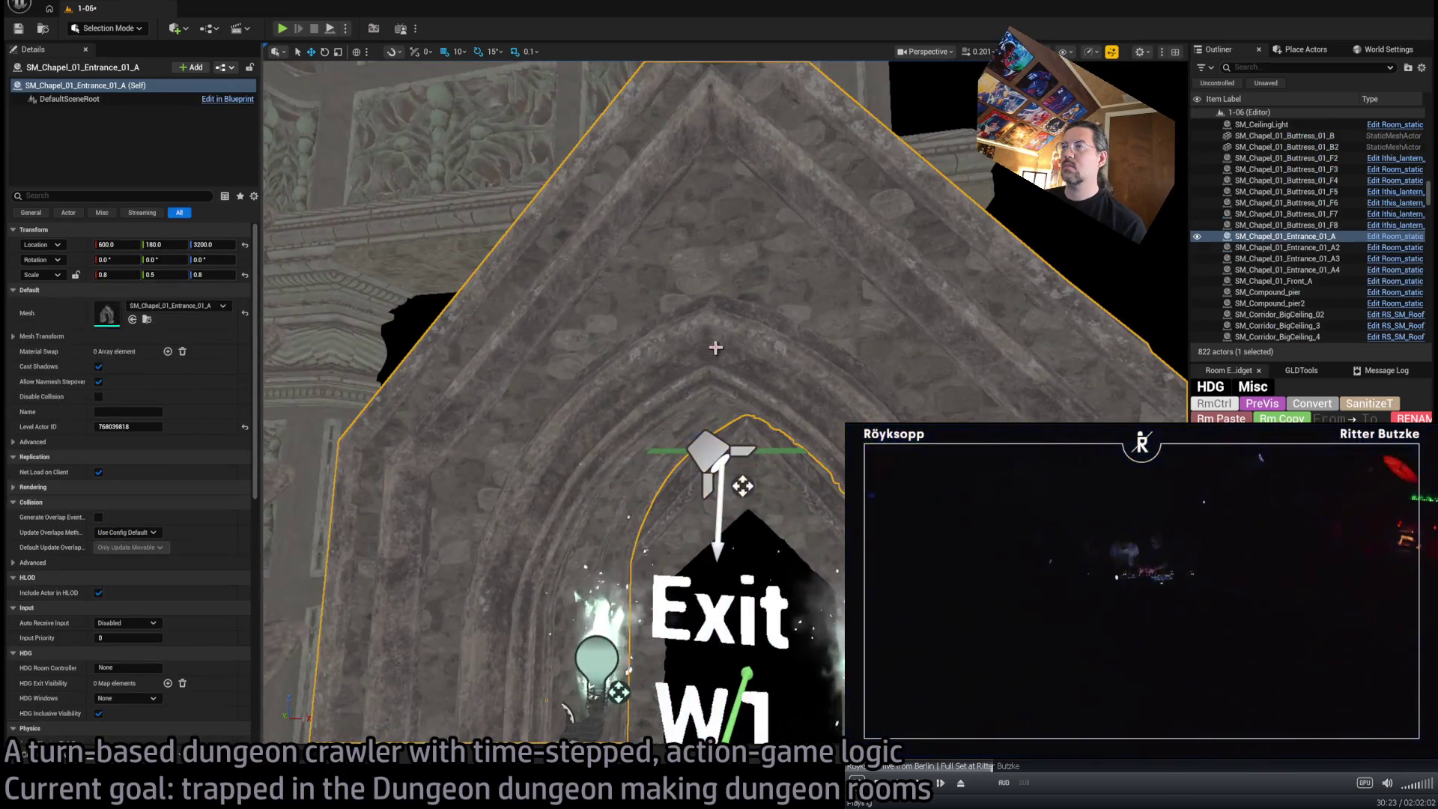
Open the SM_Chapel arch mesh, show its collision and remove the simple hull
double_click(107, 313)
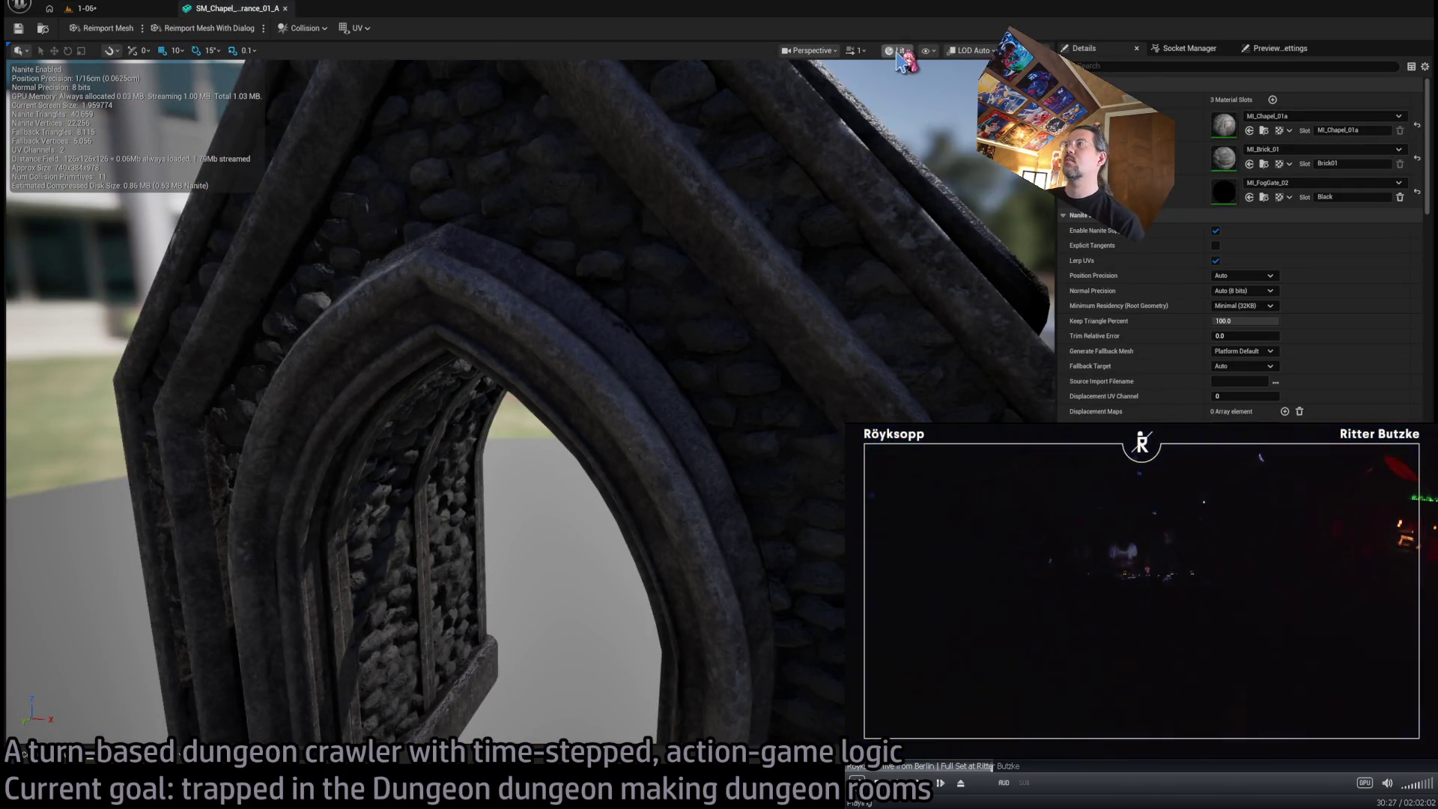
key("alt+s")
scroll(694, 352, "down", 5)
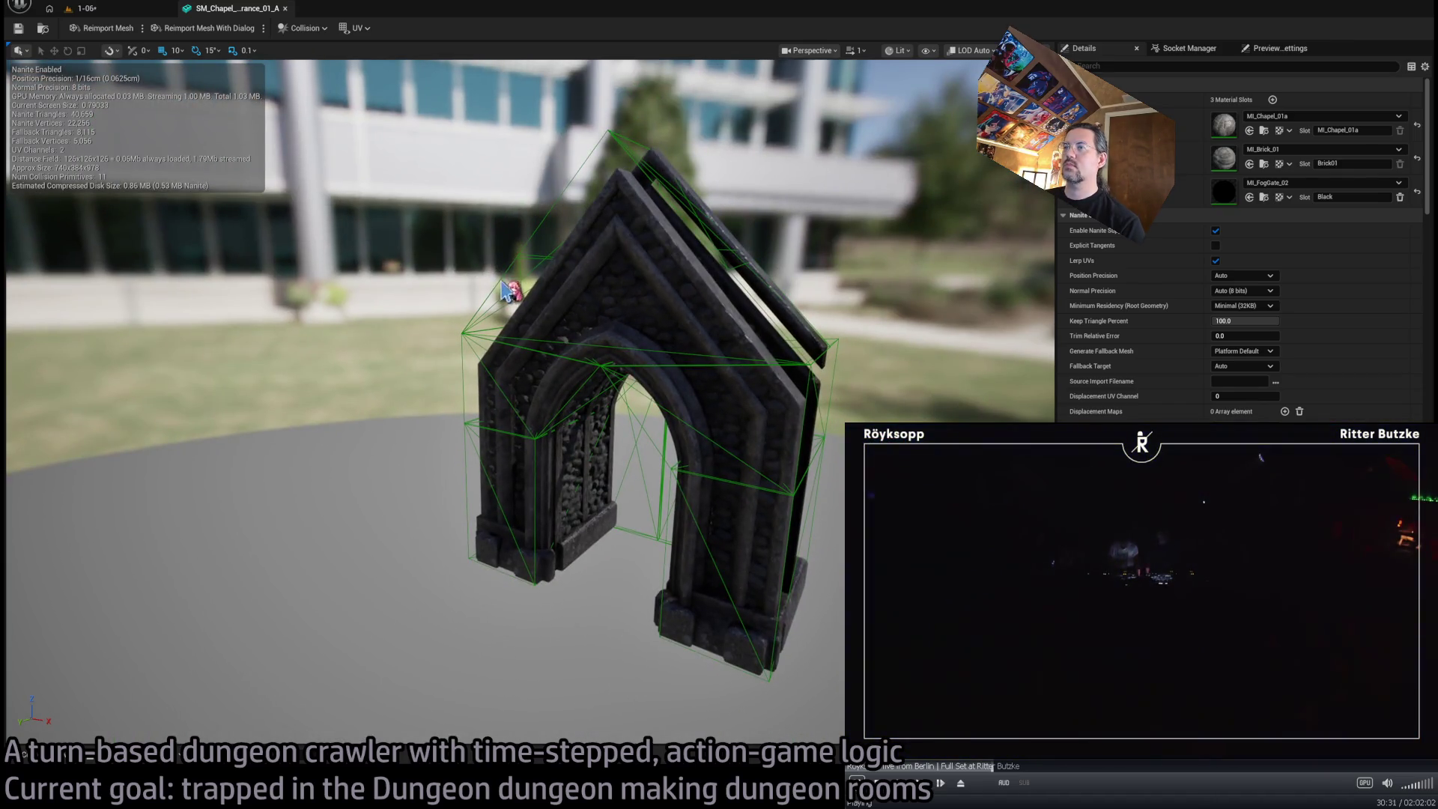
scroll(524, 300, "up", 5)
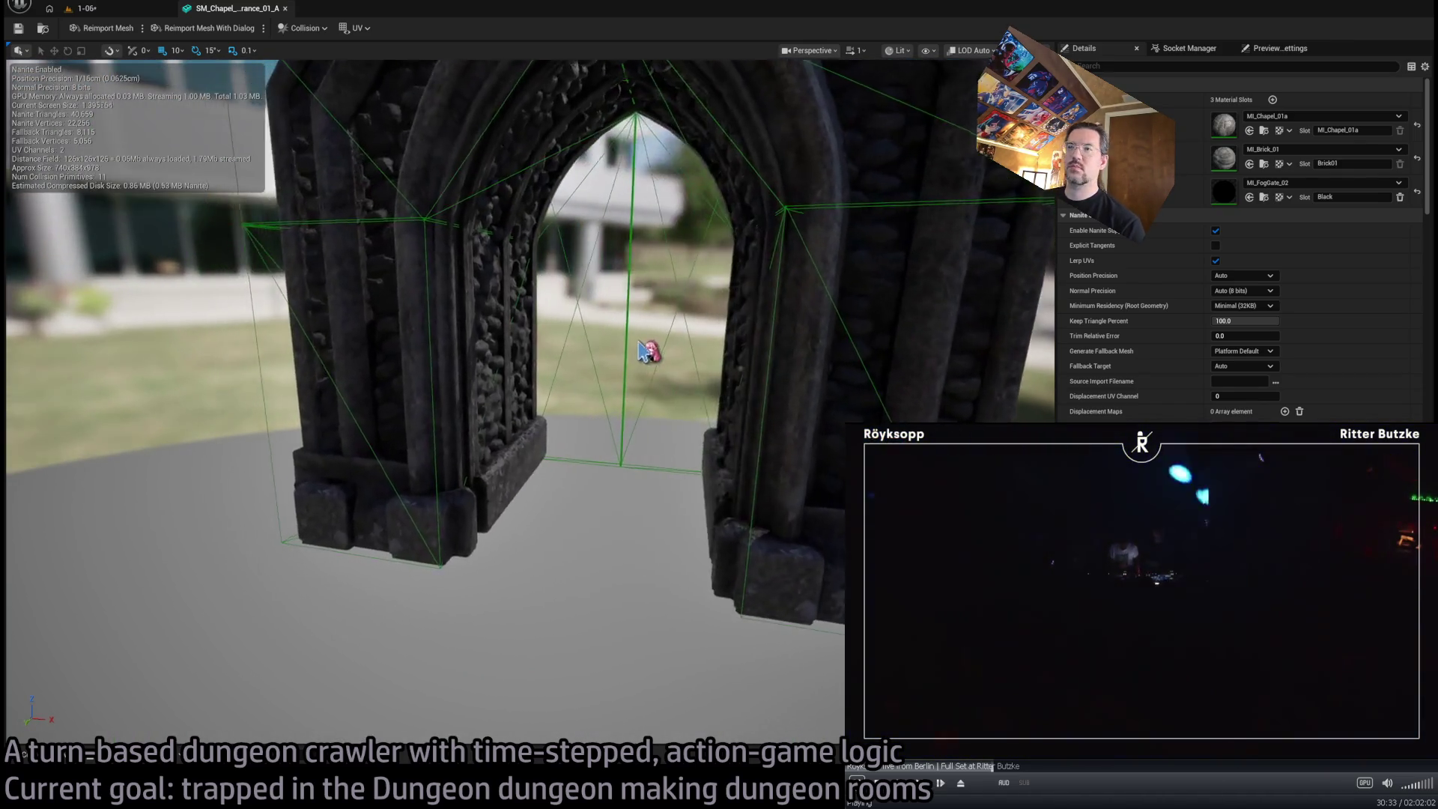
left_click(640, 379)
mouse_move(525, 374)
left_mouse_down()
mouse_move(359, 382)
mouse_move(483, 274)
left_mouse_up()
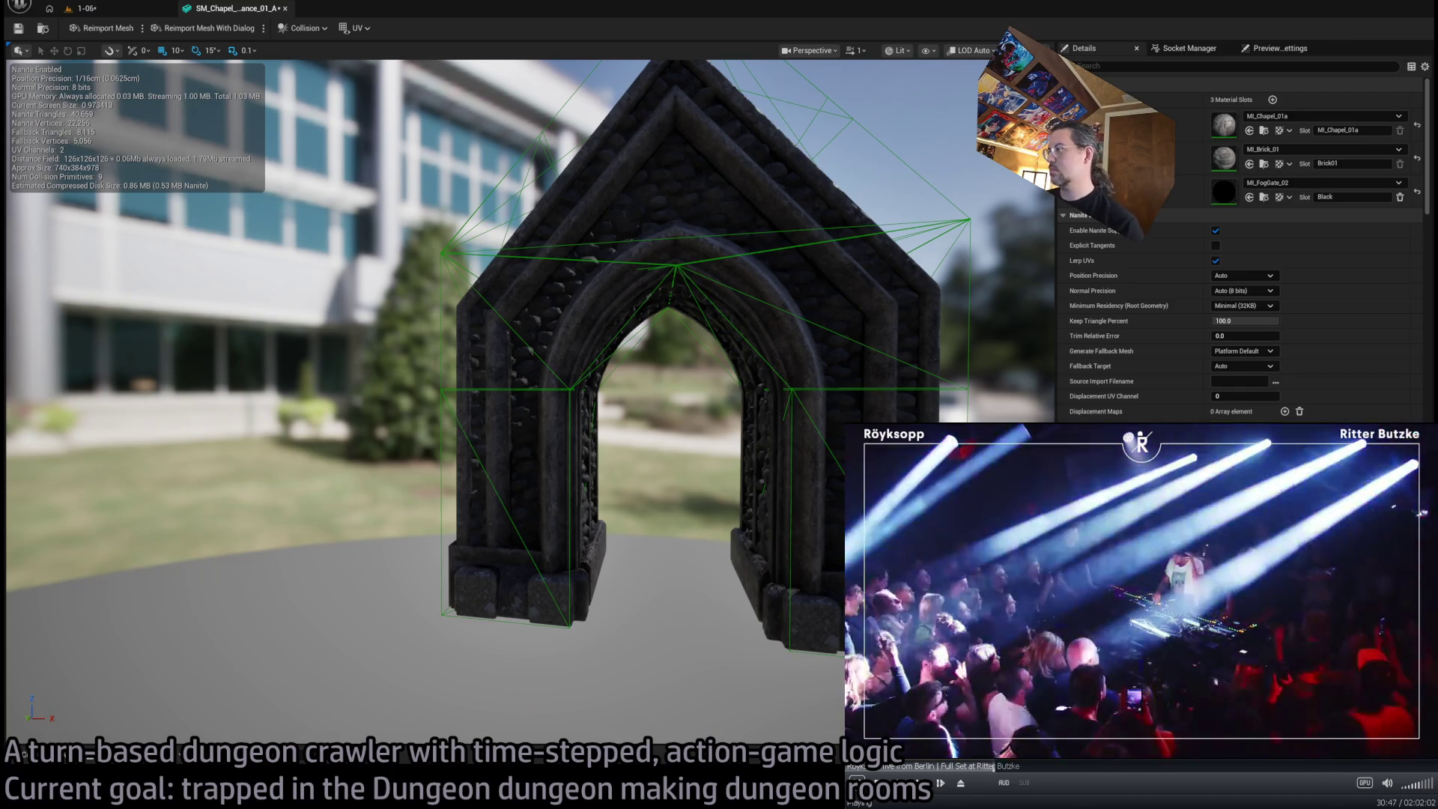
key("alt+c")
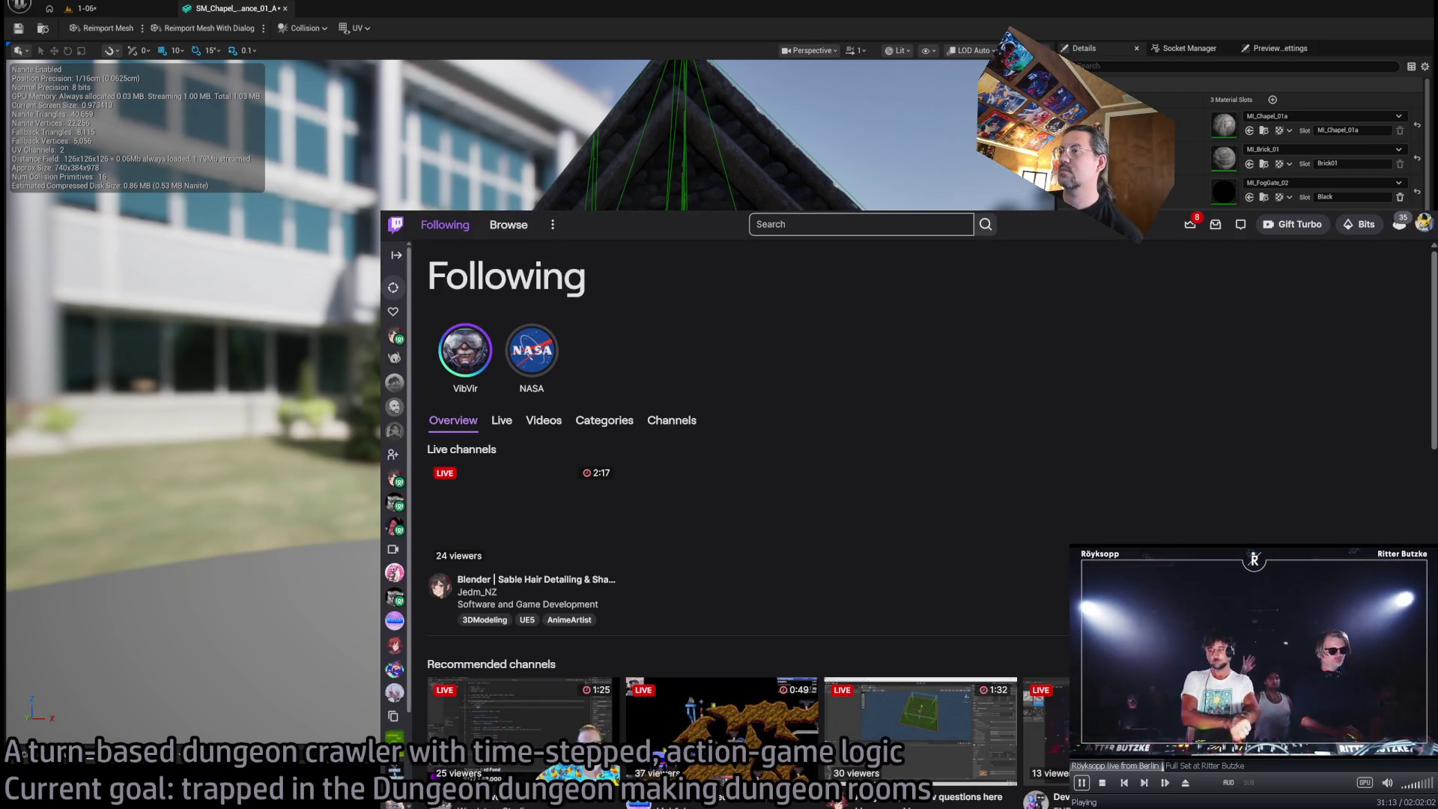
Reimport the SM_Chapel arch mesh from source
key("alt+Tab")
left_click_drag(787, 239, 944, 247)
scroll(530, 401, "up", 8)
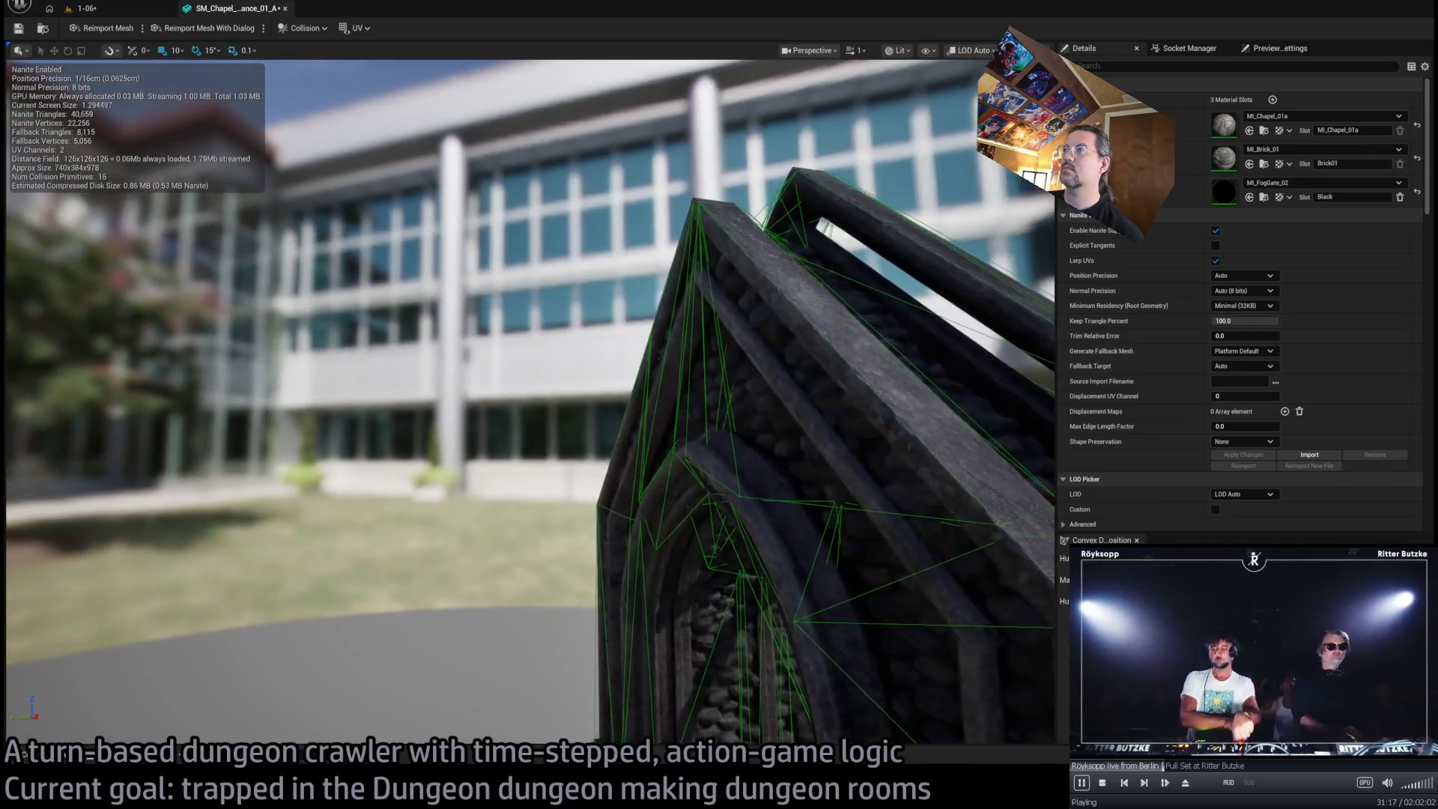
key("f")
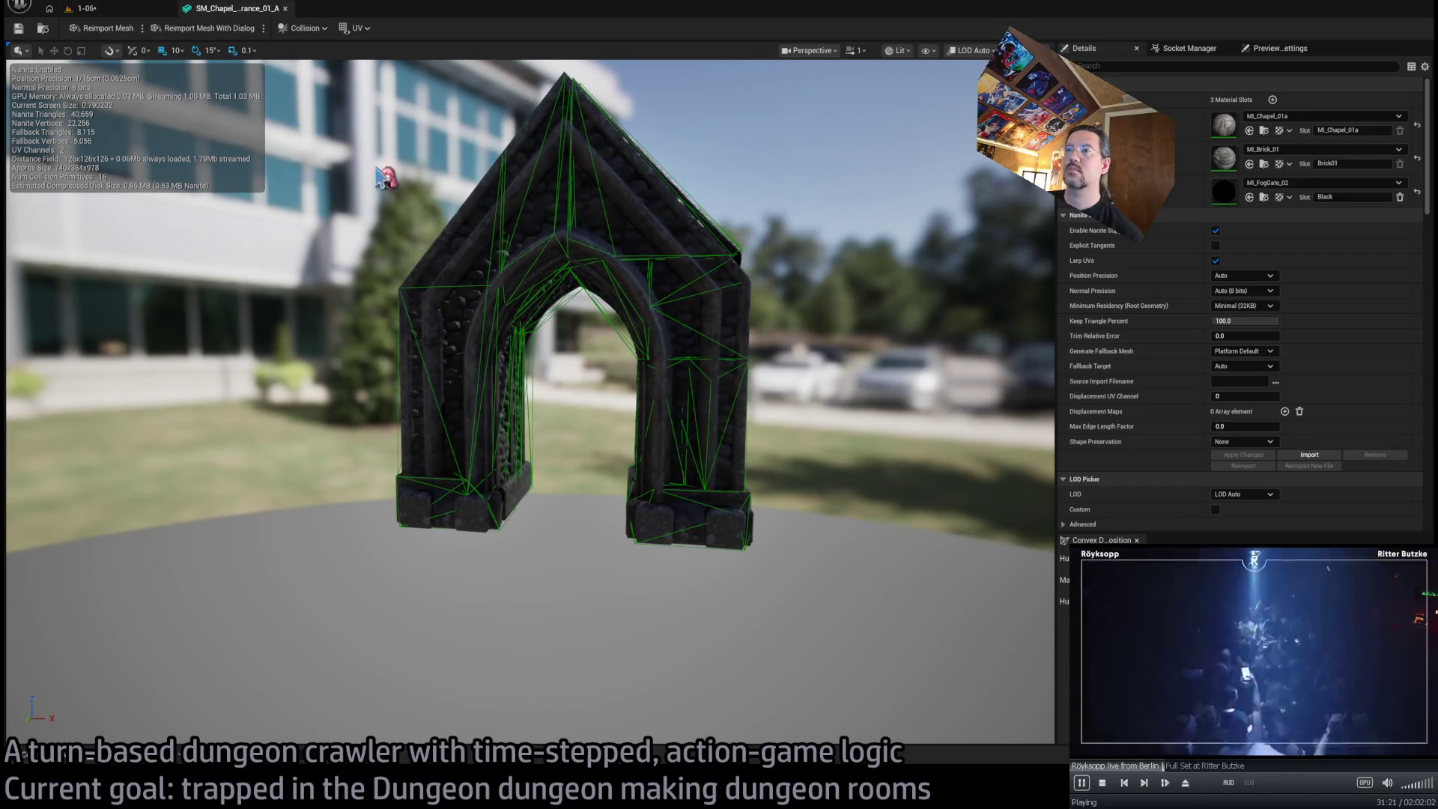
scroll(346, 154, "up", 10)
left_click(120, 28)
Check the arch's 16 convex collision pieces, then save and close the mesh
mouse_move(488, 398)
left_mouse_down()
mouse_move(614, 411)
mouse_move(637, 396)
mouse_move(634, 348)
mouse_move(599, 322)
left_mouse_up()
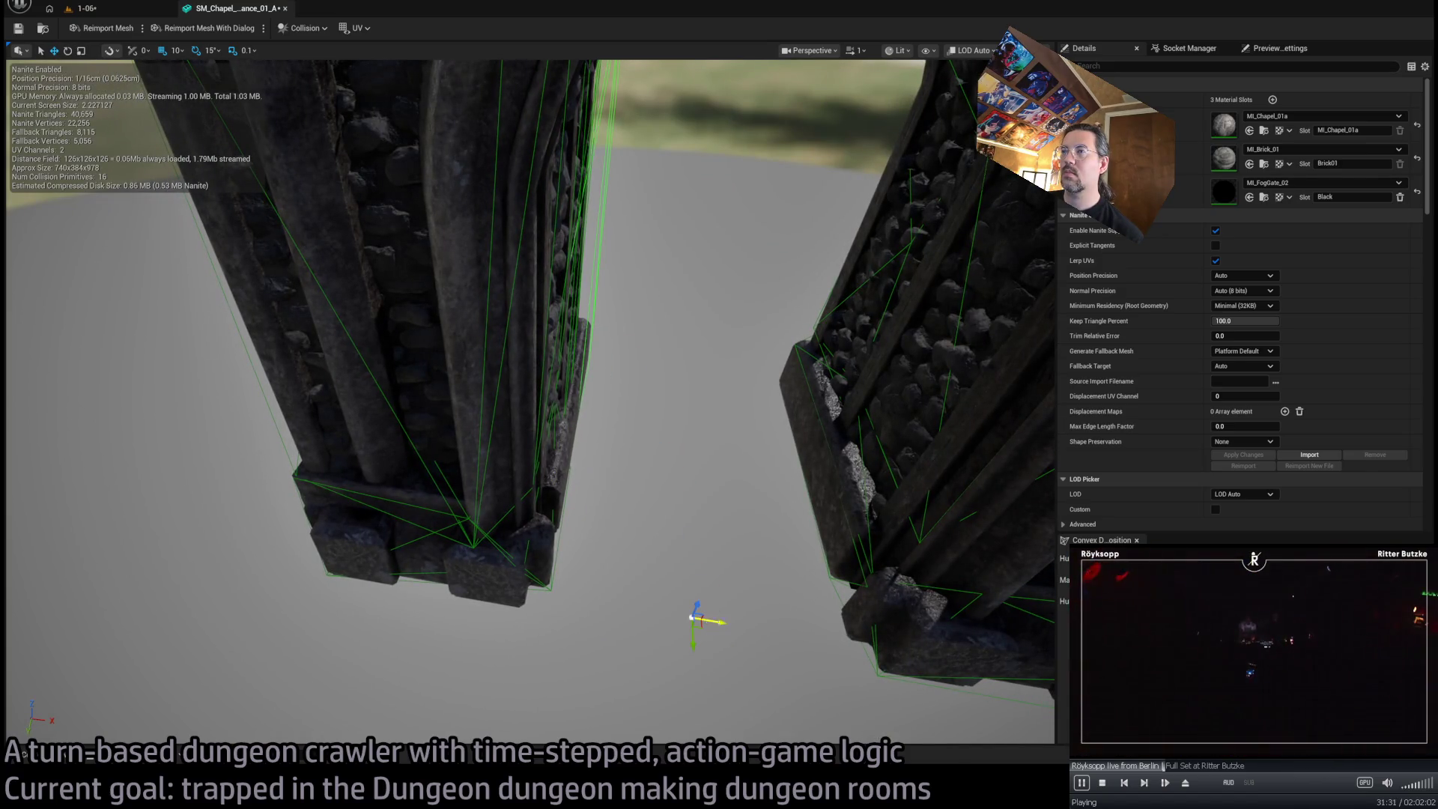
mouse_move(867, 382)
left_mouse_down()
mouse_move(839, 464)
mouse_move(767, 481)
left_mouse_up()
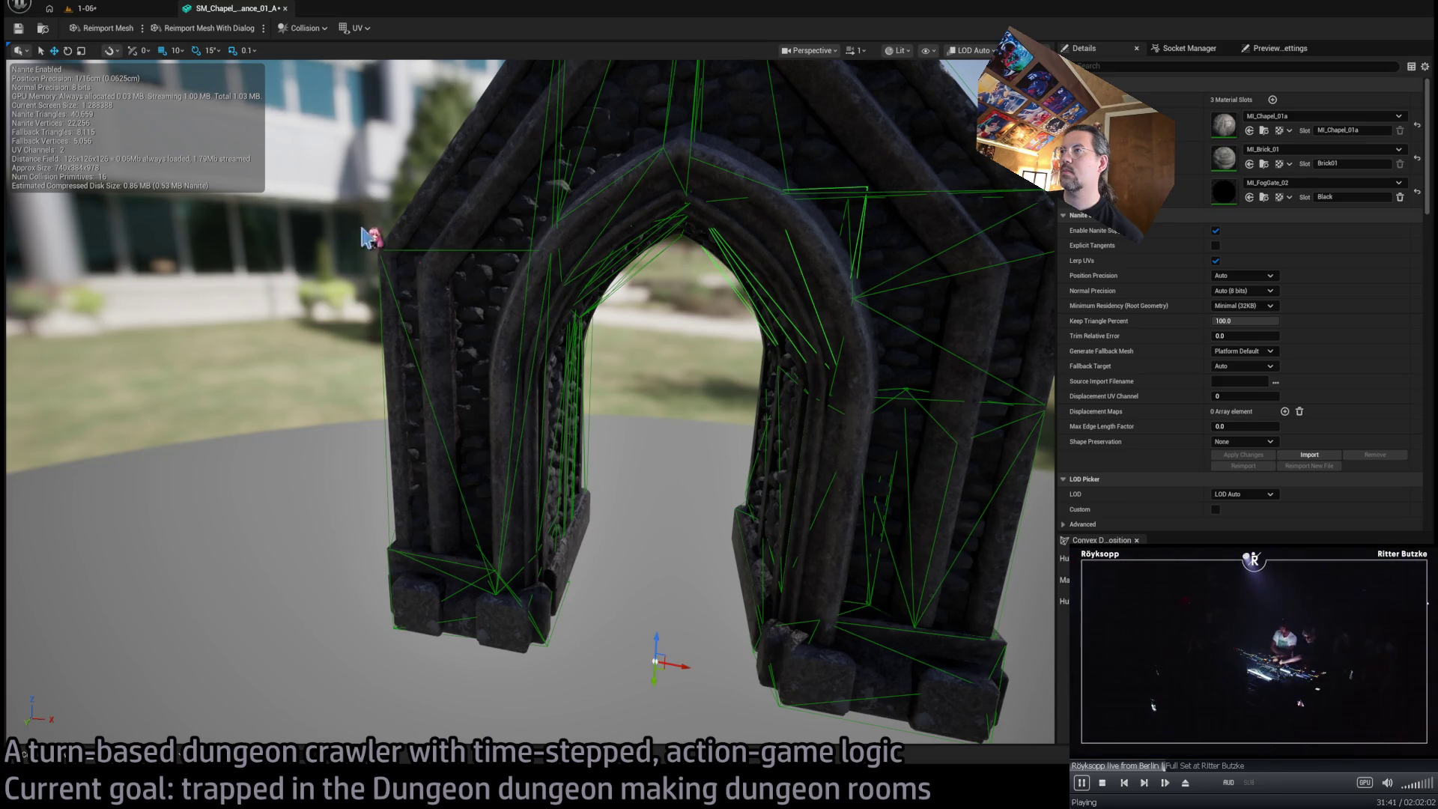
left_click(18, 27)
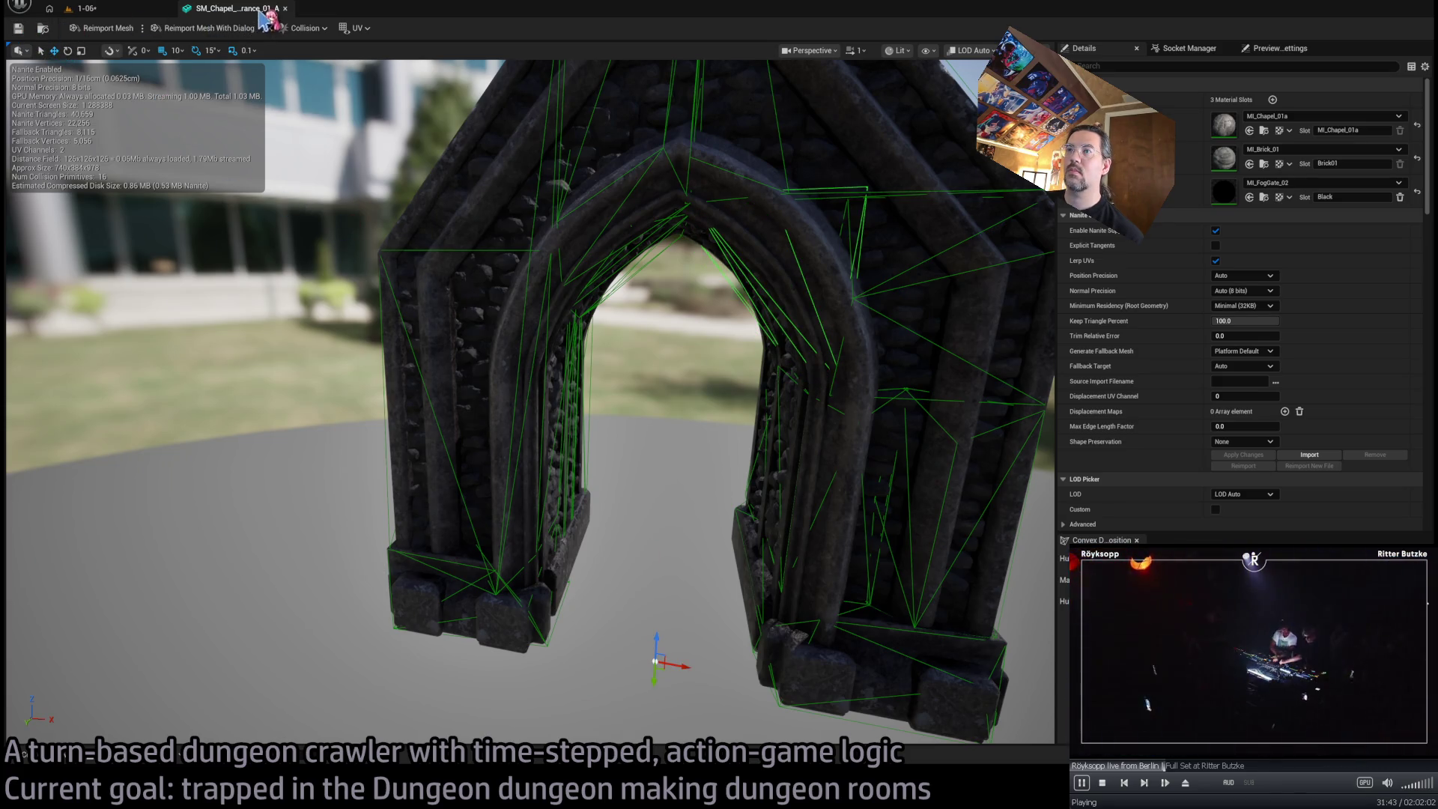
left_click(285, 8)
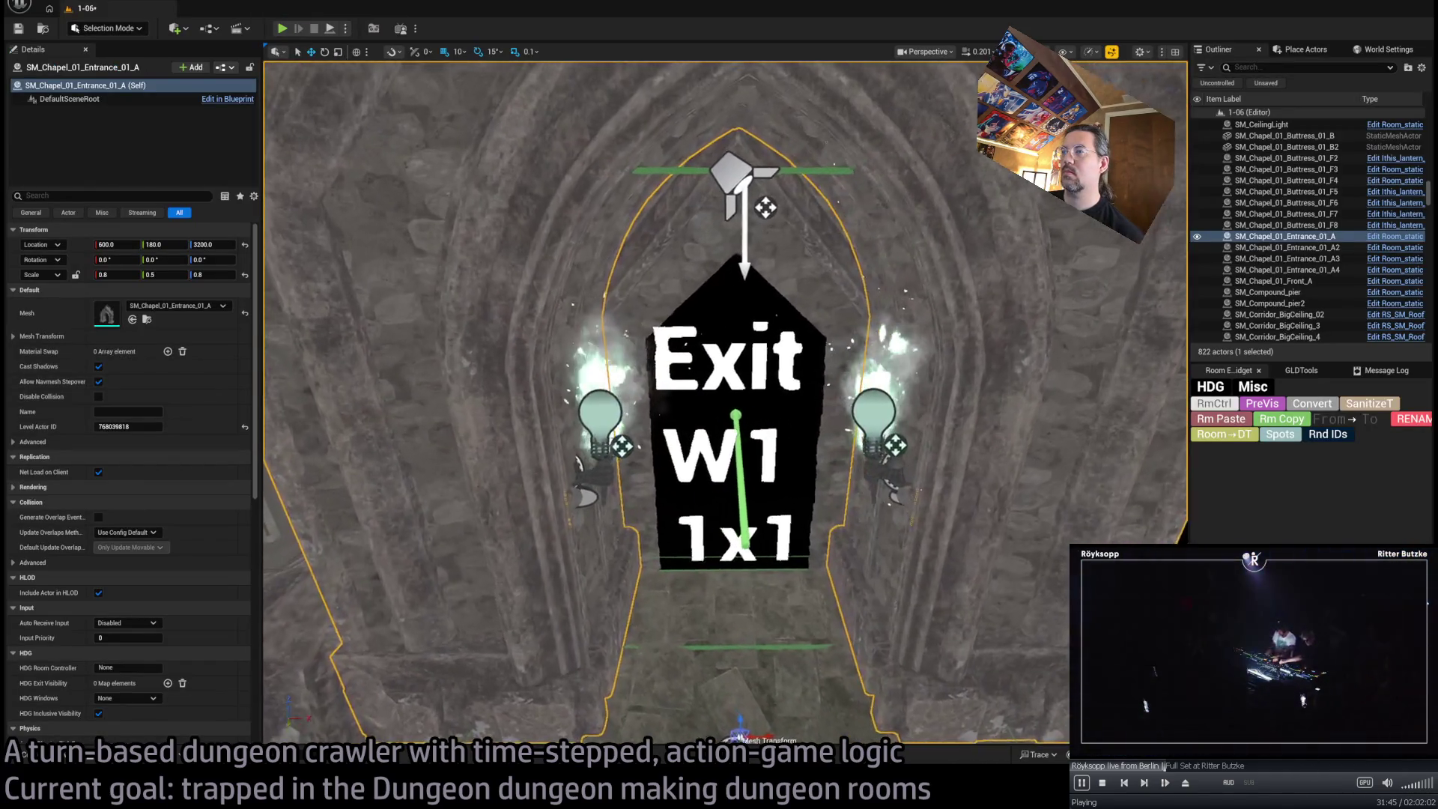
left_click(586, 487)
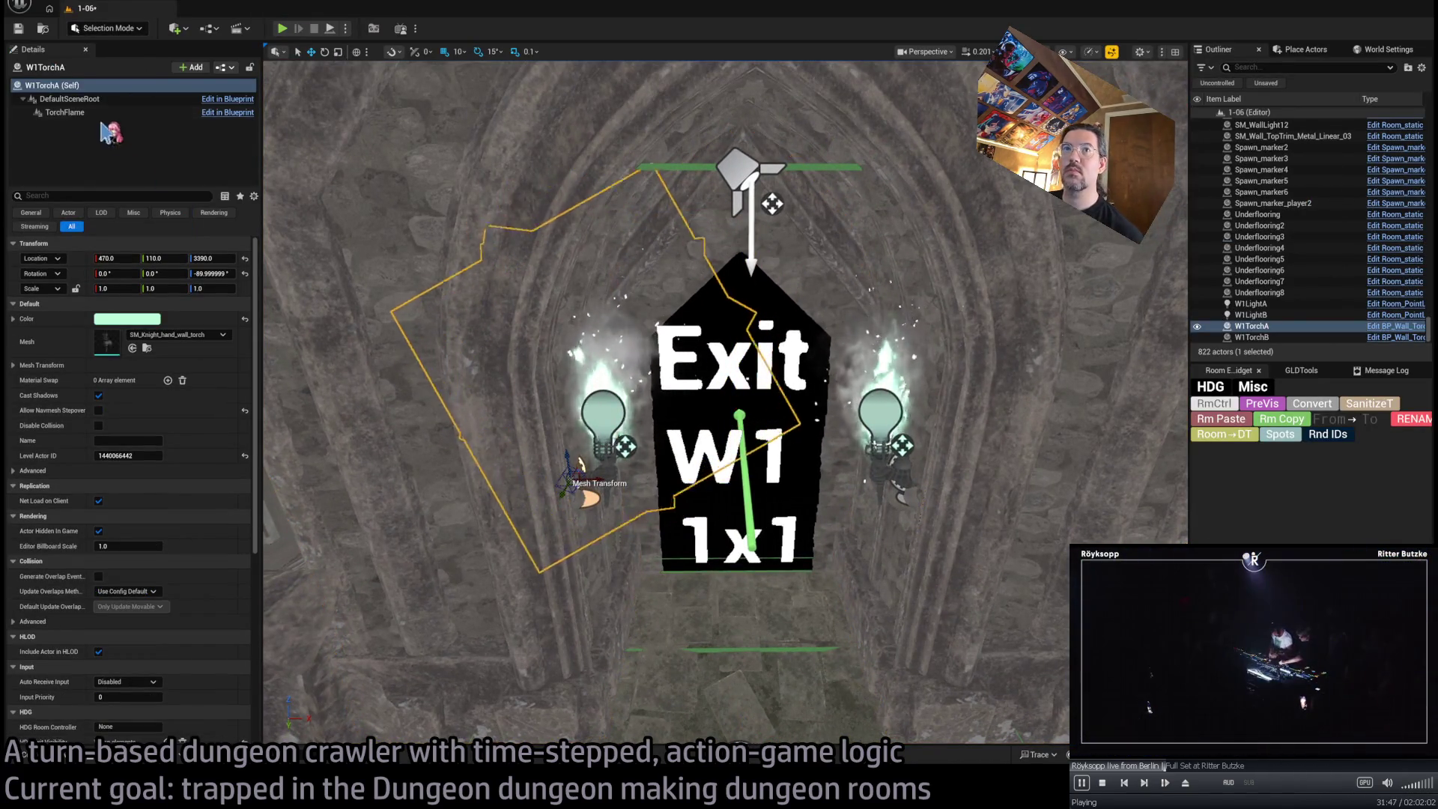
left_click(1251, 304)
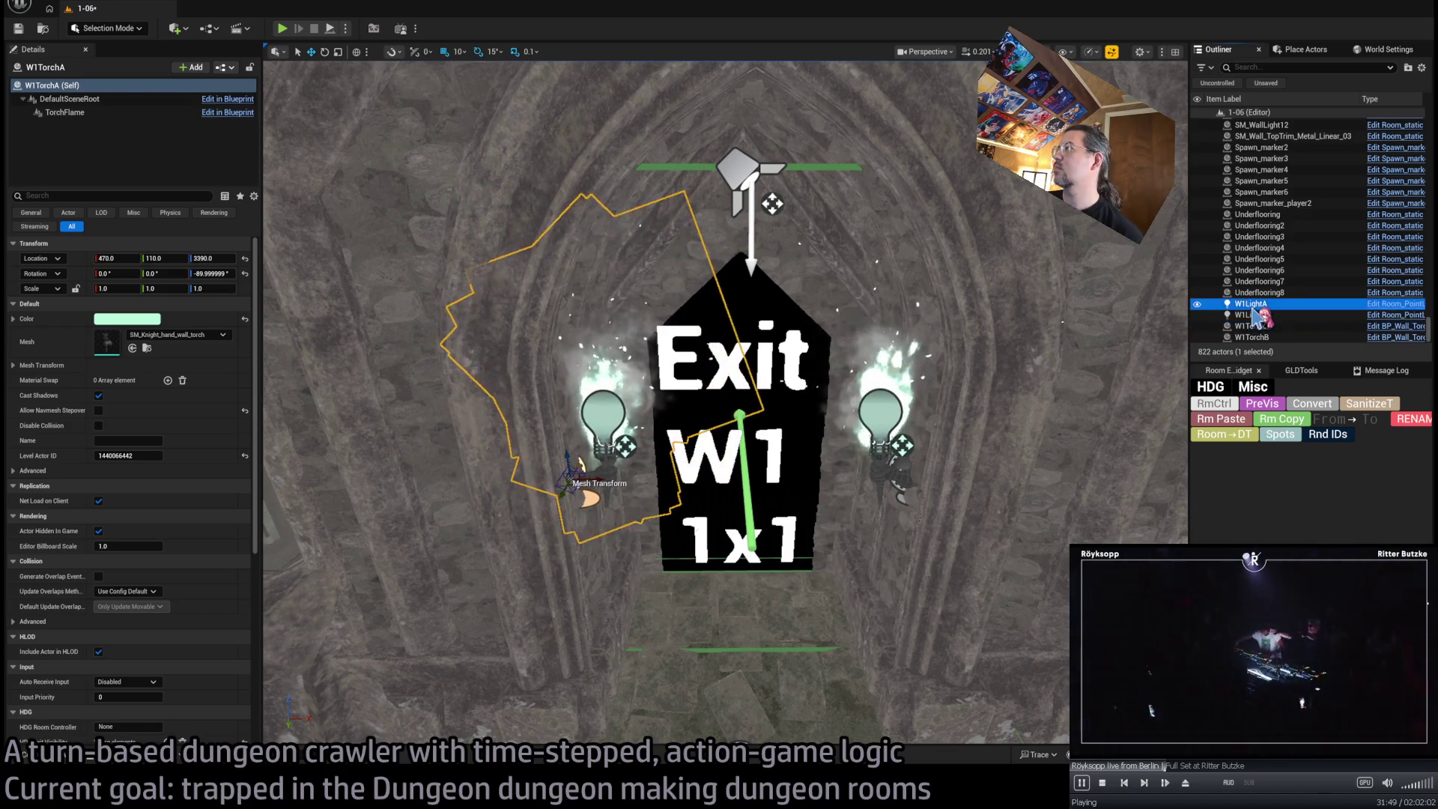
left_click(57, 112)
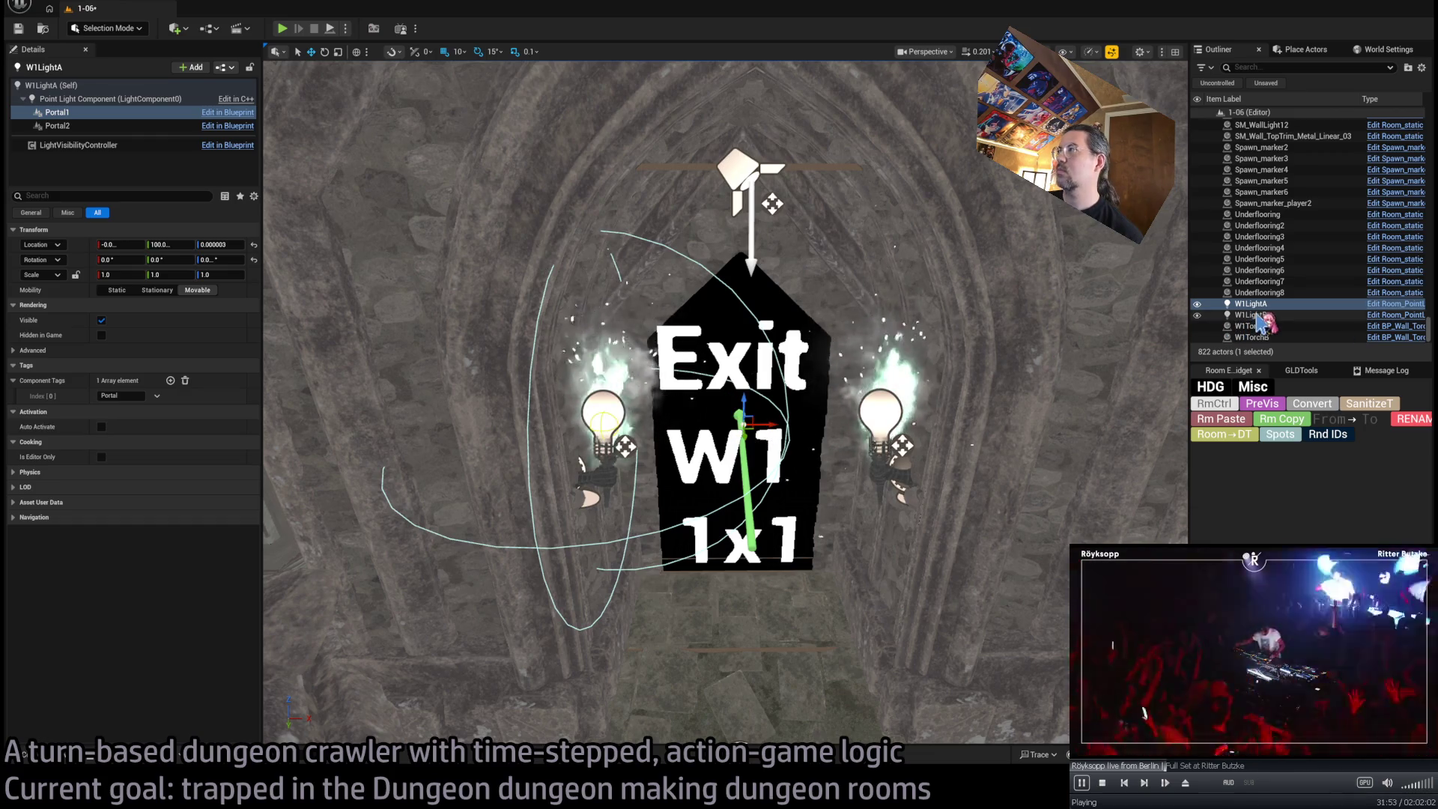
left_click(57, 126)
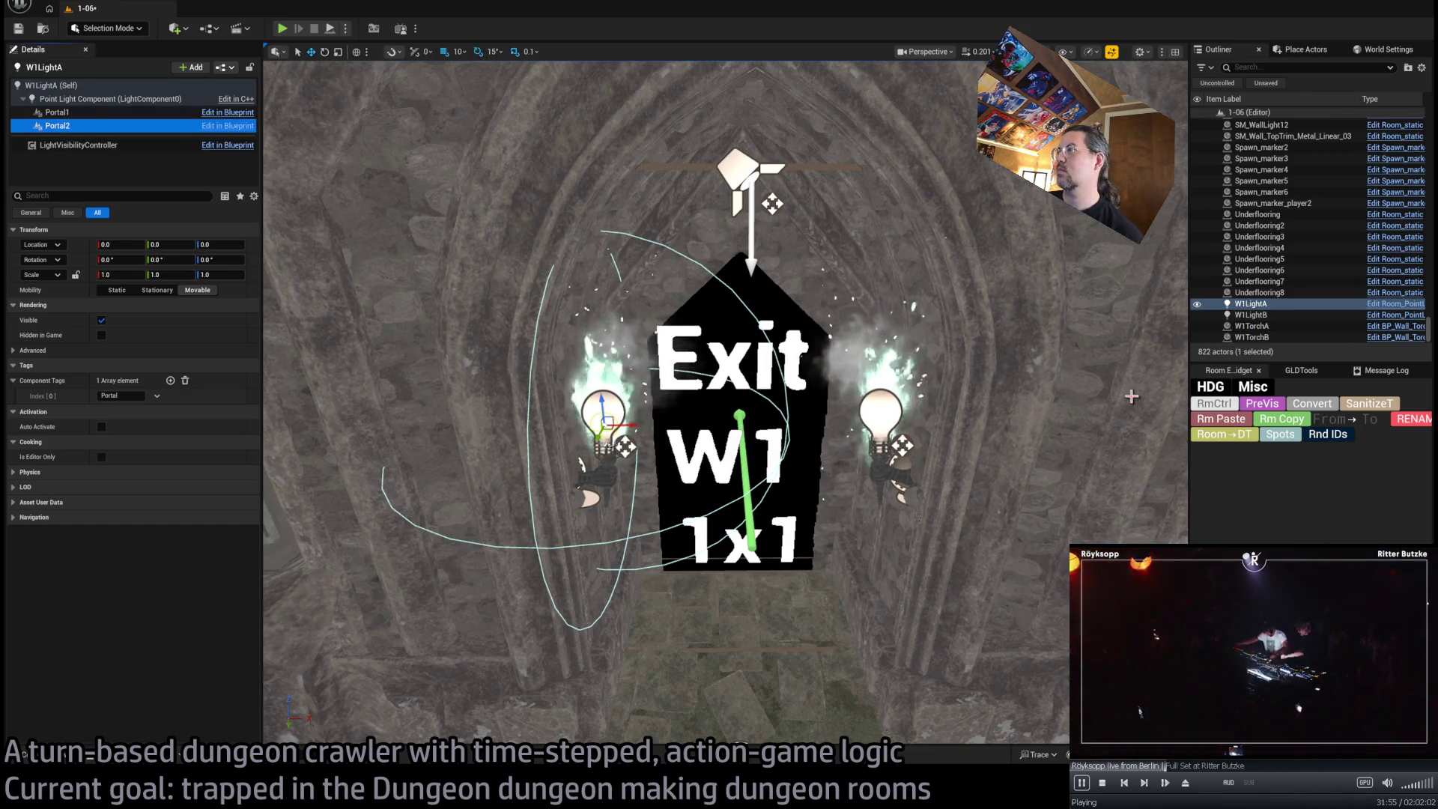
left_click(1274, 315)
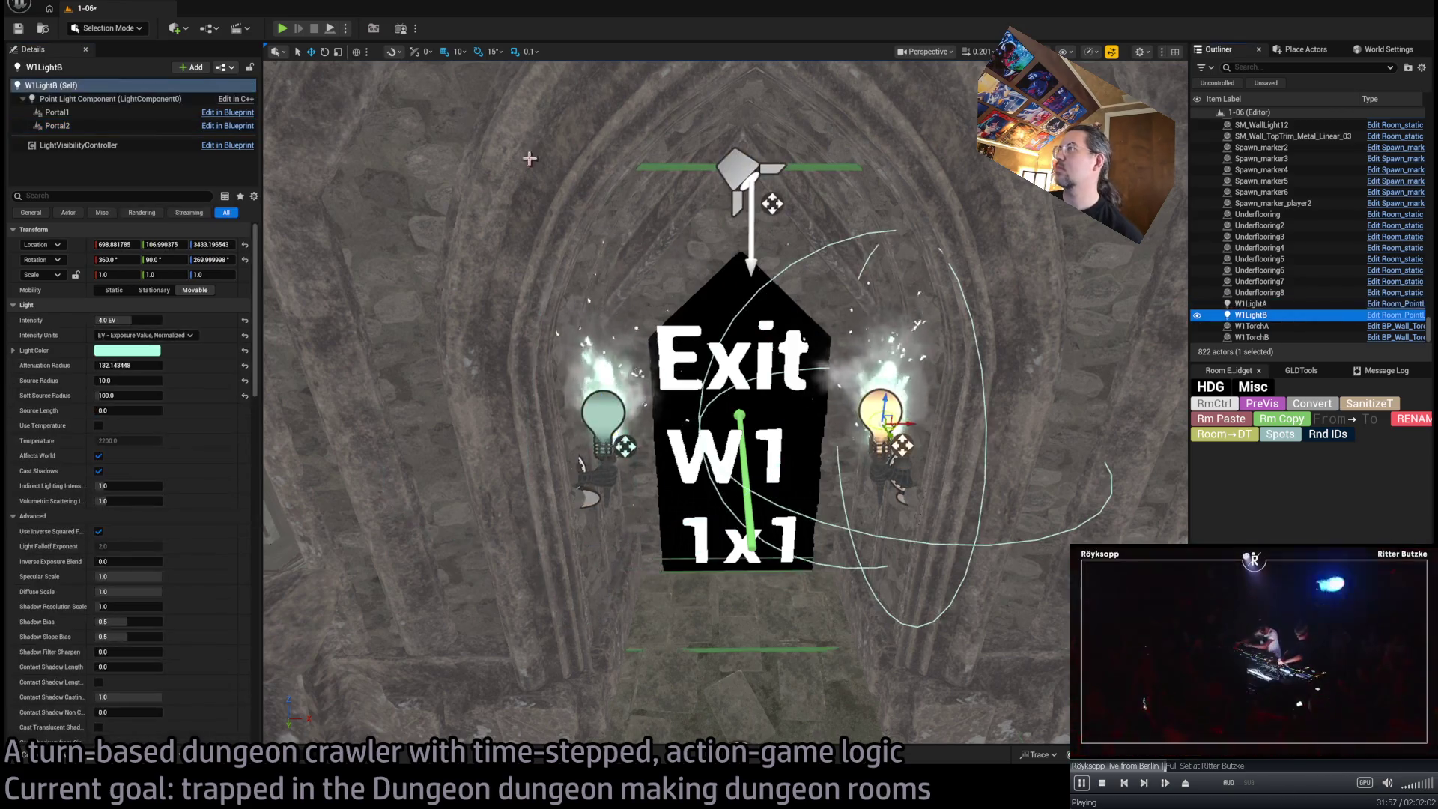
left_click(84, 113)
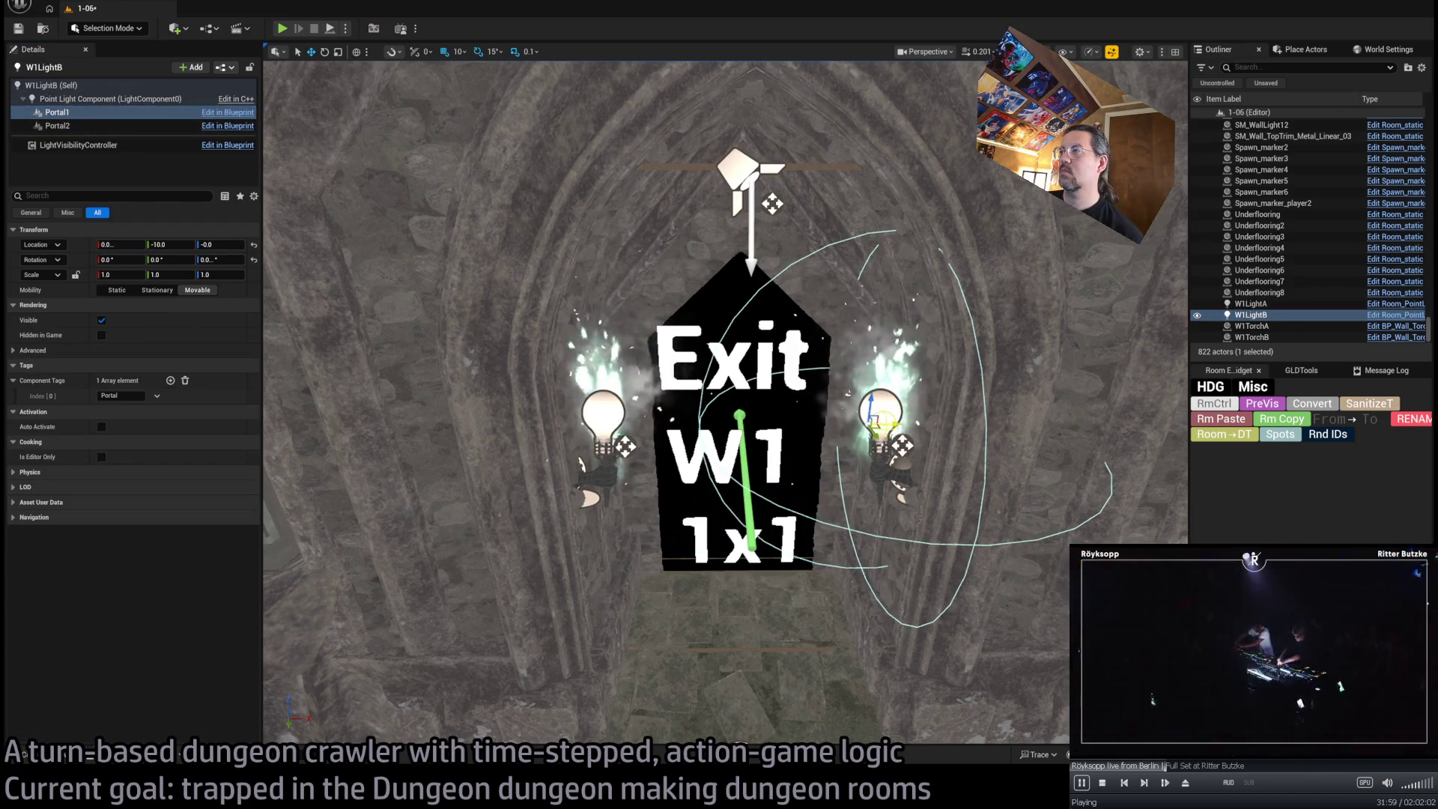
left_click(749, 190)
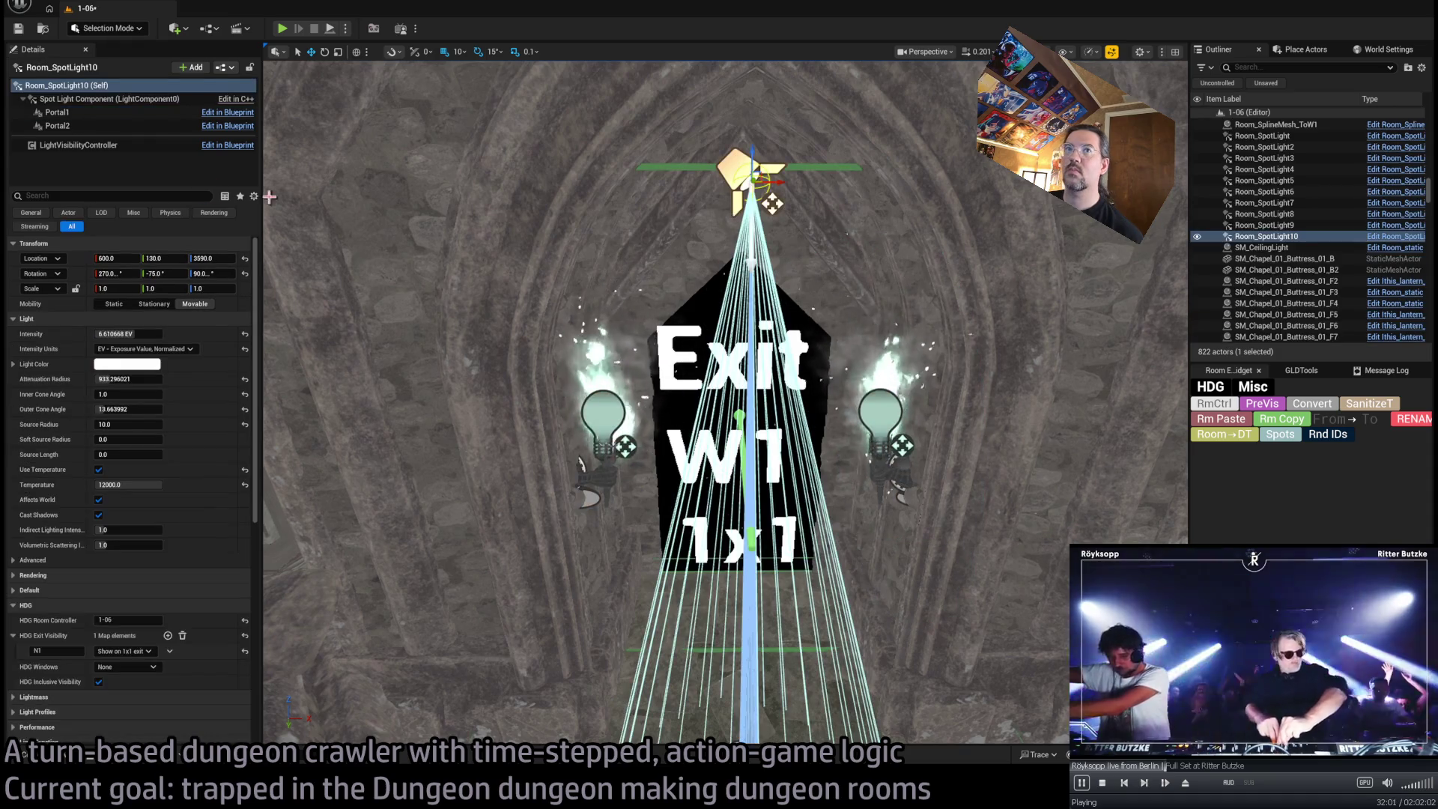
left_click(105, 116)
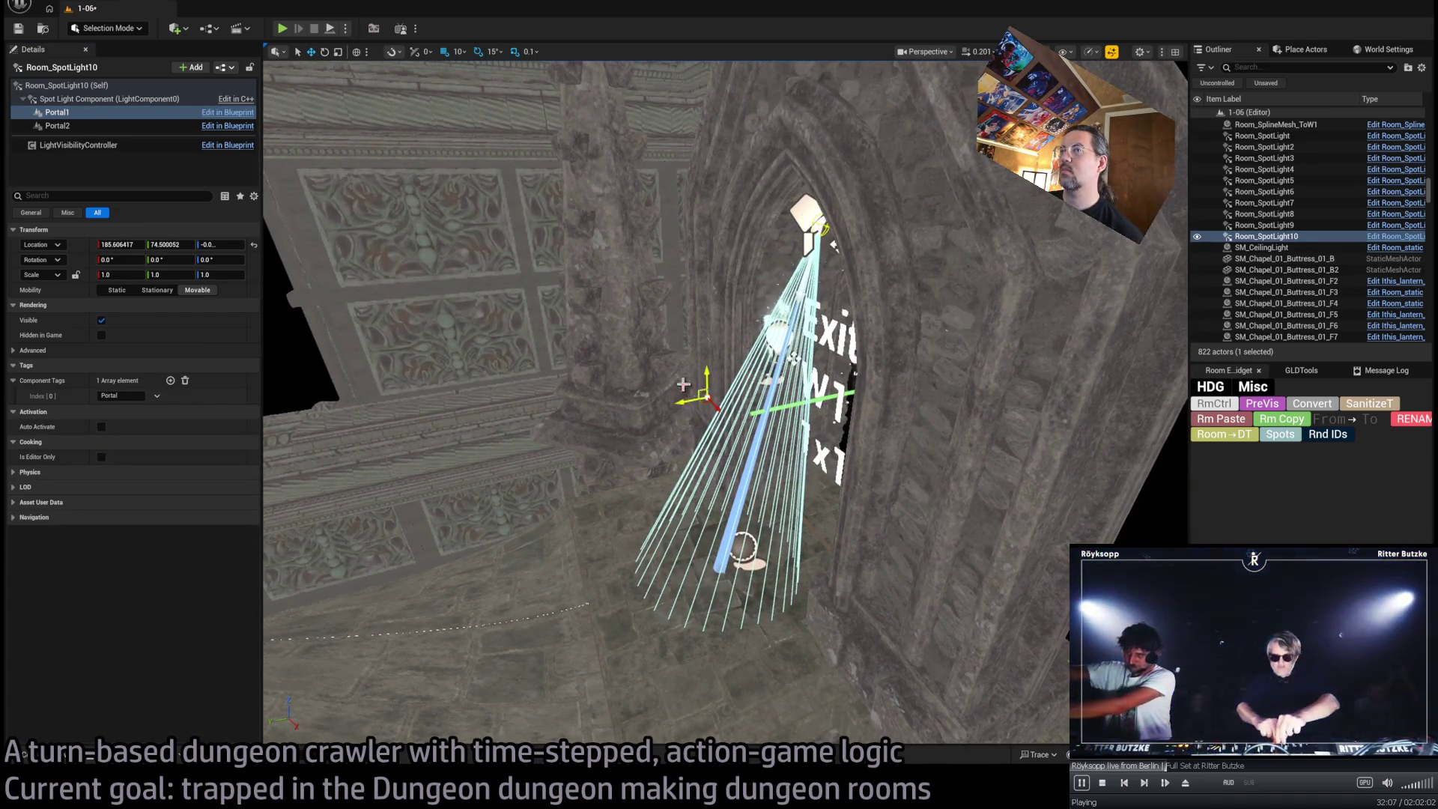
Rename Room_SpotLight10 to W1Spotlight in the Outliner
left_click(1276, 241)
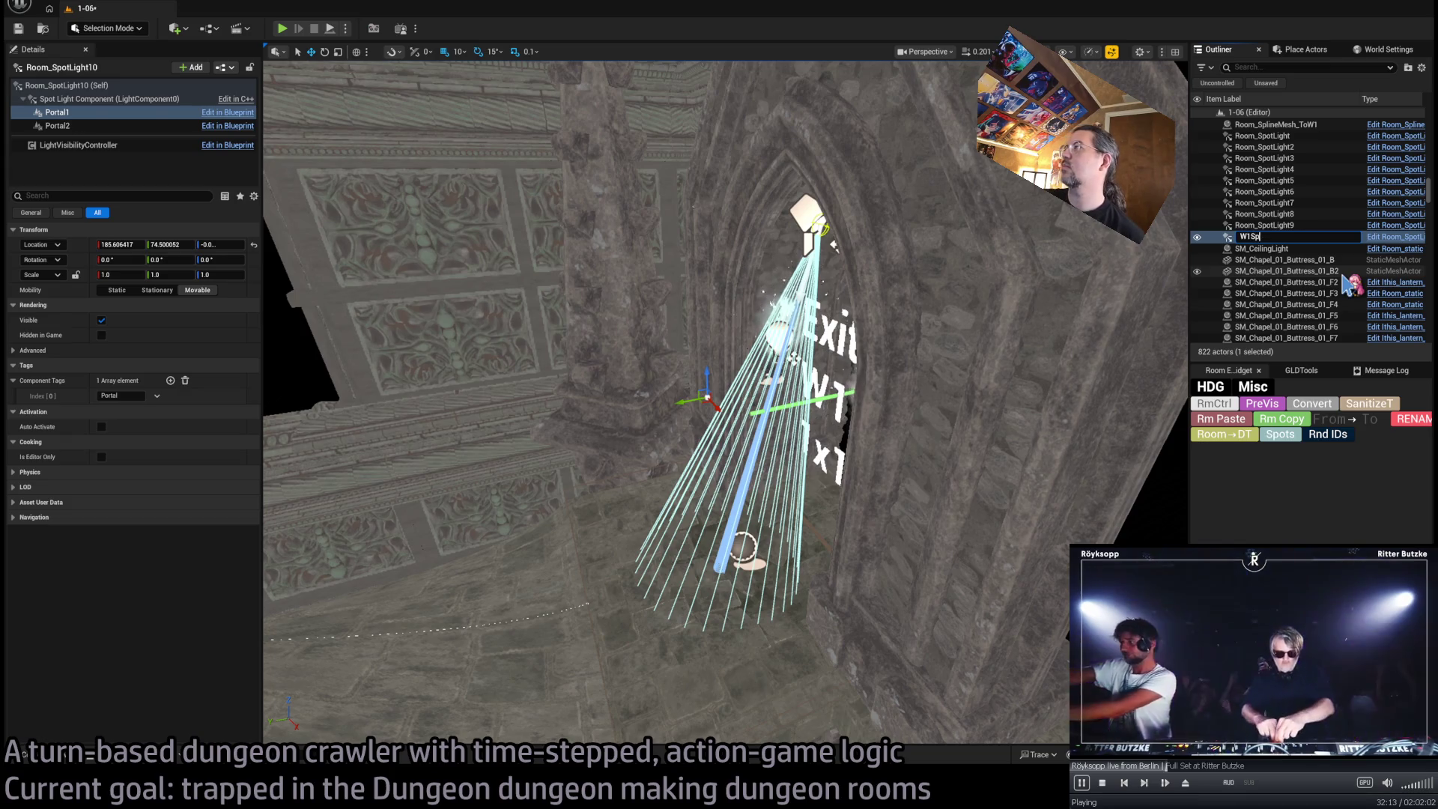
type("tligh")
key("Return")
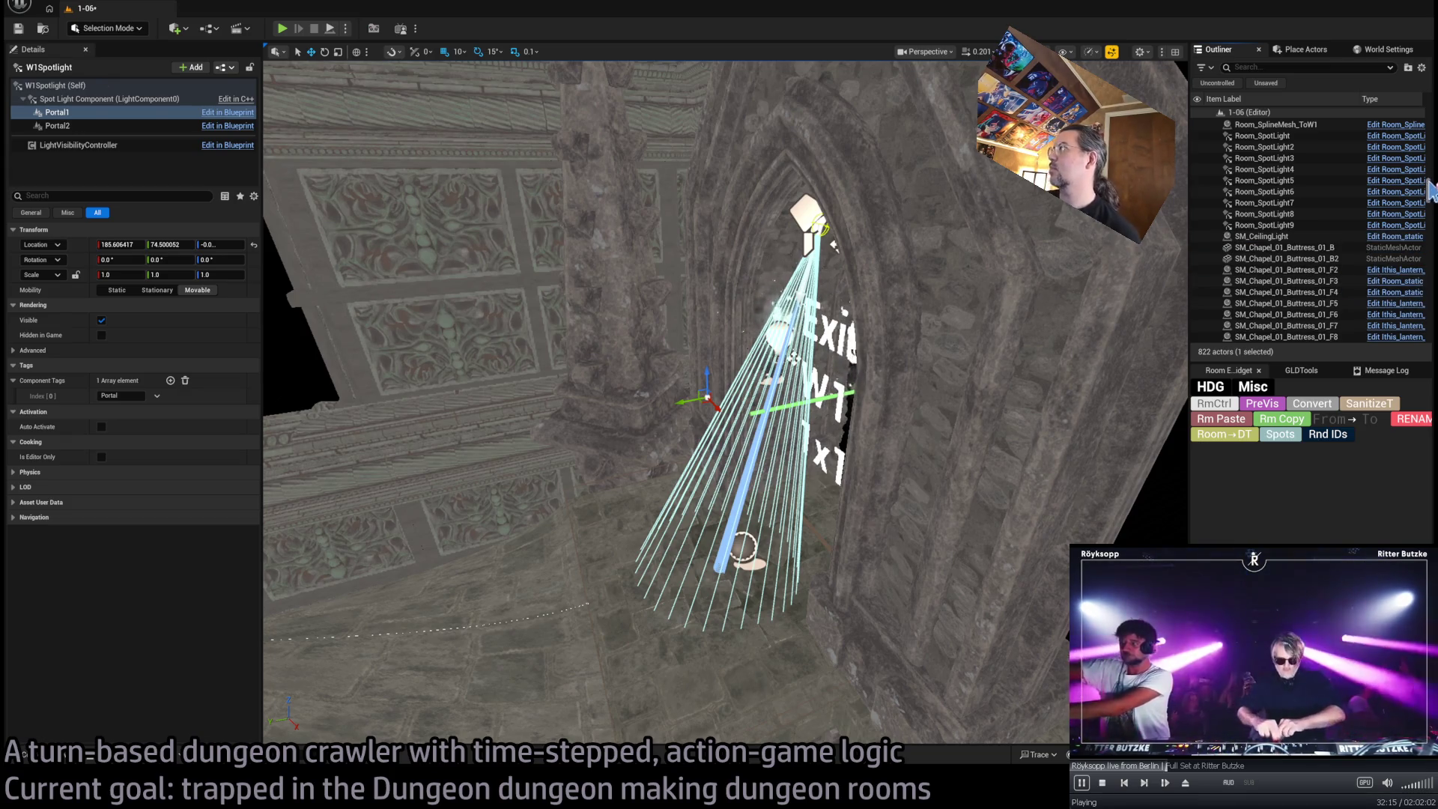
Convert both chapel buttresses to room static actors
left_click(1323, 249)
left_click(1324, 260, "ctrl")
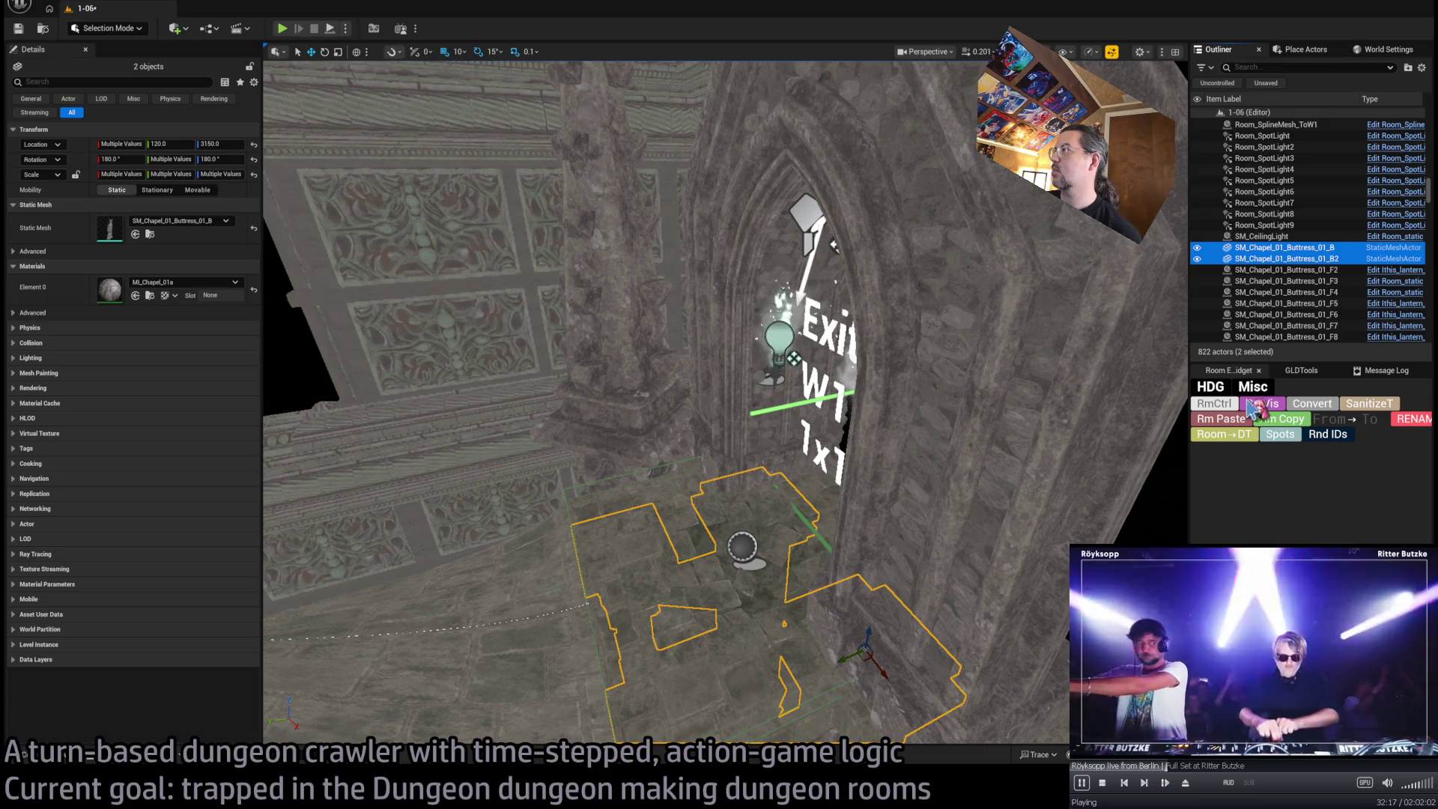
left_click(1314, 405)
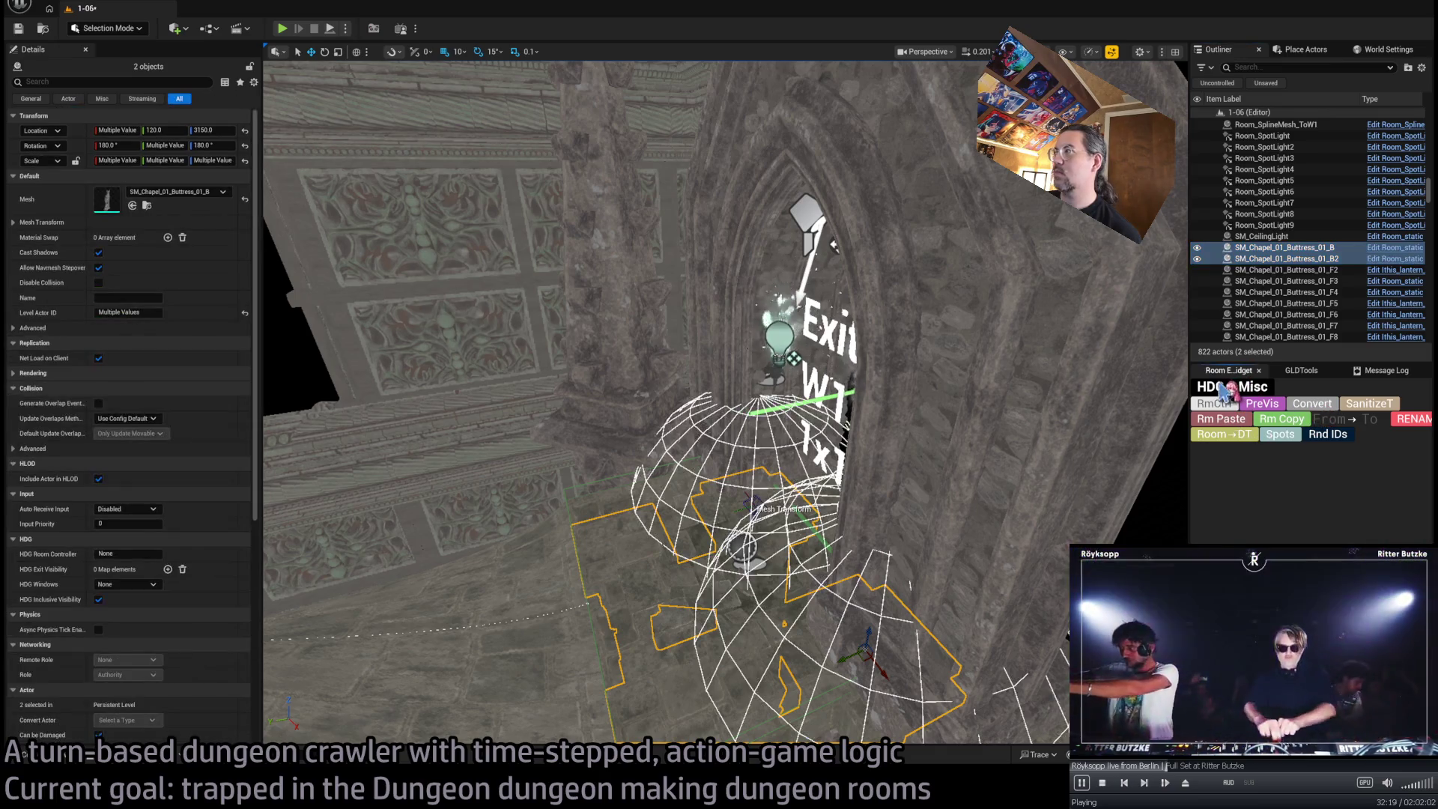
left_click_drag(1432, 213, 1434, 363)
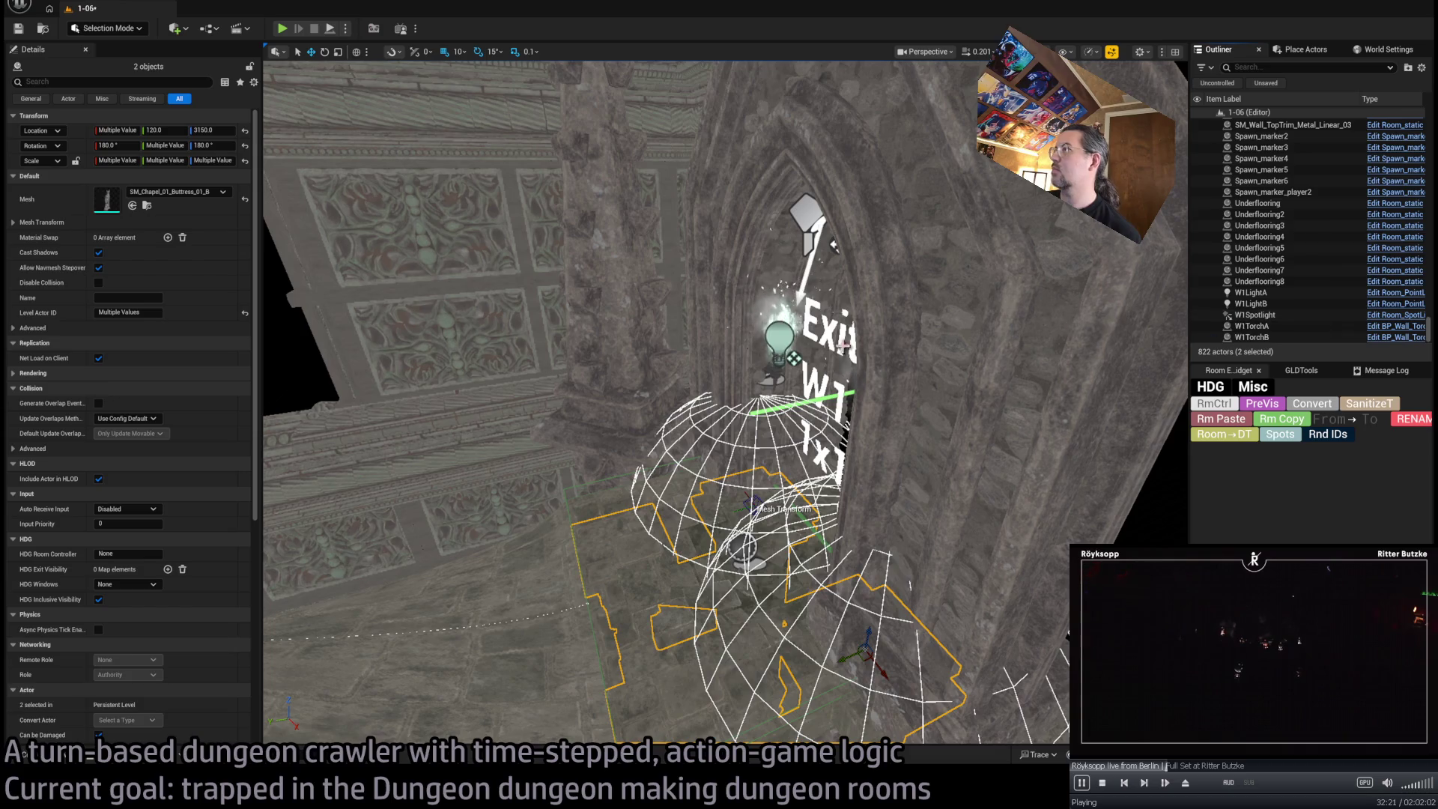
Turn off Use Temperature on W1Spotlight after comparing with W1LightA, then preview with lighting
left_click(1213, 314)
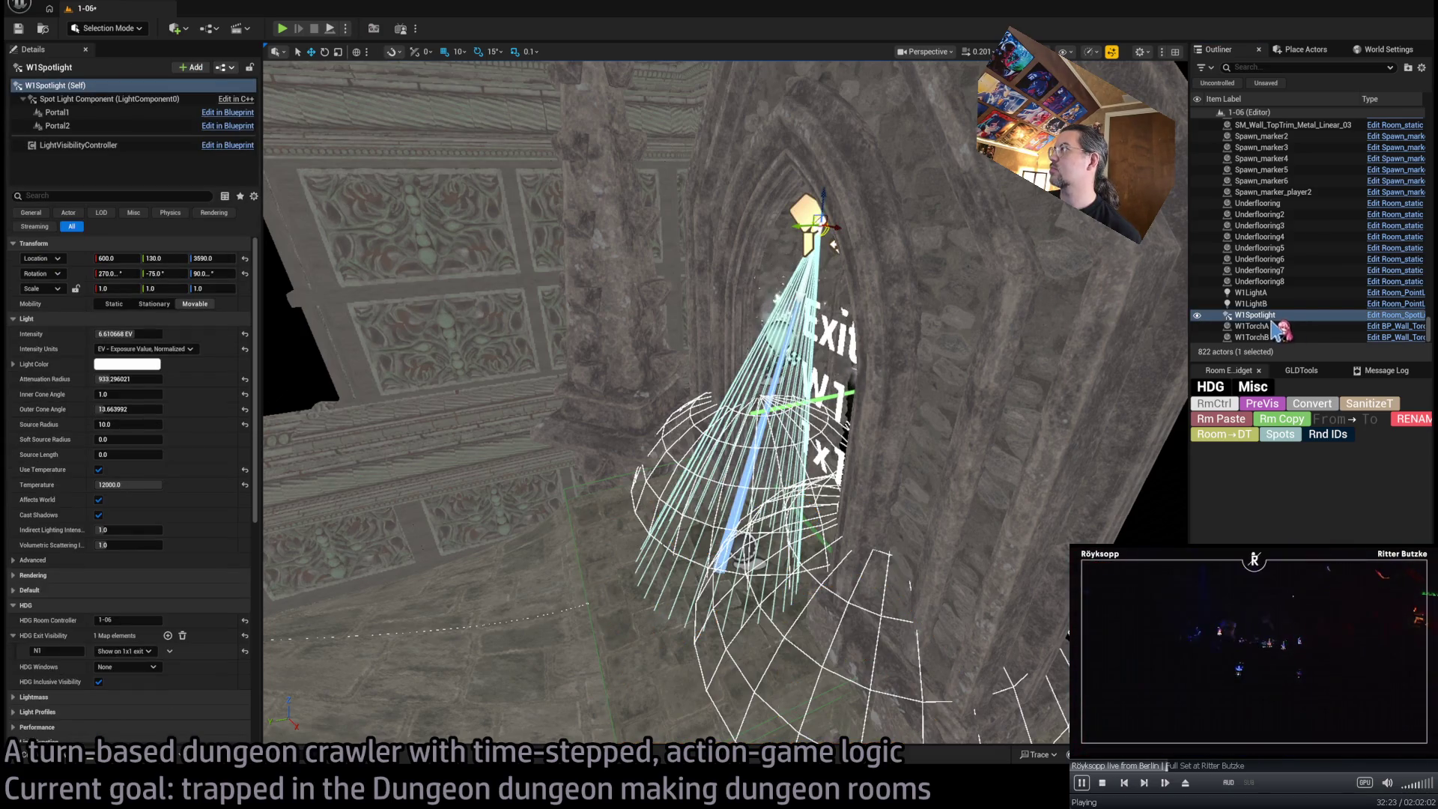
scroll(867, 201, "up", 3)
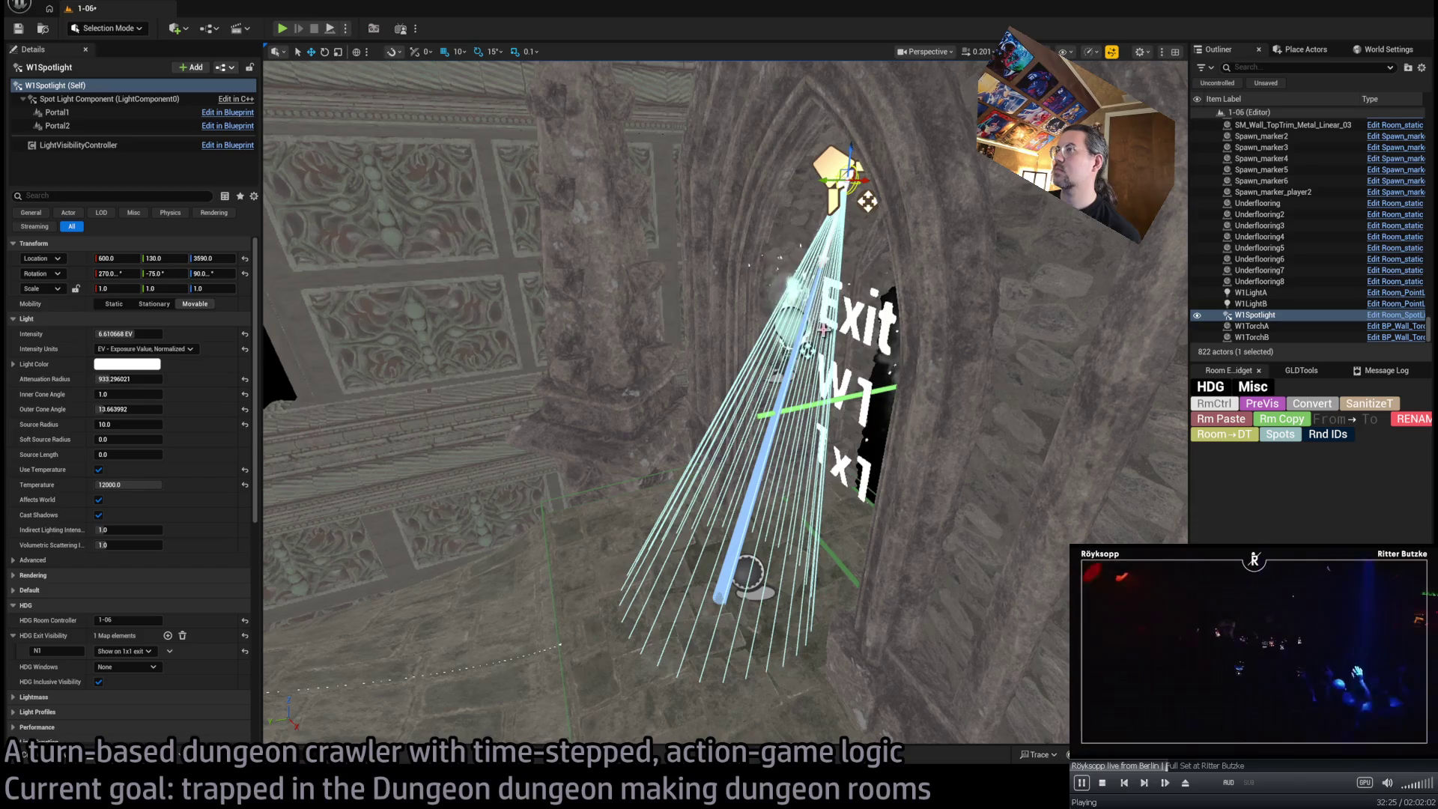
left_click(1250, 292)
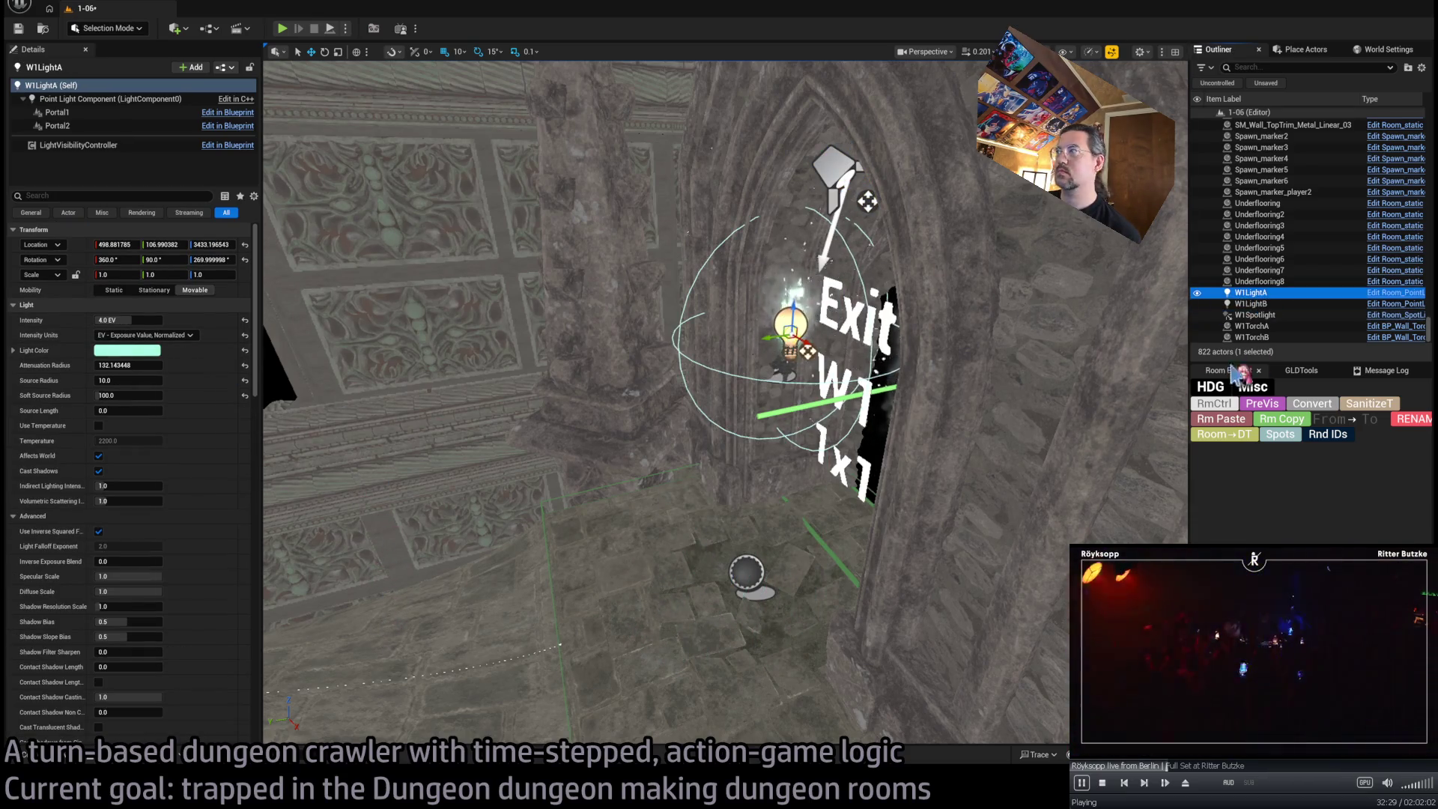
left_click(1255, 314)
left_click(98, 469)
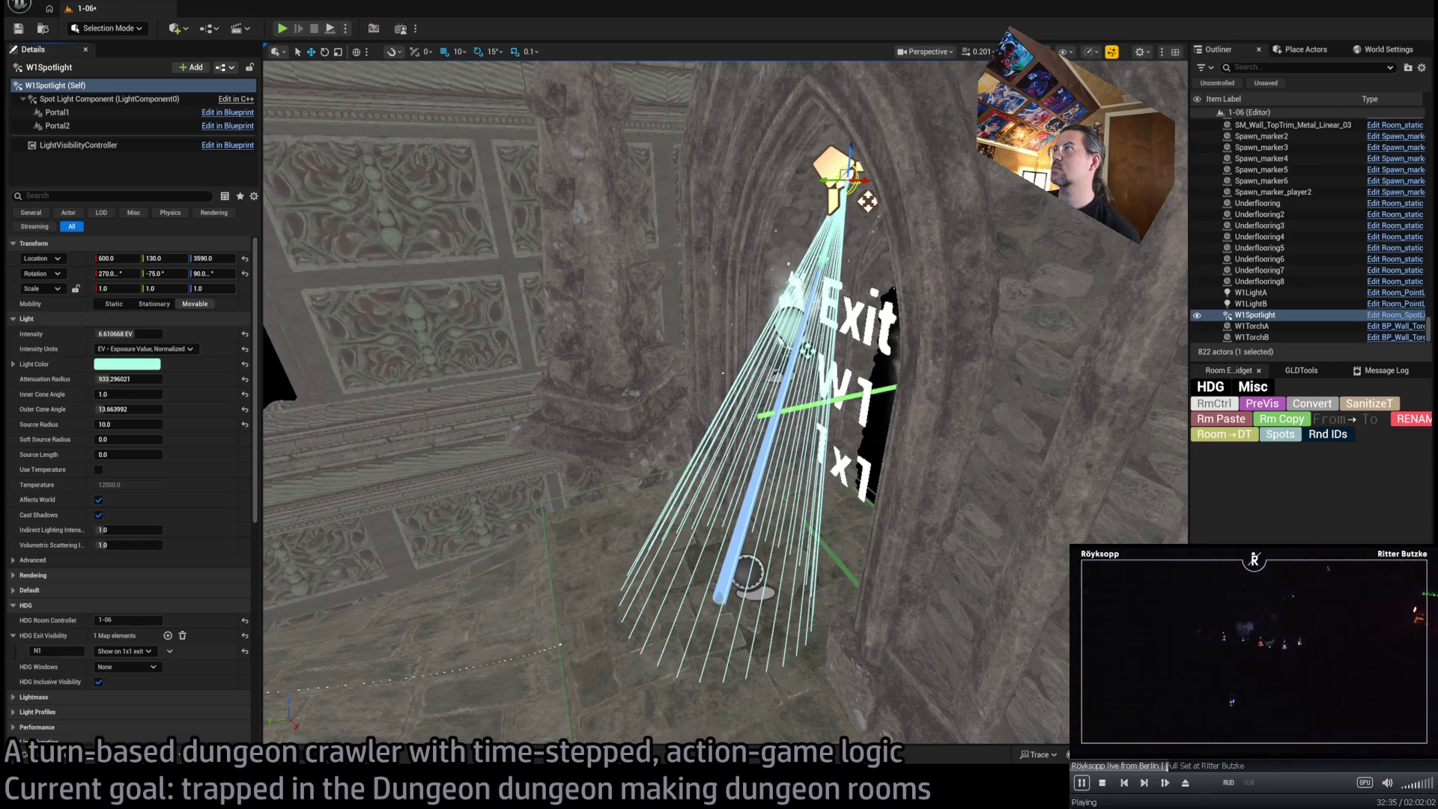
key("alt+4")
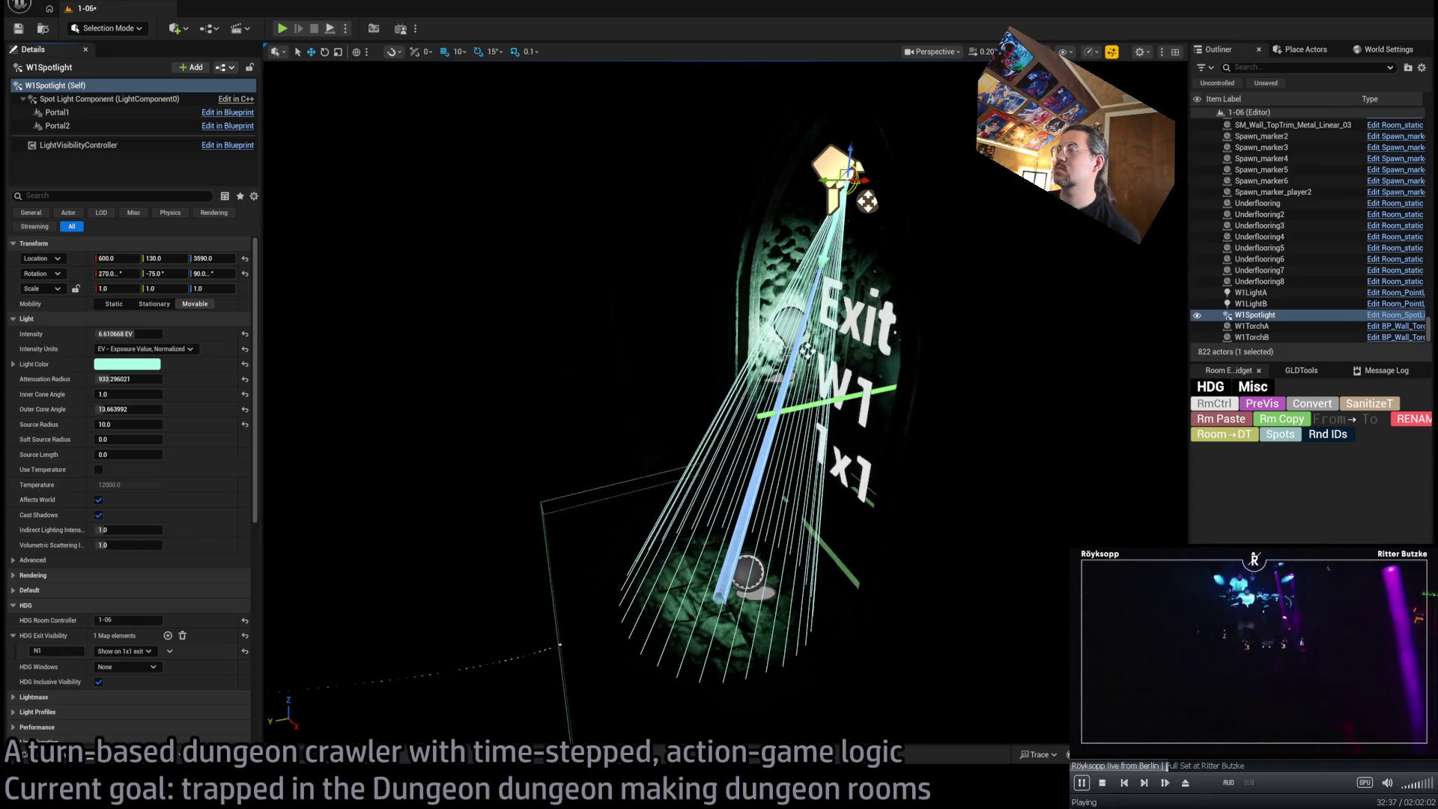
Set the spotlight's intensity to 10 EV and widen its outer cone to about 46°
left_click(140, 333)
type("10")
key("Return")
left_click_drag(149, 408, 225, 409)
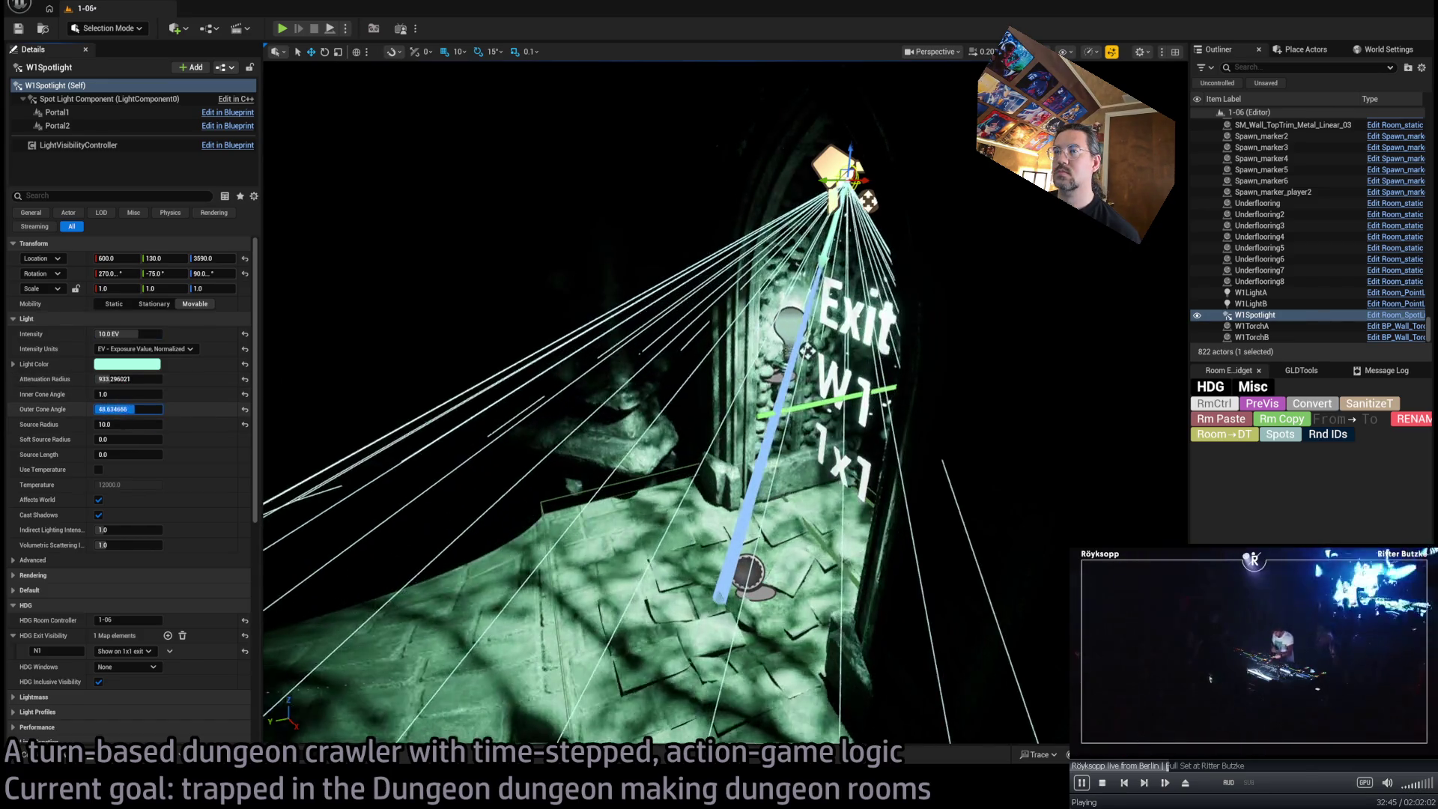
Move the view into the room toward the Exit arch and start playtesting
mouse_move(1057, 310)
left_mouse_down()
mouse_move(1045, 359)
mouse_move(1057, 311)
mouse_move(1048, 337)
left_mouse_up()
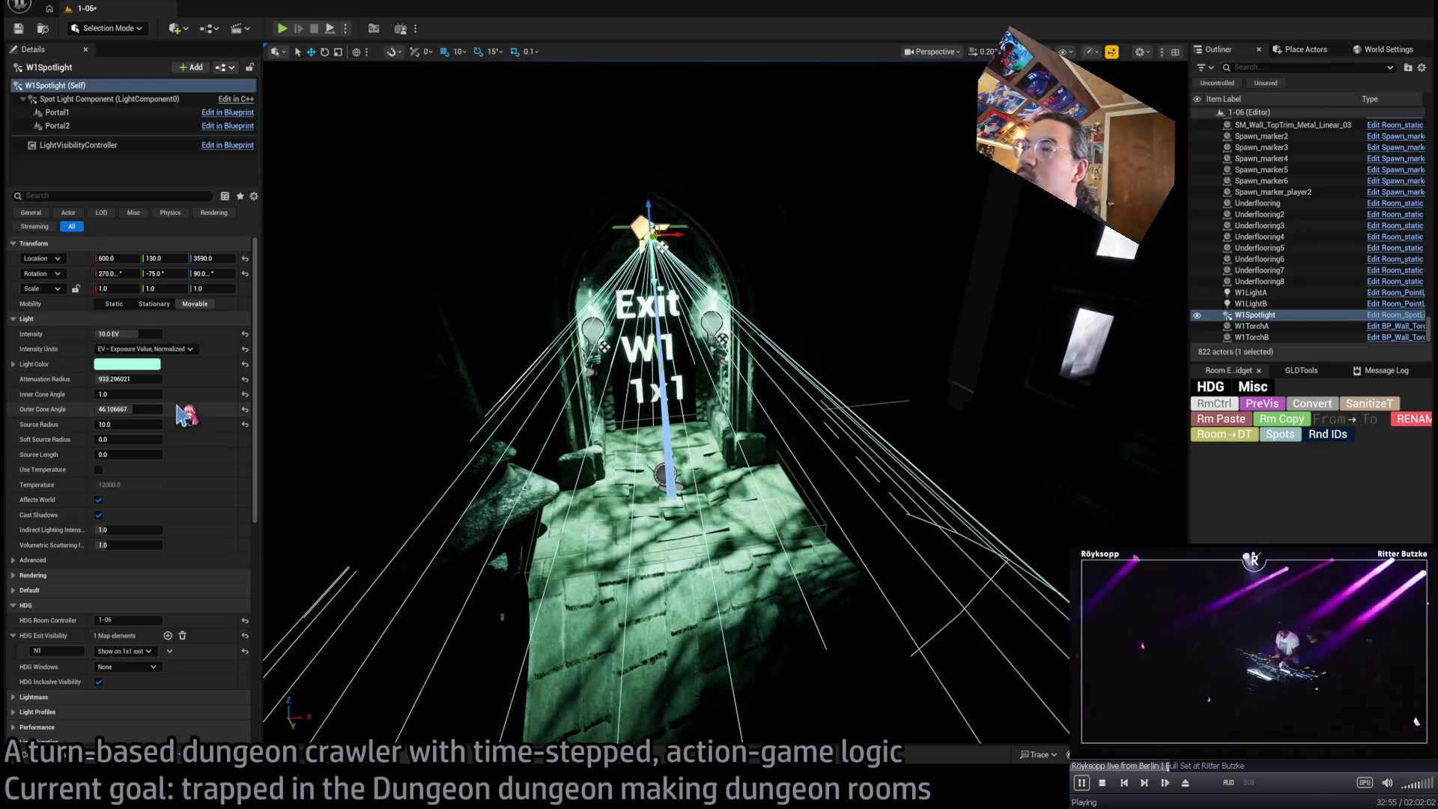
mouse_move(613, 417)
left_mouse_down()
mouse_move(608, 374)
mouse_move(608, 401)
mouse_move(532, 379)
mouse_move(534, 351)
mouse_move(504, 368)
left_mouse_up()
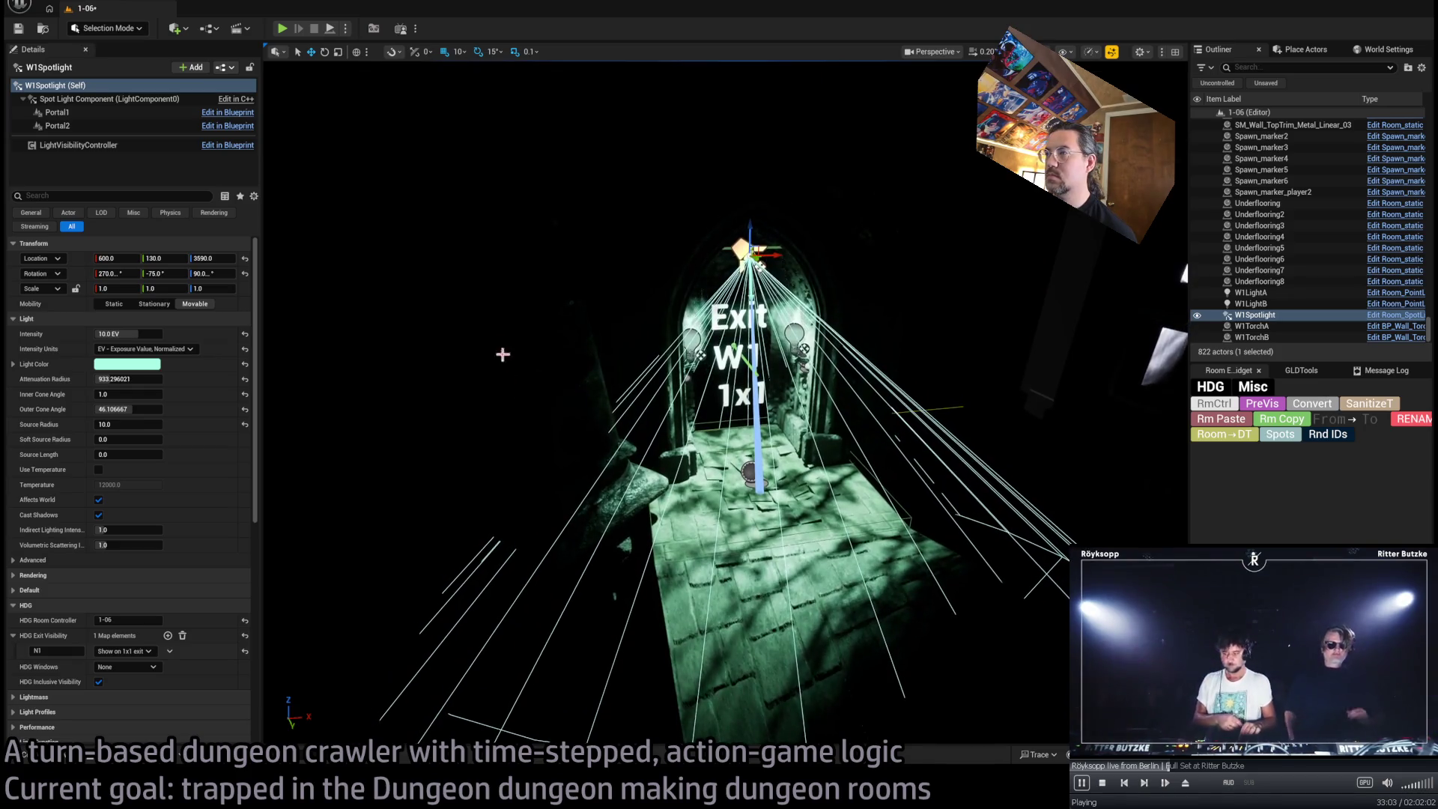
left_click(282, 30)
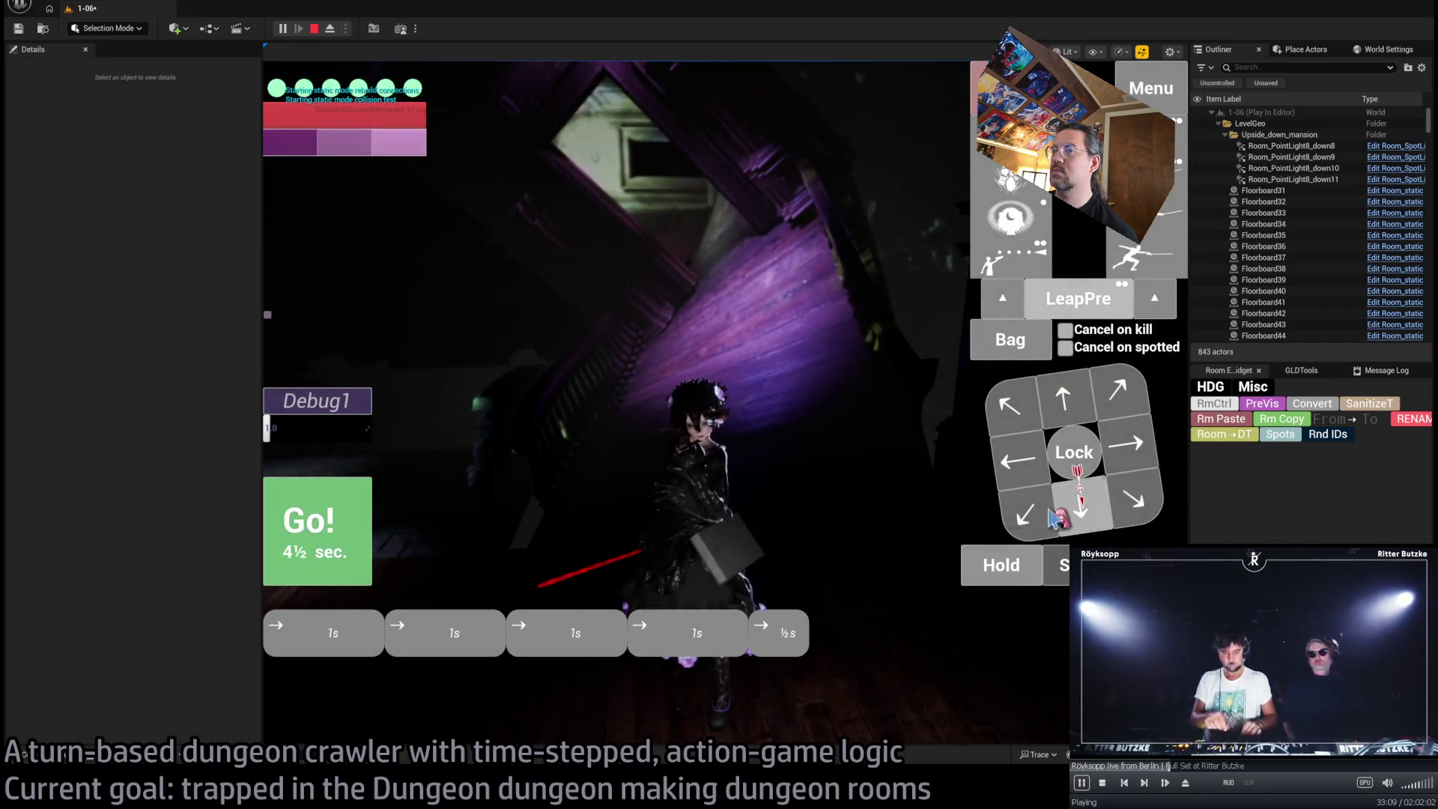
Walk the character through the room, turning the camera, then stop the playtest
left_click(1082, 512)
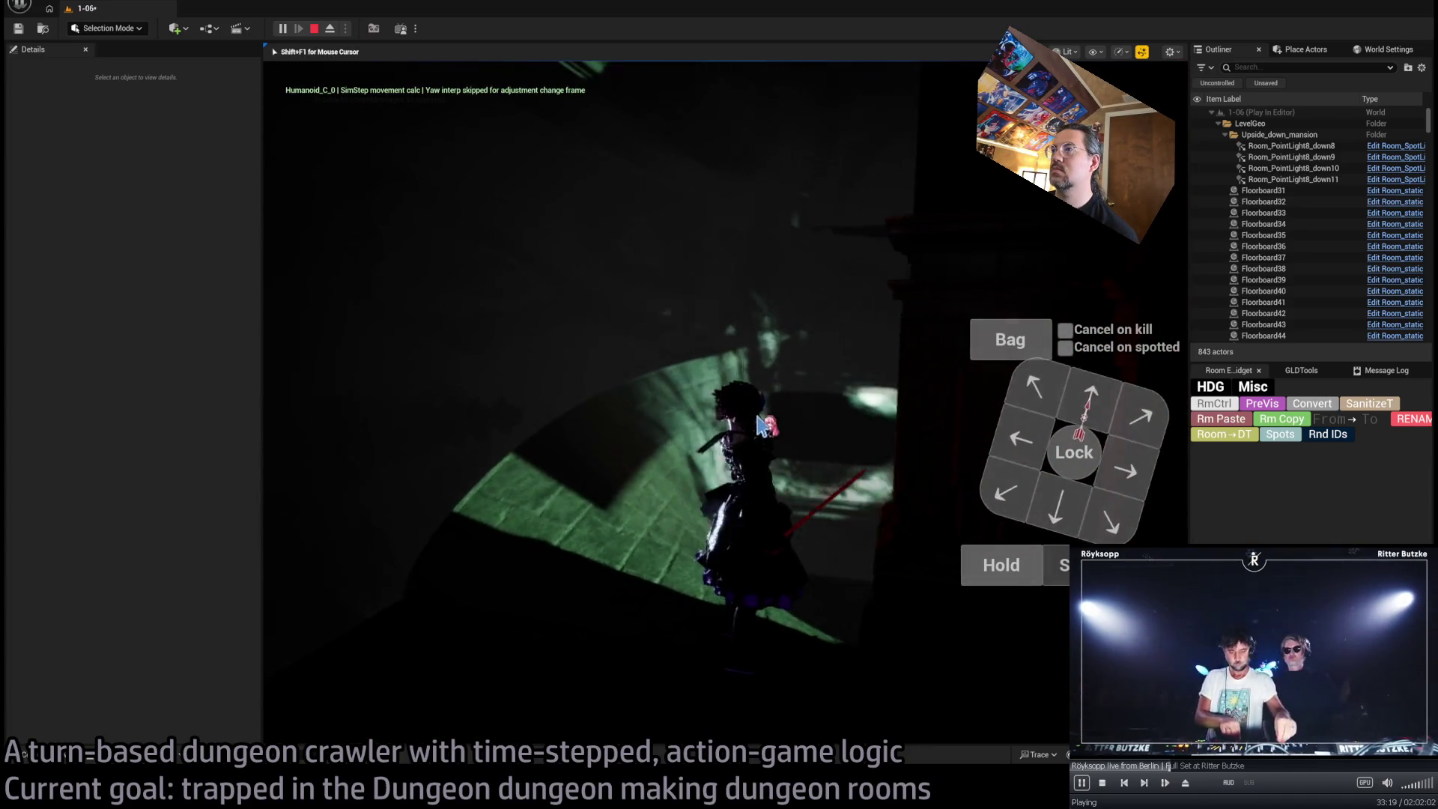
left_click(795, 417)
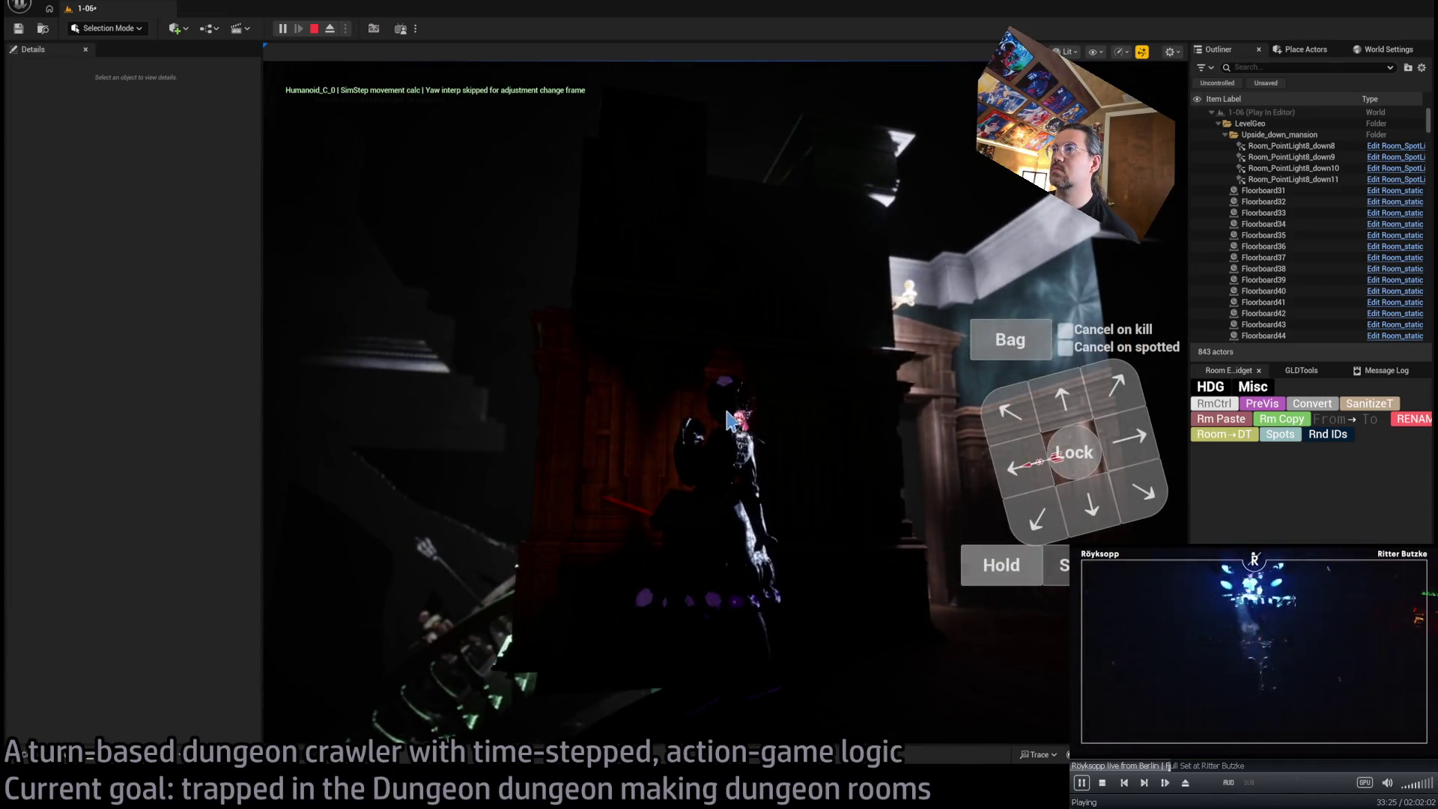
key("Escape")
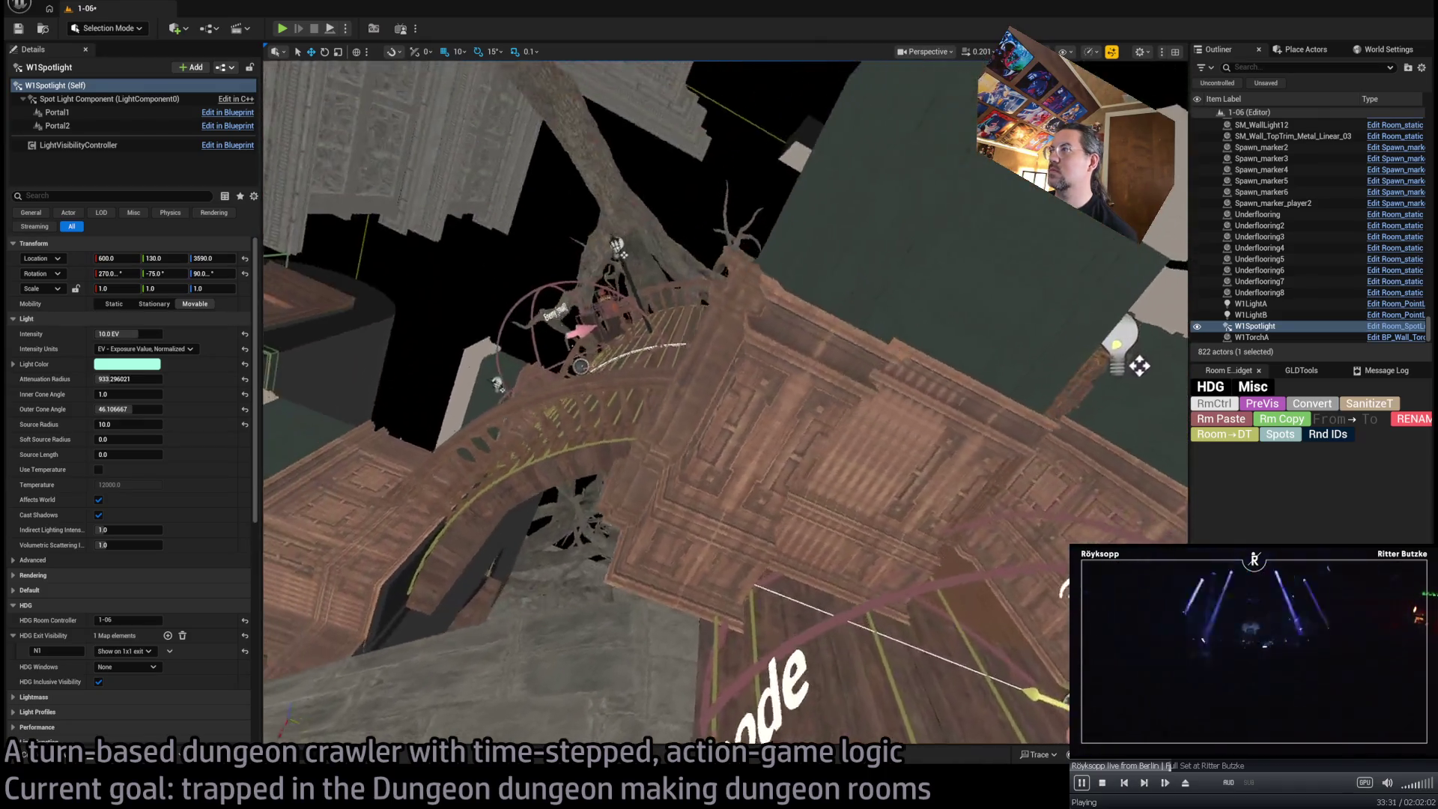
Duplicate the room light and its wall fitting turned 90°, and move the copy to another wall
left_click(828, 315)
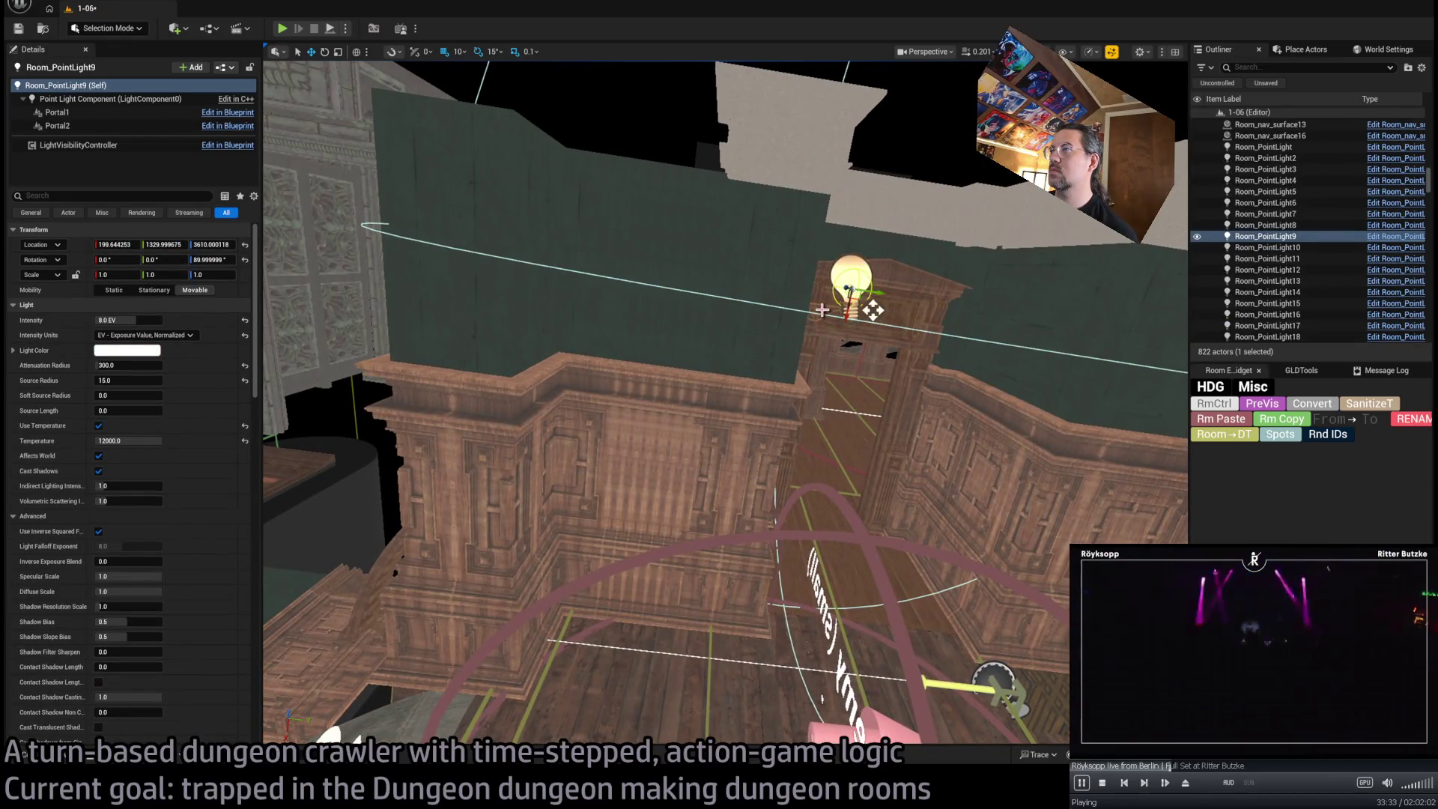
left_click(825, 304)
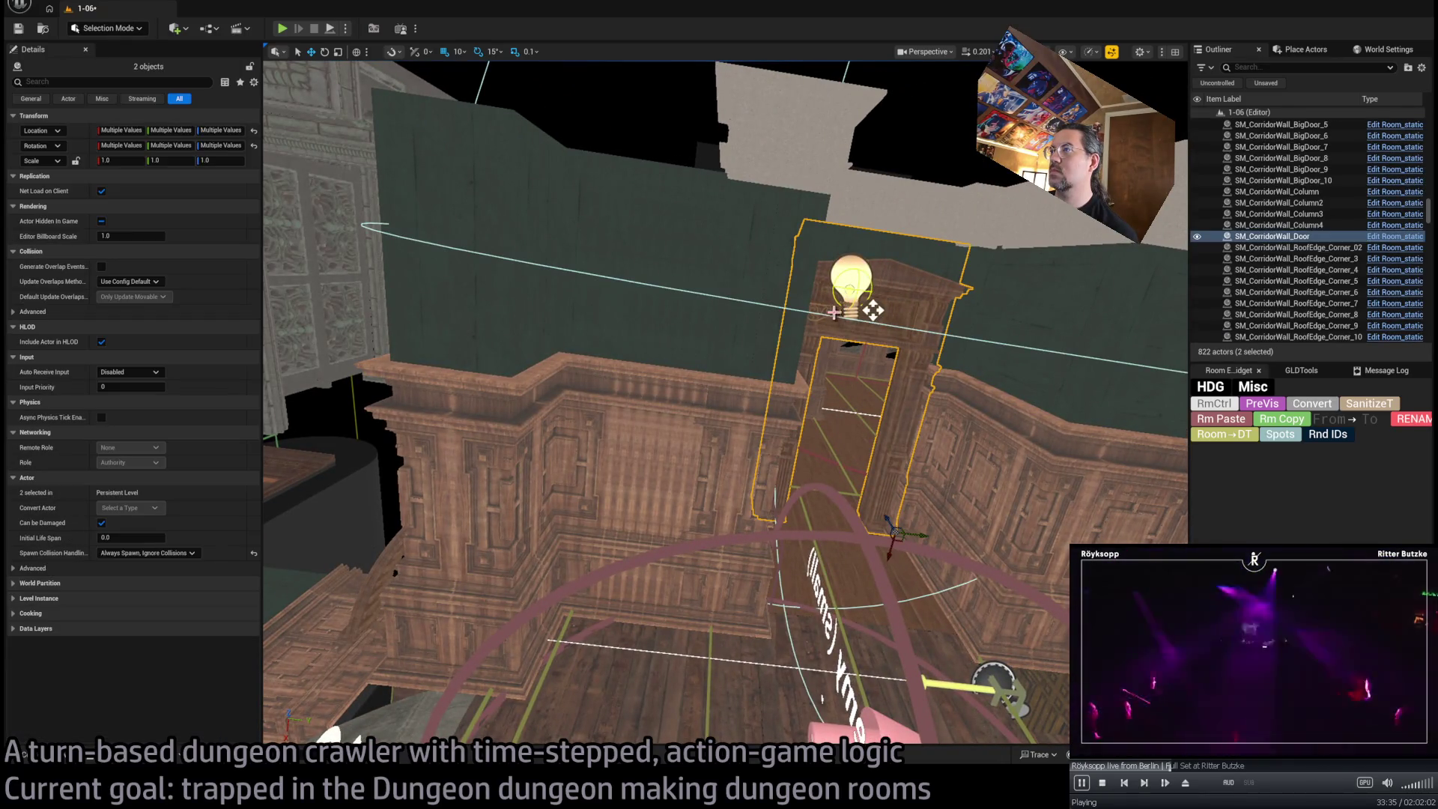
left_click(848, 287, "ctrl")
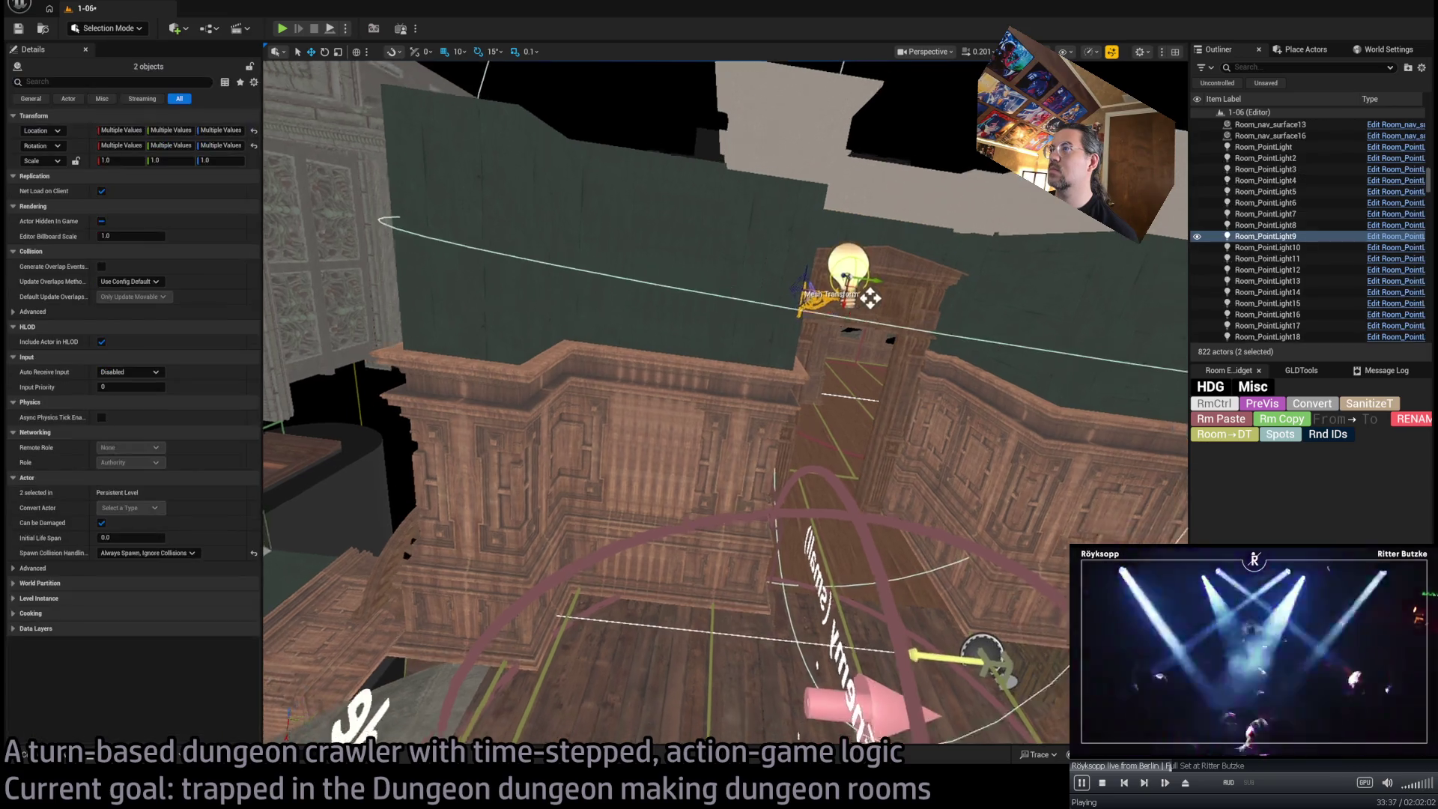
left_click_drag(874, 298, 874, 298)
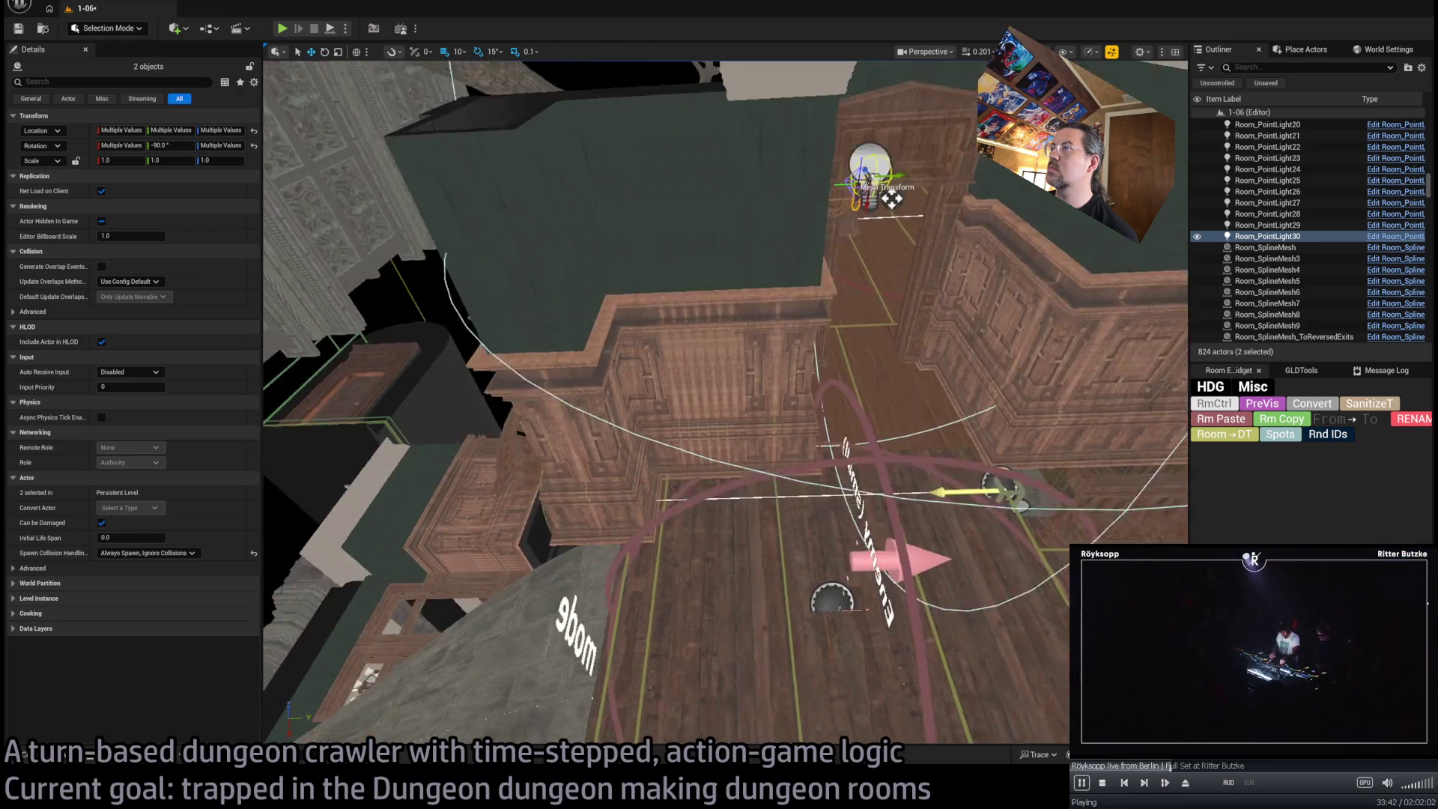
scroll(874, 298, "down", 6)
scroll(779, 282, "down", 2)
mouse_move(915, 414)
left_mouse_down()
mouse_move(546, 627)
mouse_move(439, 636)
mouse_move(441, 653)
left_mouse_up()
scroll(577, 555, "up", 5)
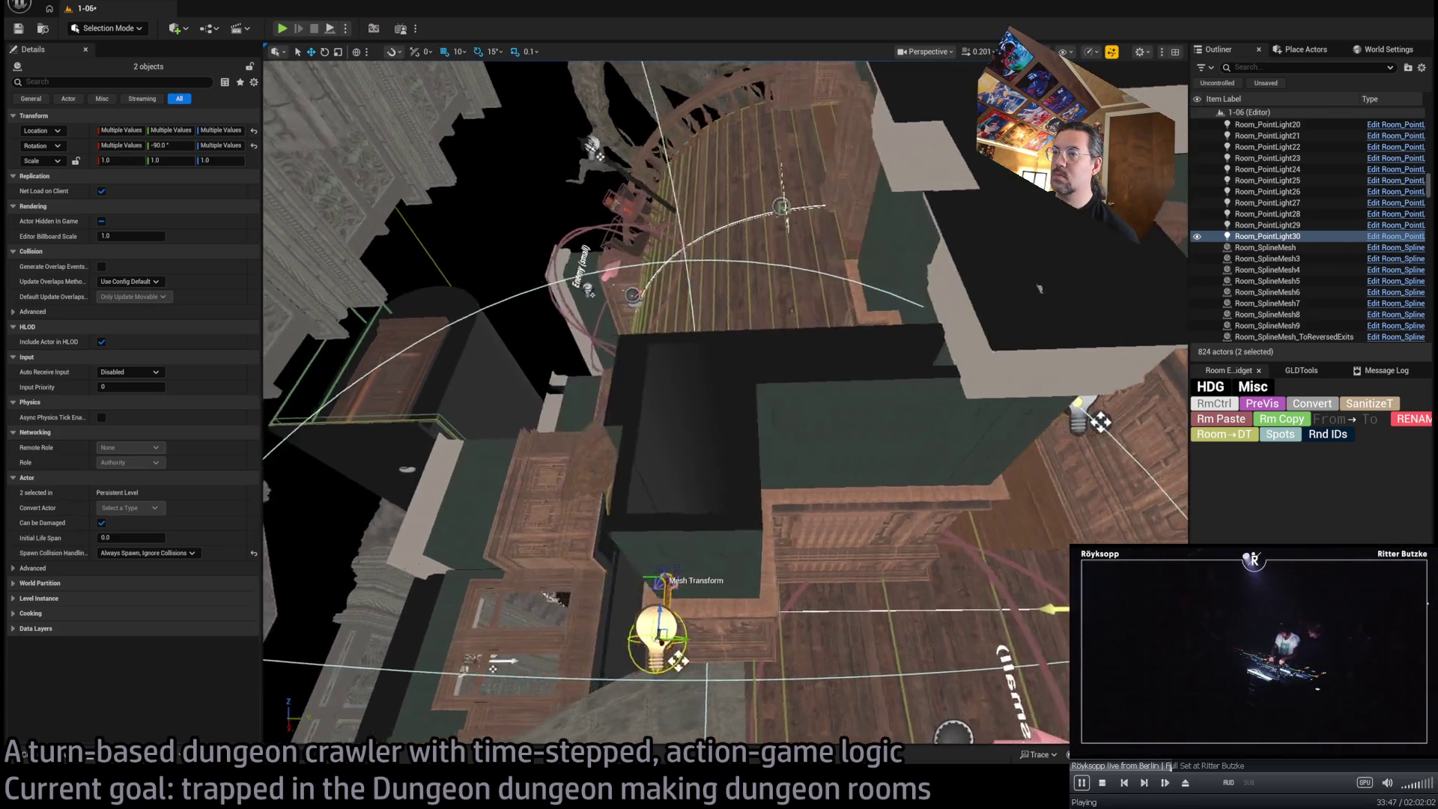
key("f")
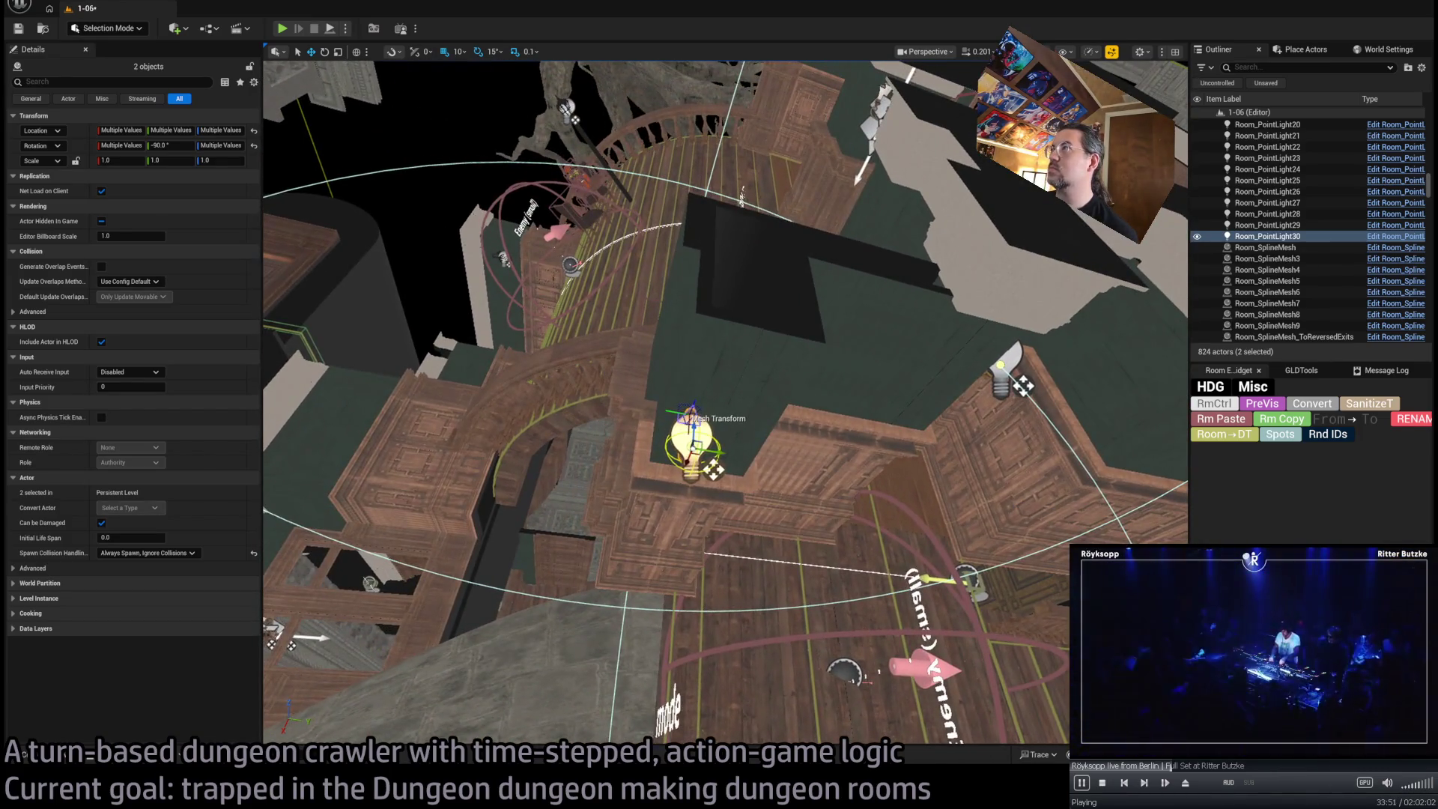
Reduce the attenuation radius of Room_PointLight9 and Room_PointLight30, save the level, and playtest
mouse_move(725, 405)
left_mouse_down()
mouse_move(734, 494)
mouse_move(763, 404)
left_mouse_up()
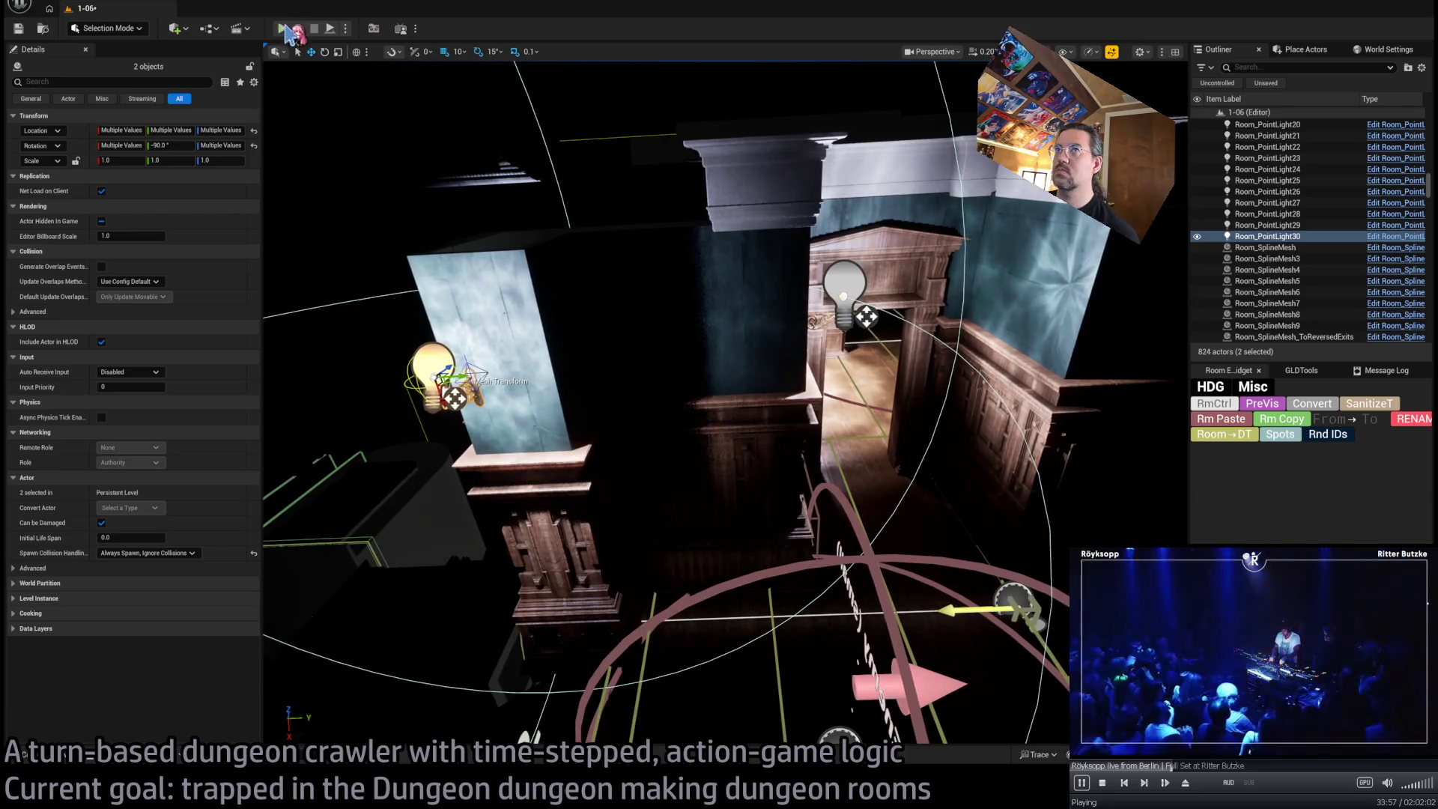
left_click_drag(728, 310, 857, 59)
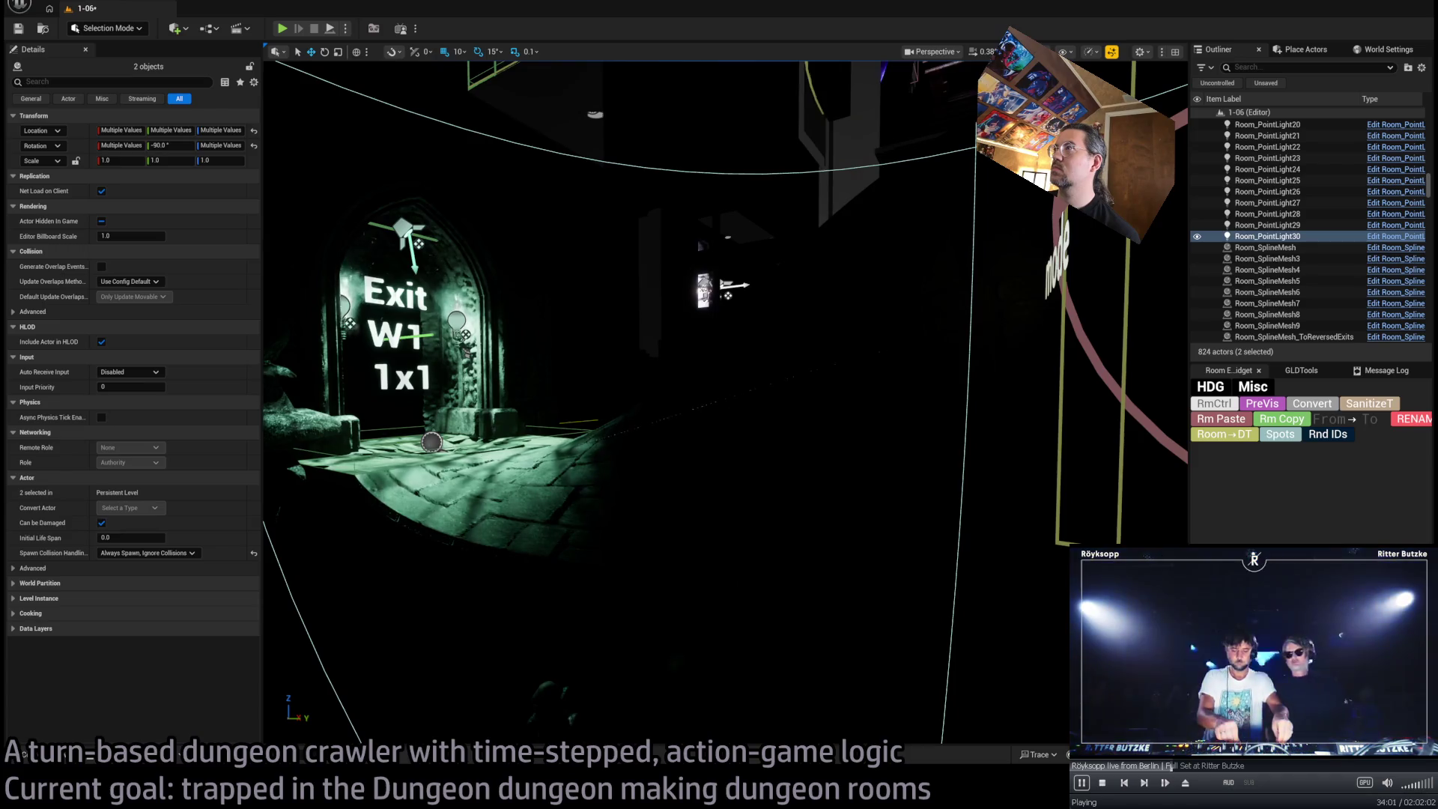
key("f")
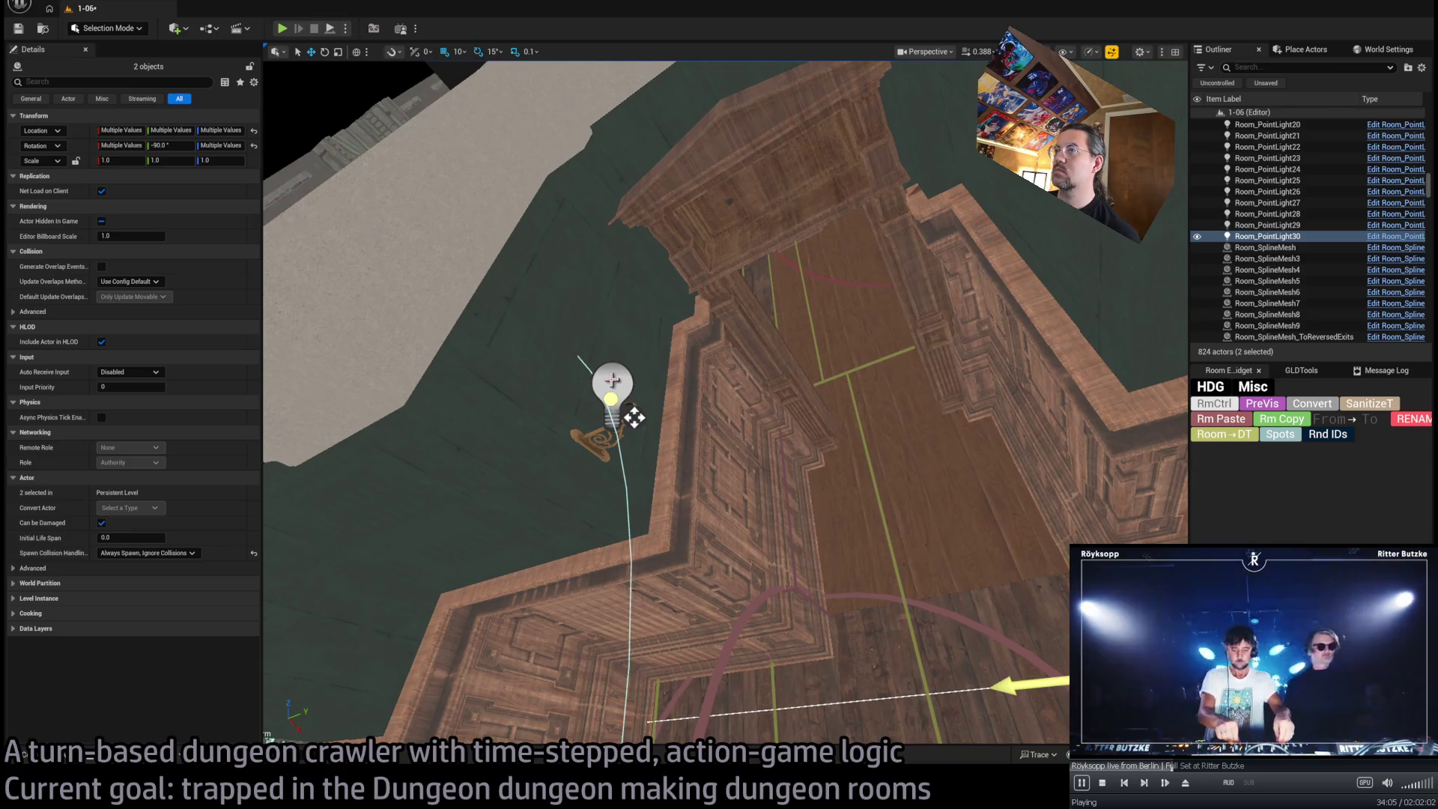
left_click(603, 387)
key("f")
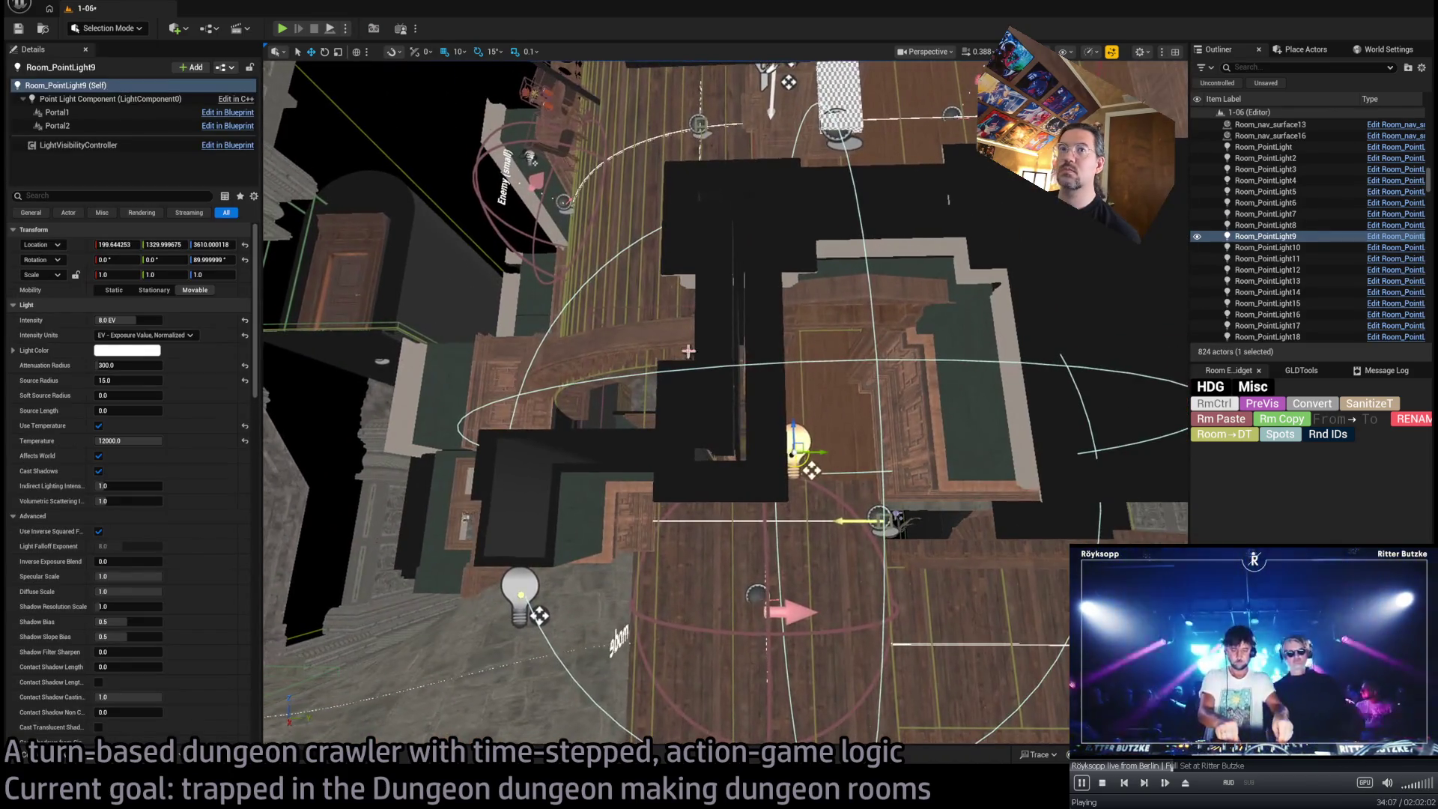
left_click_drag(135, 363, 139, 365)
left_click(520, 581)
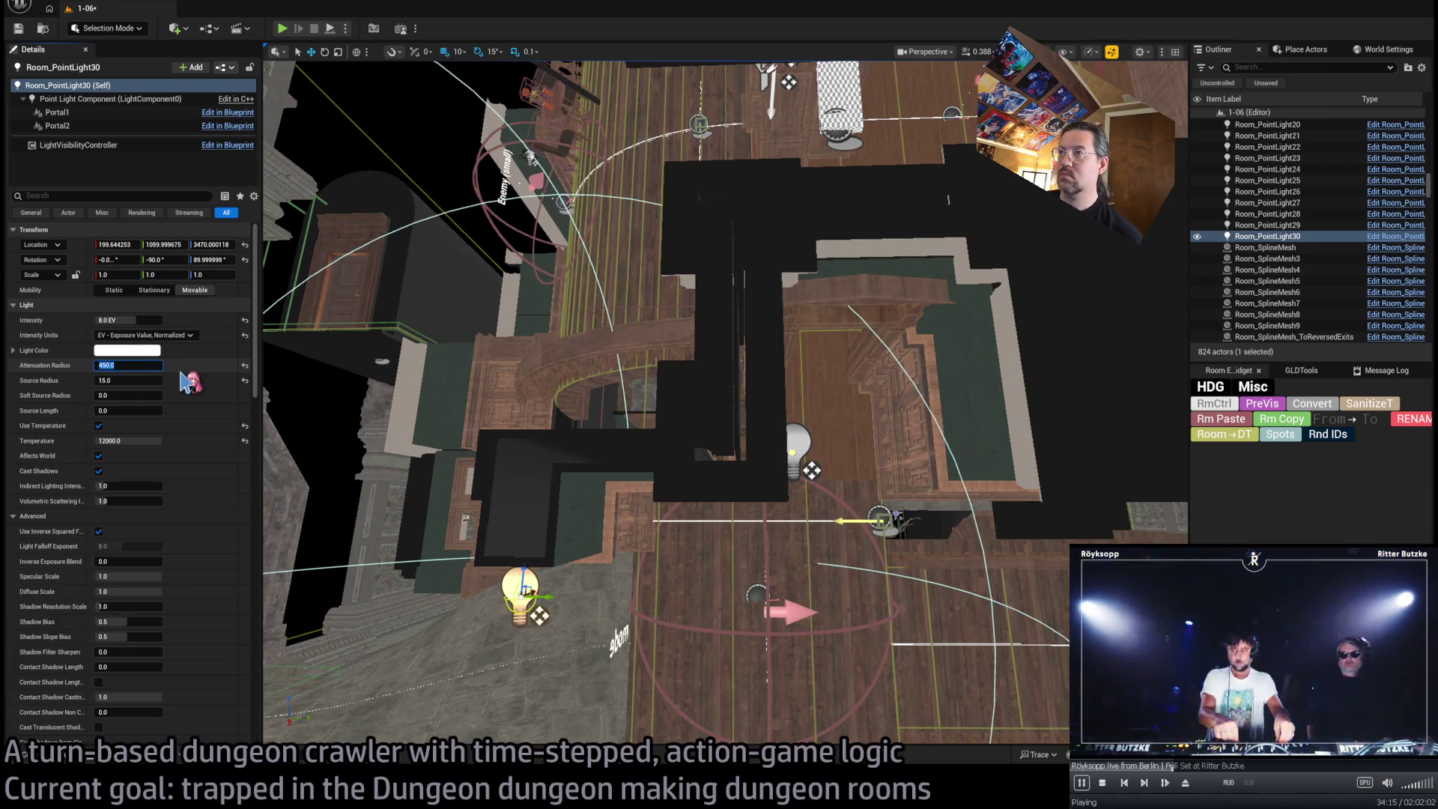
key("Return")
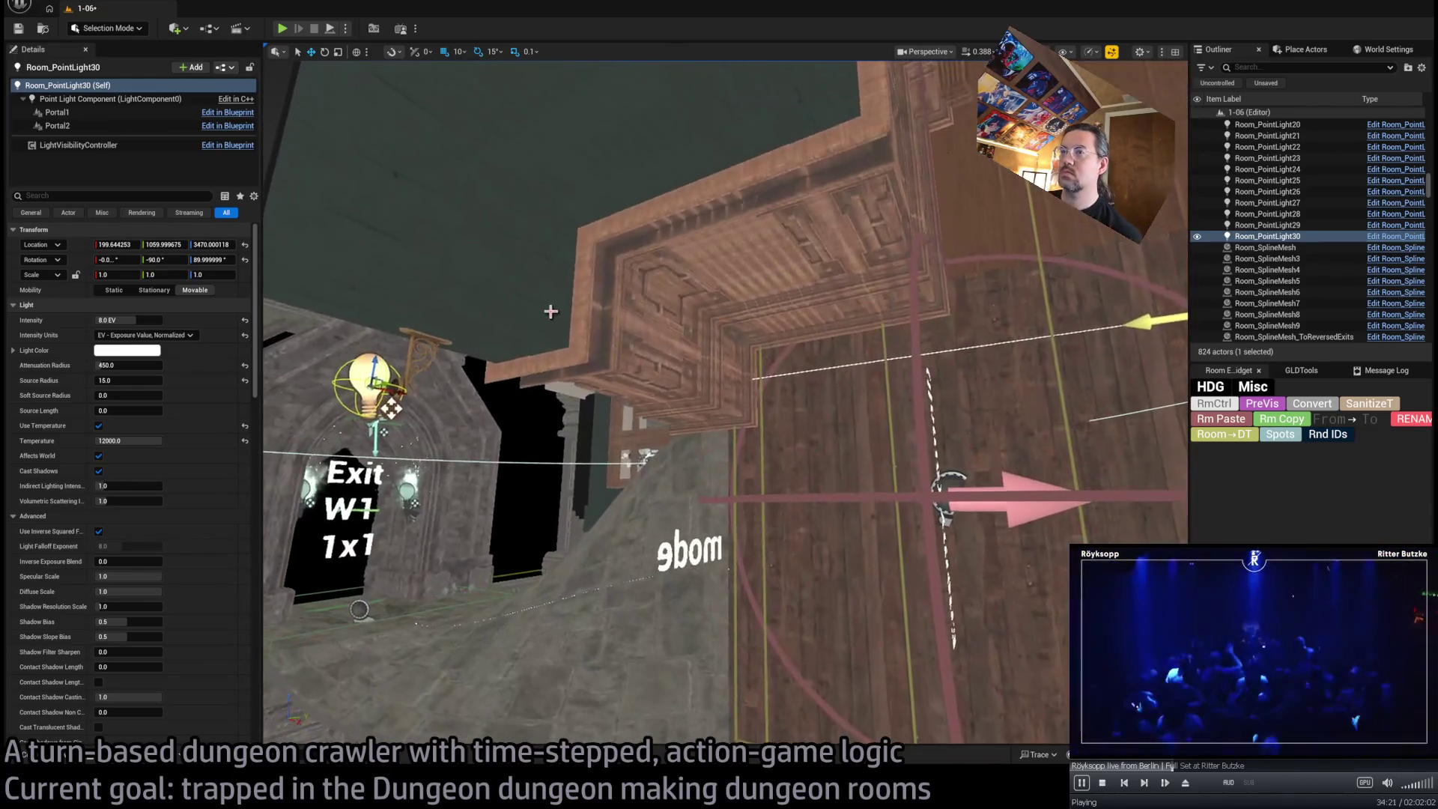
key("ctrl+s")
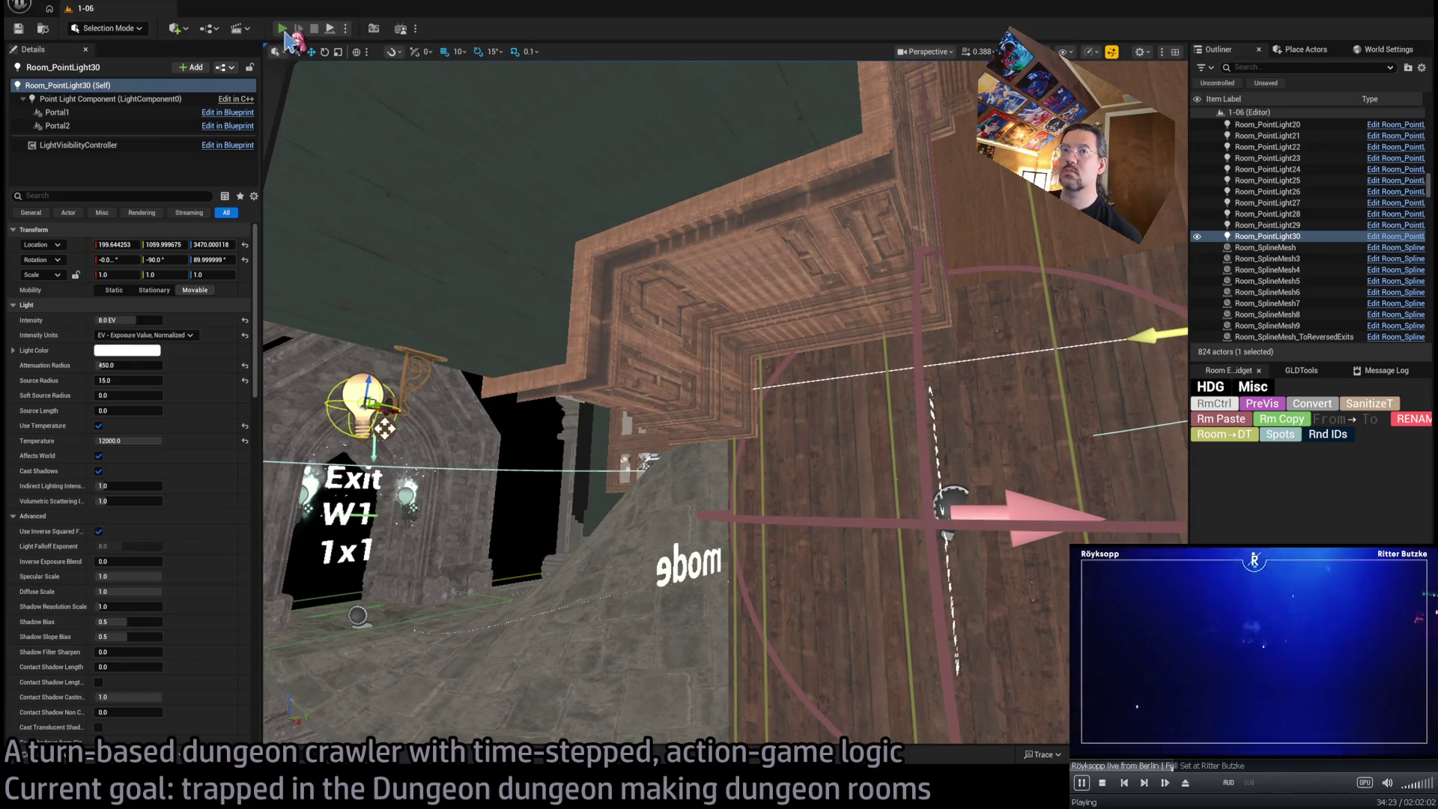
key("alt+p")
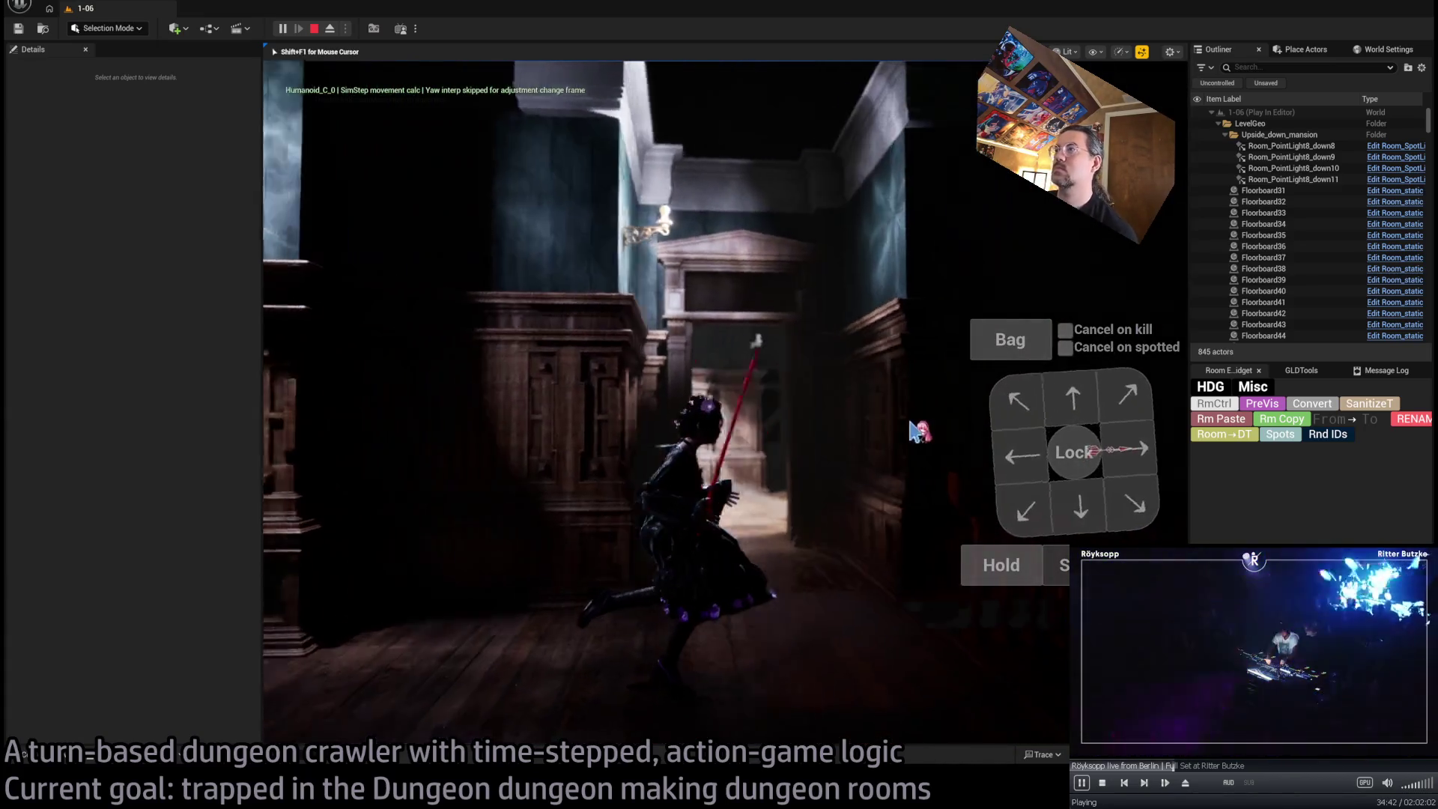
Stop the playtest and fly the view back over the room floor
key("Escape")
left_click_drag(938, 405, 937, 406)
Rotate Room_PointLight9 to 0, 180, 90 so it faces the other way, then inspect the exit wall
key("f")
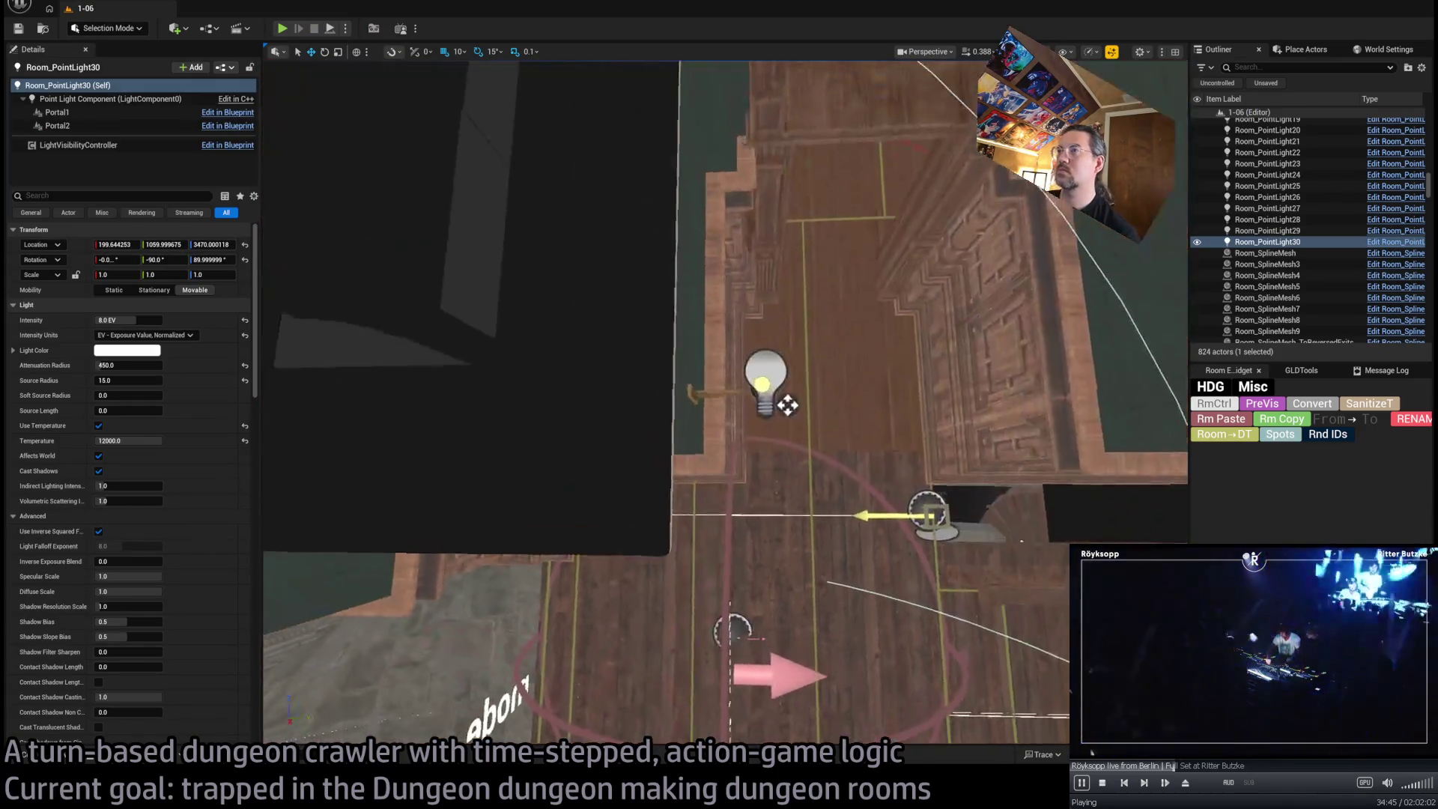
left_click(648, 417)
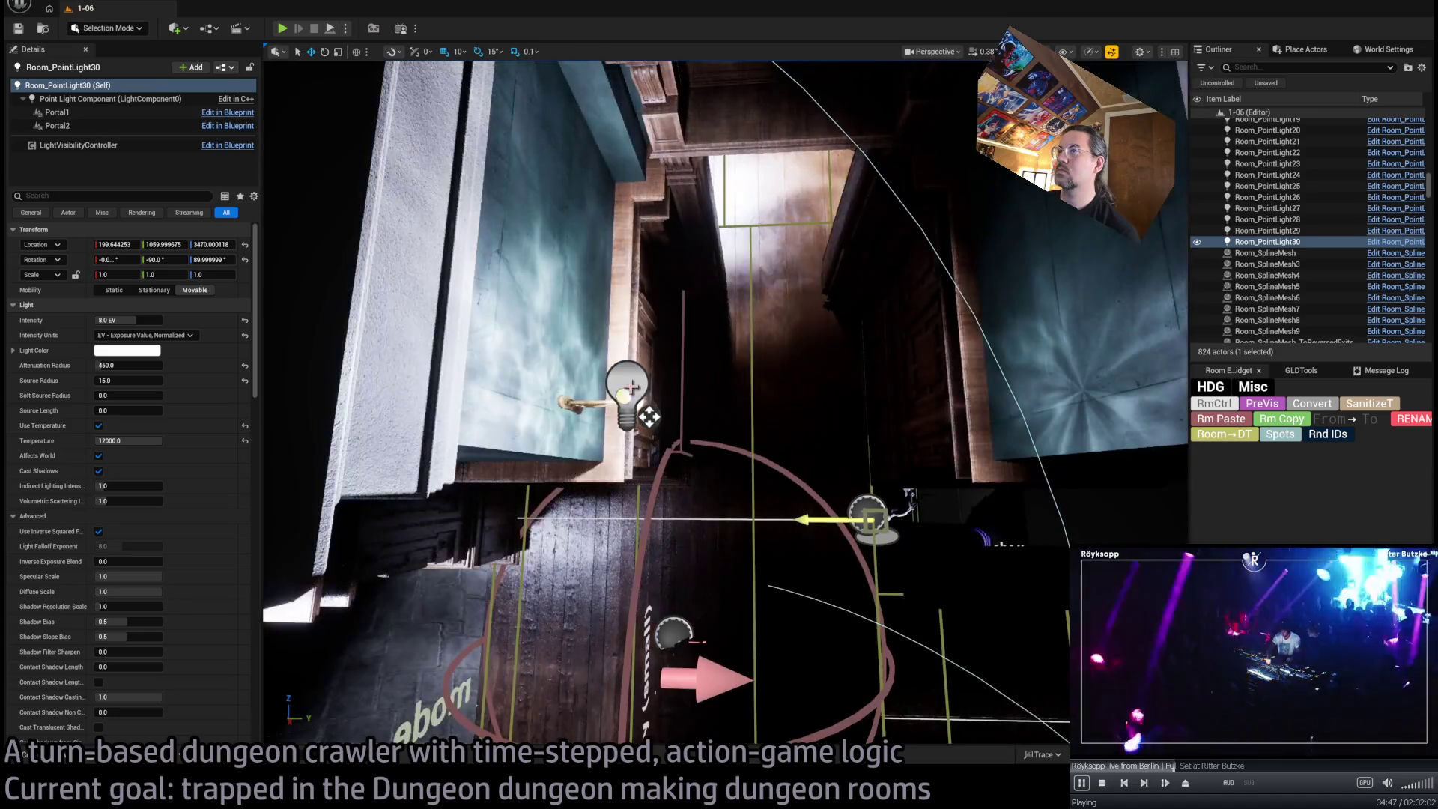
mouse_move(650, 430)
left_mouse_down()
mouse_move(648, 416)
mouse_move(599, 405)
mouse_move(704, 344)
left_mouse_up()
left_click(738, 374)
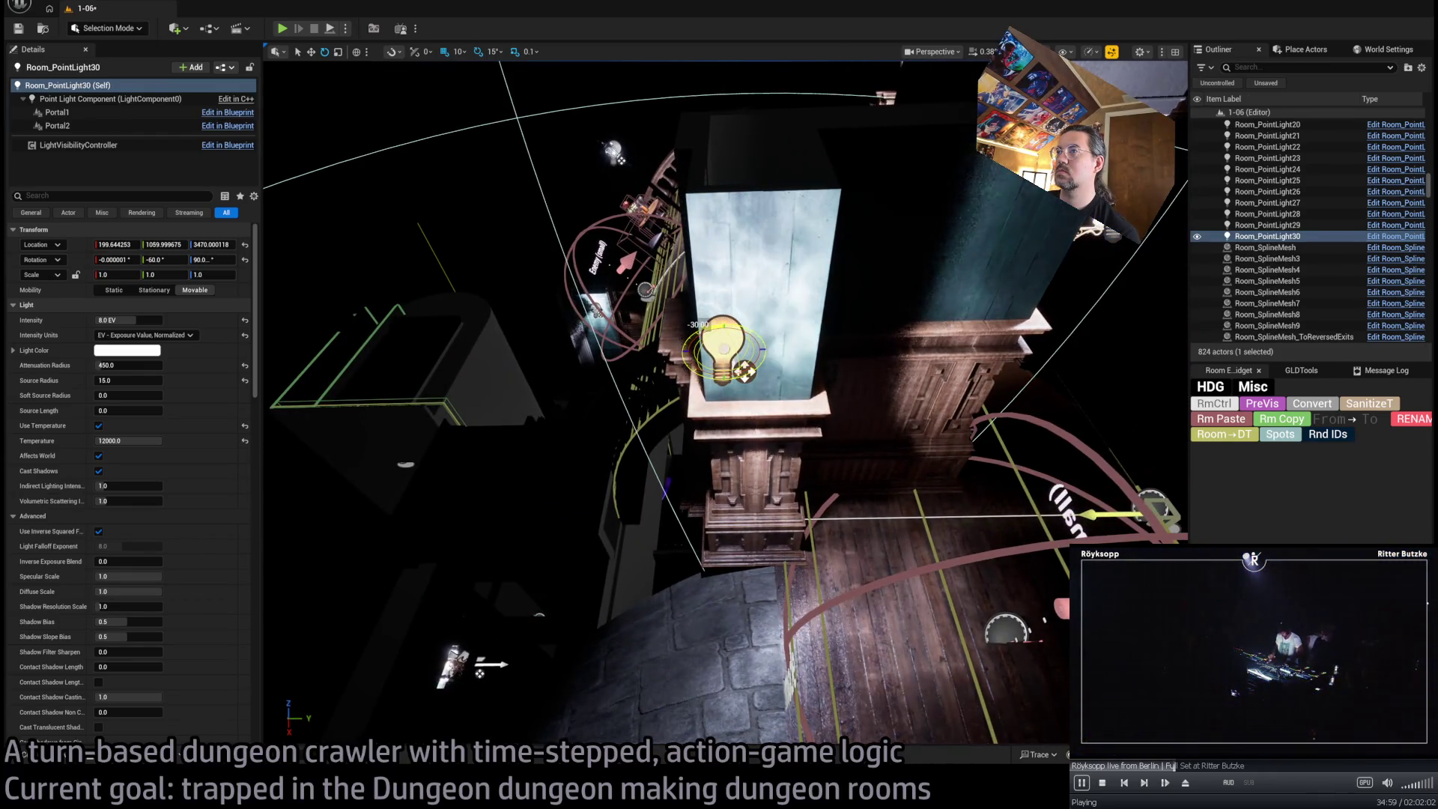
mouse_move(816, 473)
left_mouse_down()
mouse_move(816, 532)
mouse_move(816, 486)
left_mouse_up()
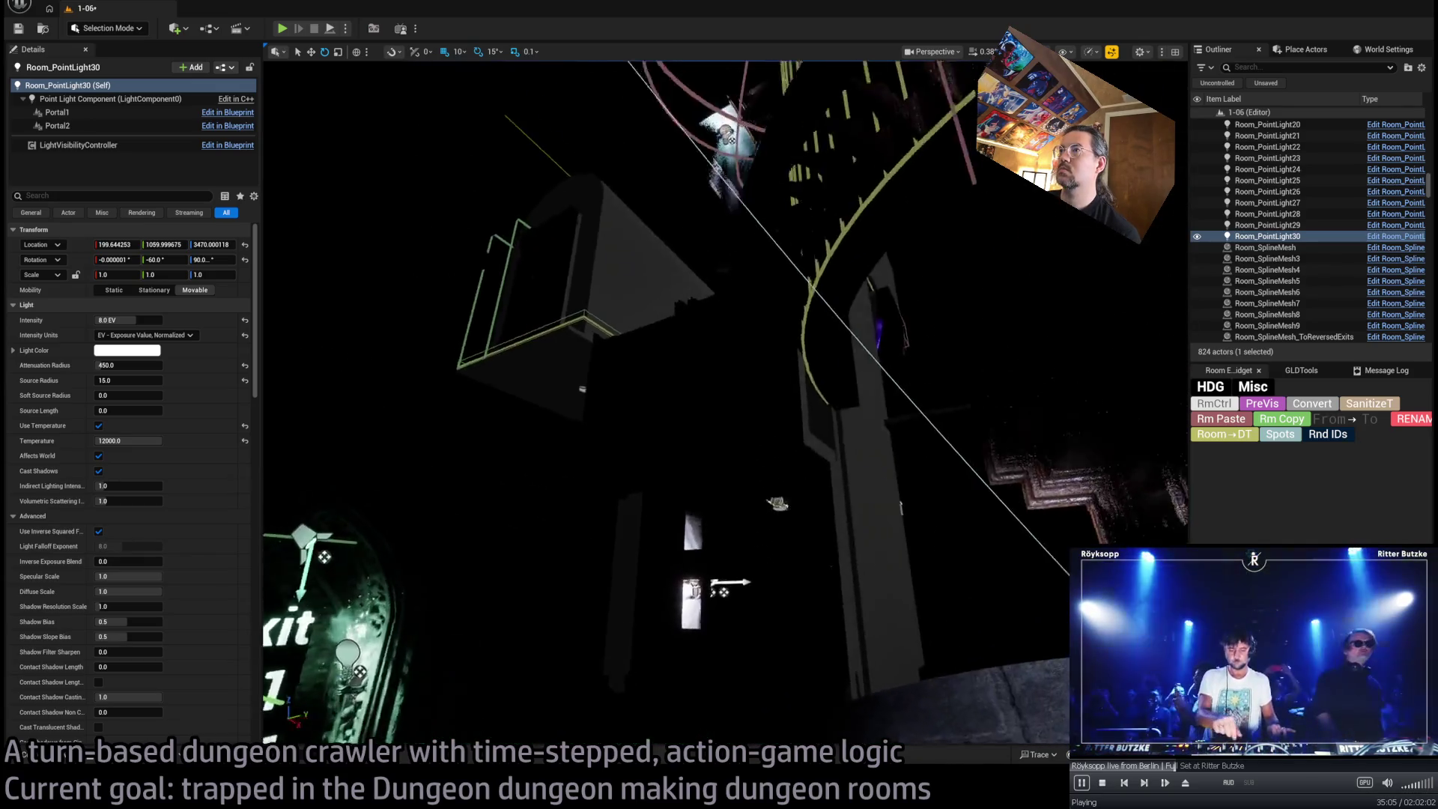
left_click_drag(816, 487, 816, 442)
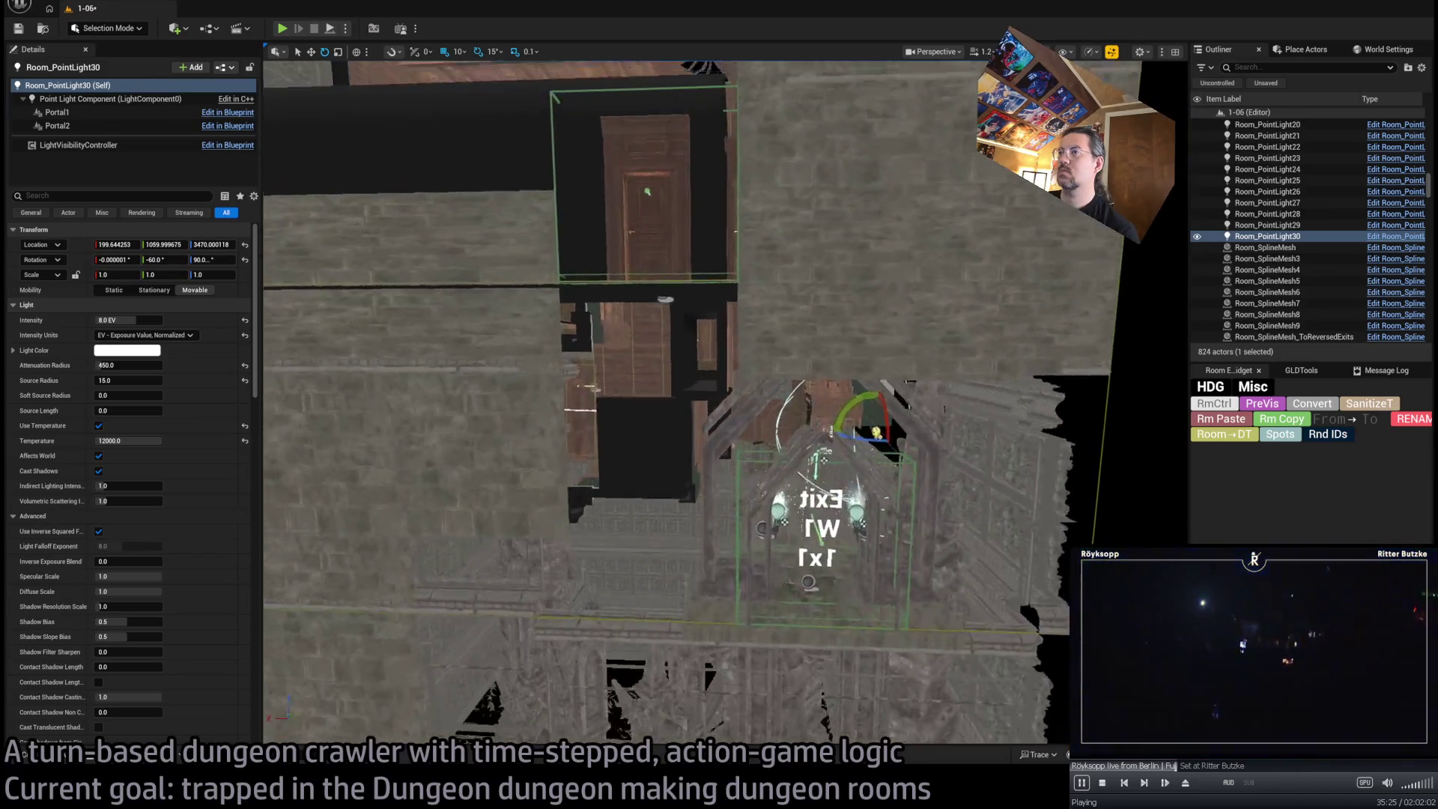
left_click(686, 504)
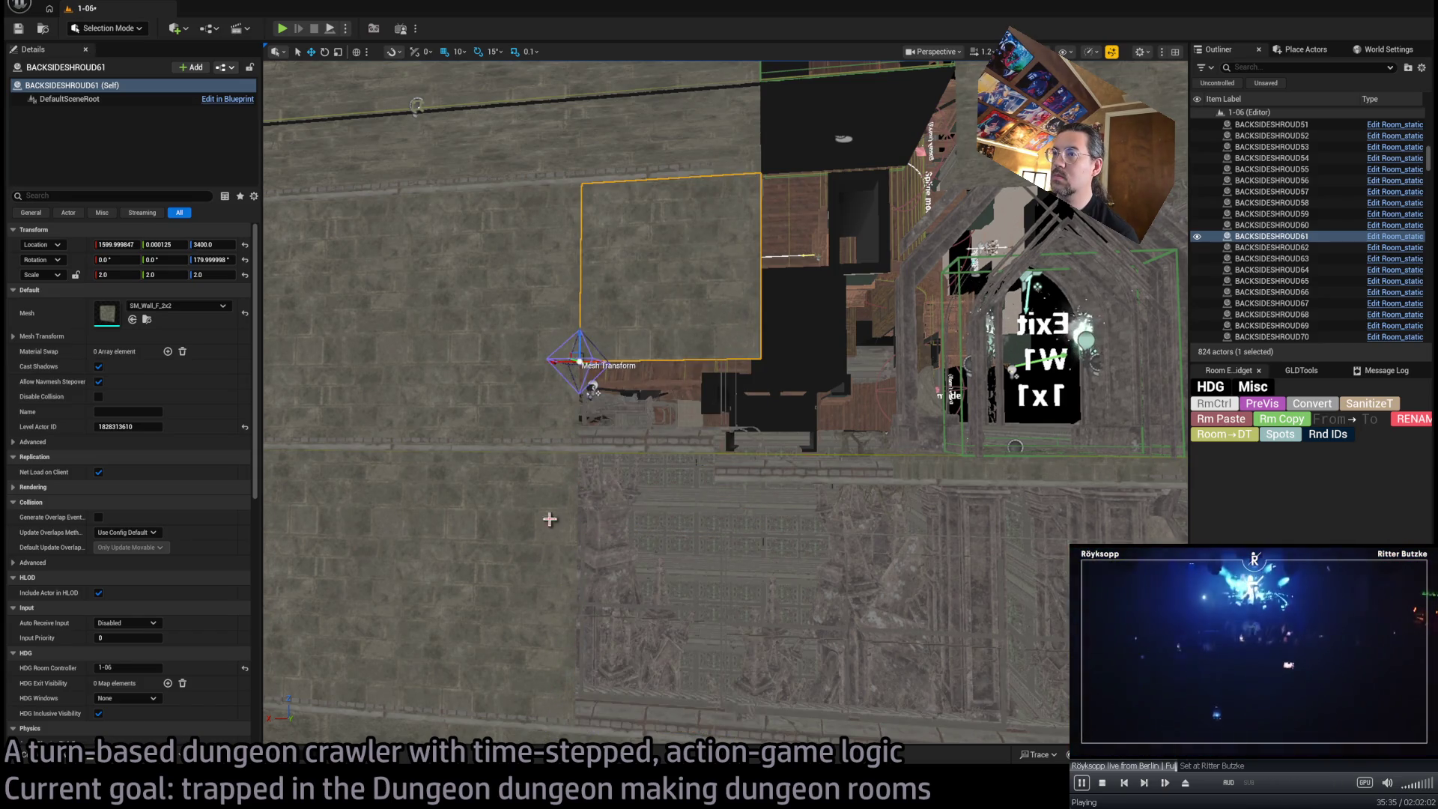
Duplicate backing walls beside and below the Exit W1 arch, making the lower copy slightly taller
left_click(555, 501)
left_click_drag(330, 668, 615, 664)
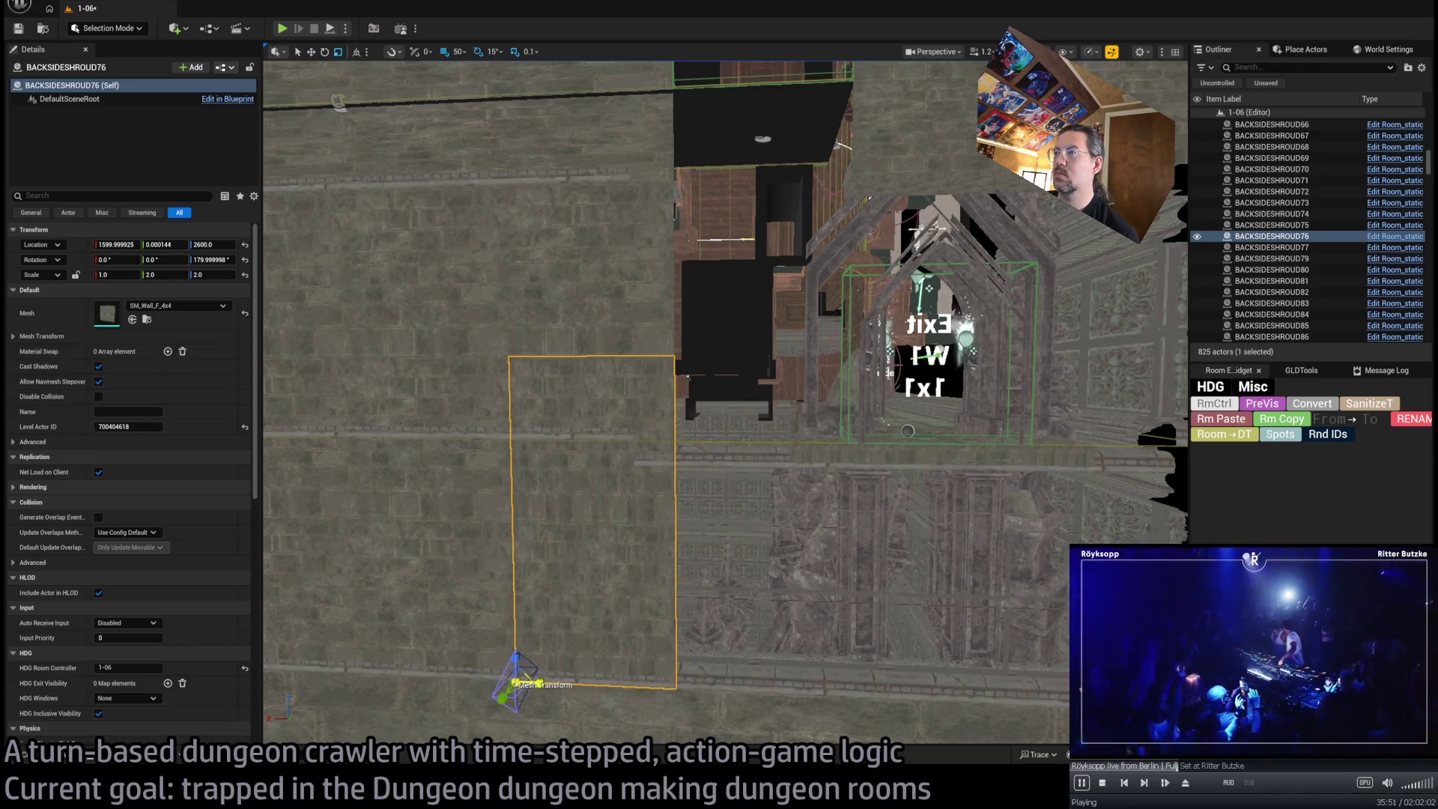
left_click_drag(499, 679, 687, 657)
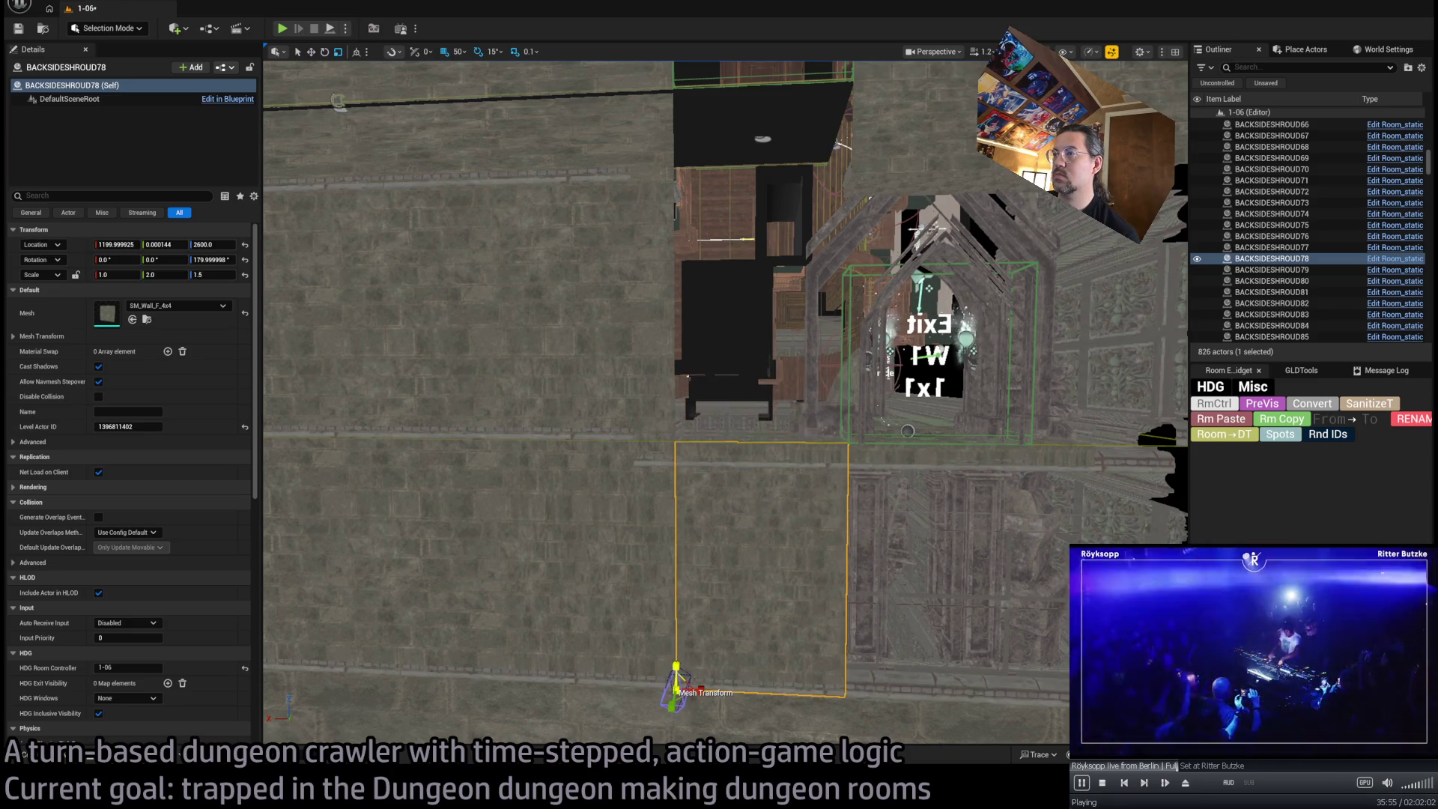
left_click_drag(746, 653, 569, 665)
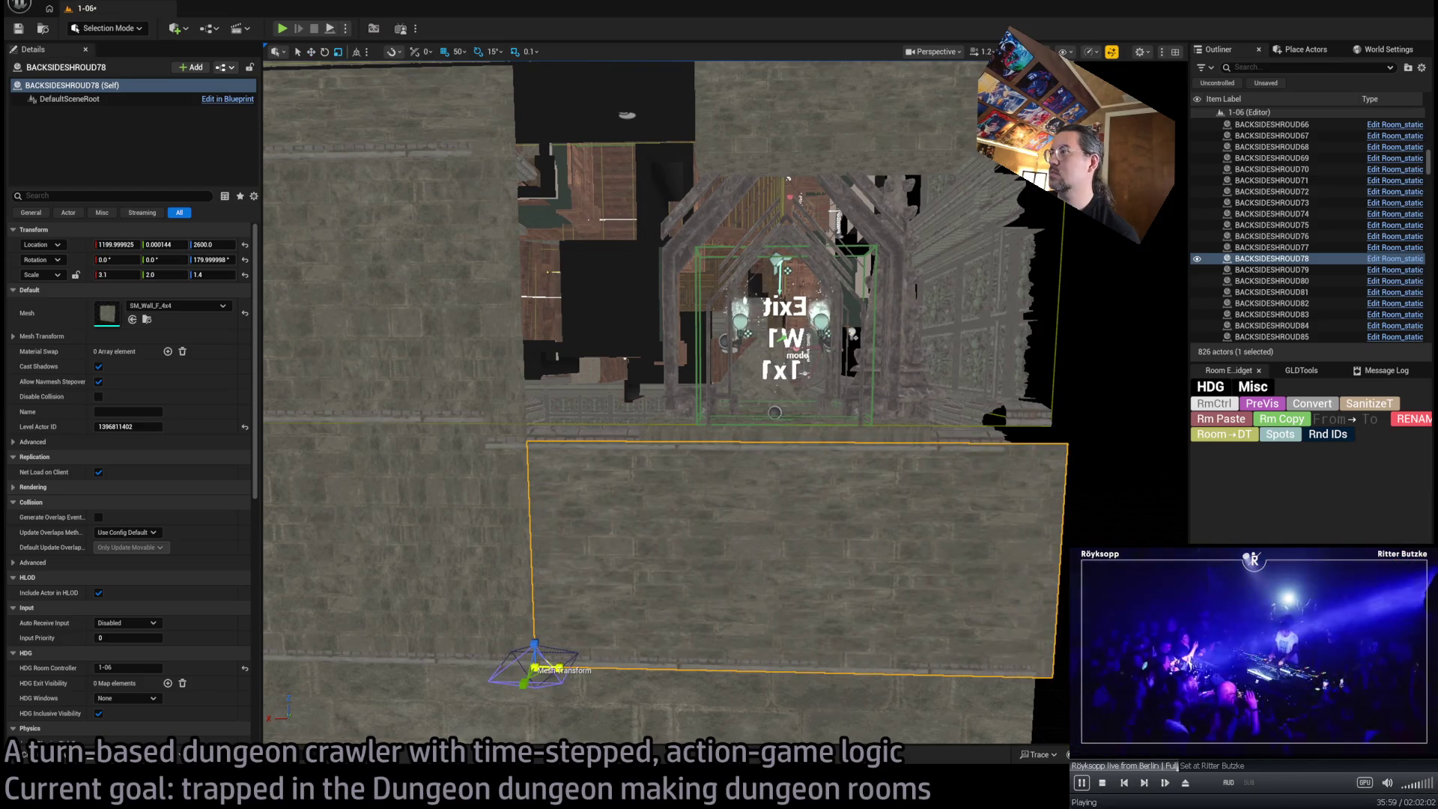
mouse_move(649, 608)
left_mouse_down()
mouse_move(586, 551)
mouse_move(532, 543)
left_mouse_up()
left_click_drag(509, 610, 501, 599)
mouse_move(642, 533)
left_mouse_down()
mouse_move(643, 500)
mouse_move(663, 495)
mouse_move(642, 514)
mouse_move(695, 520)
mouse_move(738, 498)
mouse_move(704, 510)
left_mouse_up()
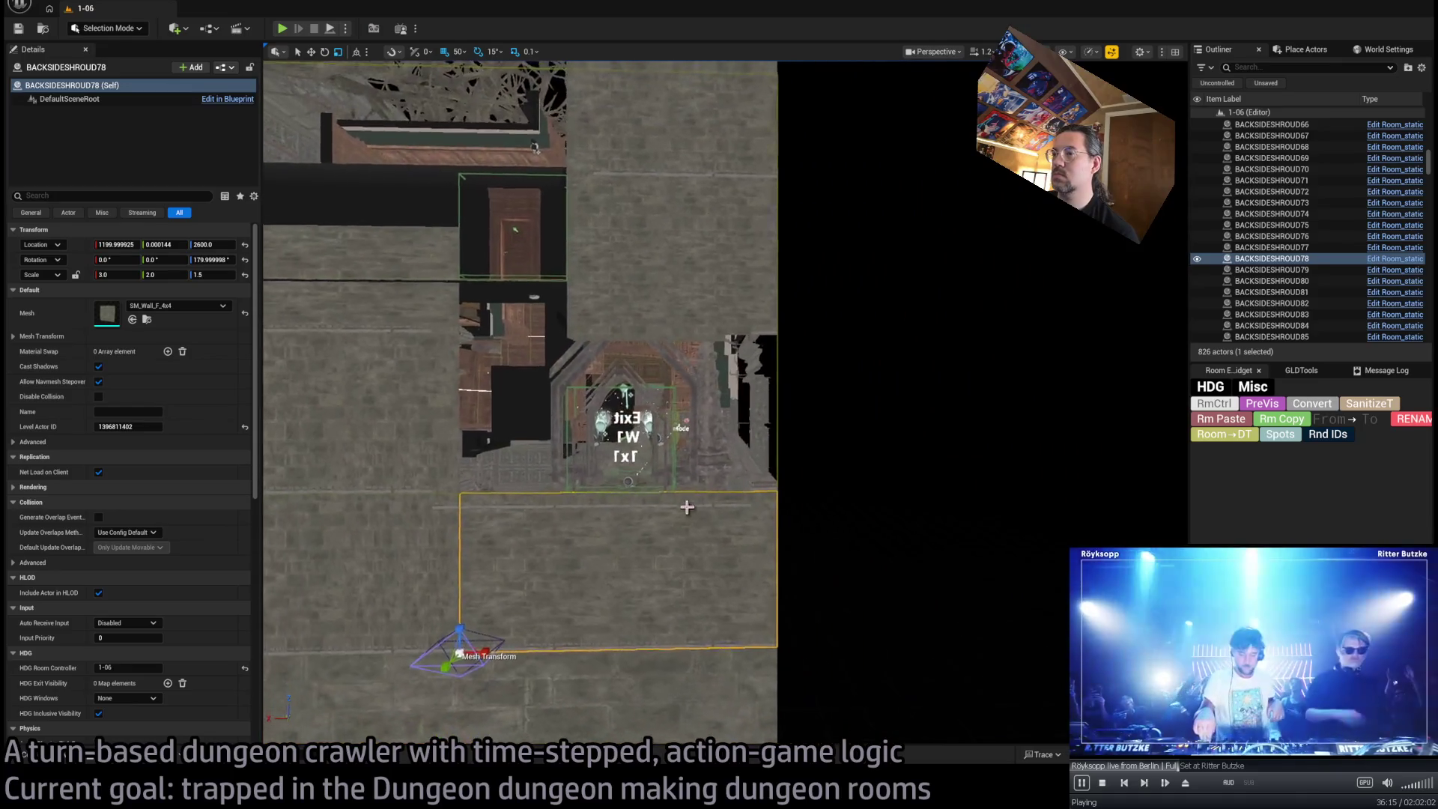
Duplicate another wall beside the Exit arch and swap its mesh to SM_Wall_F_0_5x4
mouse_move(452, 643)
left_mouse_down()
mouse_move(664, 430)
mouse_move(730, 485)
left_mouse_up()
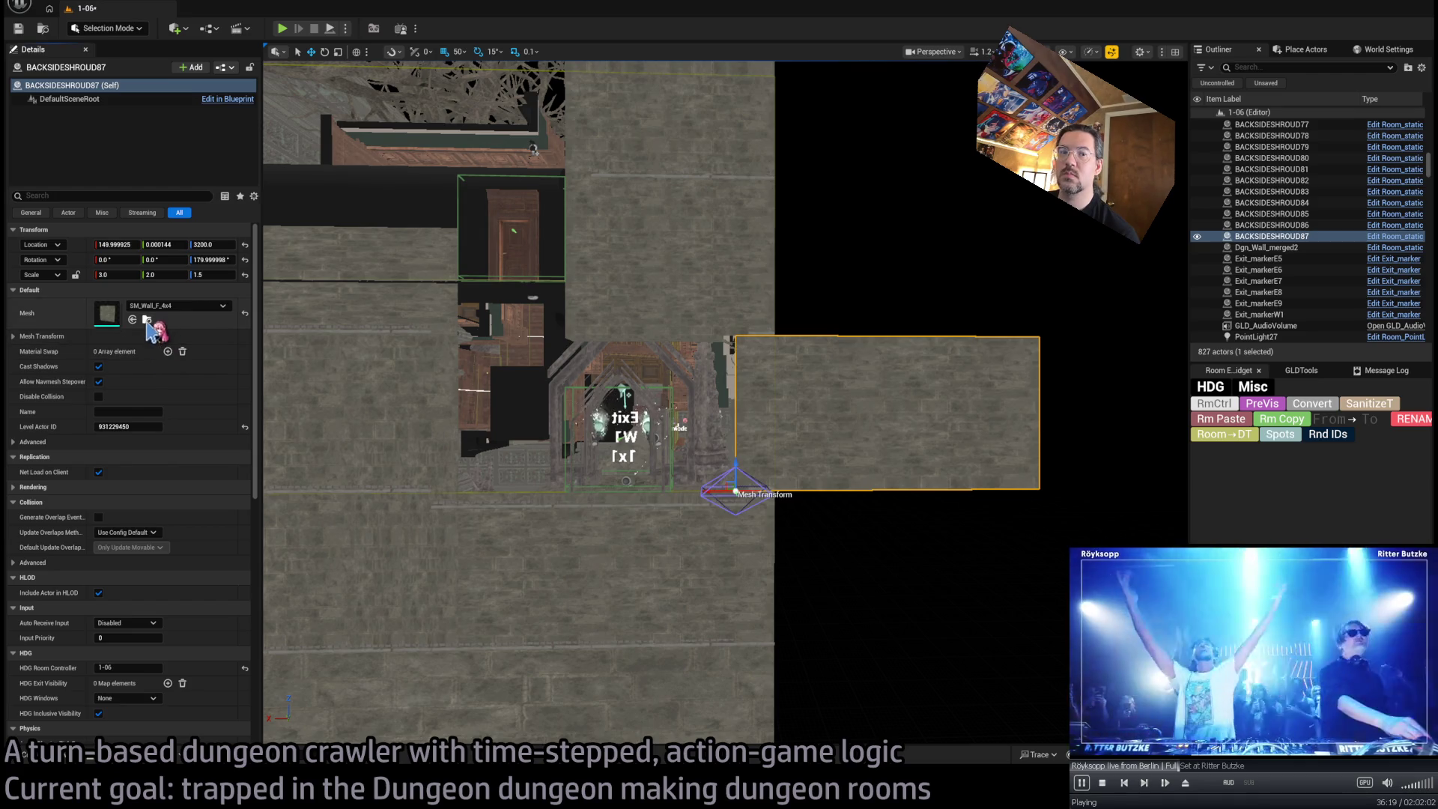
left_click(147, 319)
left_click_drag(187, 423, 107, 313)
scroll(722, 576, "up", 3)
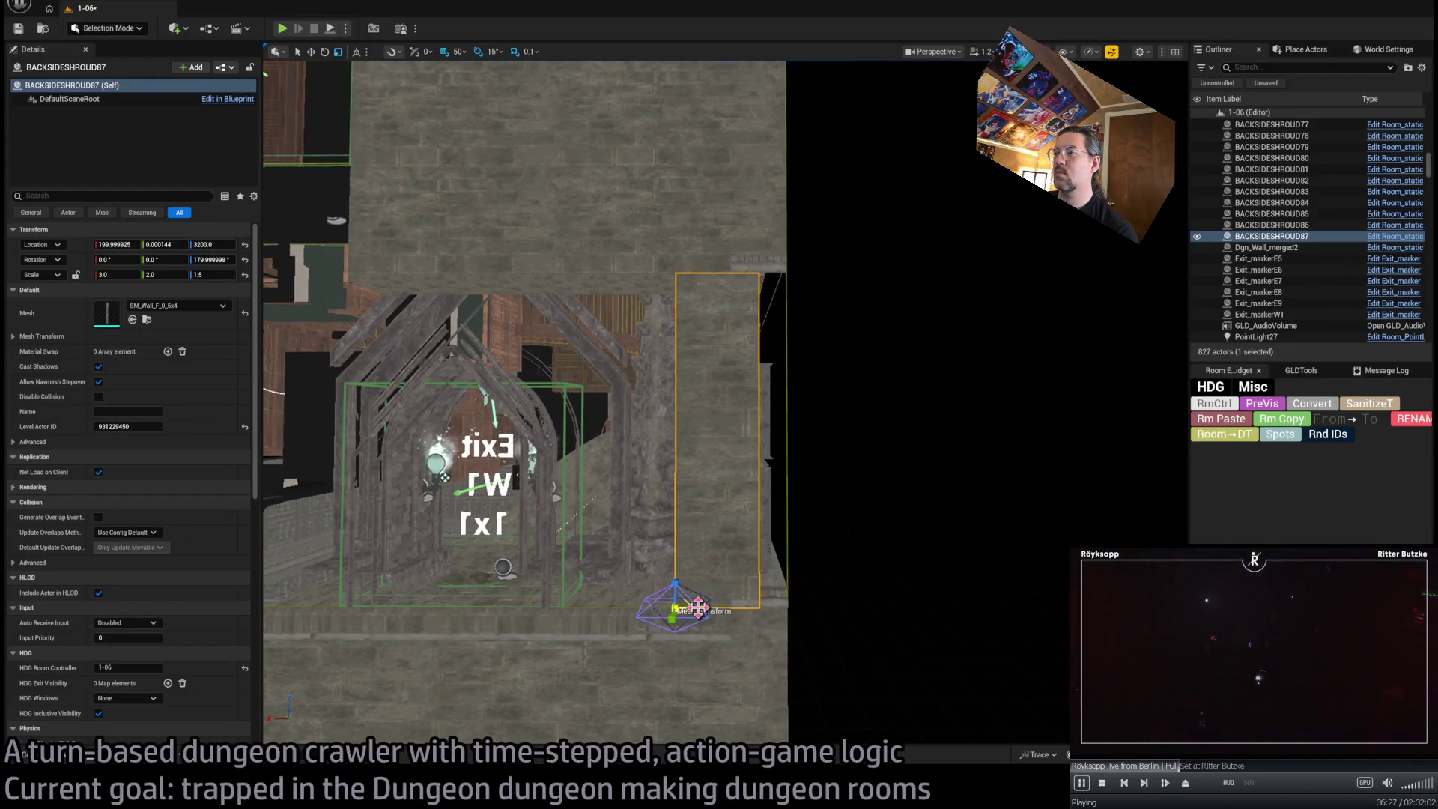
Look over the Exit W1 arch and select the Room_SplineMesh_ToW1 nav surface
mouse_move(674, 405)
left_mouse_down()
mouse_move(703, 390)
mouse_move(689, 435)
left_mouse_up()
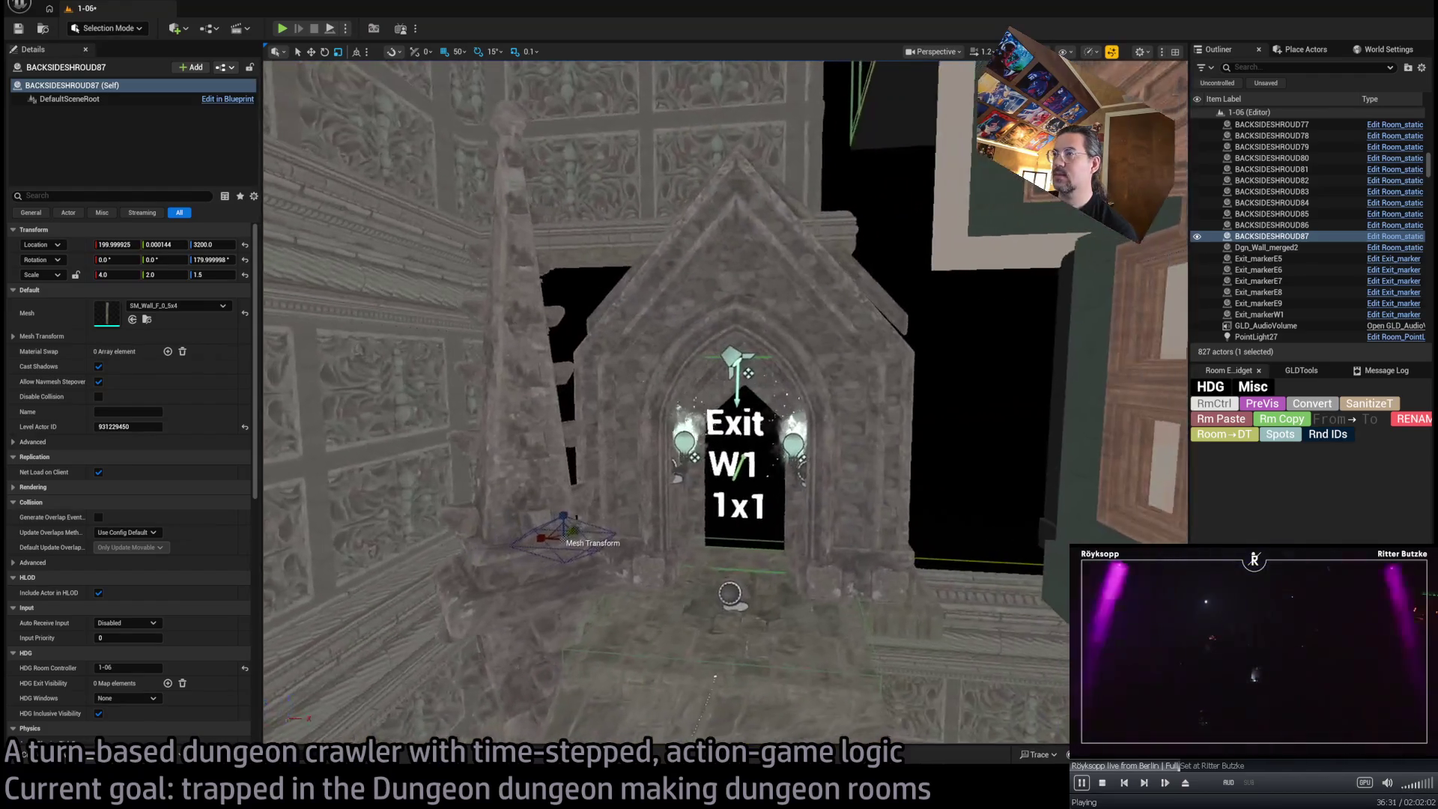
left_click_drag(745, 569, 753, 573)
left_click_drag(545, 392, 569, 329)
left_click_drag(750, 409, 546, 401)
left_click(749, 524)
mouse_move(465, 362)
left_mouse_down()
mouse_move(480, 367)
mouse_move(465, 363)
left_mouse_up()
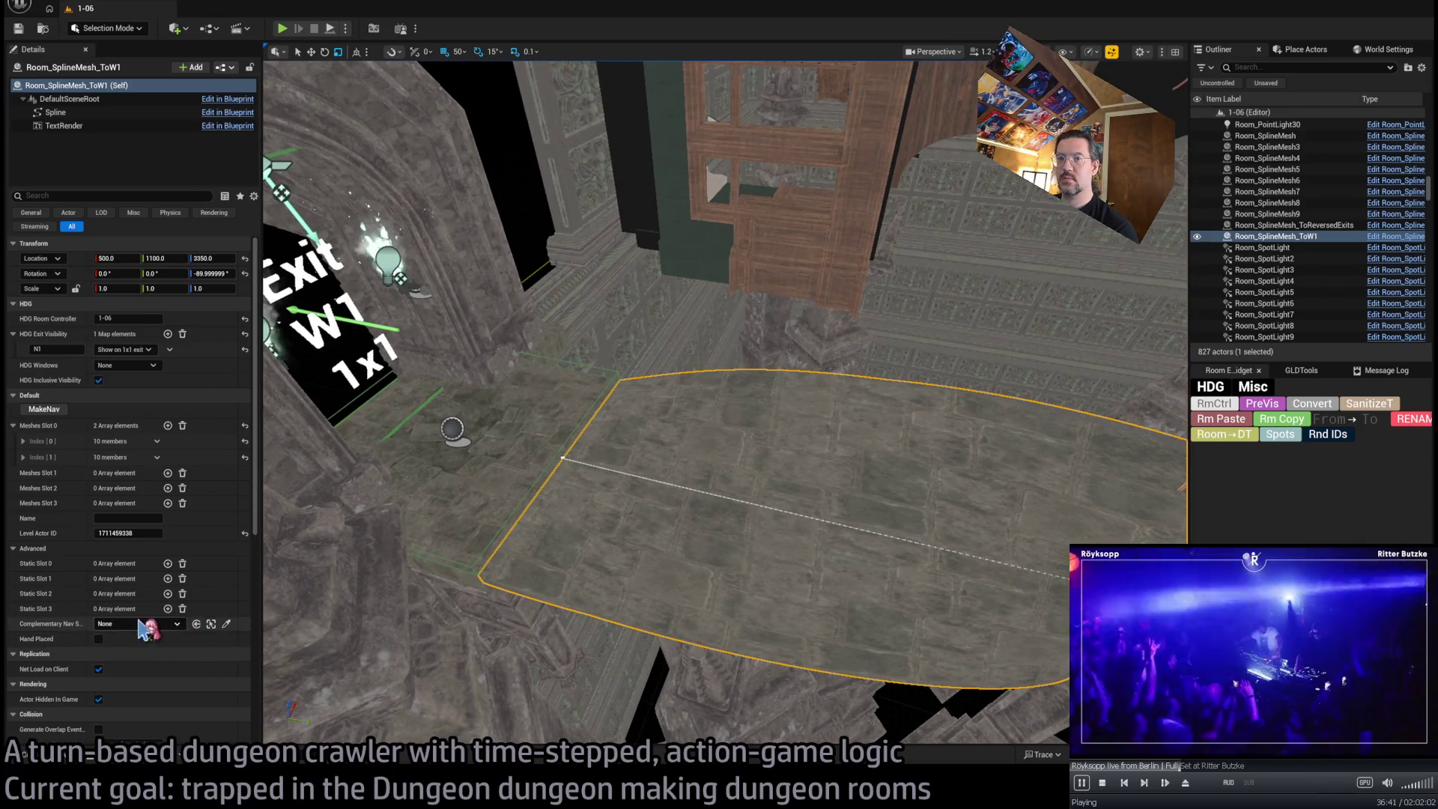
Paste the W1 exit visibility onto the W1 exit spotlight with Rm Paste
mouse_move(538, 496)
left_mouse_down()
mouse_move(517, 495)
mouse_move(538, 496)
left_mouse_up()
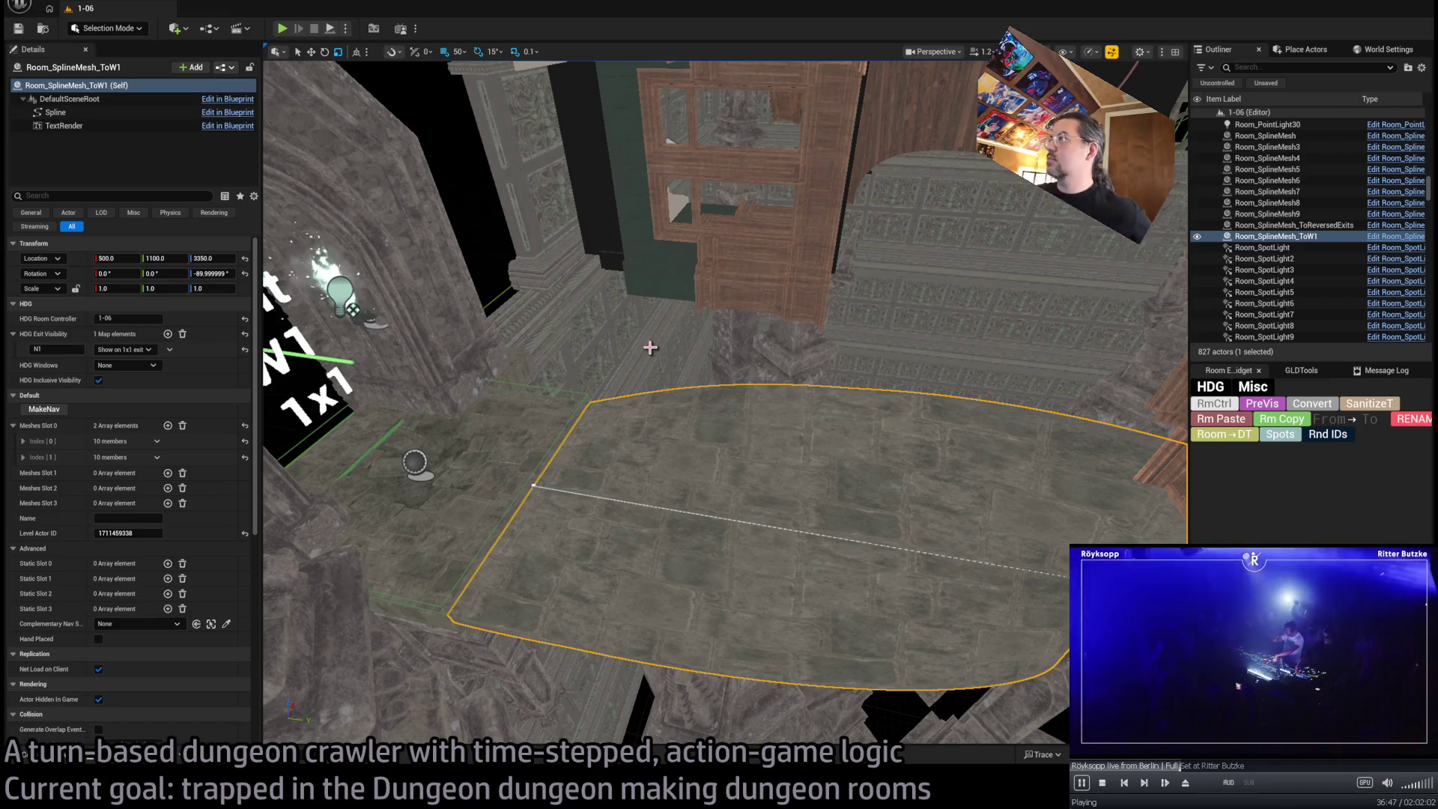
left_click_drag(650, 347, 732, 377)
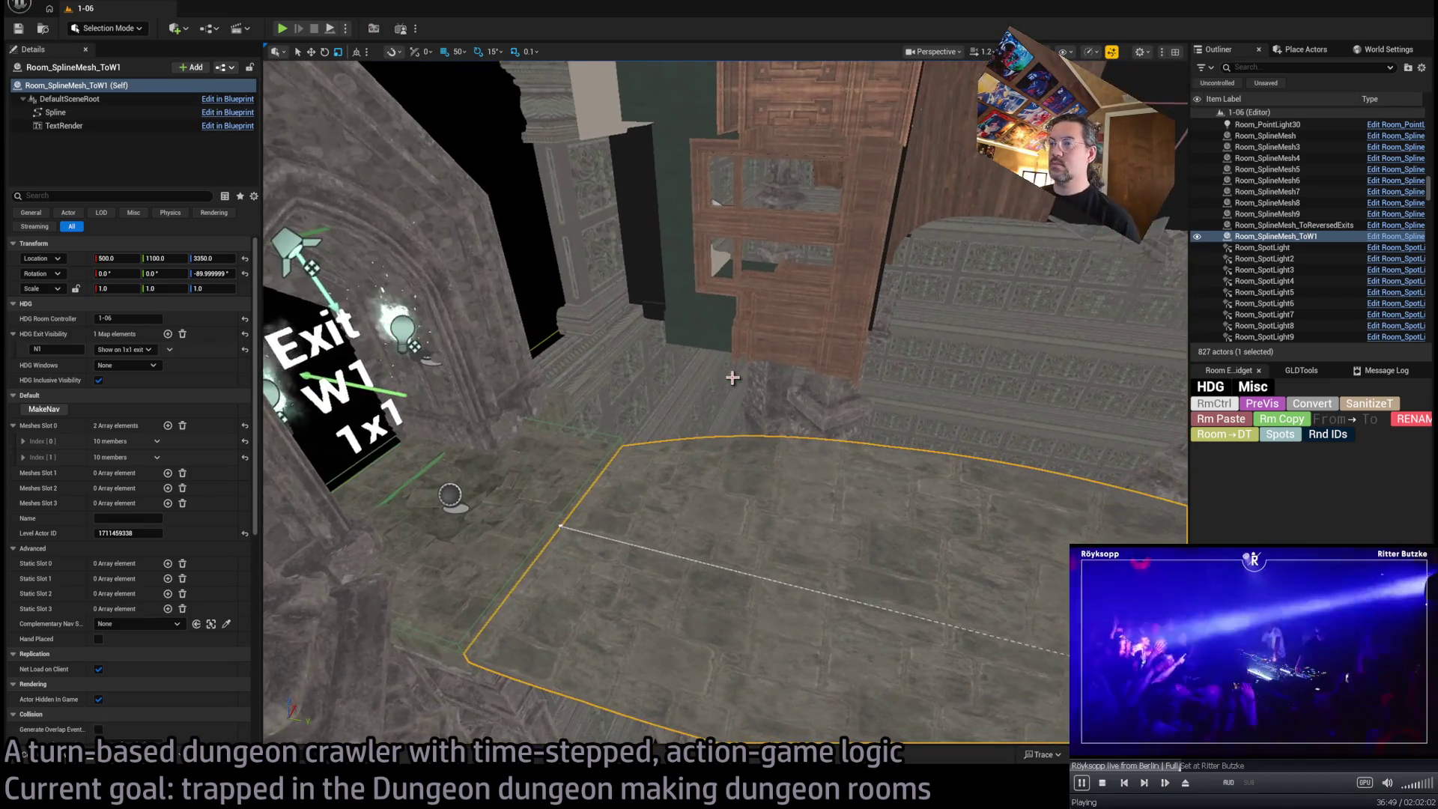
scroll(191, 551, "down", 10)
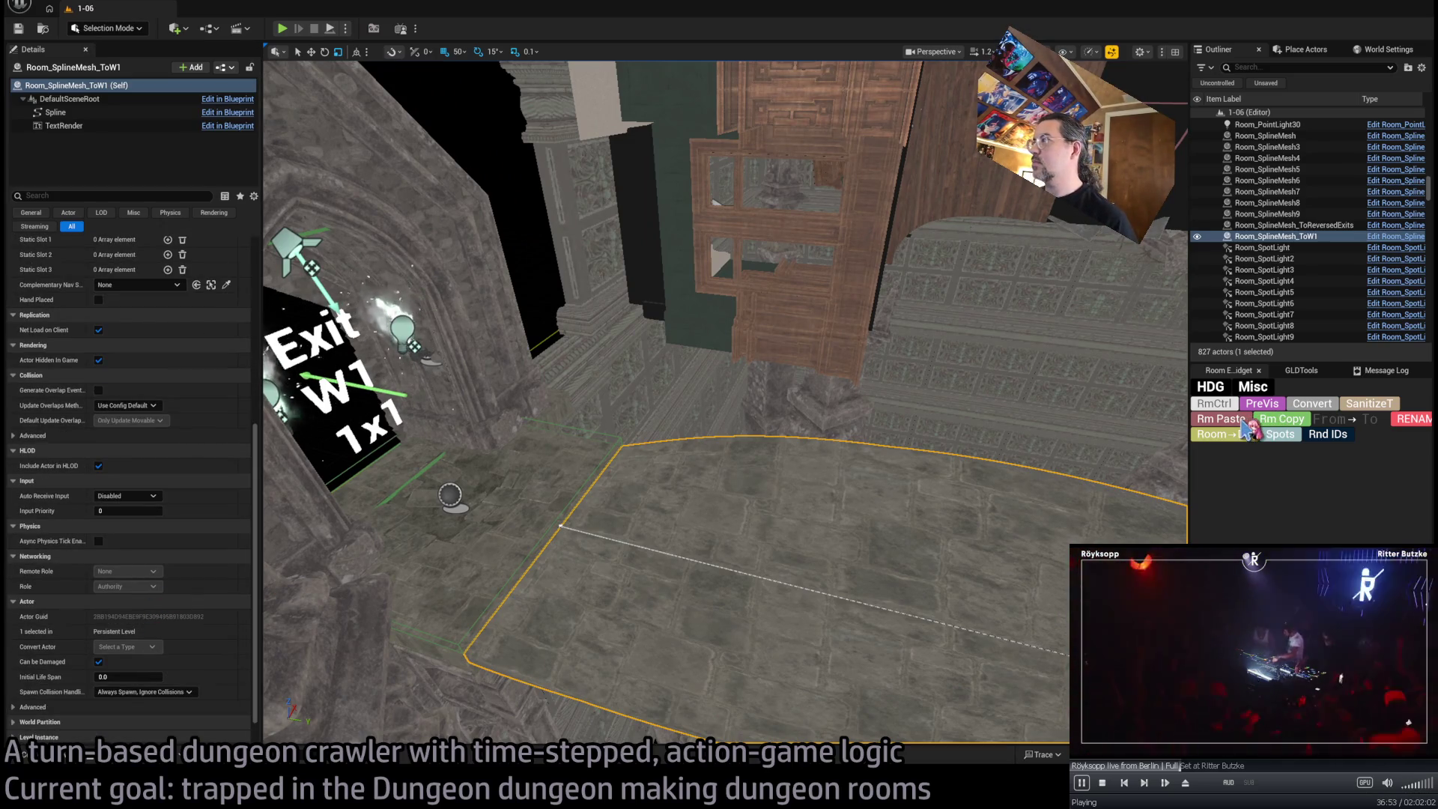
scroll(51, 588, "down", 1)
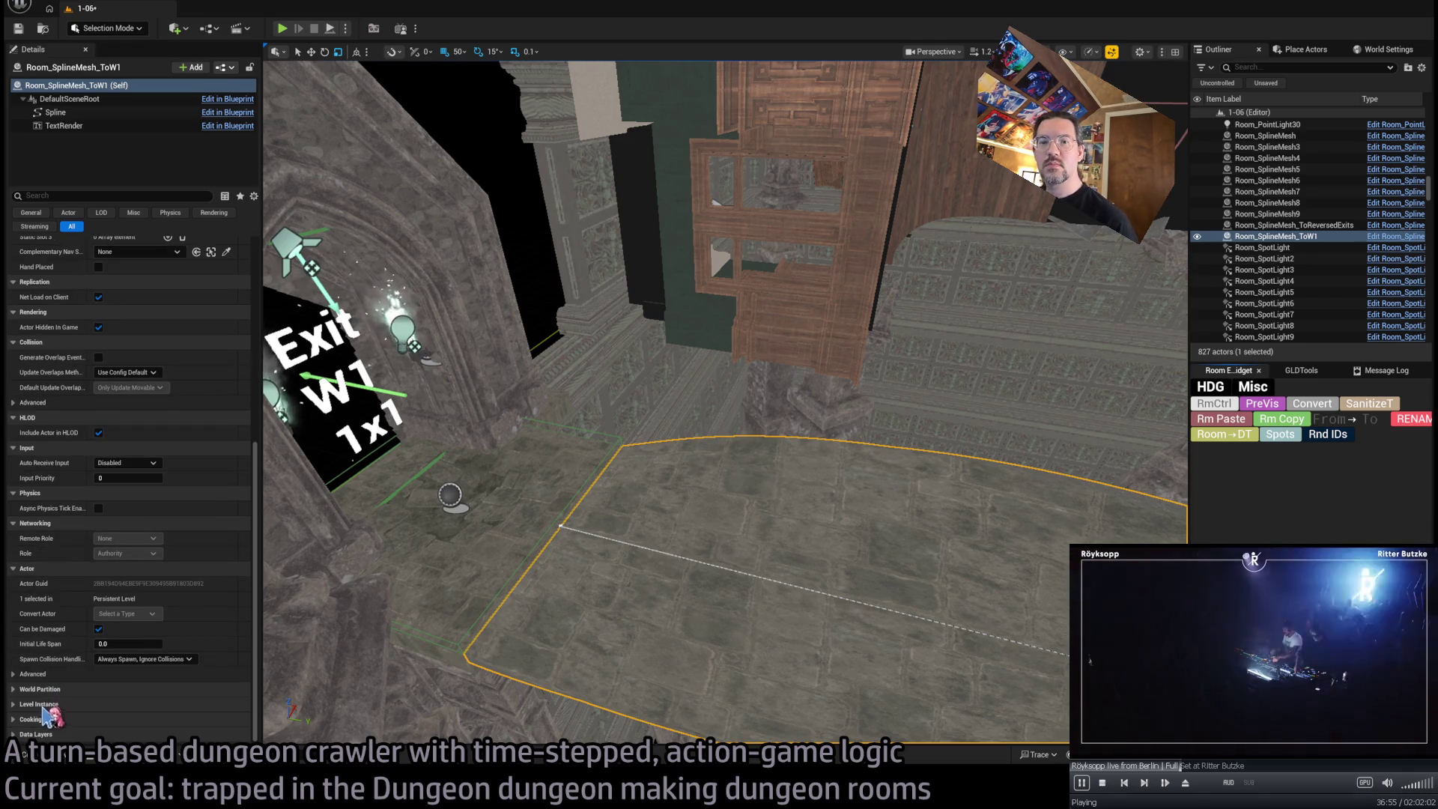
scroll(161, 581, "up", 10)
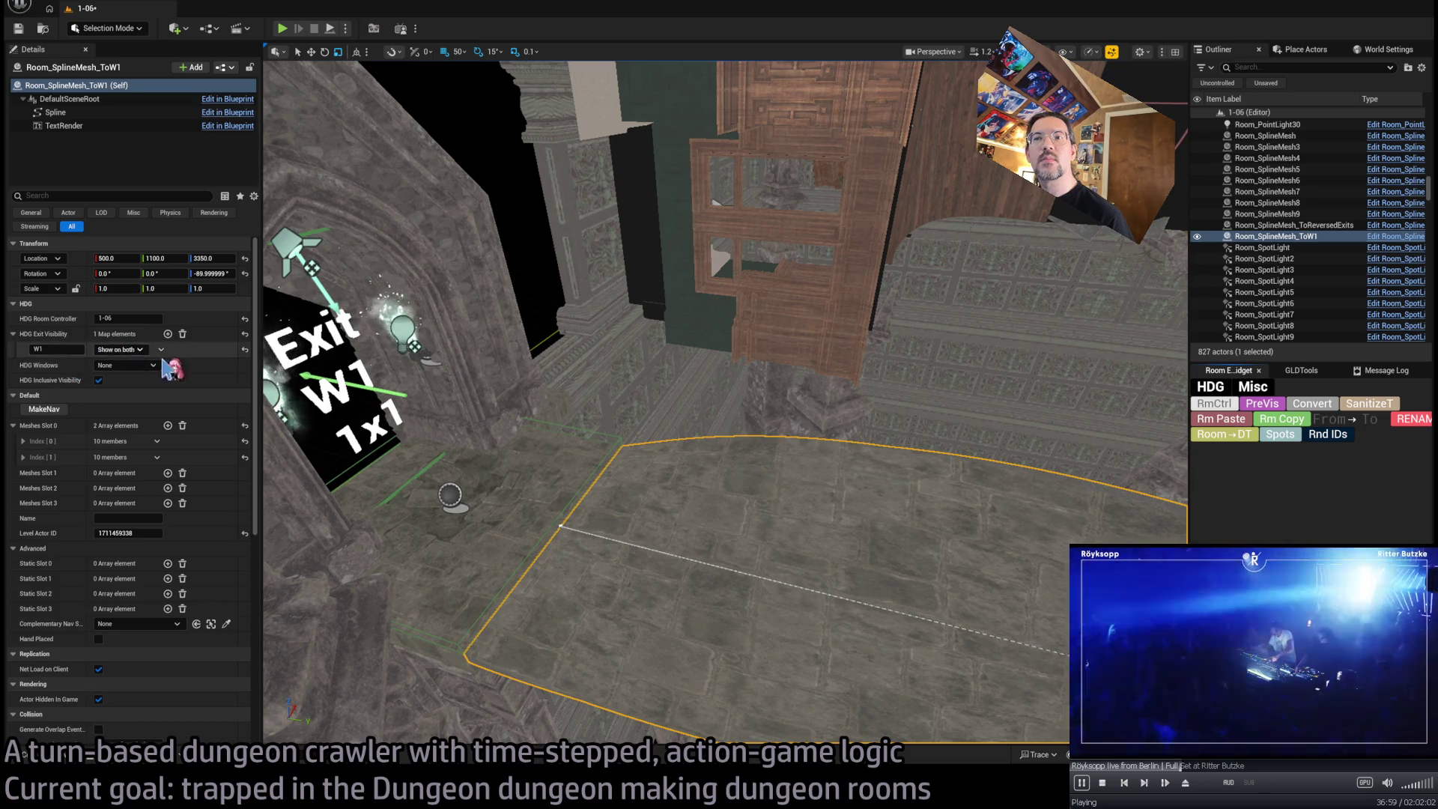
left_click(296, 247)
key("f")
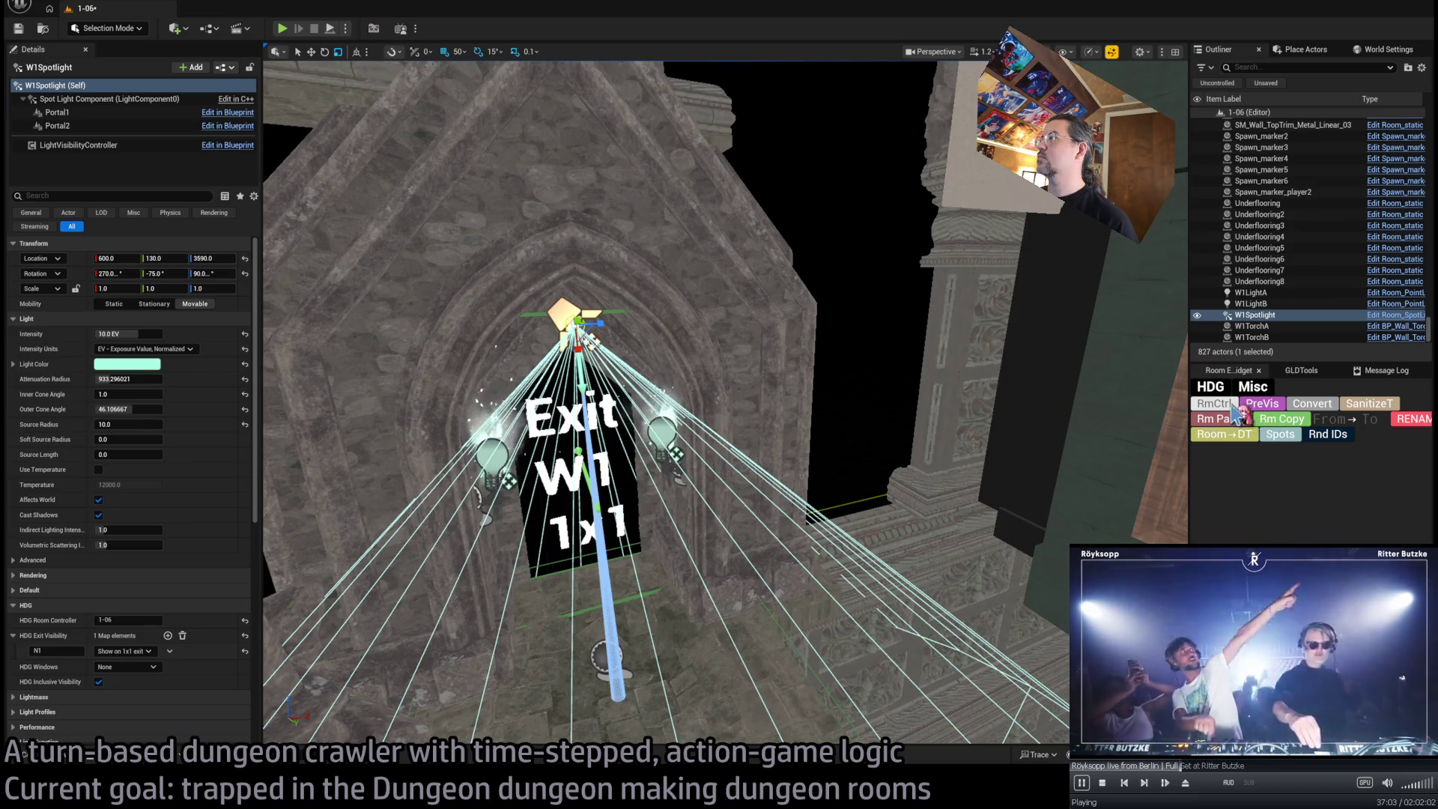
left_click(1239, 428)
Select the floor spline to exit W1, frame the doorway, and pick torch W1TorchB
left_click_drag(789, 446, 788, 447)
left_click(862, 529)
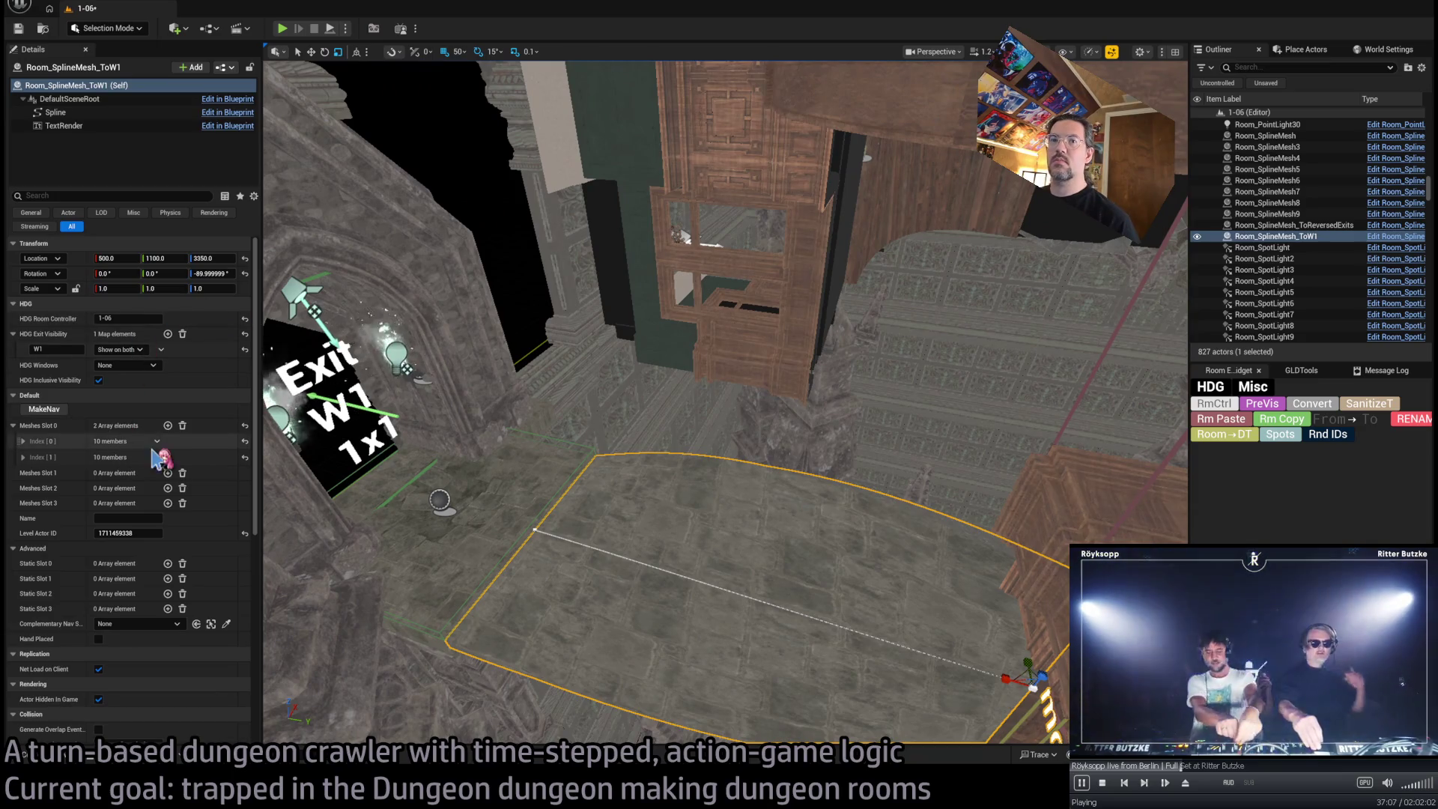
key("f")
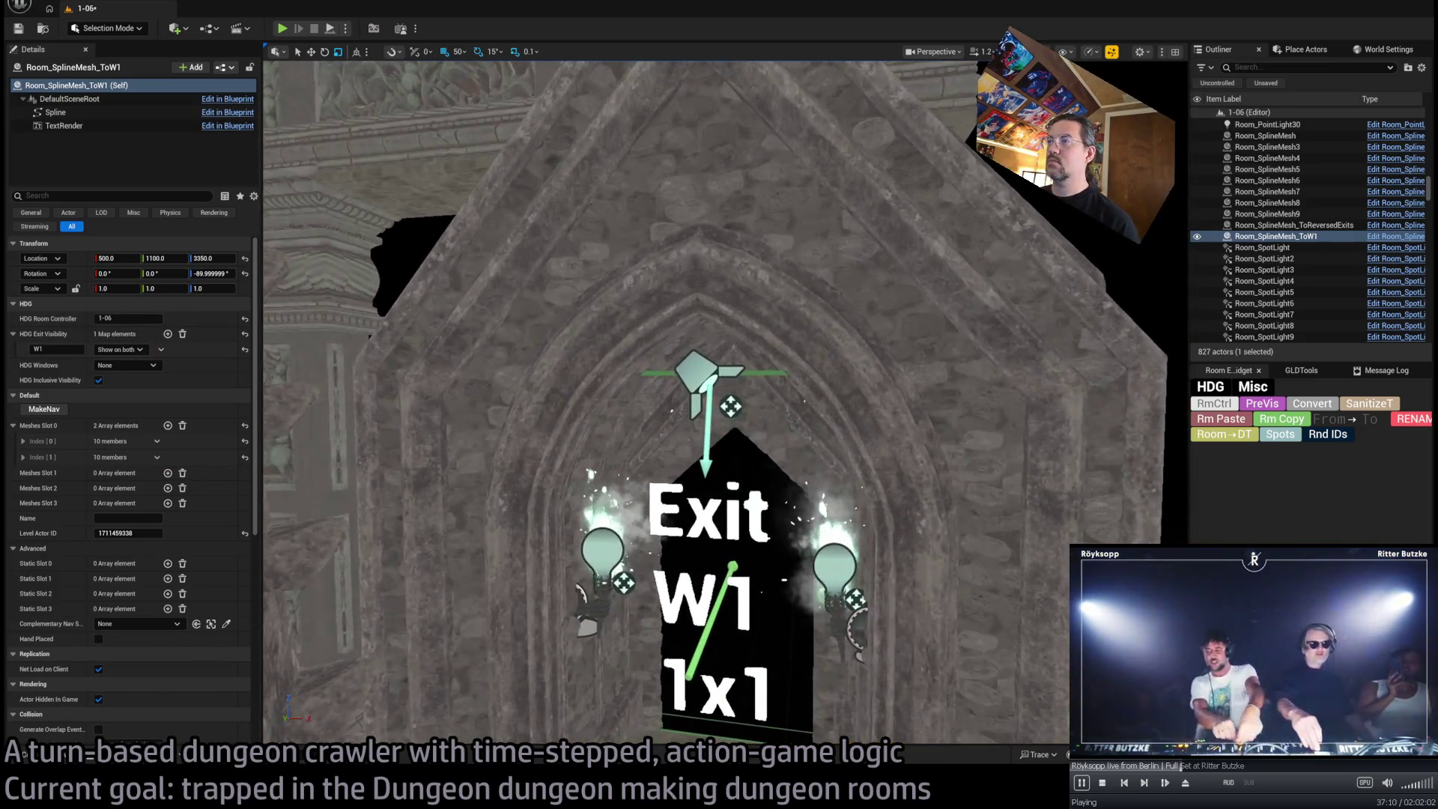
left_click(833, 566)
Select SM_Chapel_01_Front_A at the doorway and duplicate it along Y
key("f")
left_click(777, 401)
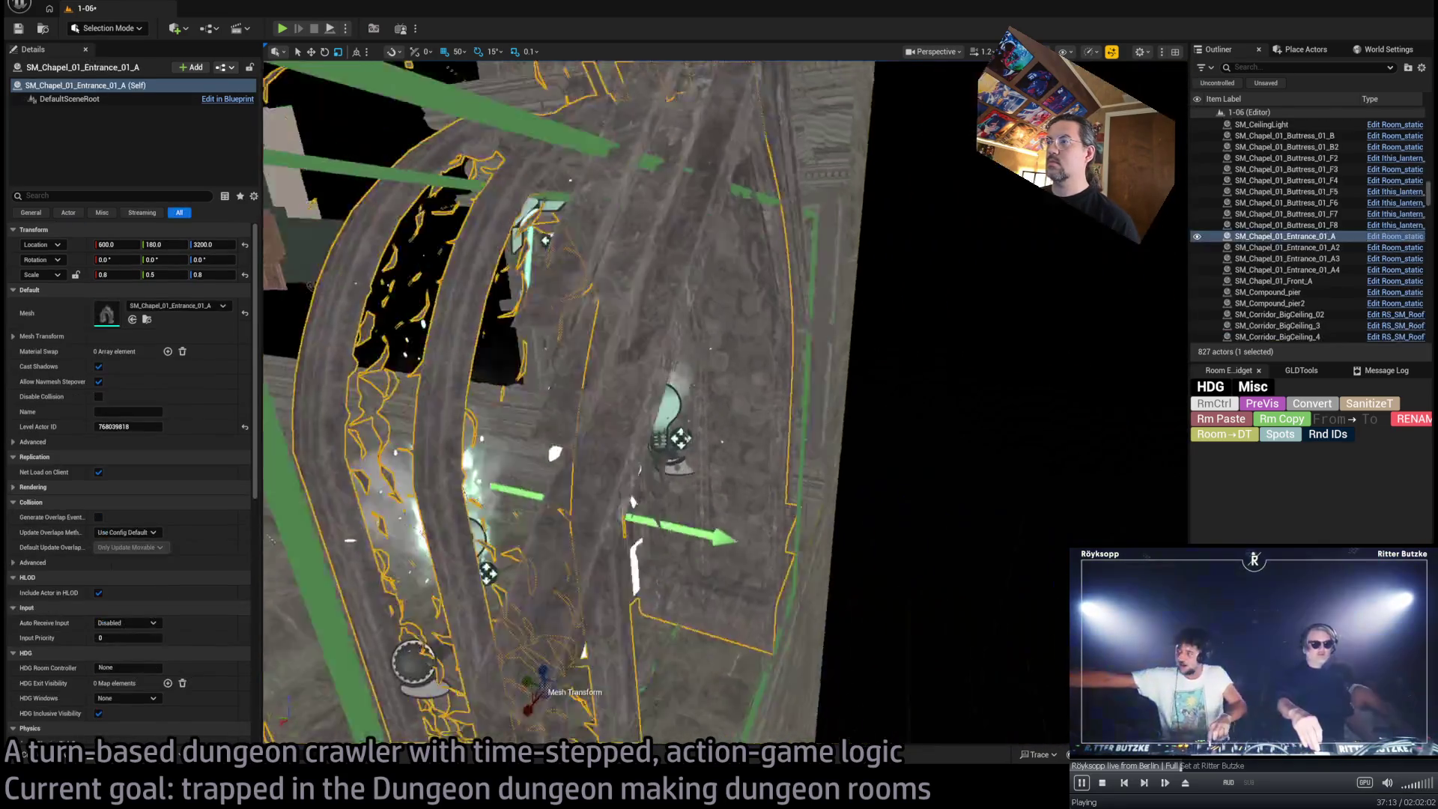
key("f")
left_click(777, 435)
key("f")
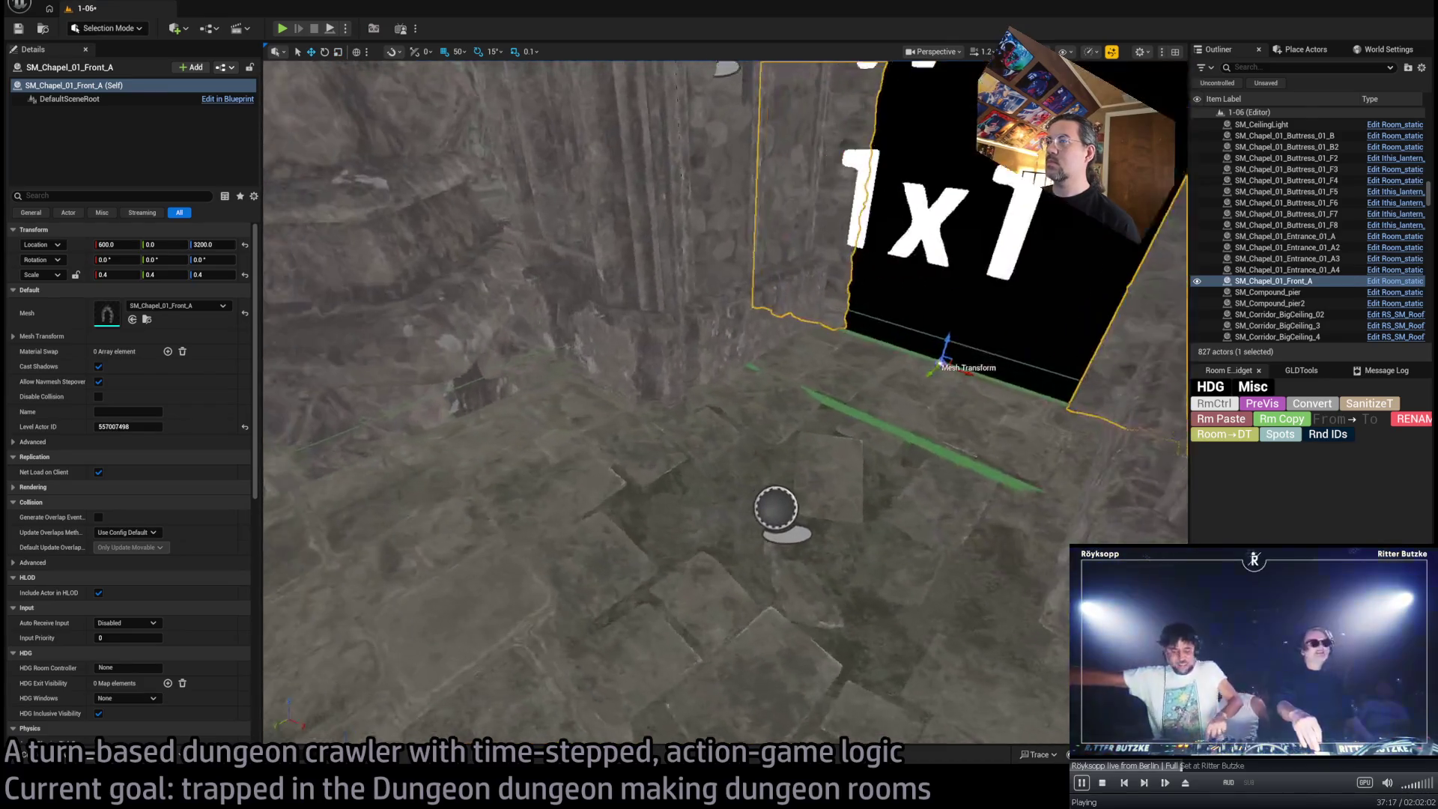
left_click_drag(944, 384, 930, 394)
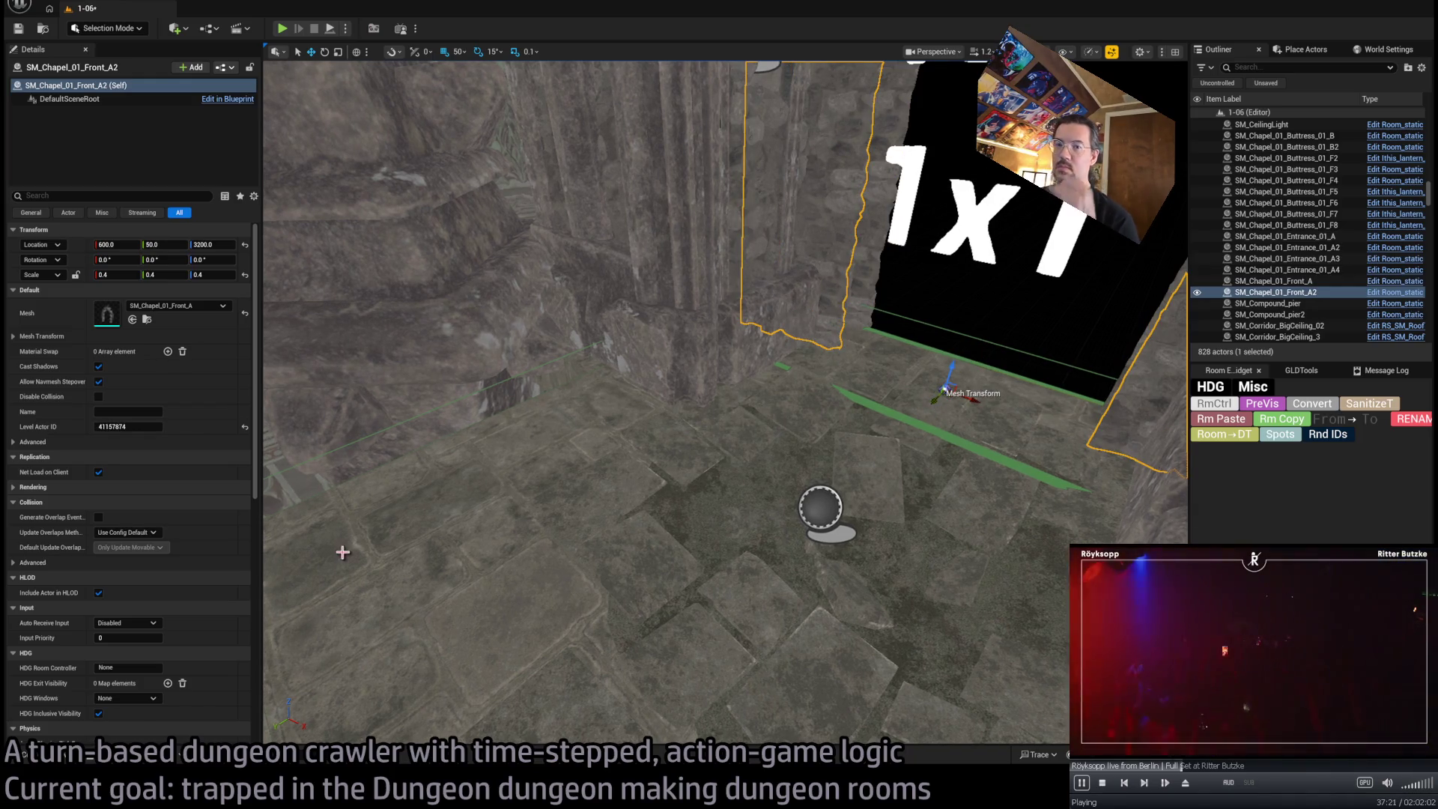
Swap the copy's mesh to SM_Chapel_01_Back_A, push it 100 units along Y, and paste W1 visibility
left_click(147, 319)
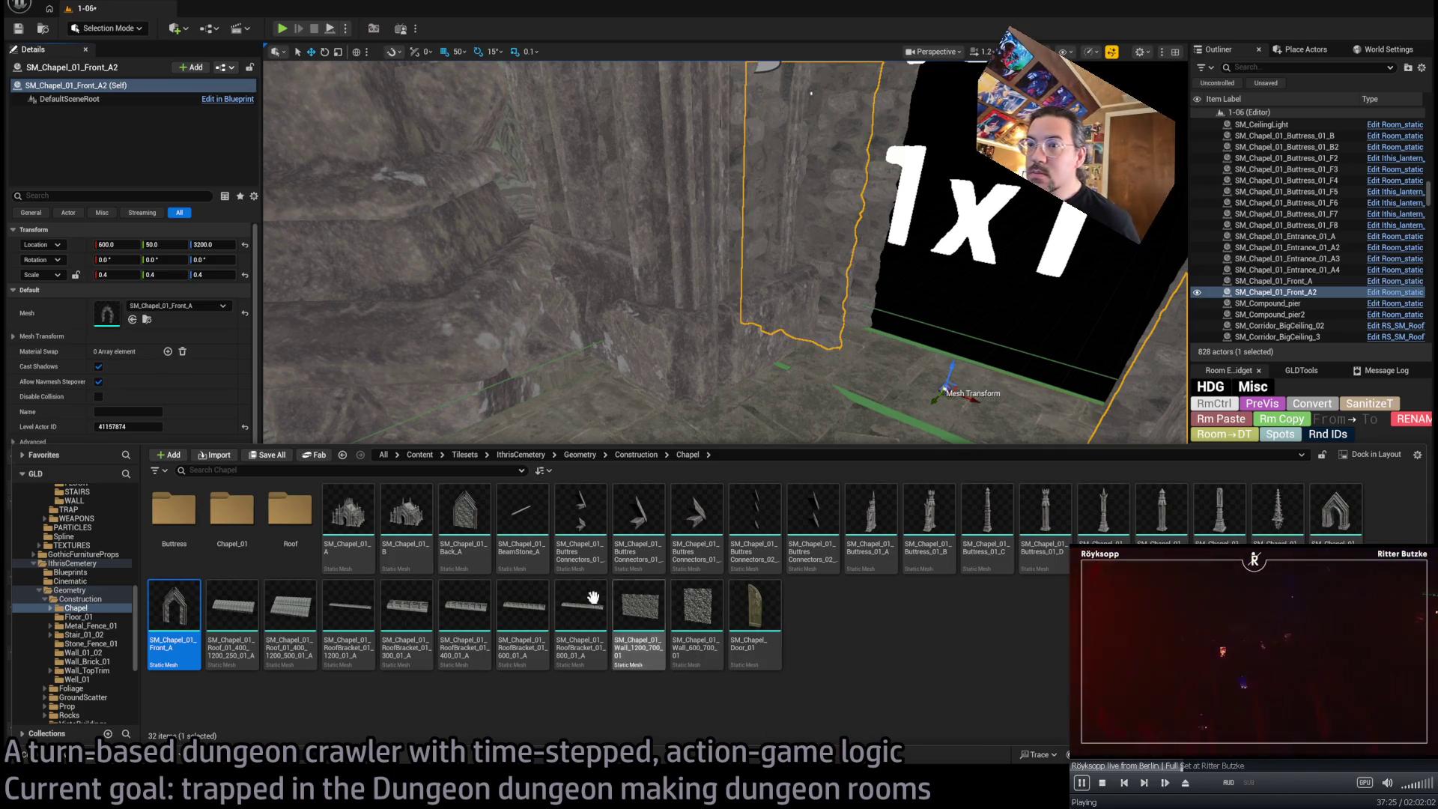
left_click(133, 319)
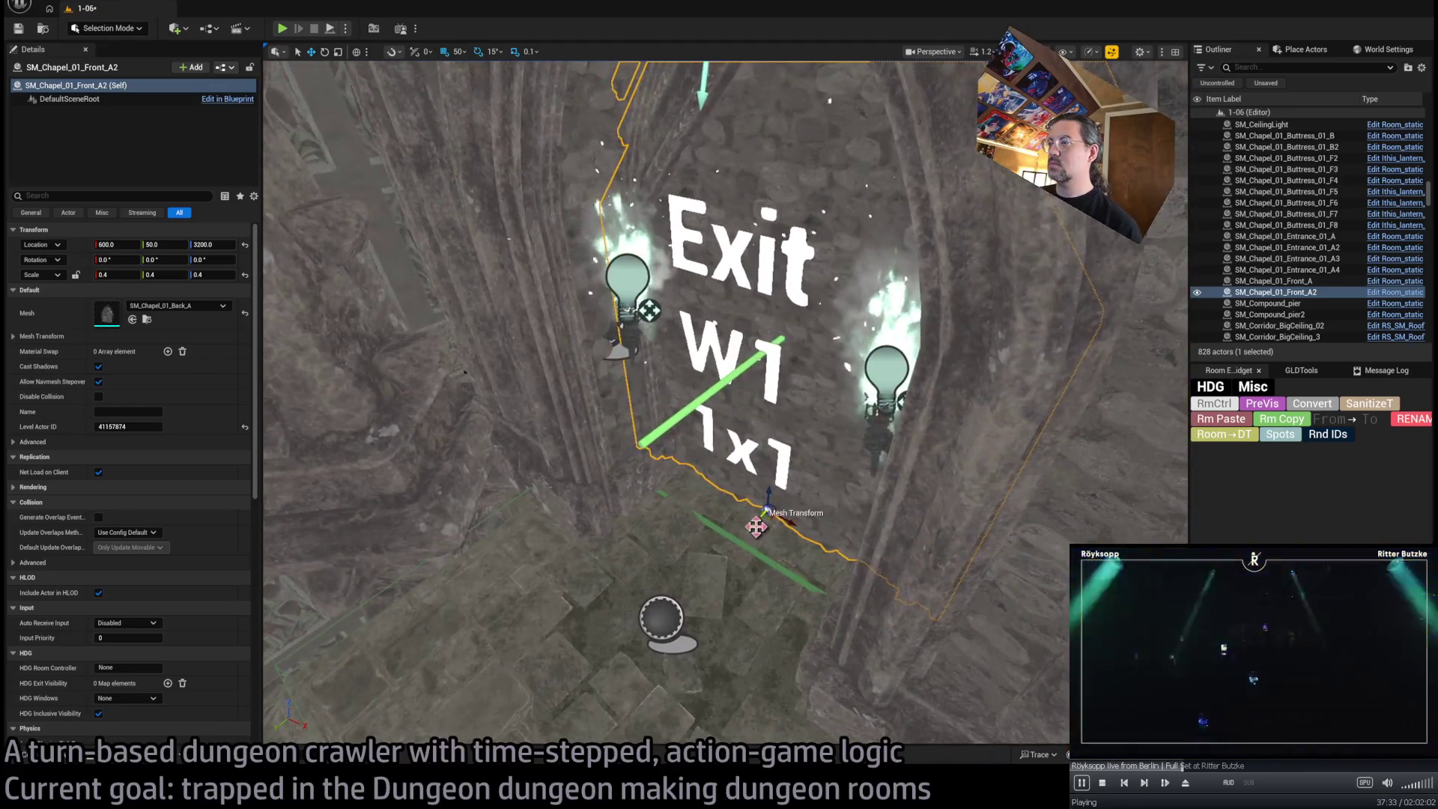
mouse_move(731, 539)
left_mouse_down()
mouse_move(667, 580)
mouse_move(658, 554)
mouse_move(741, 577)
mouse_move(745, 597)
left_mouse_up()
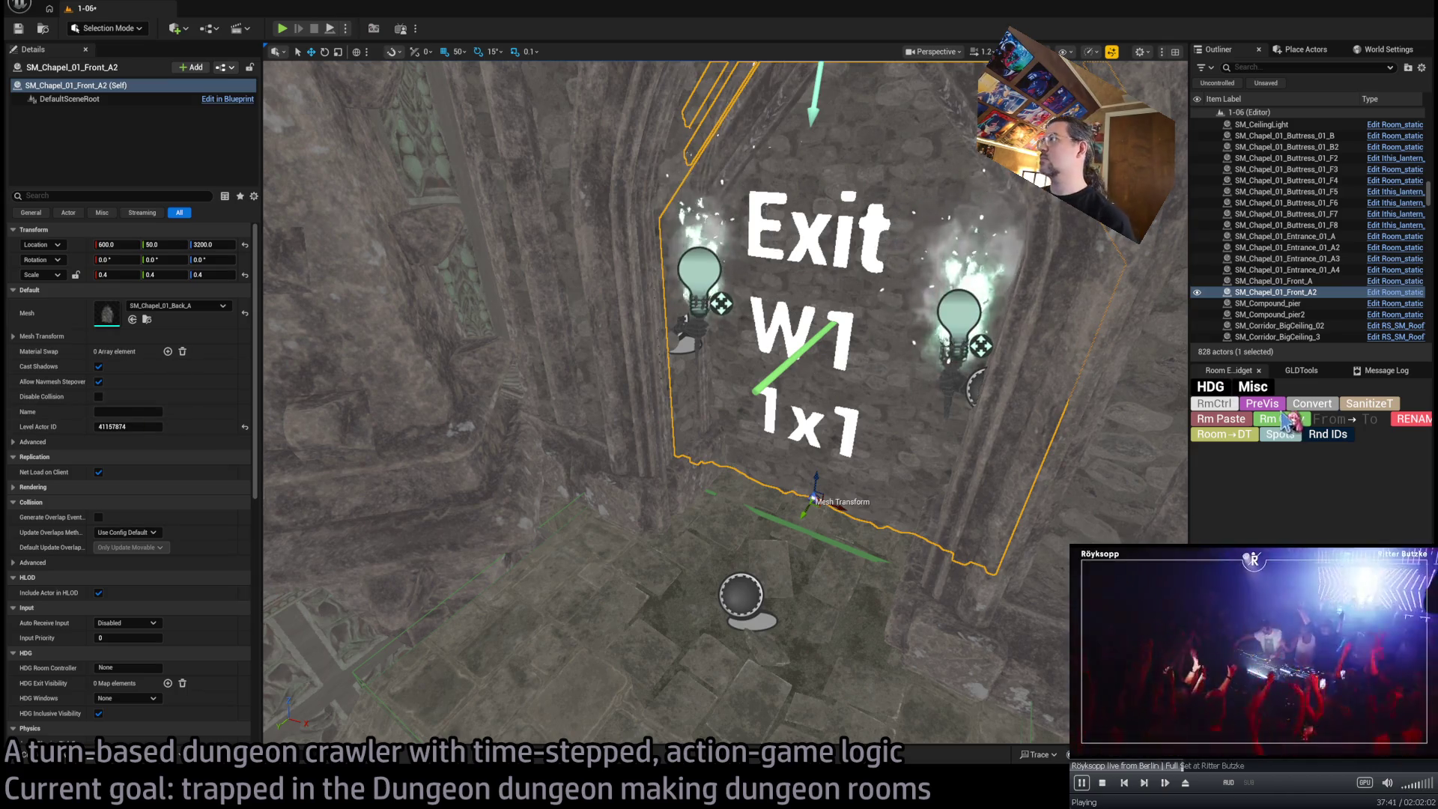
left_click(1233, 423)
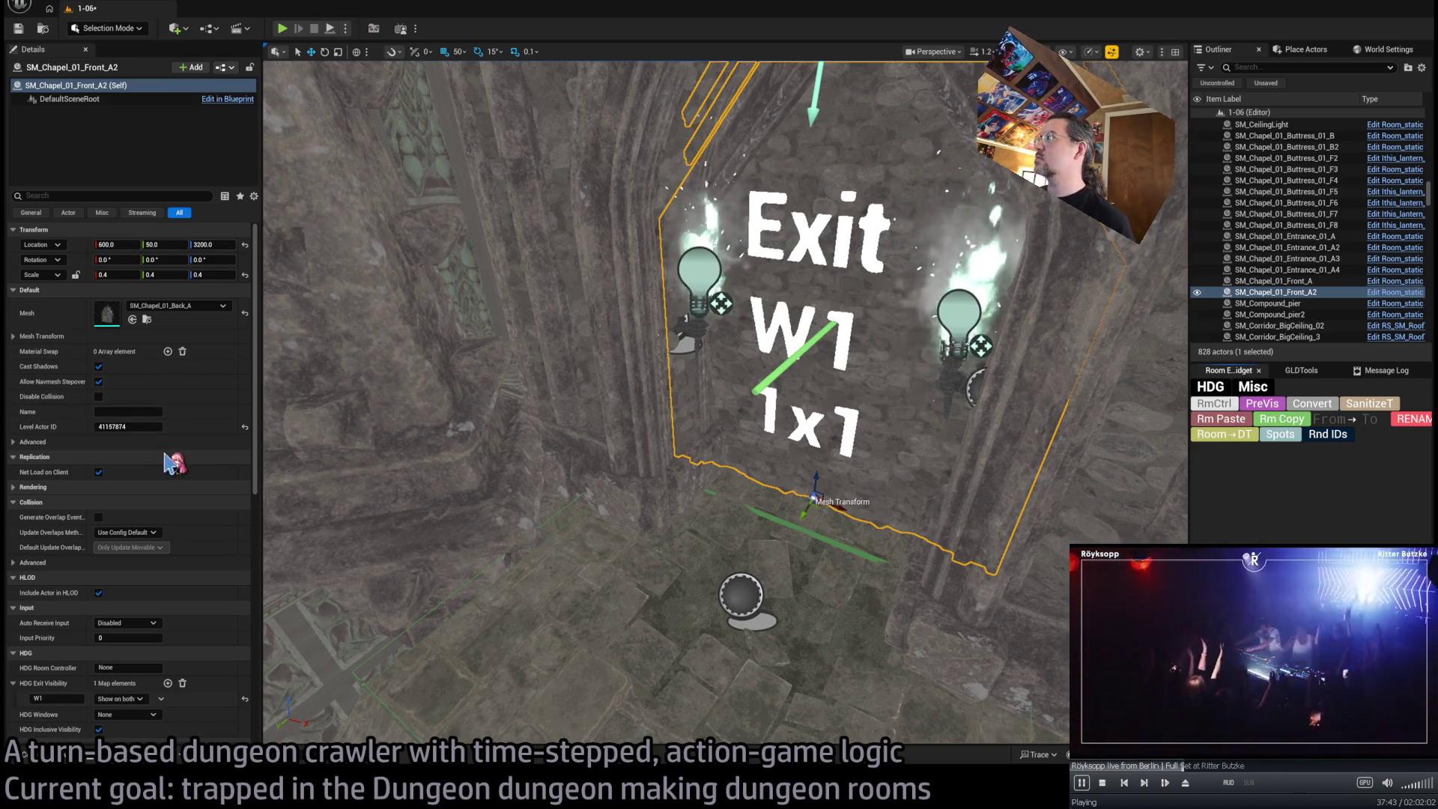
Check the chapel piece's W1 entry set to Hide on both, then pull back to view the exit wall
scroll(170, 462, "down", 10)
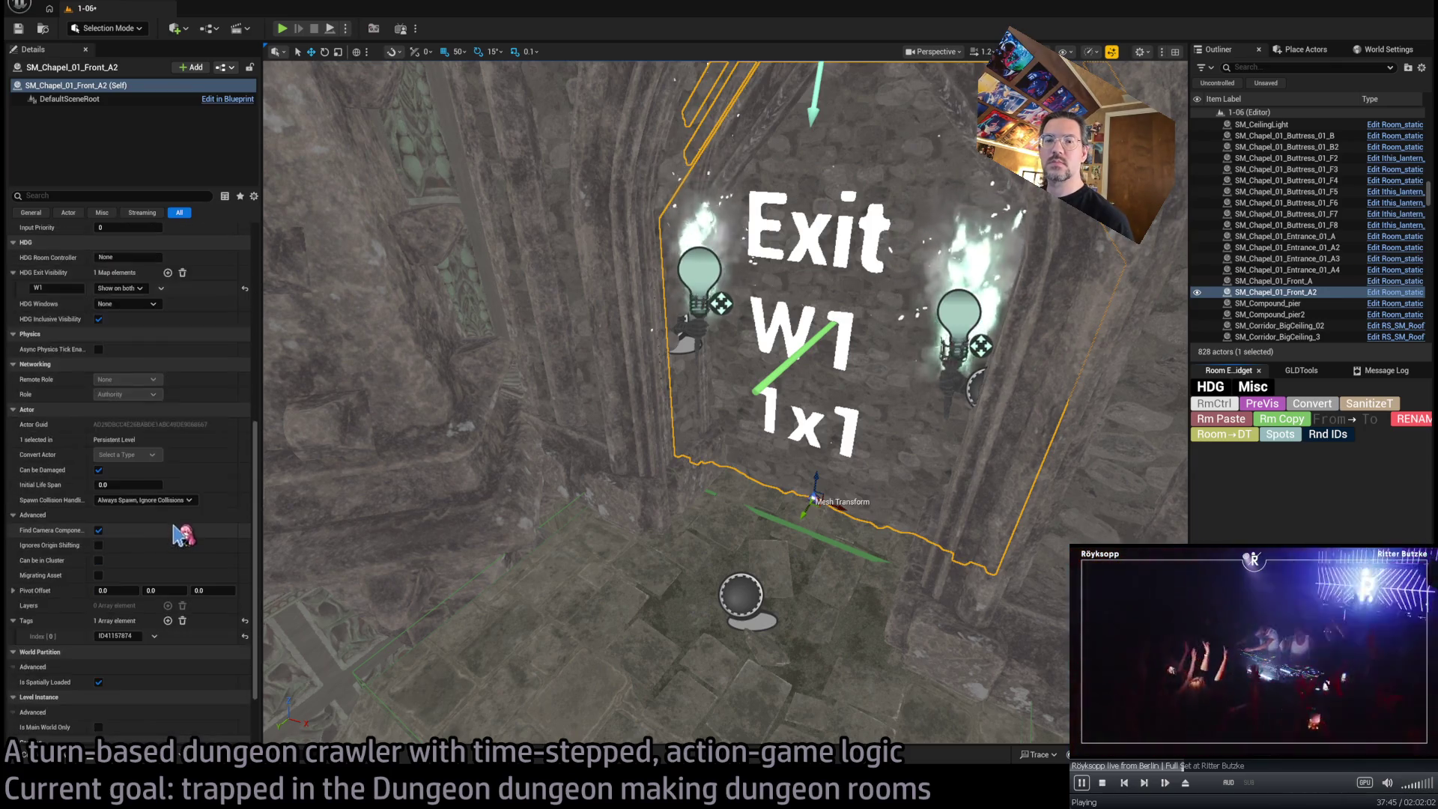
scroll(180, 534, "up", 3)
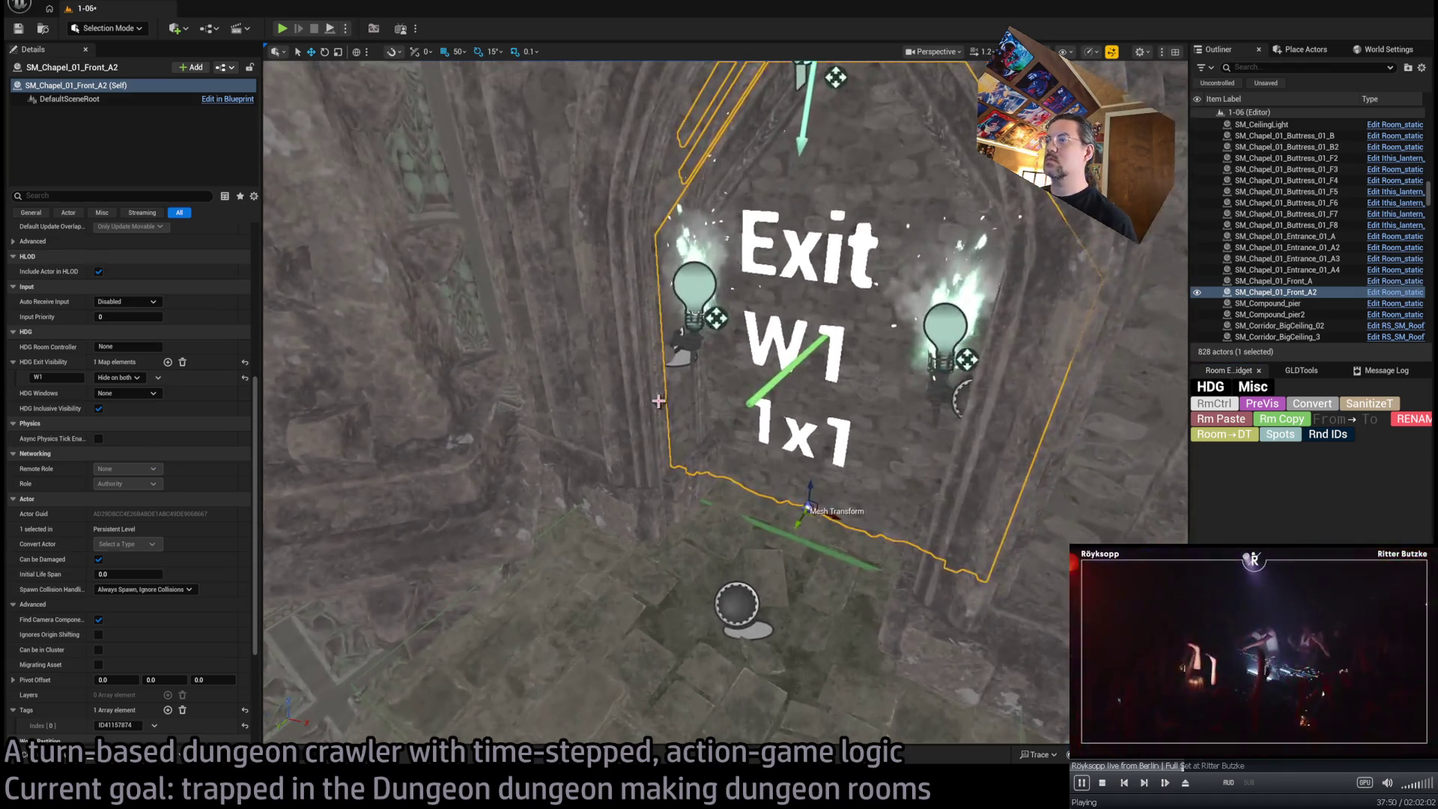
mouse_move(658, 400)
left_mouse_down()
mouse_move(841, 282)
mouse_move(975, 563)
mouse_move(318, 522)
mouse_move(452, 360)
mouse_move(1171, 266)
mouse_move(1154, 247)
mouse_move(1273, 202)
mouse_move(1385, 203)
left_mouse_up()
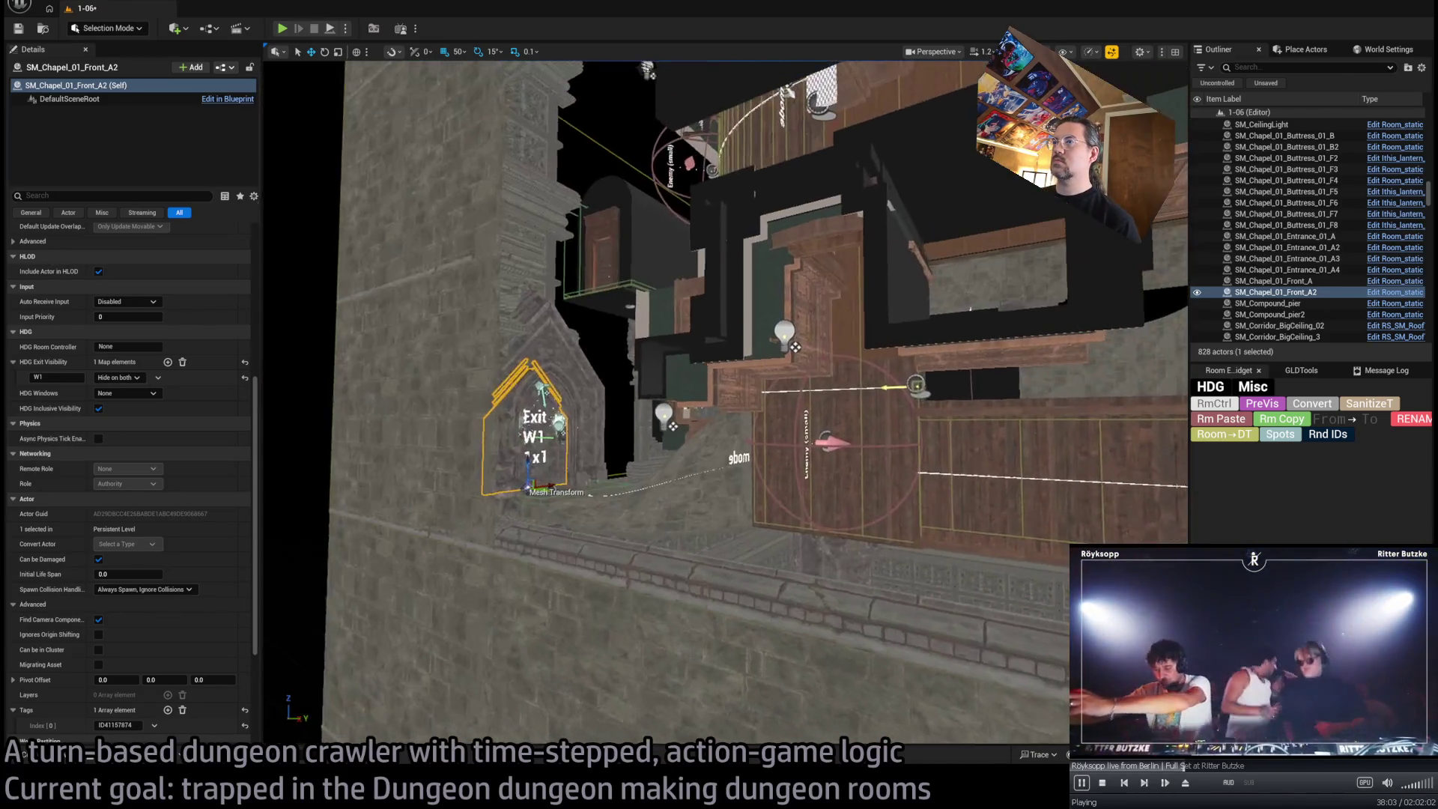
Add a W1 entry to the RoomController's Exit Visibility map
left_click(1232, 410)
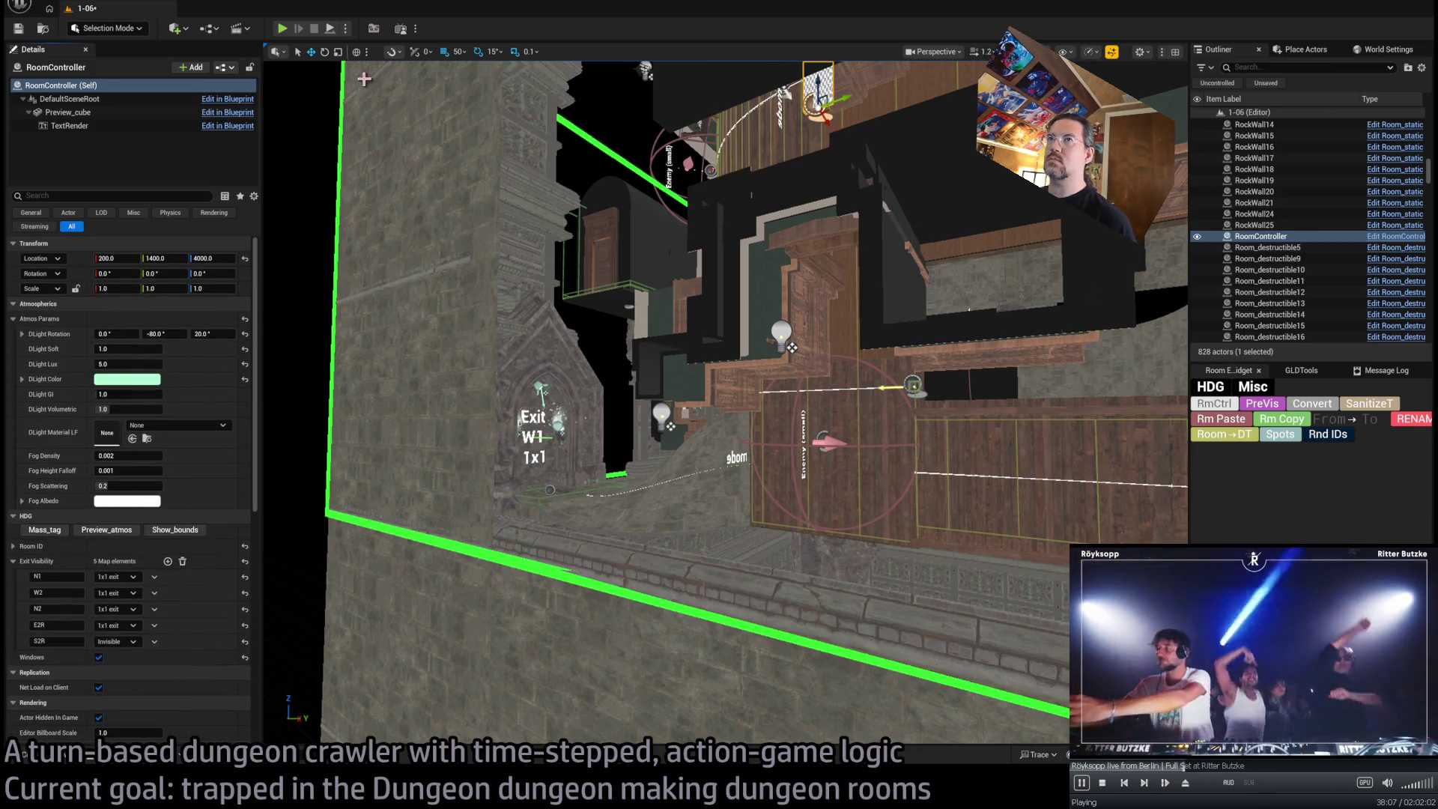
left_click(168, 561)
left_click(65, 657)
type("W1")
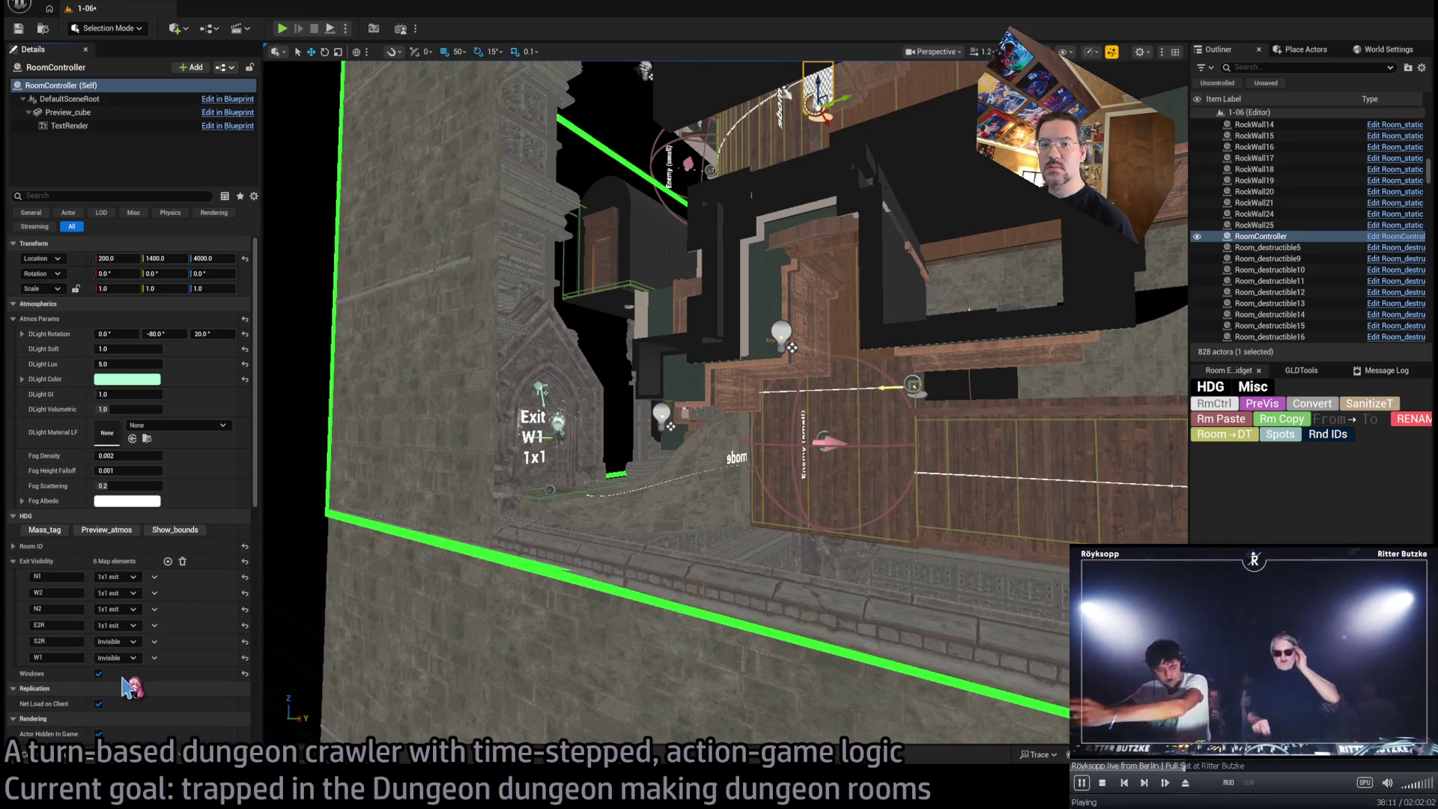
scroll(702, 503, "down", 10)
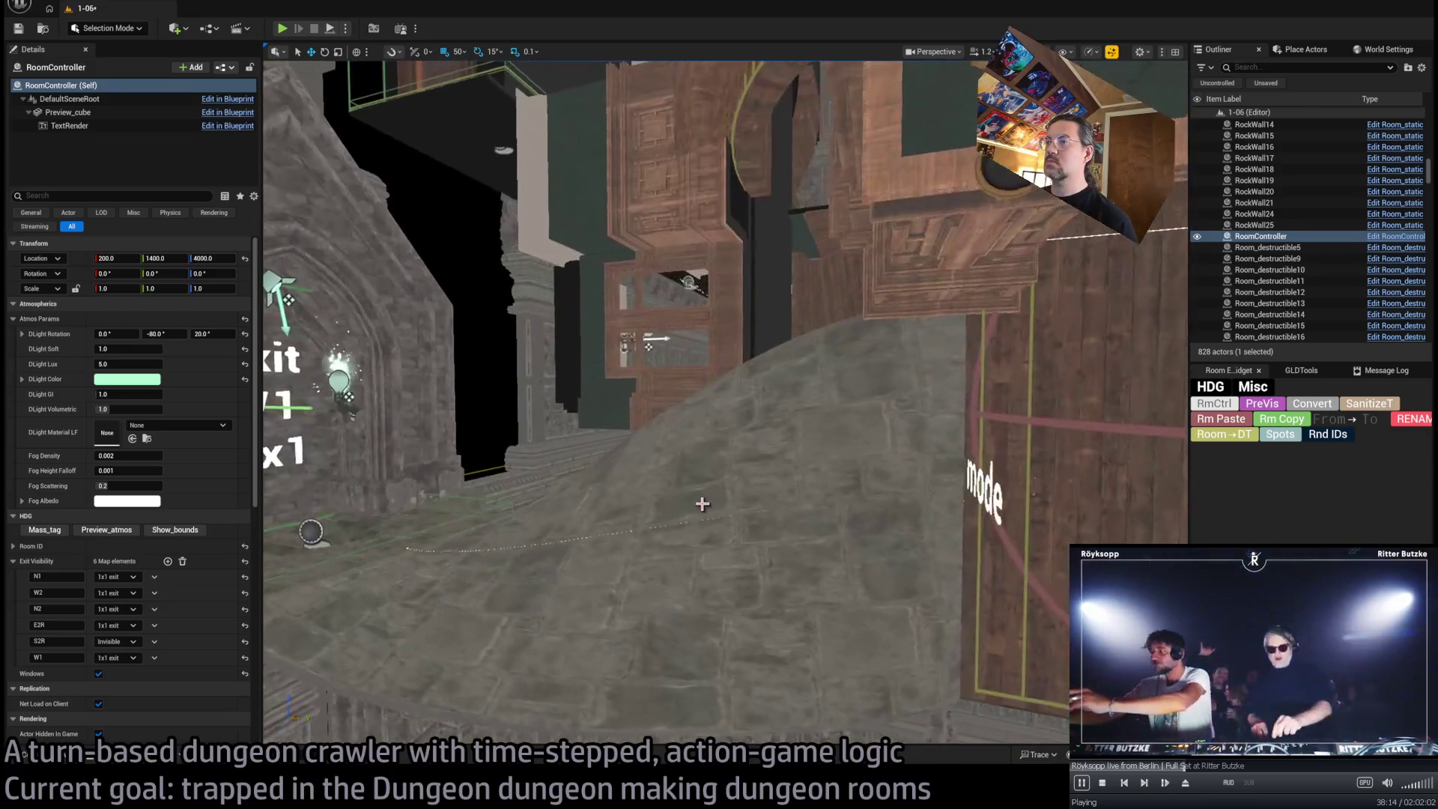
Generate a nav surface from the Room_SplineMesh_ToW1 floor spline with MakeNav
left_click(702, 503)
key("f")
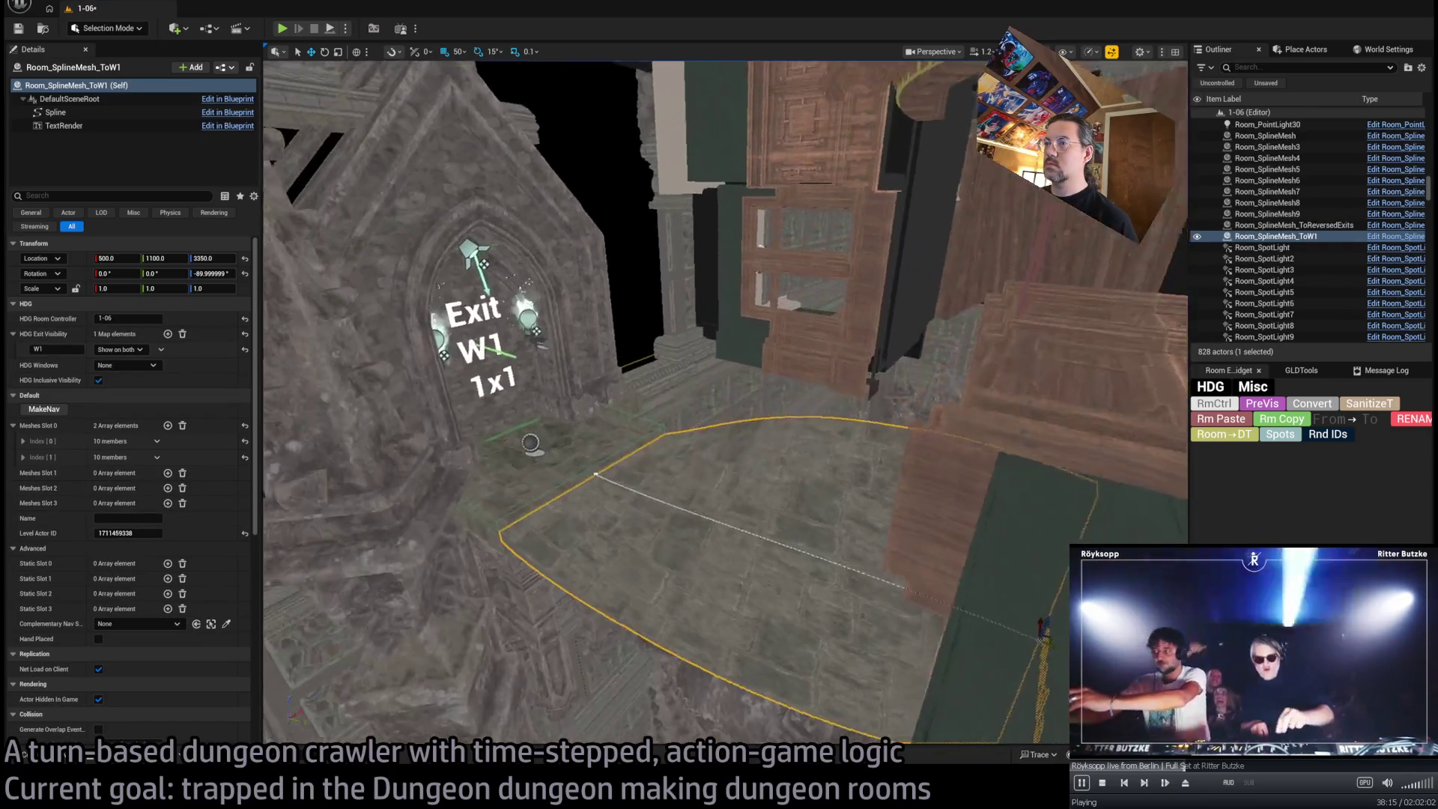
left_click(44, 408)
Inspect the floor spline's points, undo the last point change, and select Room_nav_surface4
mouse_move(616, 458)
left_mouse_down()
mouse_move(383, 115)
mouse_move(549, 520)
left_mouse_up()
left_click(442, 539)
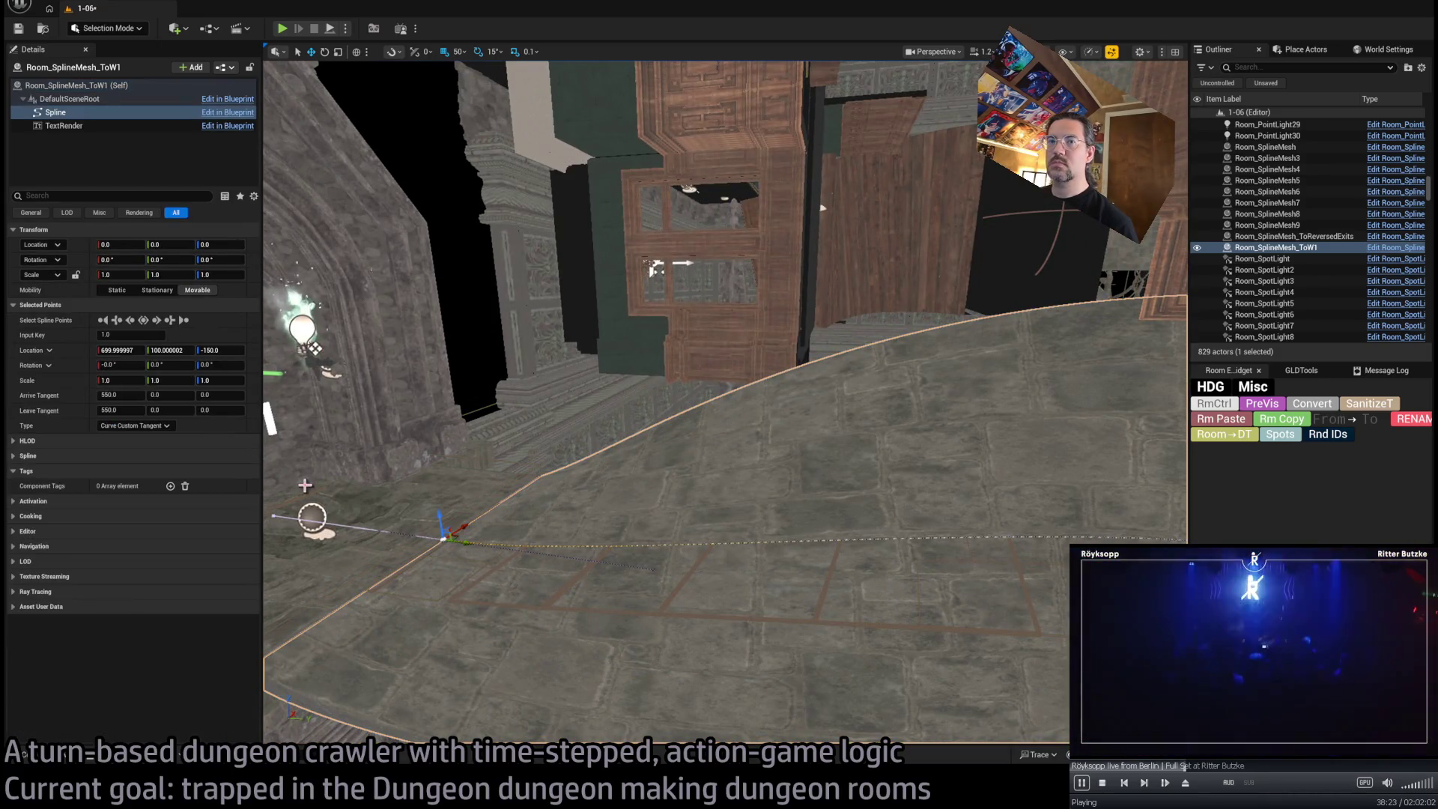
left_click(311, 518)
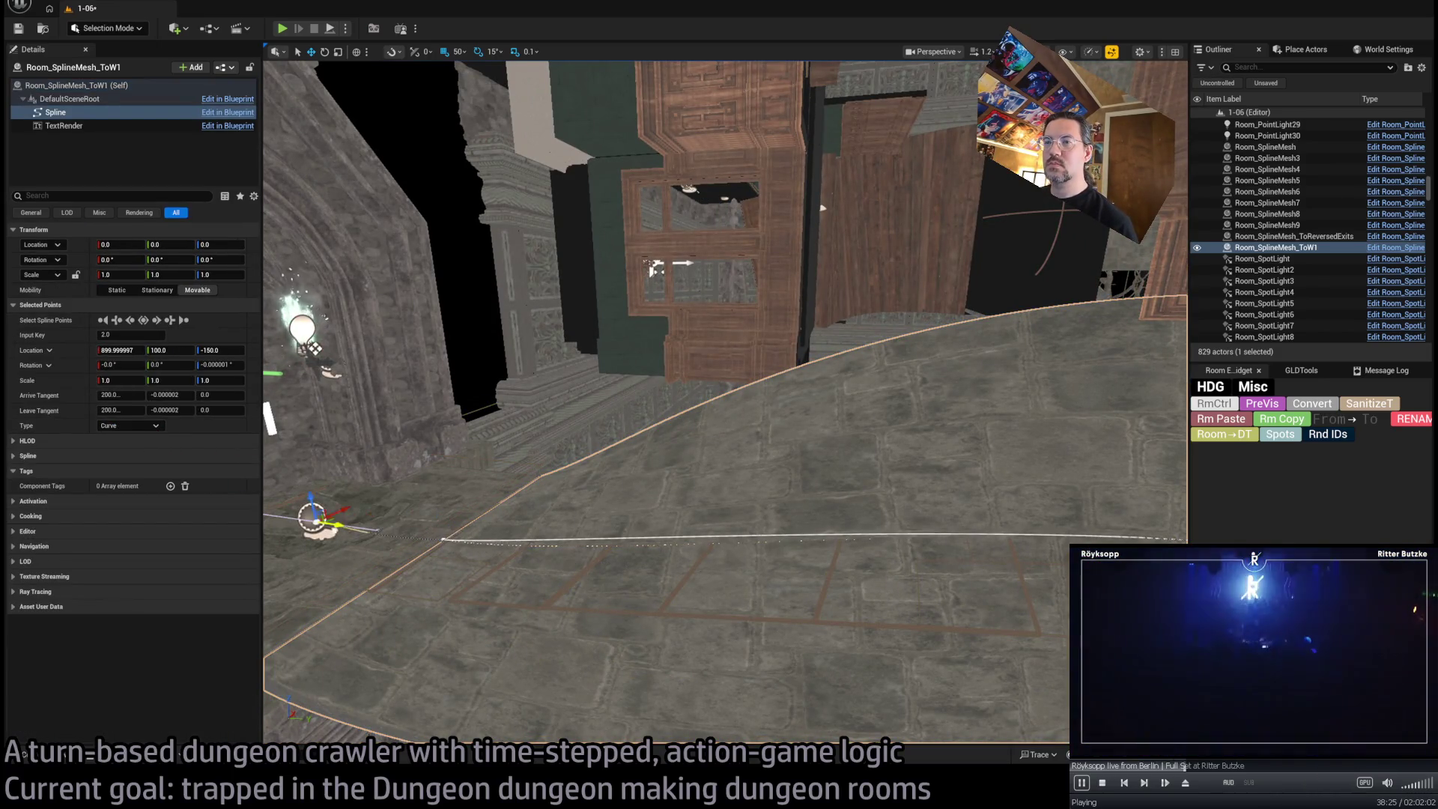
key("f")
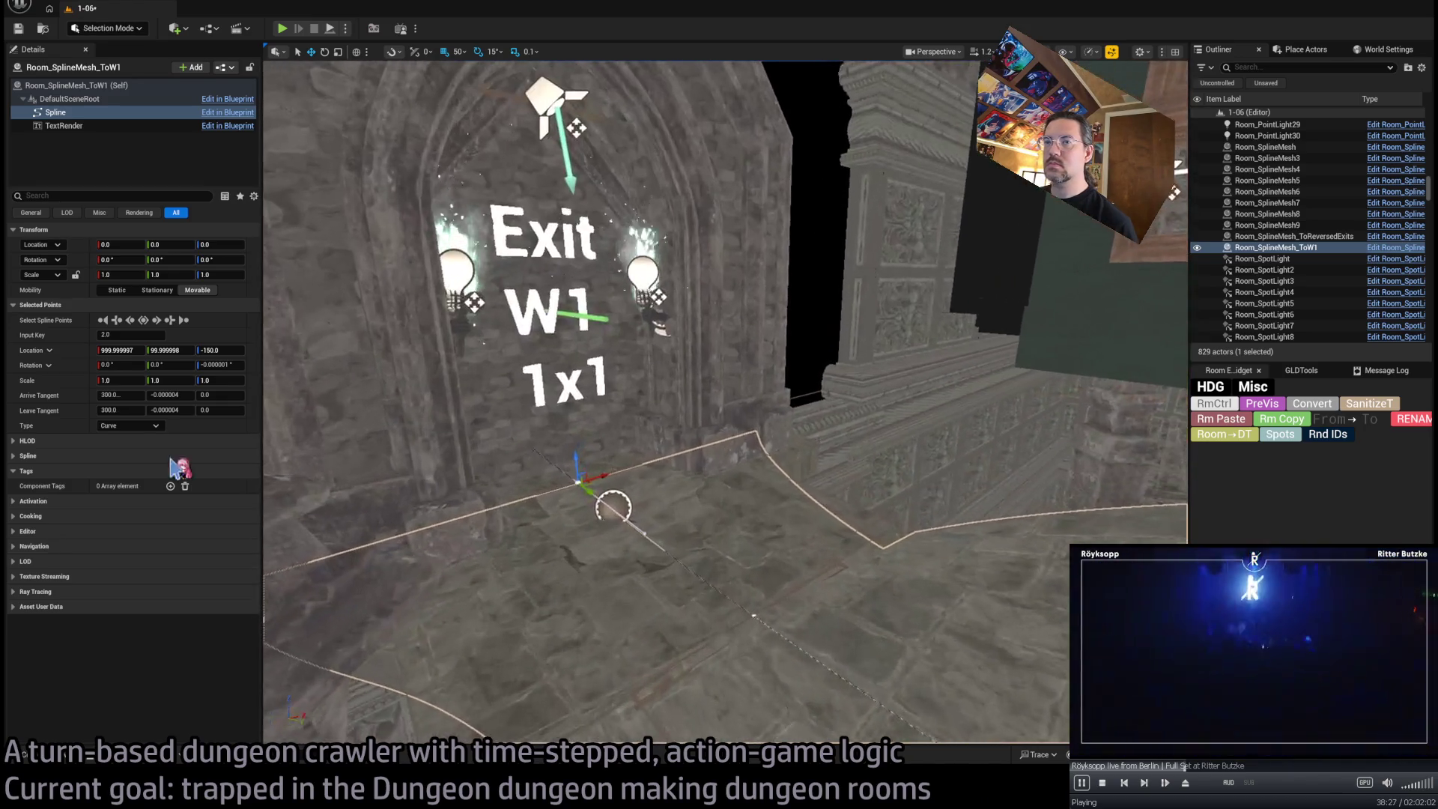
key("ctrl+z")
key("ctrl+z")
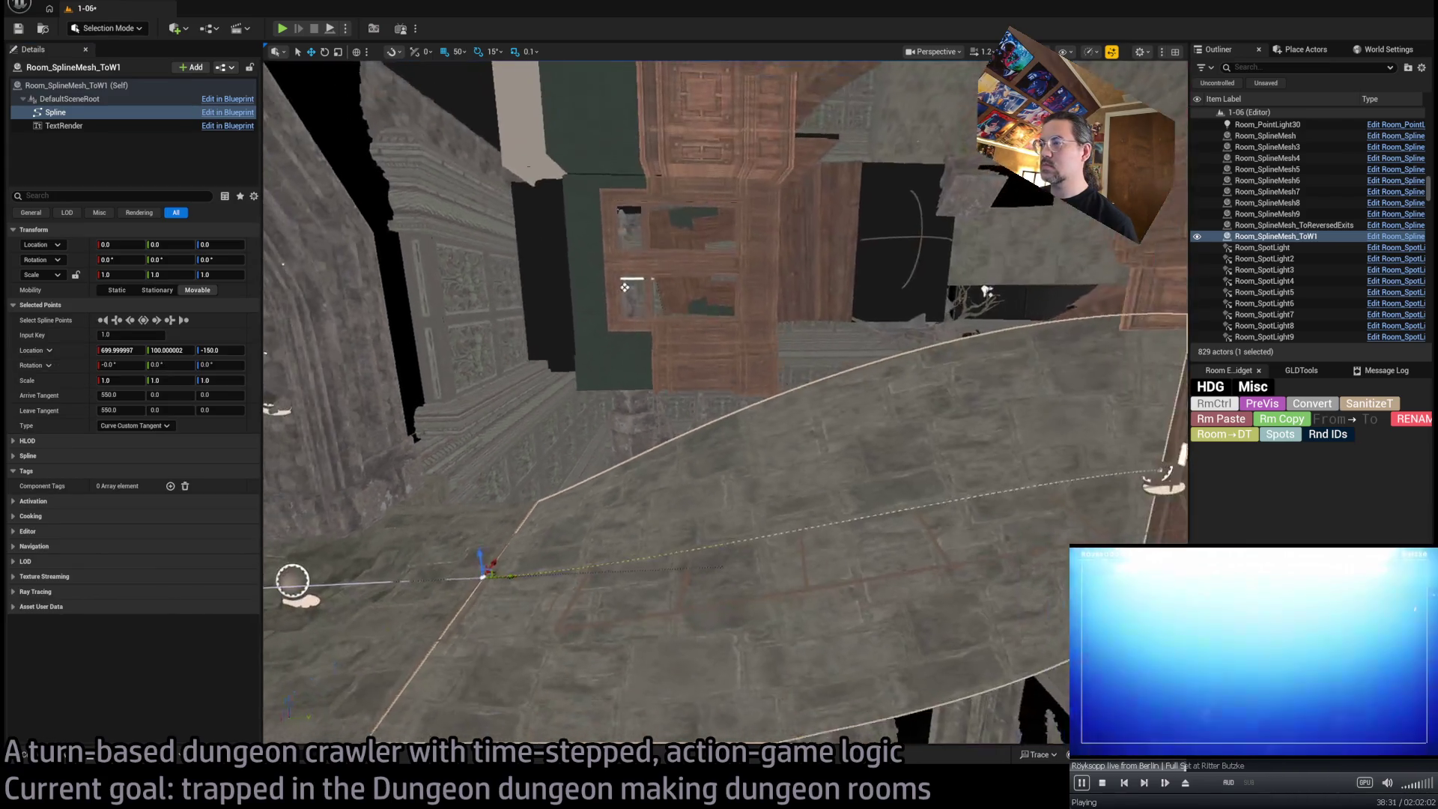
left_click(802, 583)
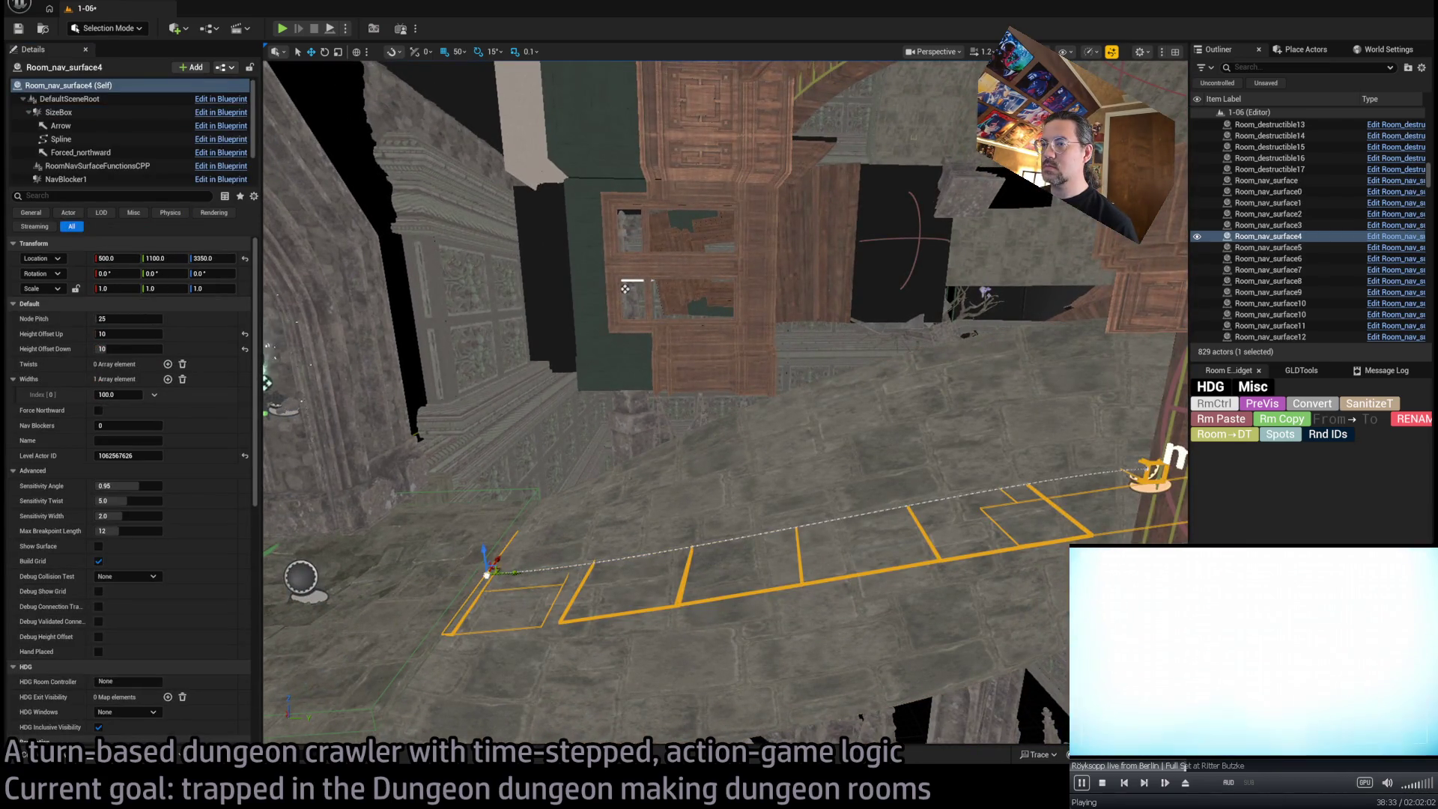
Drag Room_nav_surface4's end spline point into the Exit W1 doorway, to Y -1100
left_click(517, 578)
left_click_drag(512, 572, 284, 578)
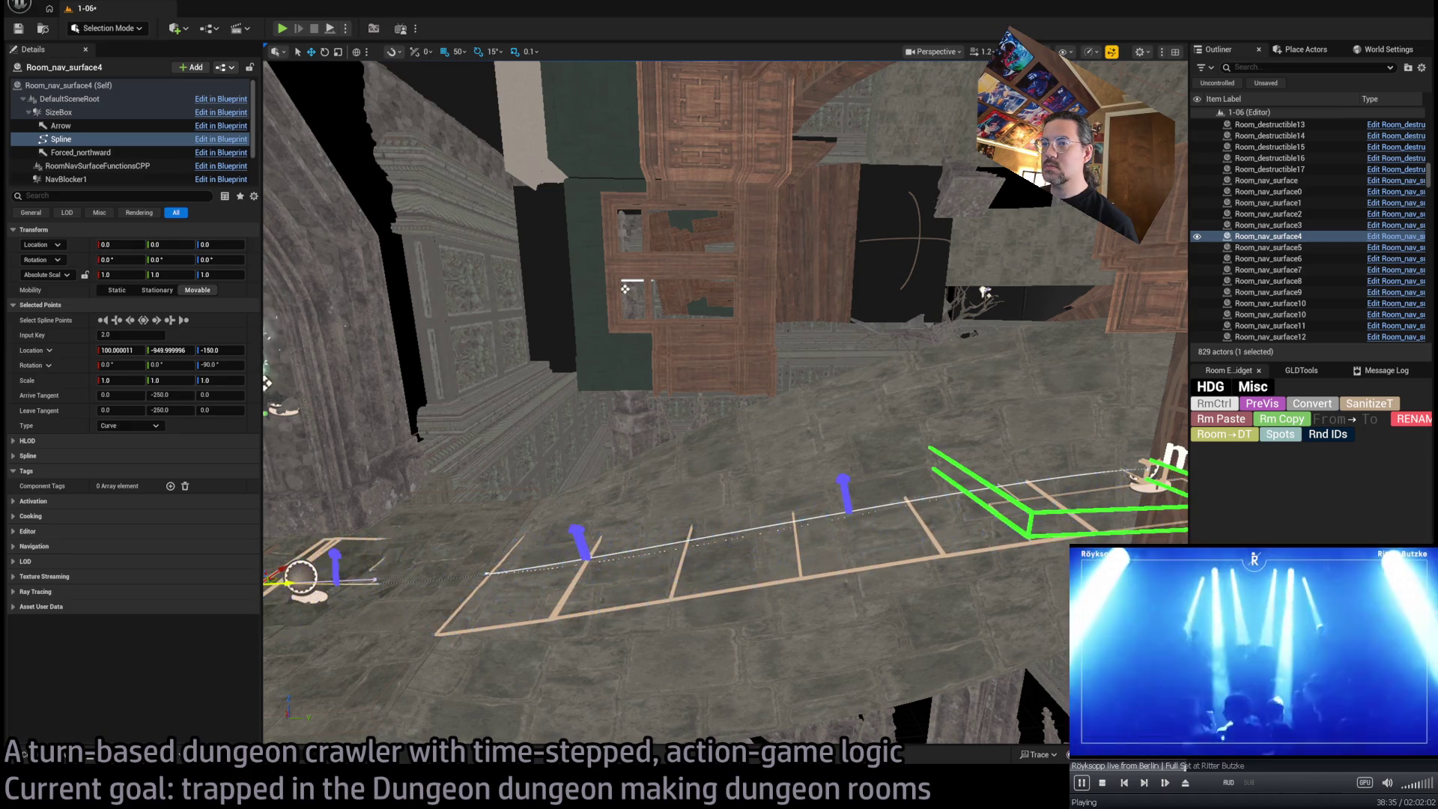
key("f")
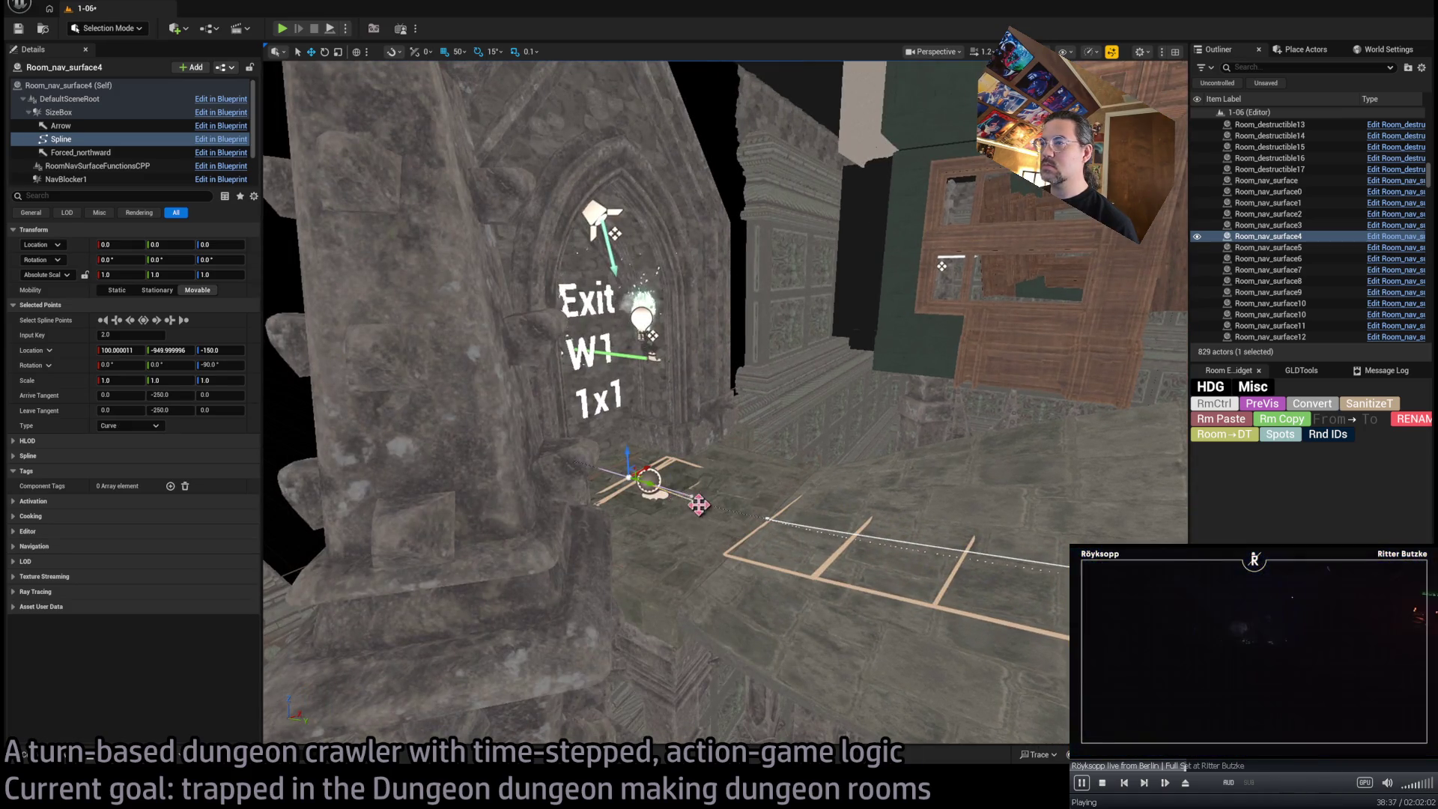
scroll(712, 495, "up", 4)
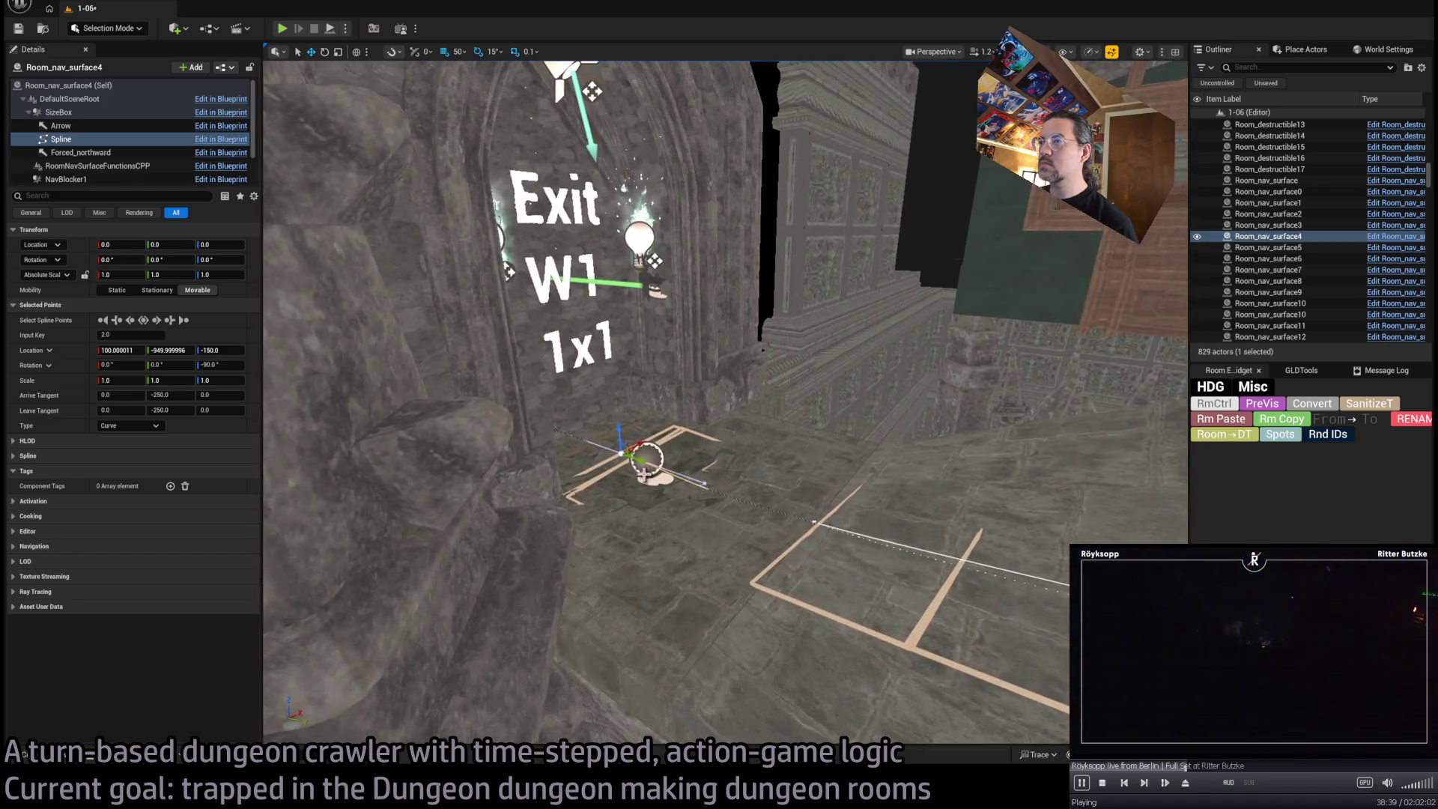
left_click_drag(620, 452, 567, 430)
scroll(646, 459, "up", 8)
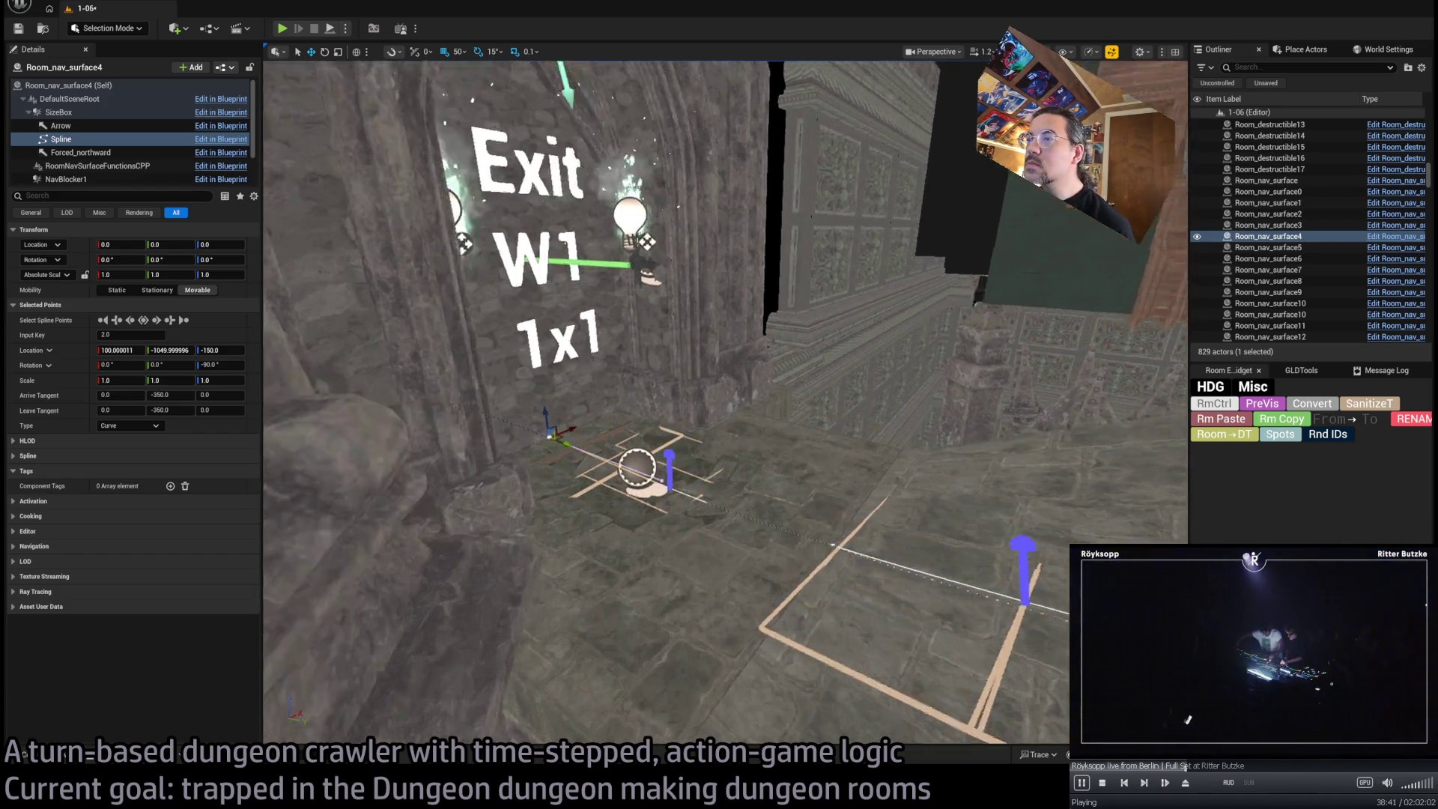
scroll(860, 454, "down", 8)
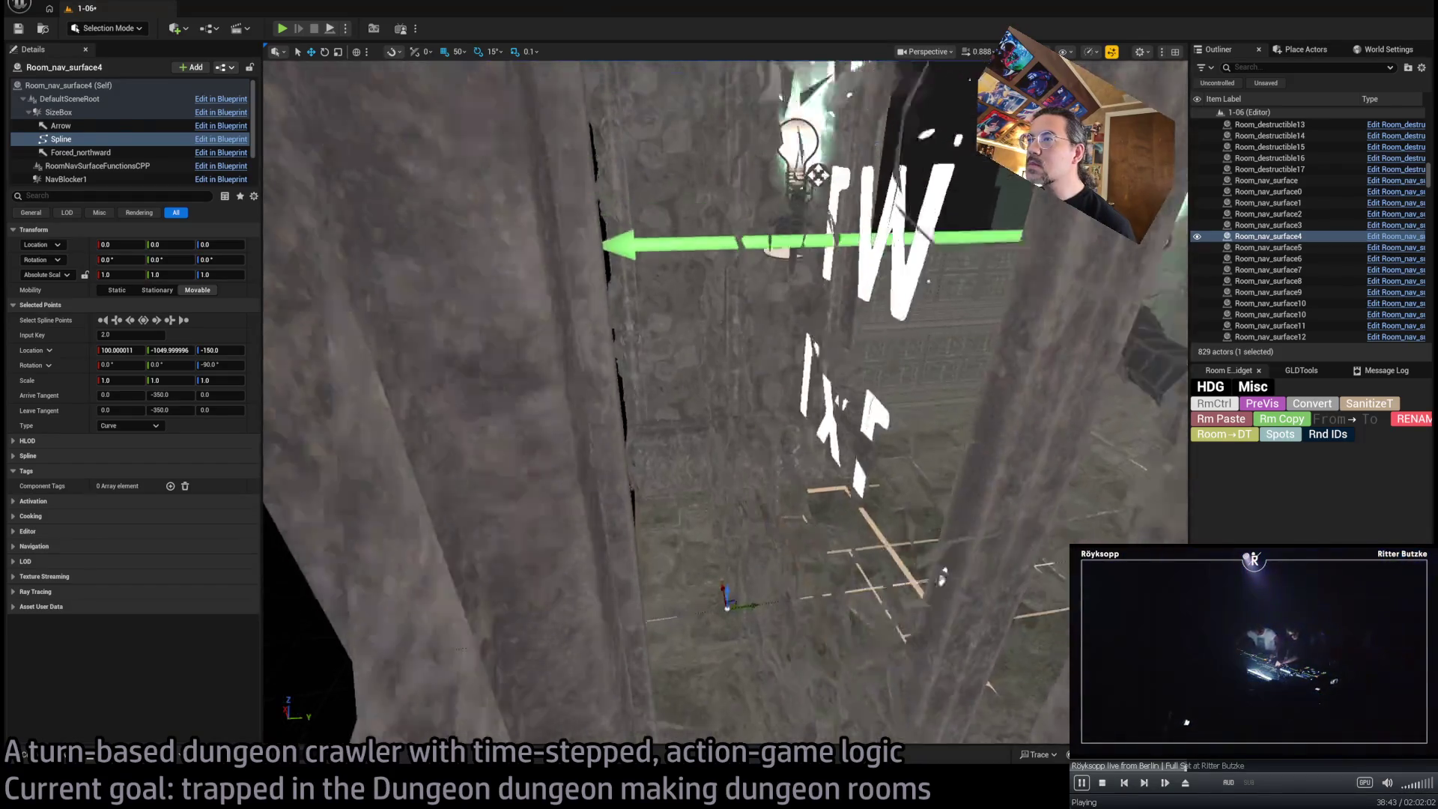
left_click_drag(846, 455, 731, 449)
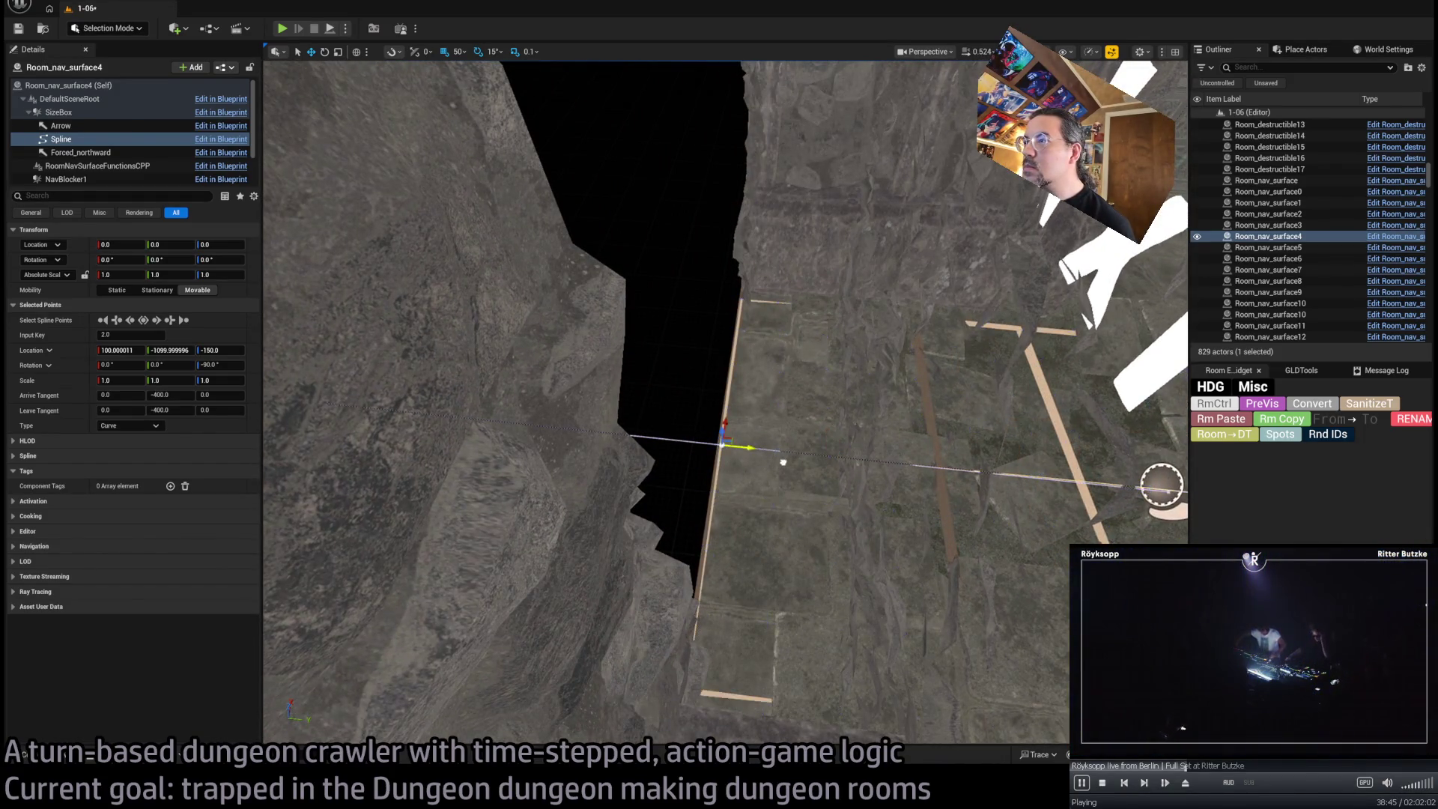
scroll(723, 446, "up", 6)
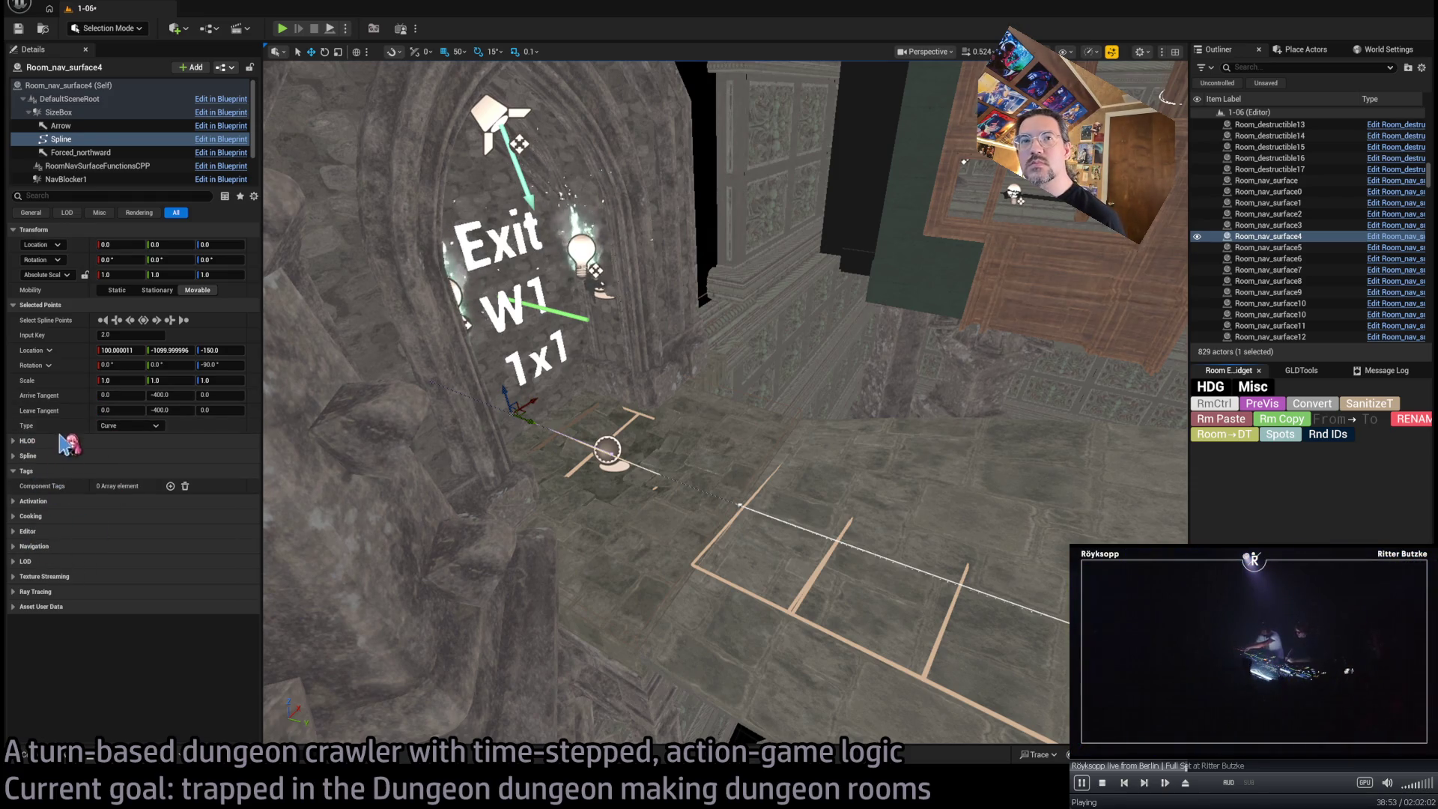
key("Escape")
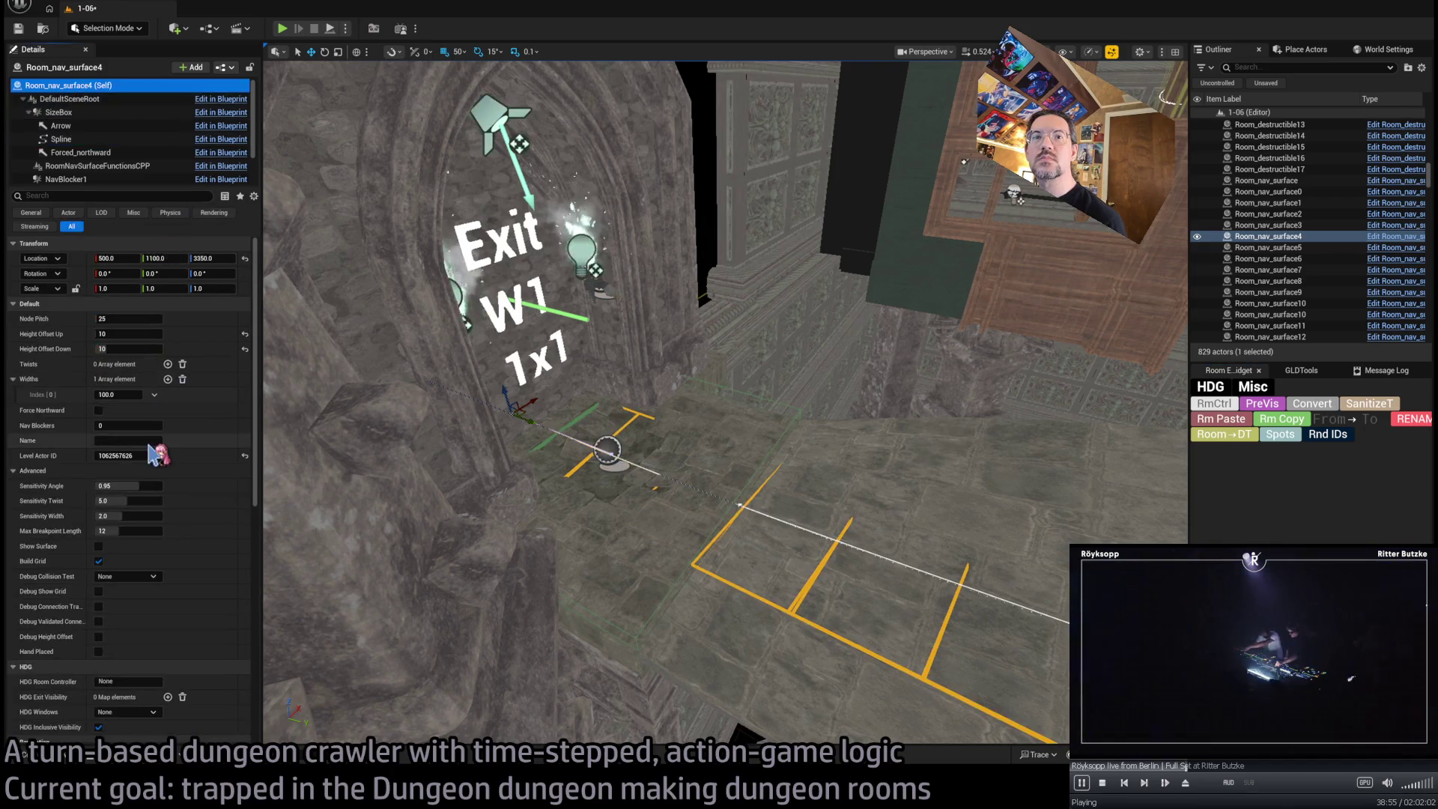
scroll(135, 569, "down", 3)
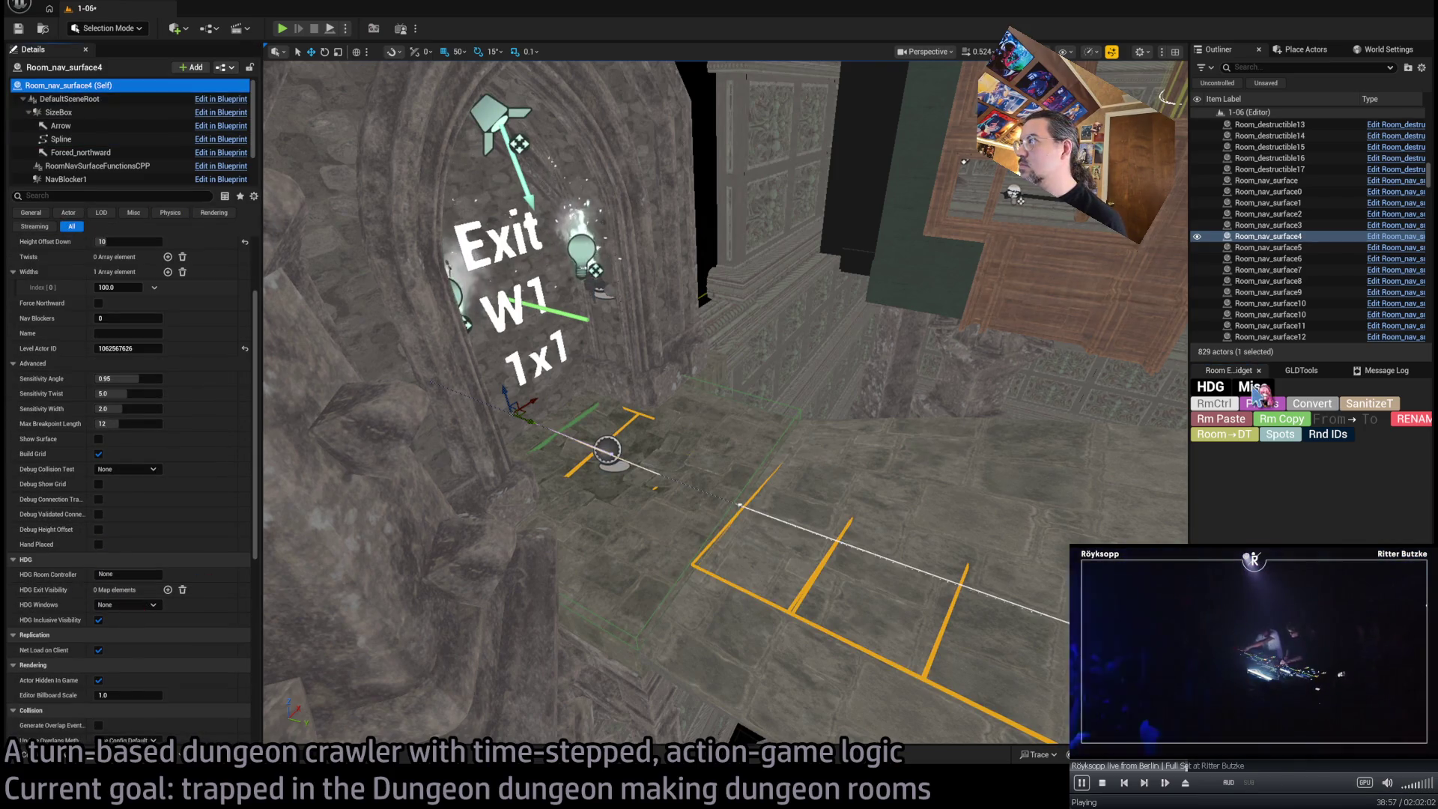
Add a W1 HDG Exit Visibility entry to the nav surface, set to Show on 1x1 exit
left_click(168, 590)
left_click(75, 605)
type("W1")
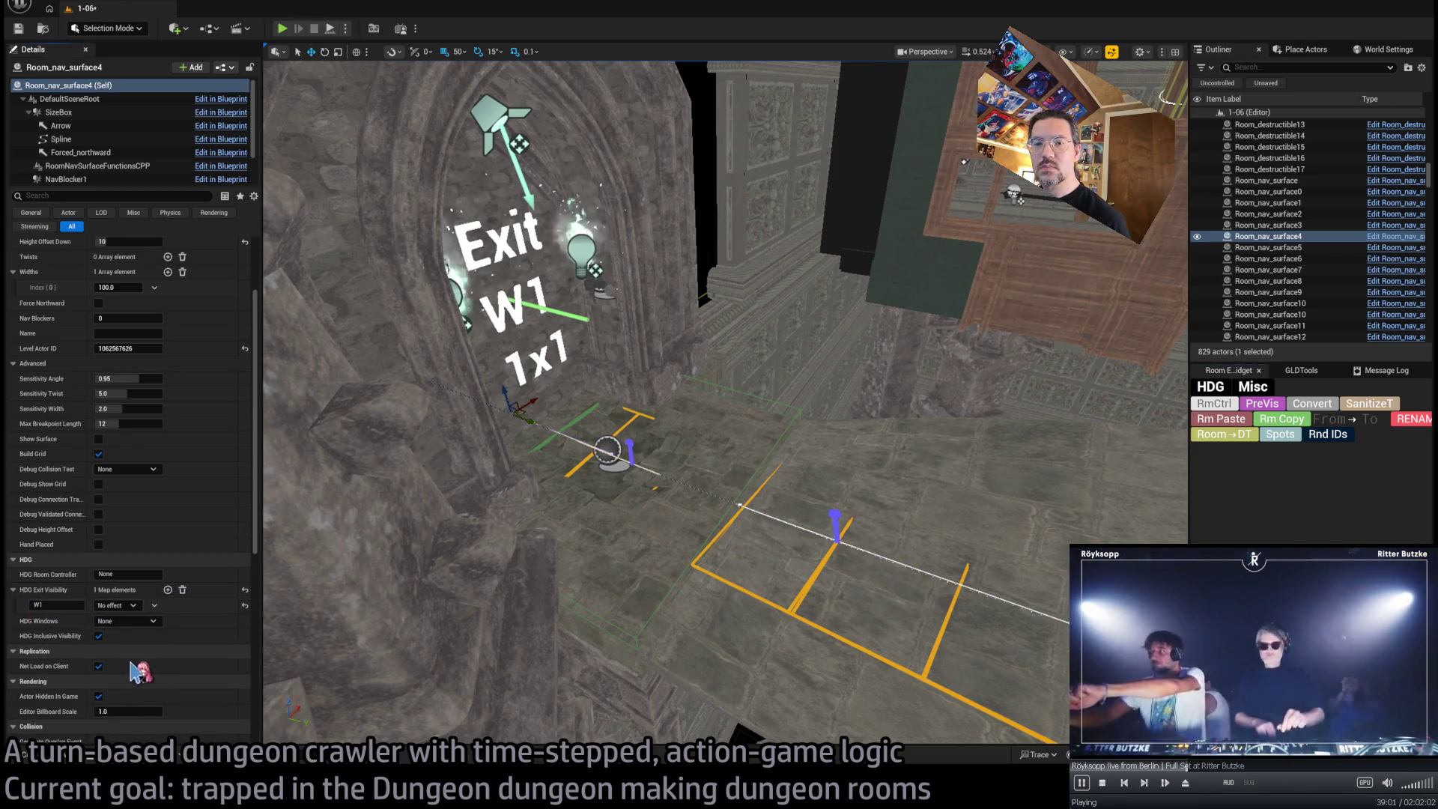
mouse_move(417, 587)
left_mouse_down()
mouse_move(599, 588)
mouse_move(577, 548)
left_mouse_up()
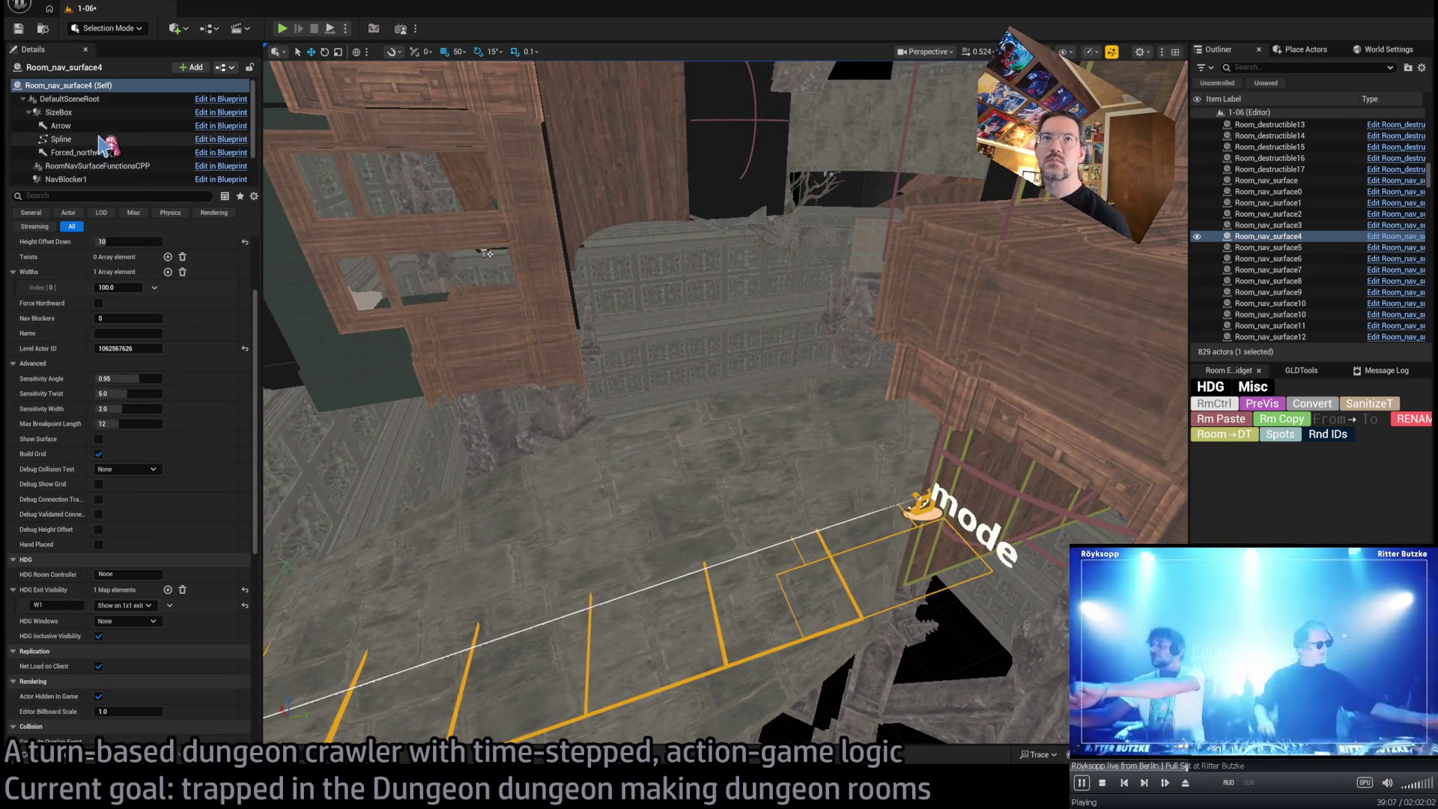
mouse_move(465, 300)
left_mouse_down()
mouse_move(554, 374)
mouse_move(597, 352)
left_mouse_up()
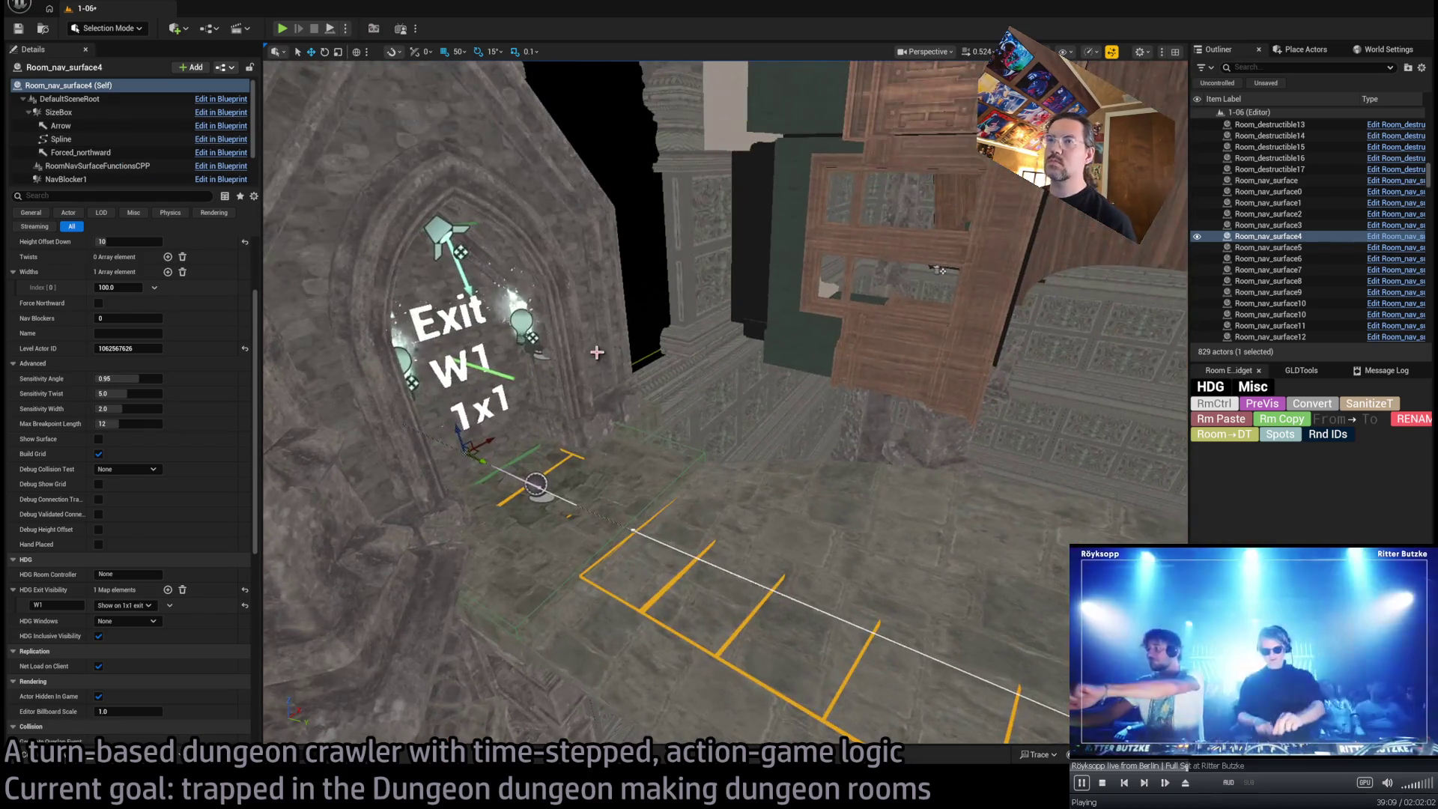
scroll(183, 369, "up", 2)
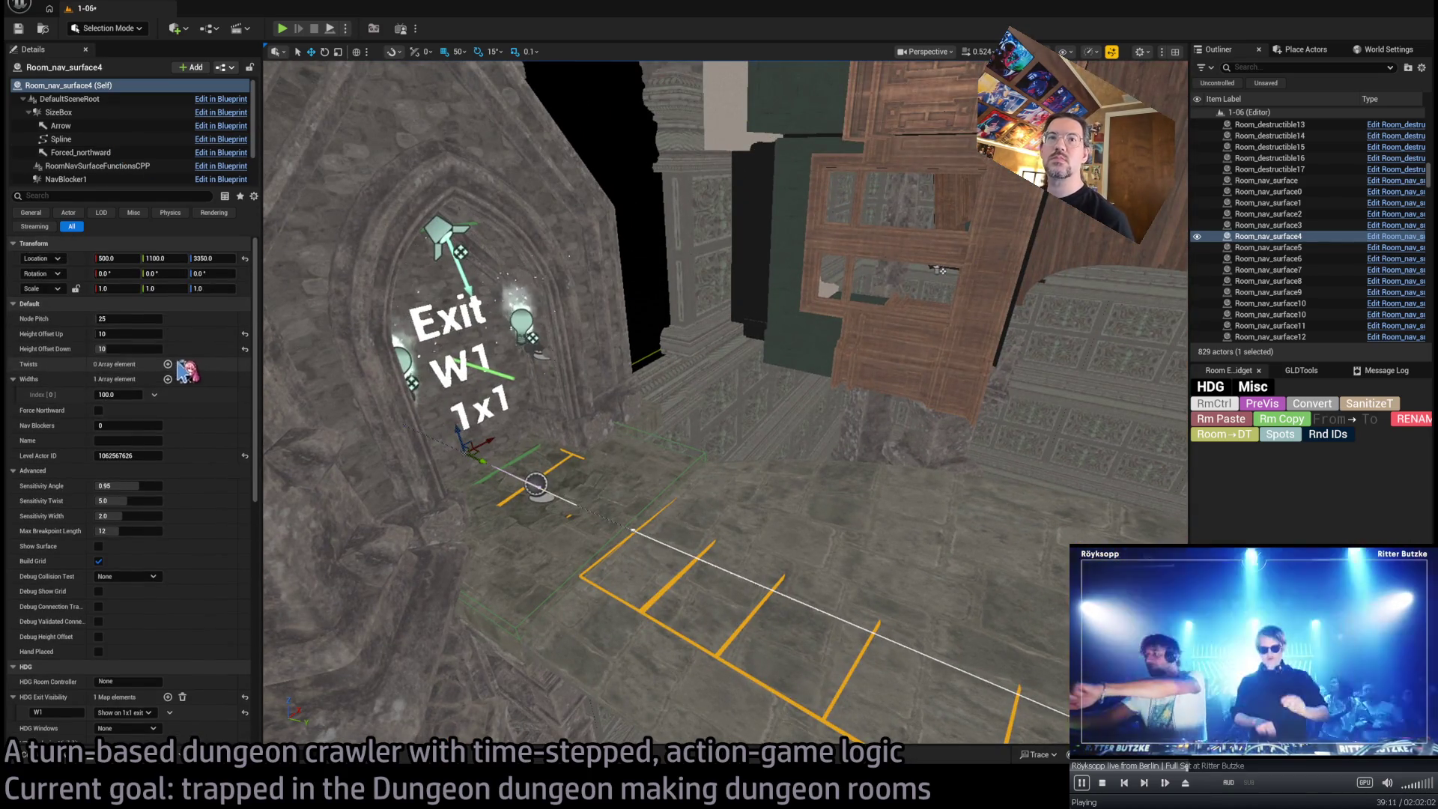
Add Twists entries: -90 at Index 0, then about -58 and -30 for the others
left_click(168, 364)
left_click(168, 364)
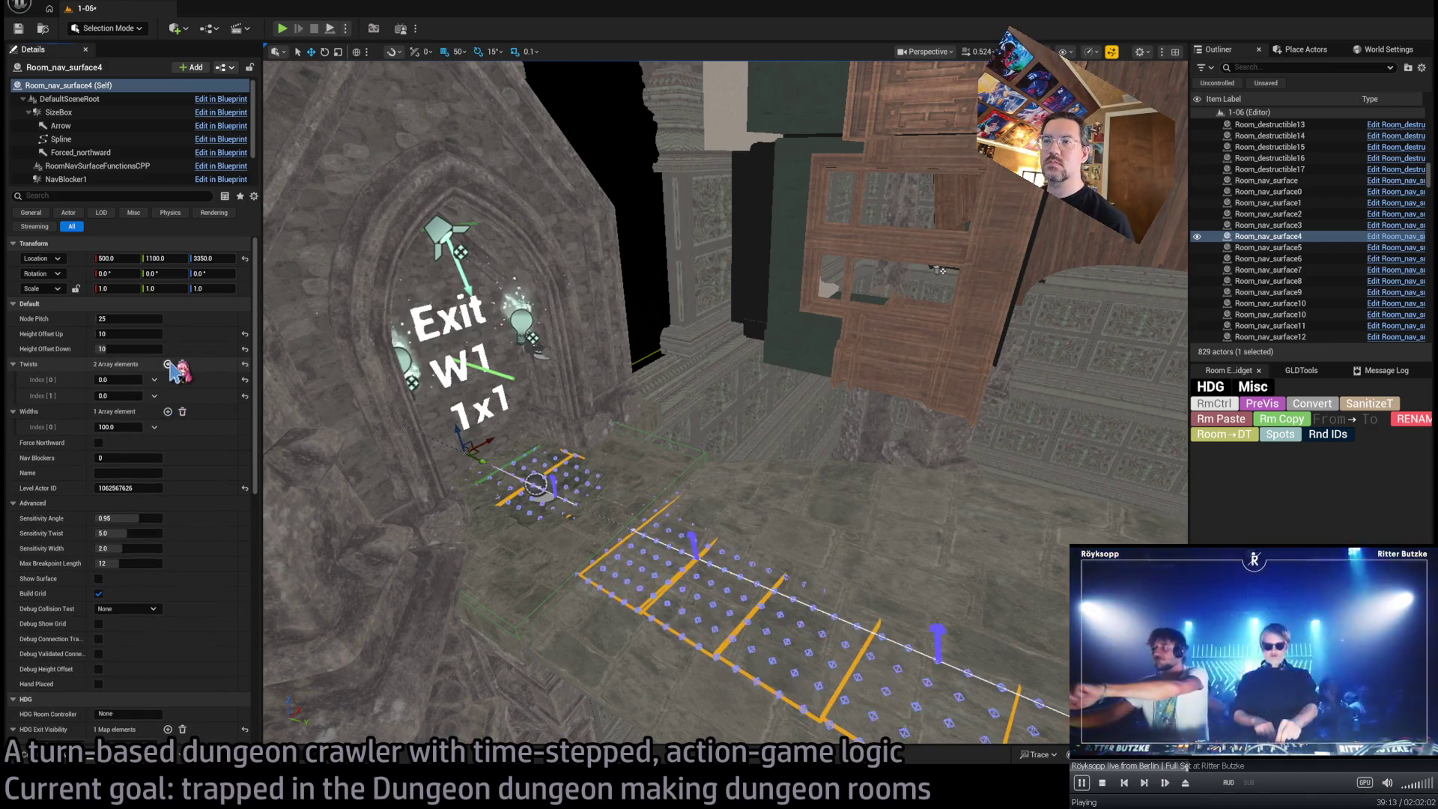
left_click(167, 364)
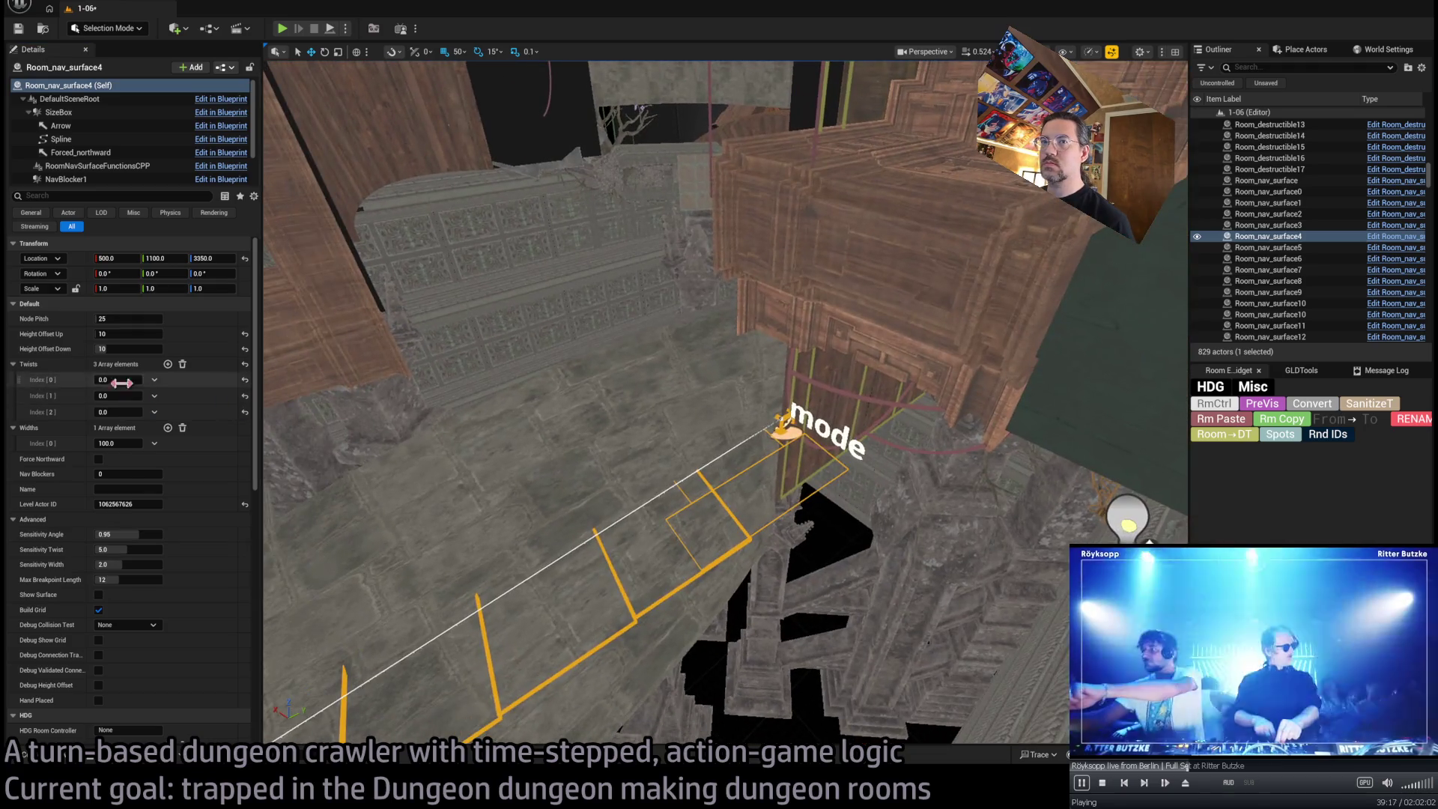
left_click_drag(120, 379, 81, 380)
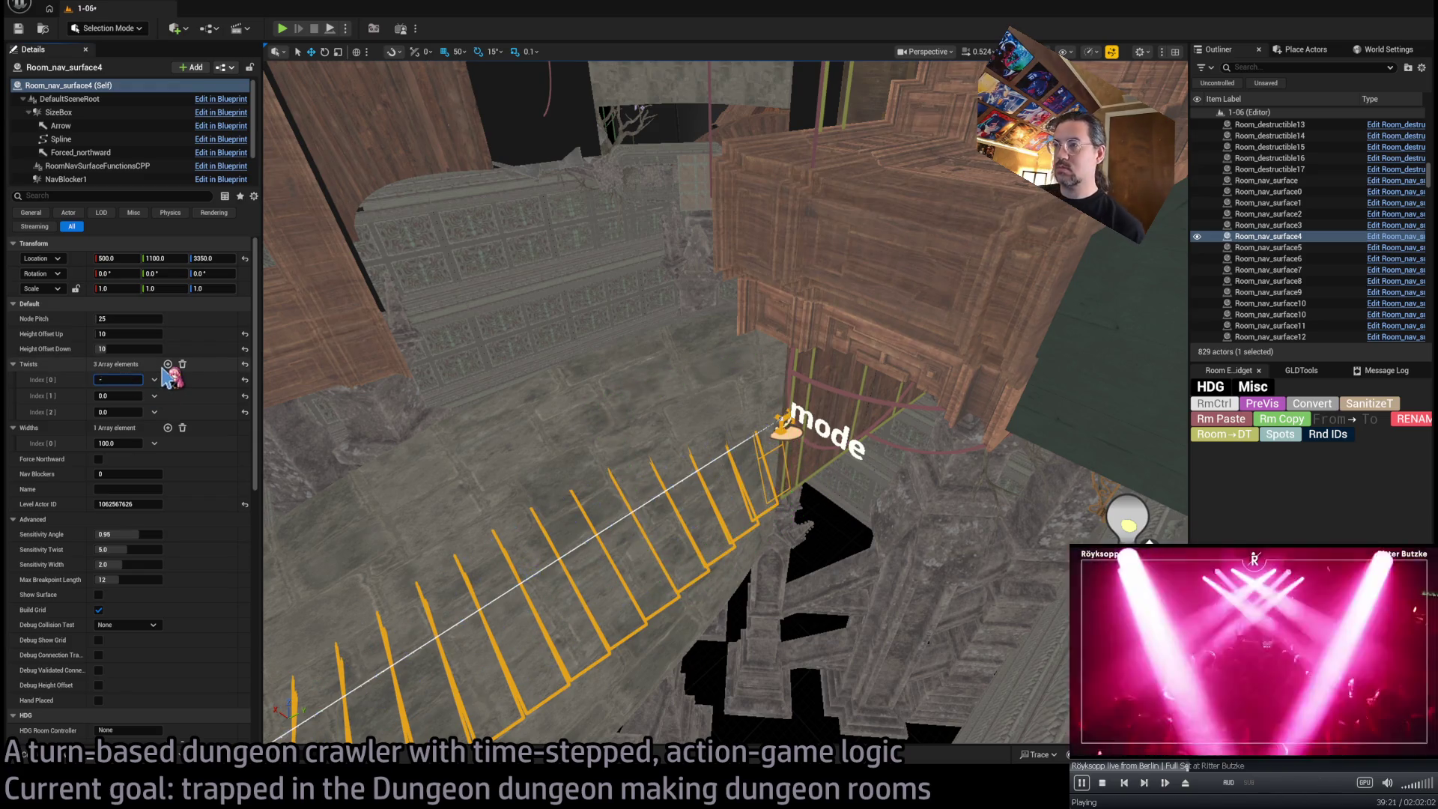
type("90")
key("Return")
mouse_move(404, 437)
left_mouse_down()
mouse_move(301, 377)
mouse_move(302, 329)
mouse_move(301, 419)
left_mouse_up()
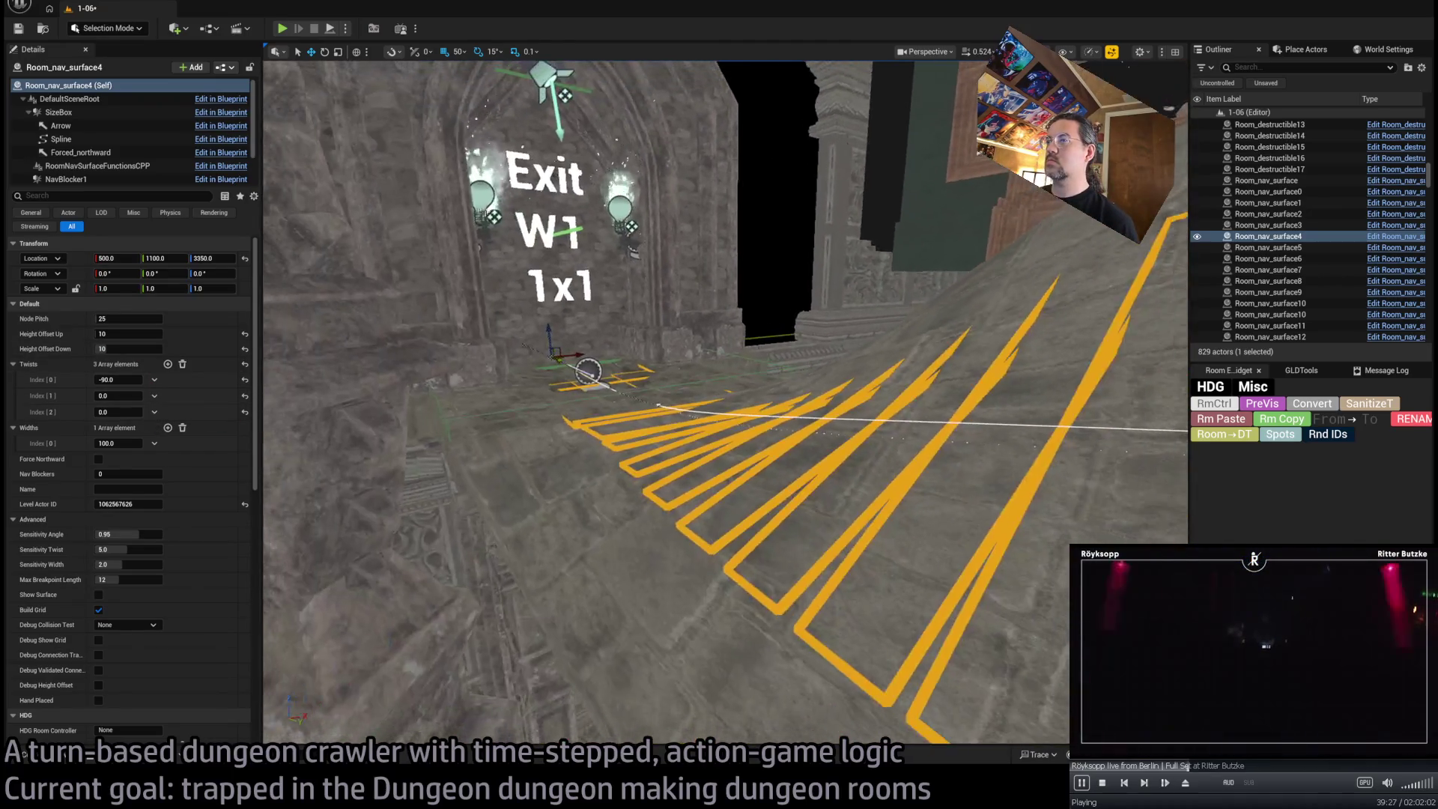
left_click(168, 364)
left_click(168, 364)
left_click(168, 364)
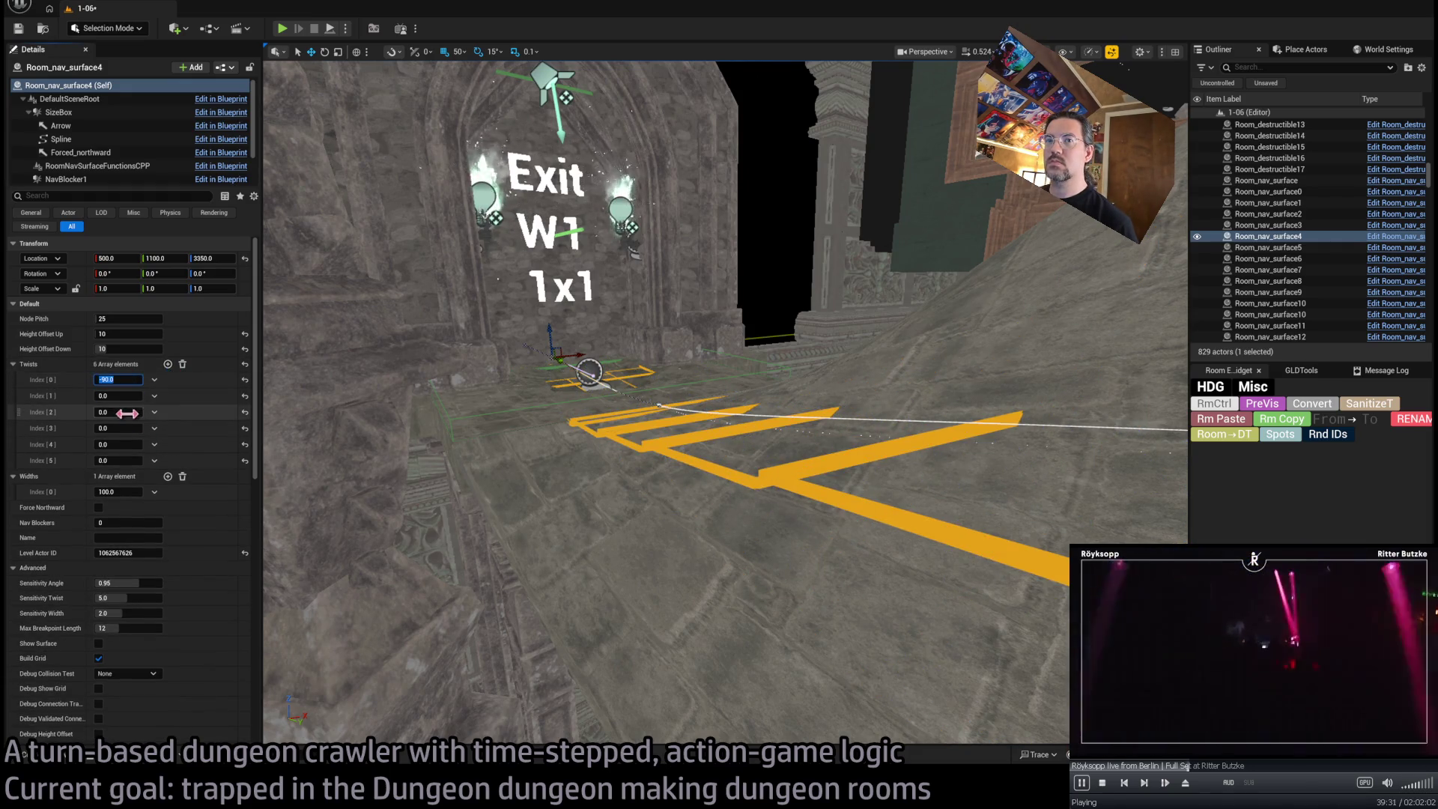
key("Return")
scroll(343, 376, "up", 4)
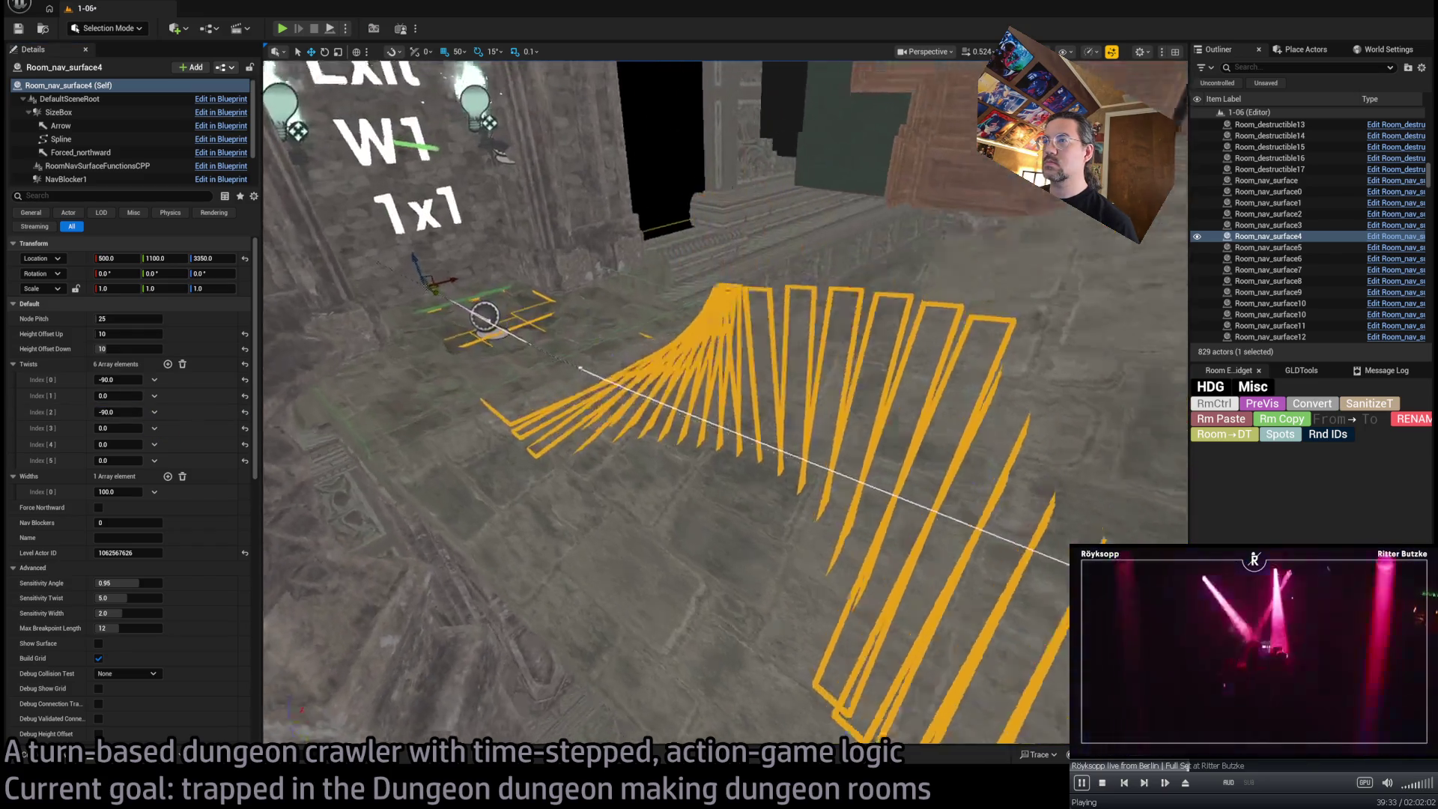
mouse_move(112, 412)
left_mouse_down()
mouse_move(163, 411)
mouse_move(98, 395)
left_mouse_up()
Raise the nav surface's spline points to Z -145
left_click_drag(401, 376, 409, 365)
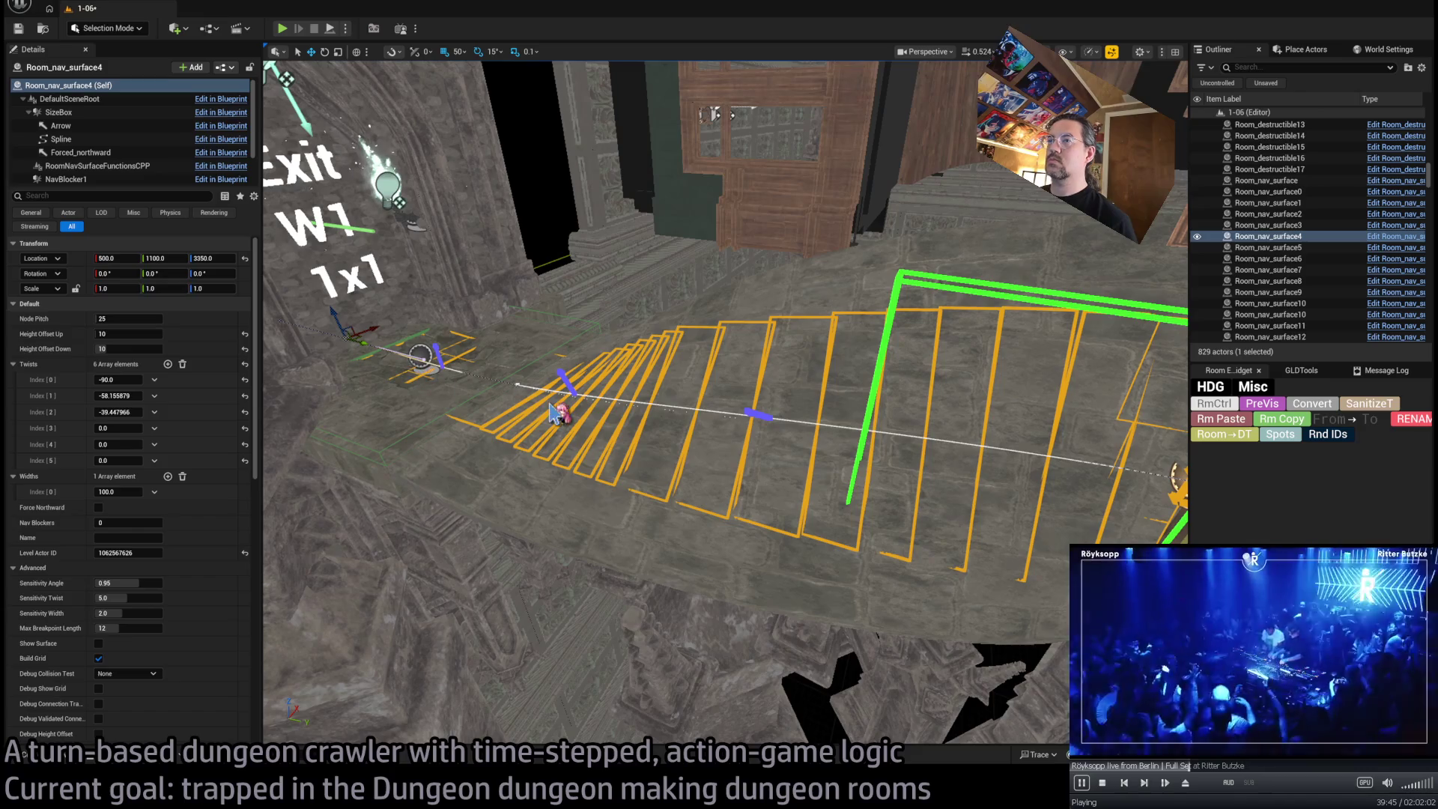
left_click(518, 383)
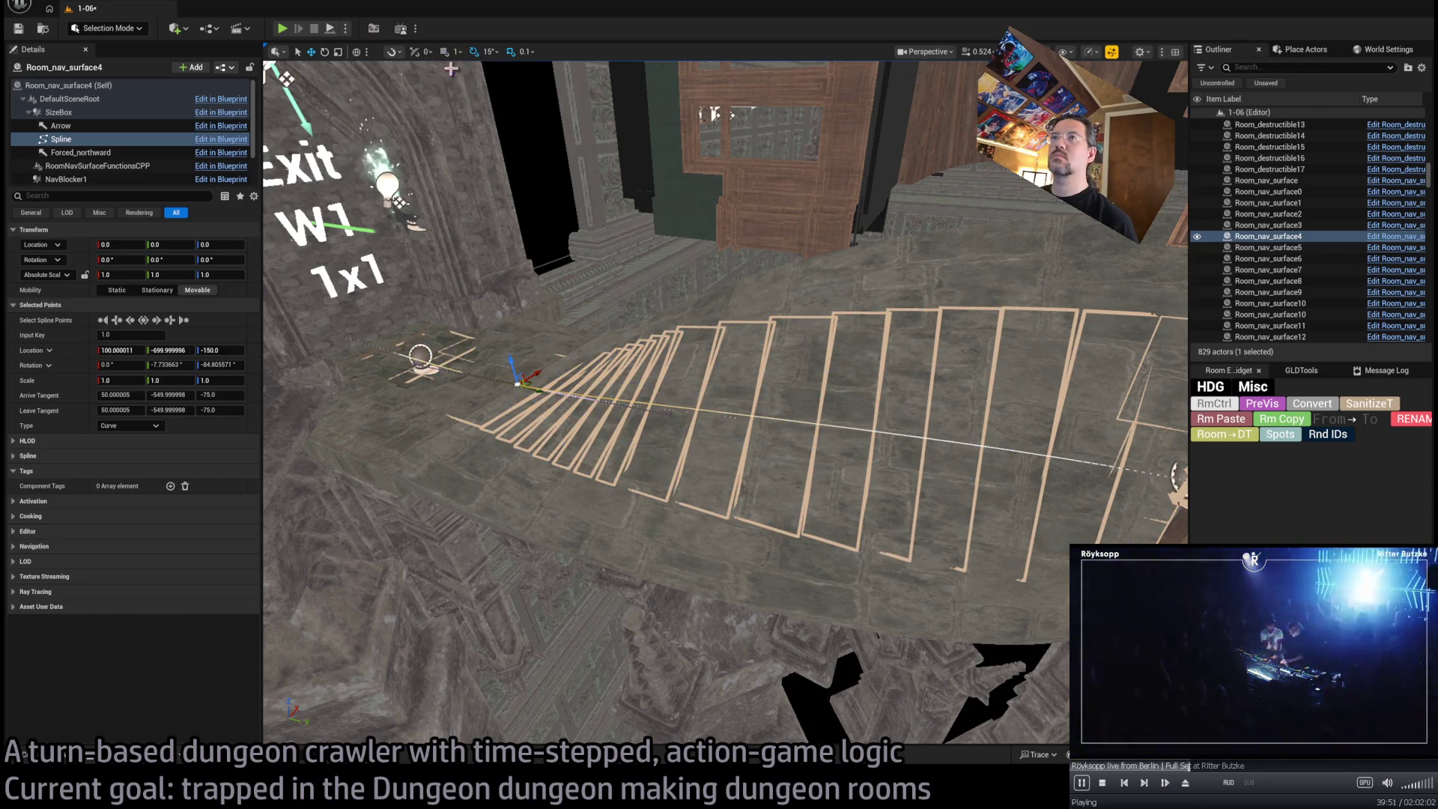
left_click_drag(509, 361, 517, 365)
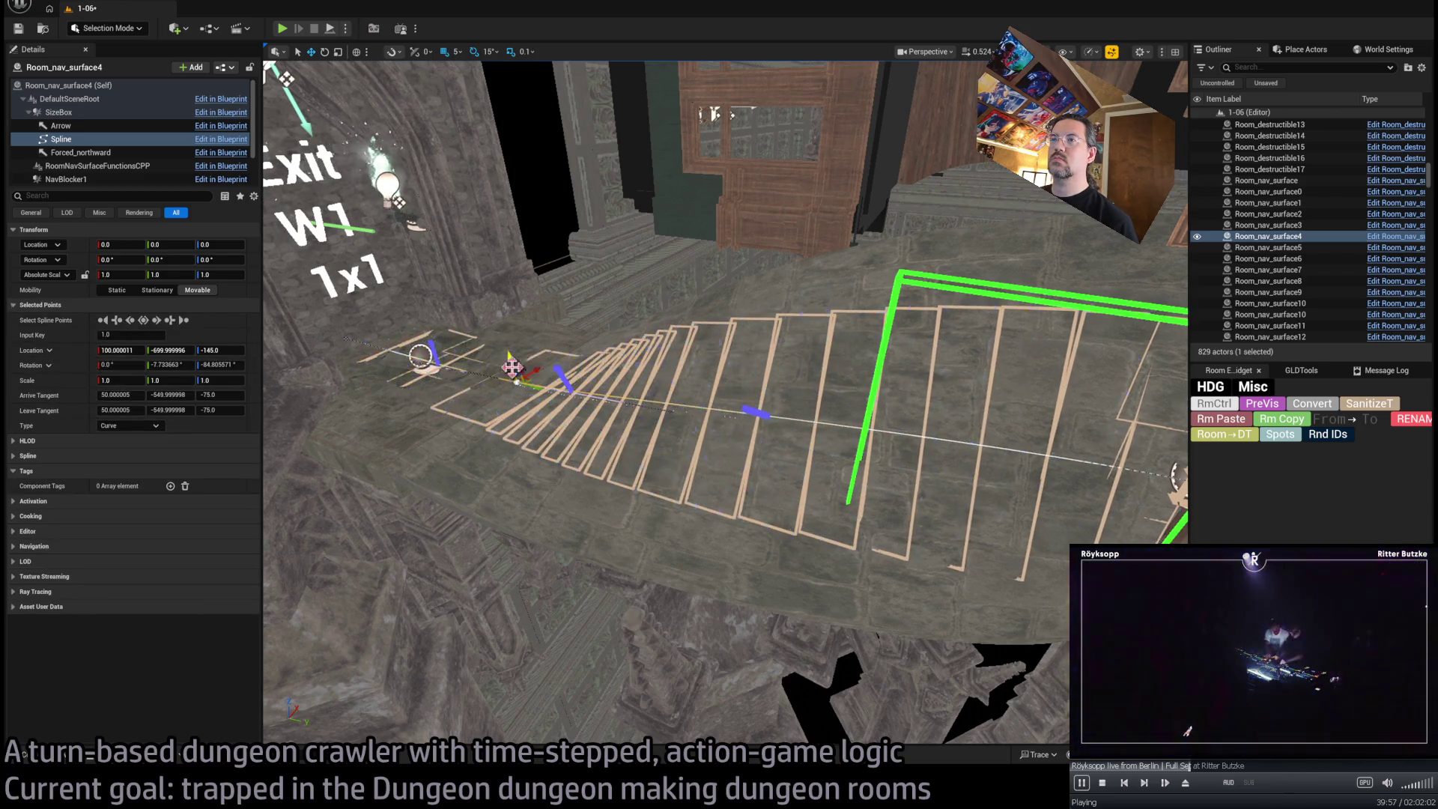
left_click(430, 341)
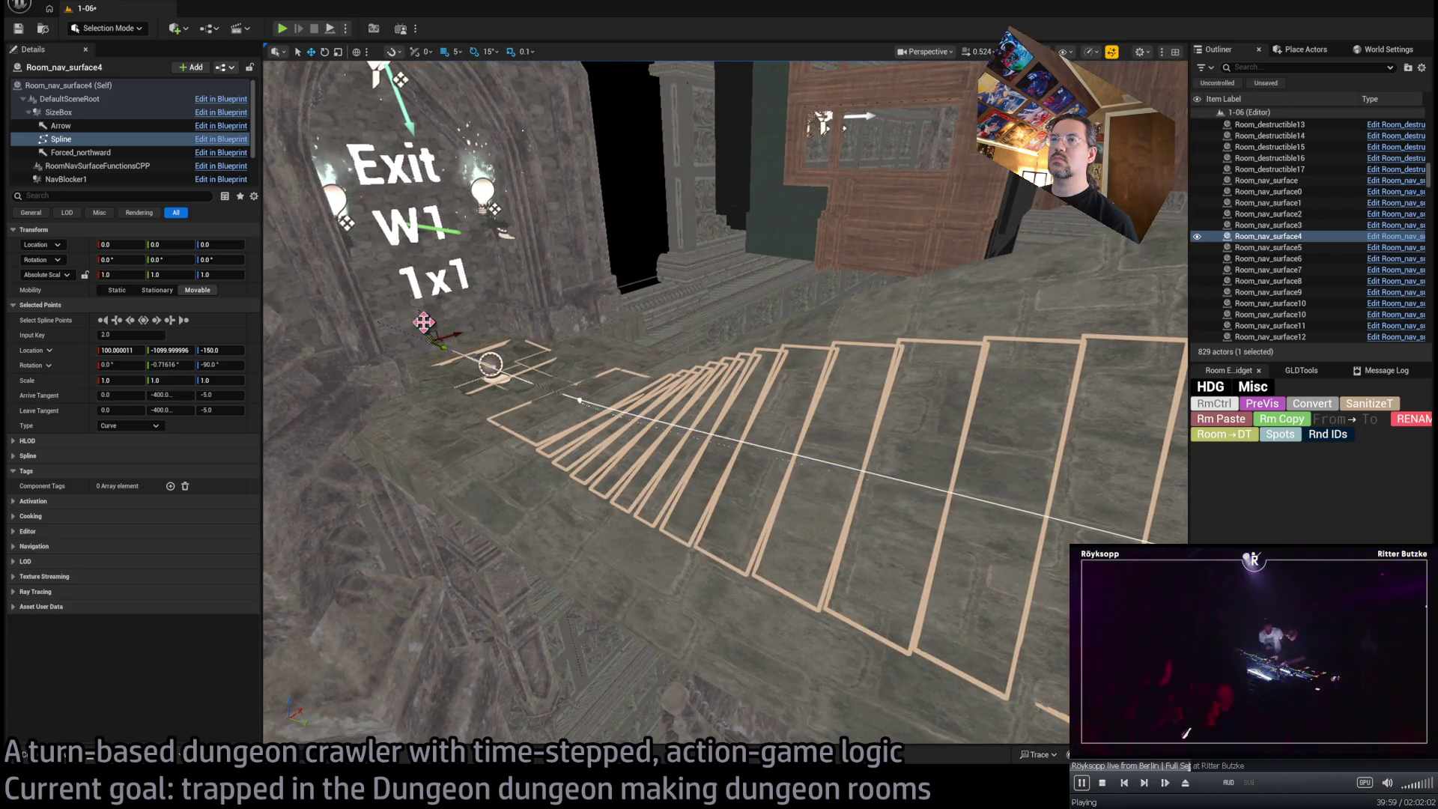
left_click_drag(491, 367, 491, 363)
scroll(524, 364, "up", 10)
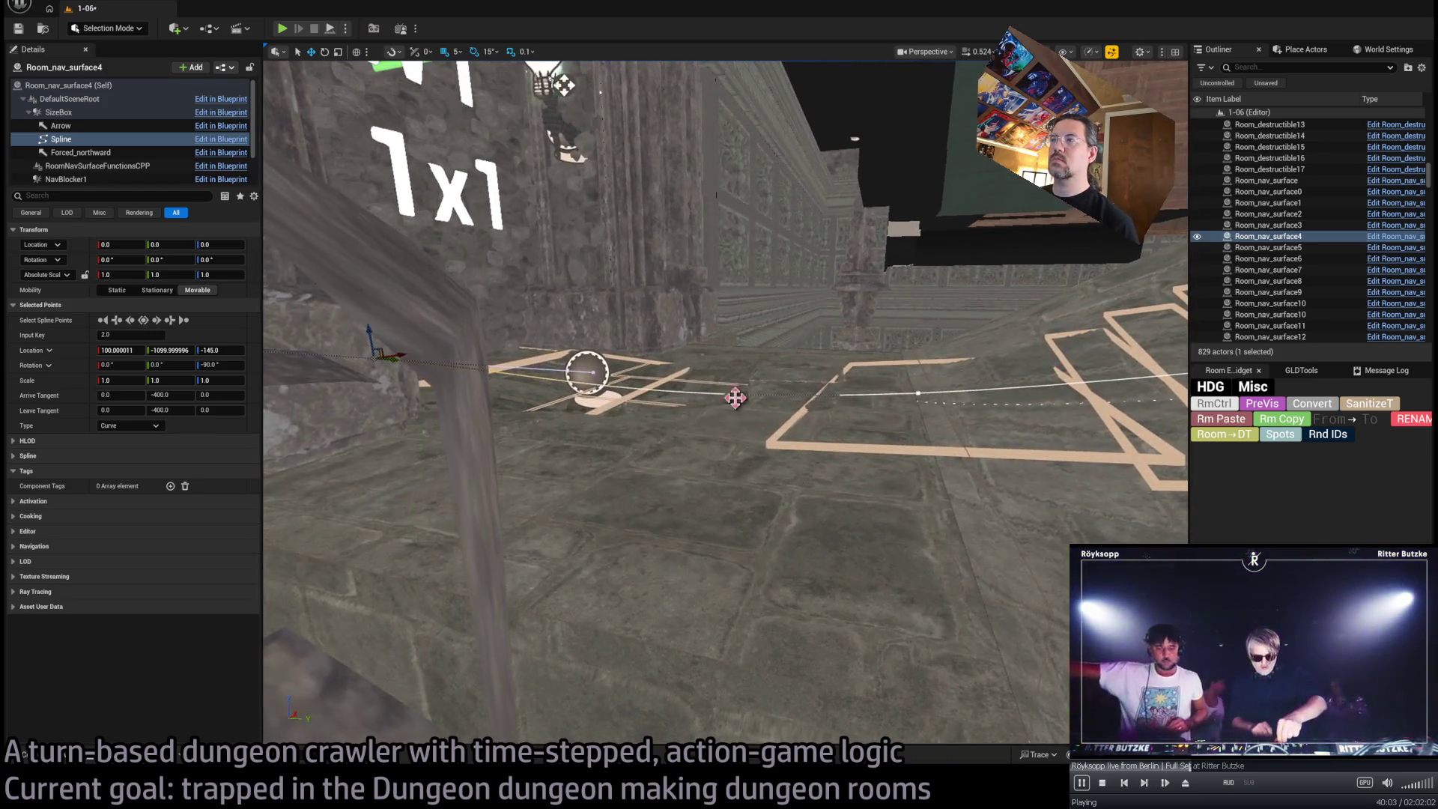
scroll(771, 391, "up", 5)
Zero the Input Key 1 point's arrive tangent and rotate the points -90 to face Exit W1
left_click(770, 391)
mouse_move(771, 391)
left_mouse_down()
mouse_move(924, 350)
mouse_move(836, 333)
mouse_move(849, 339)
mouse_move(813, 391)
left_mouse_up()
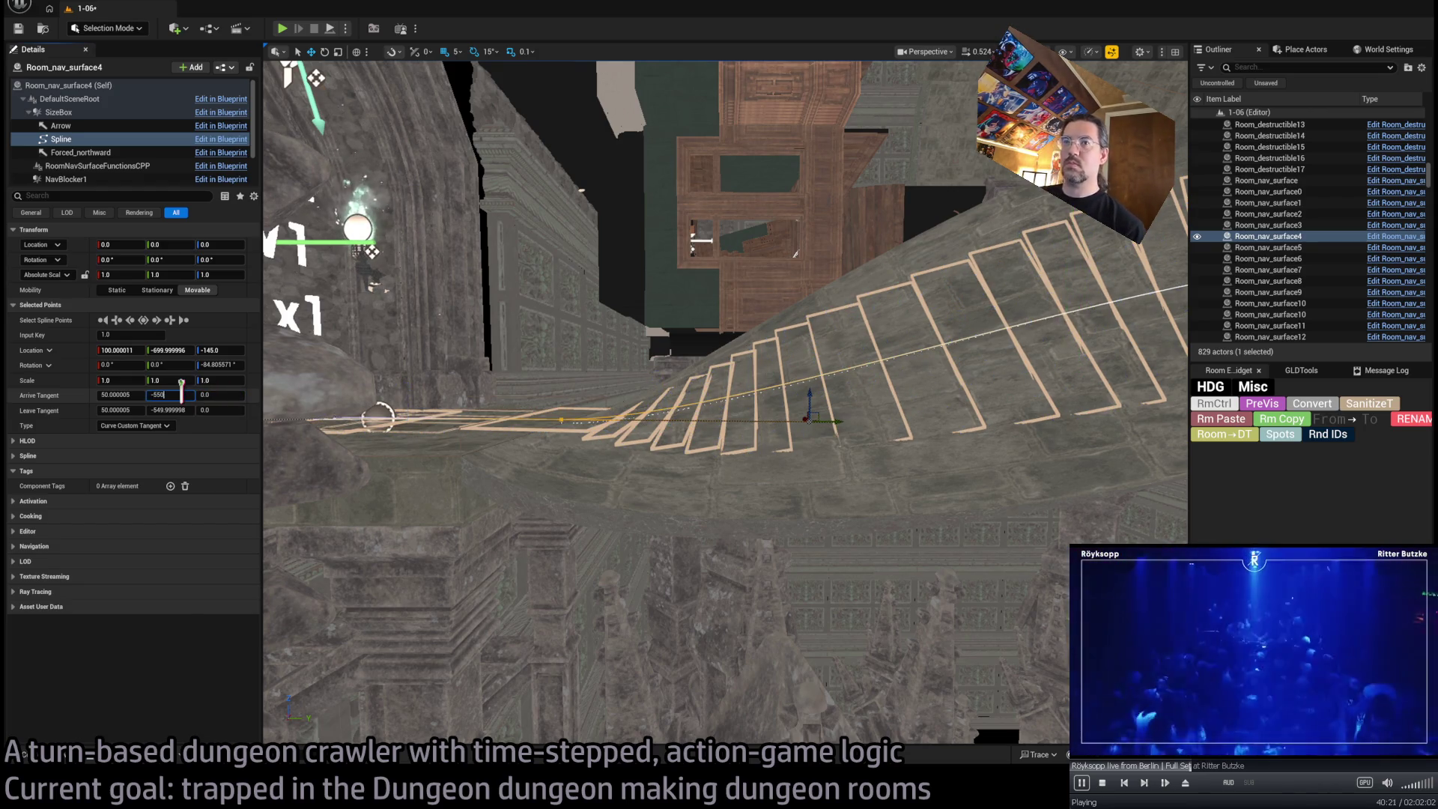
mouse_move(614, 449)
left_mouse_down()
mouse_move(639, 434)
mouse_move(623, 438)
left_mouse_up()
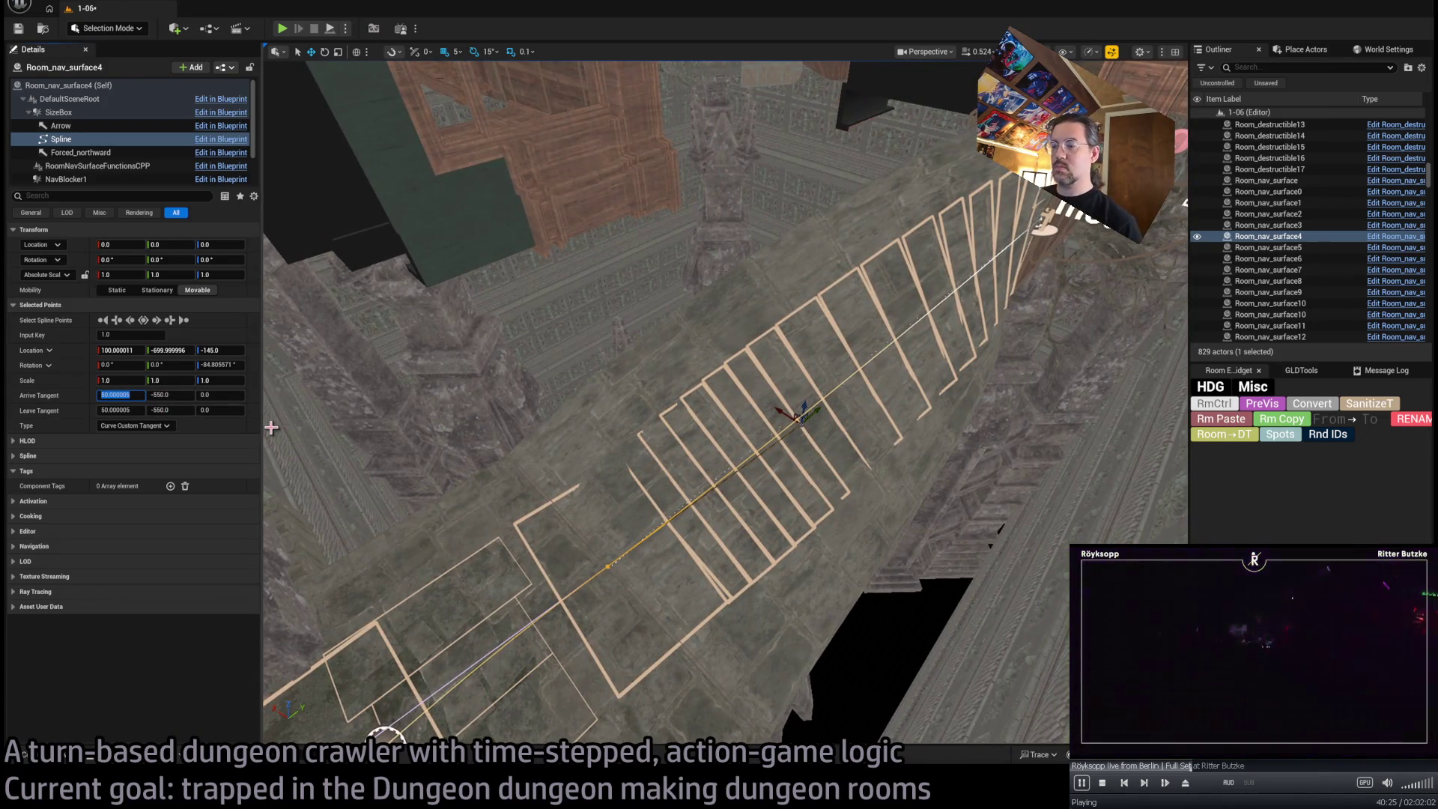
key("Return")
left_click_drag(612, 495, 613, 494)
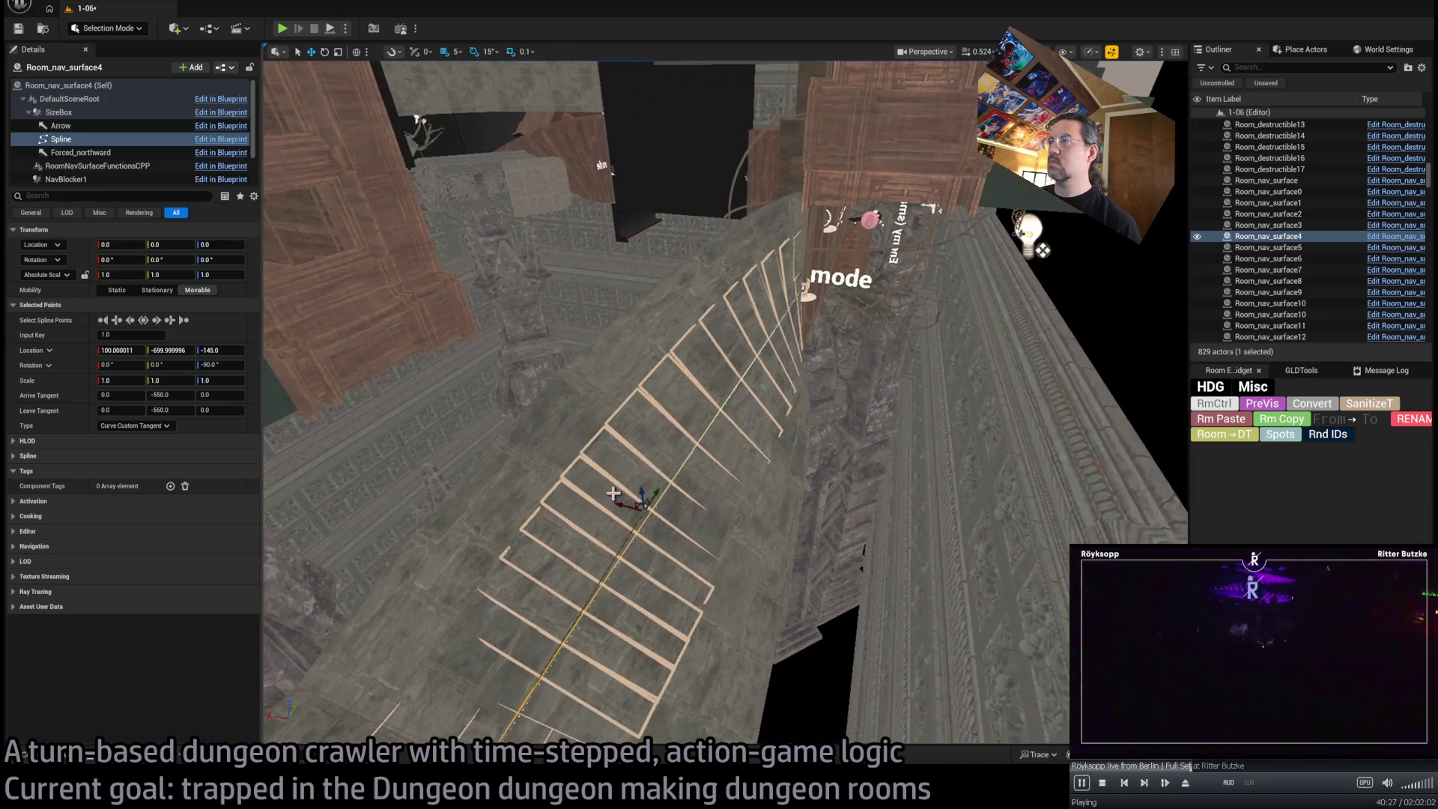
left_click_drag(759, 545, 756, 541)
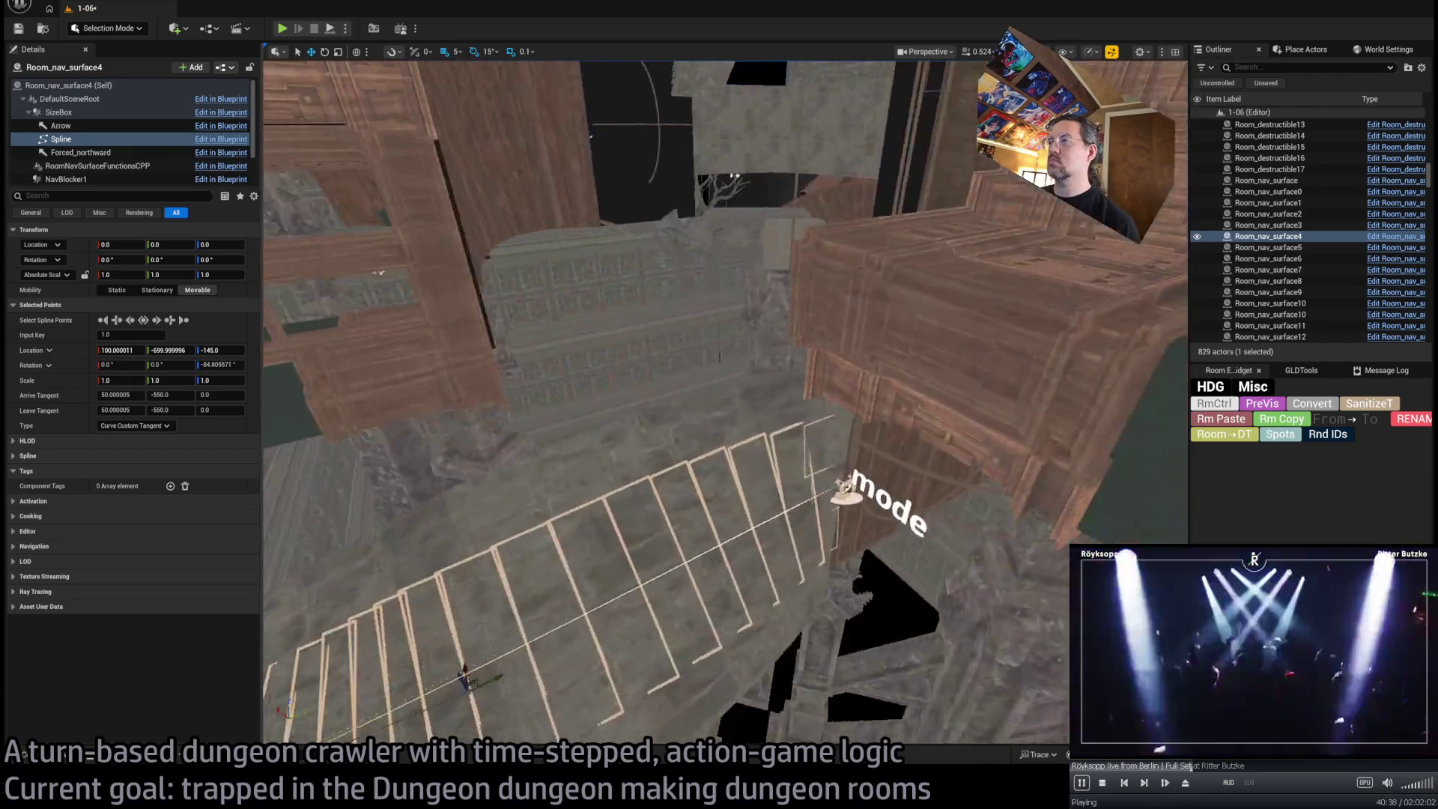
left_click_drag(756, 541, 631, 457)
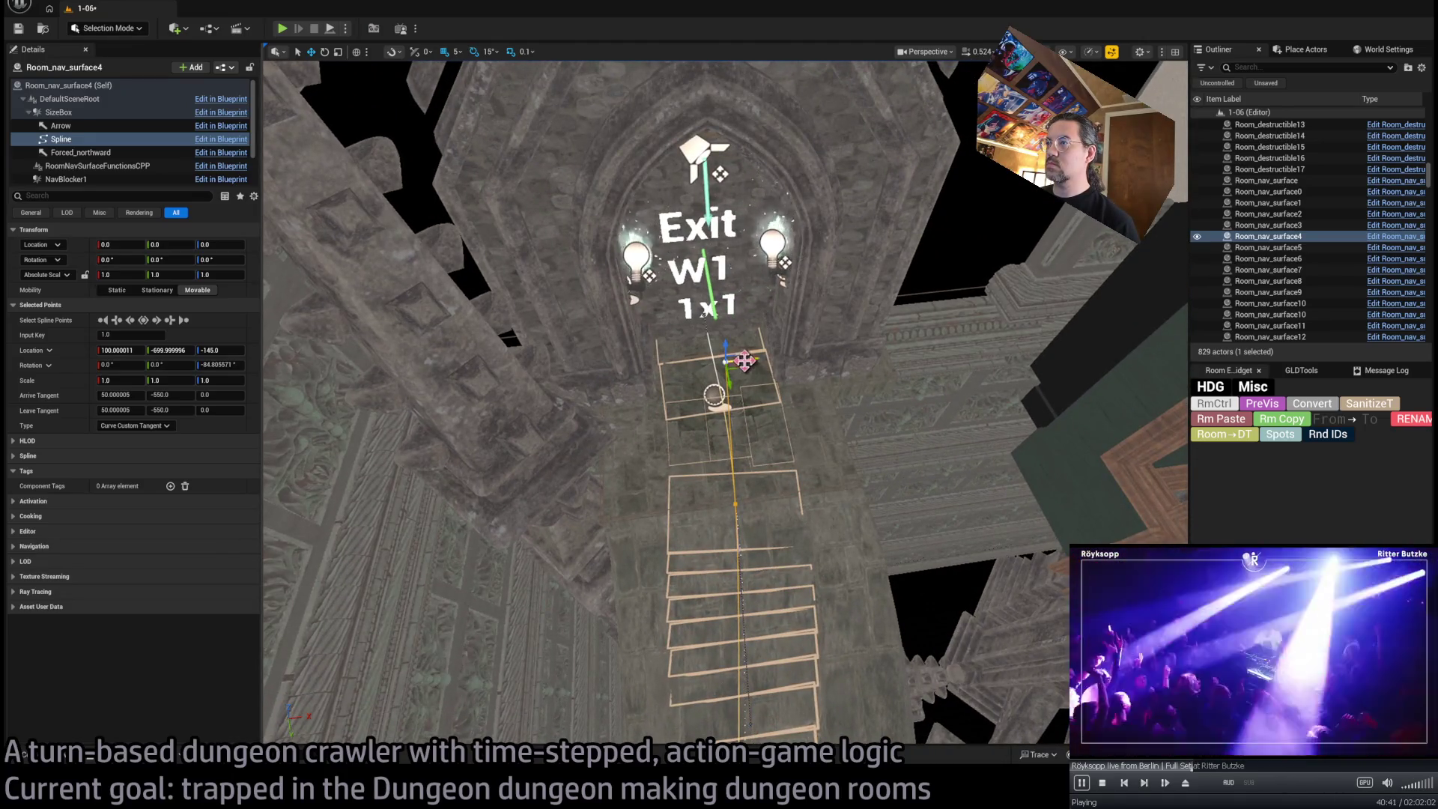
left_click(745, 361)
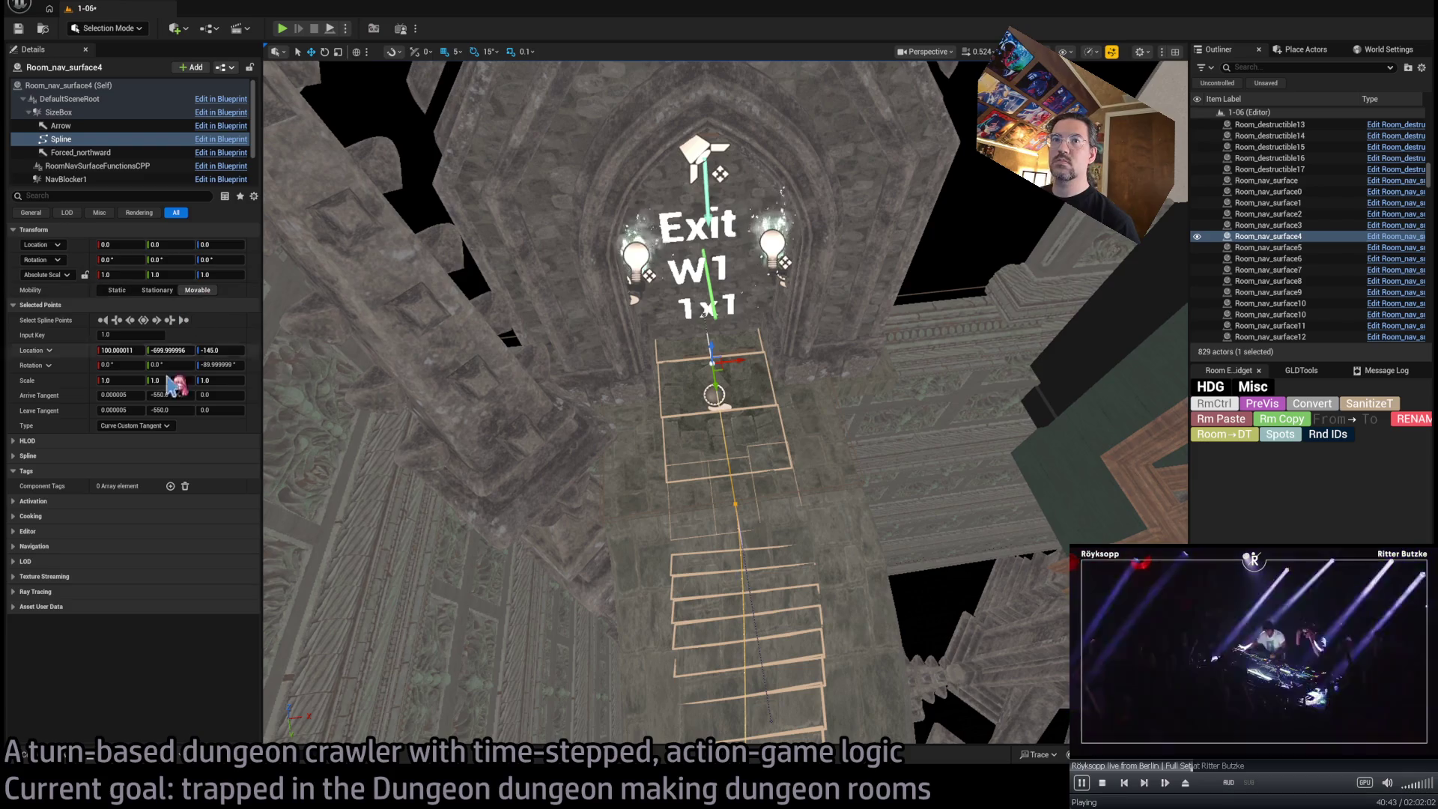
left_click_drag(492, 465, 493, 465)
left_click_drag(614, 483, 665, 480)
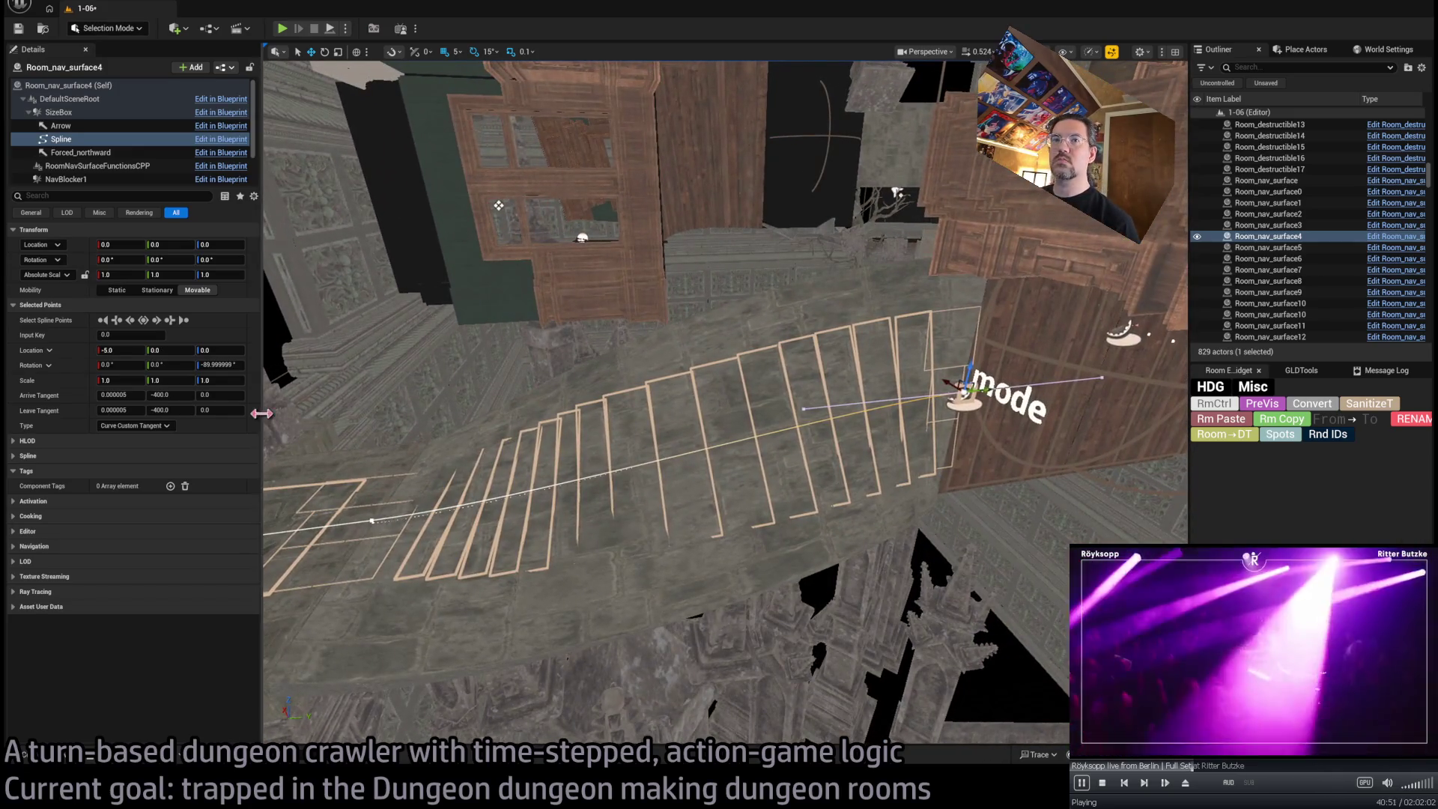
Reset the nav surface's upward and downward height offsets to default and save the level
left_click(111, 87)
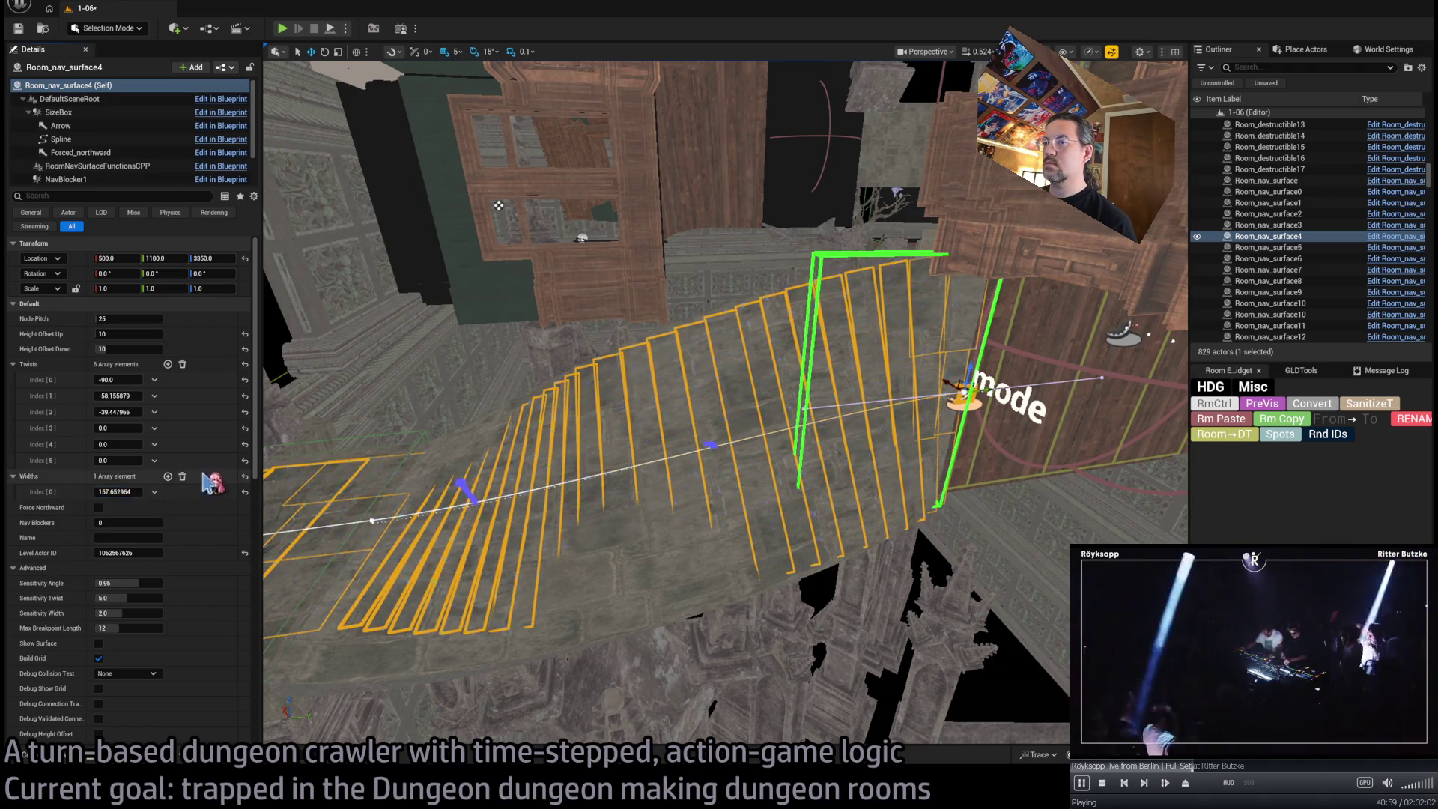
scroll(215, 483, "down", 1)
key("f")
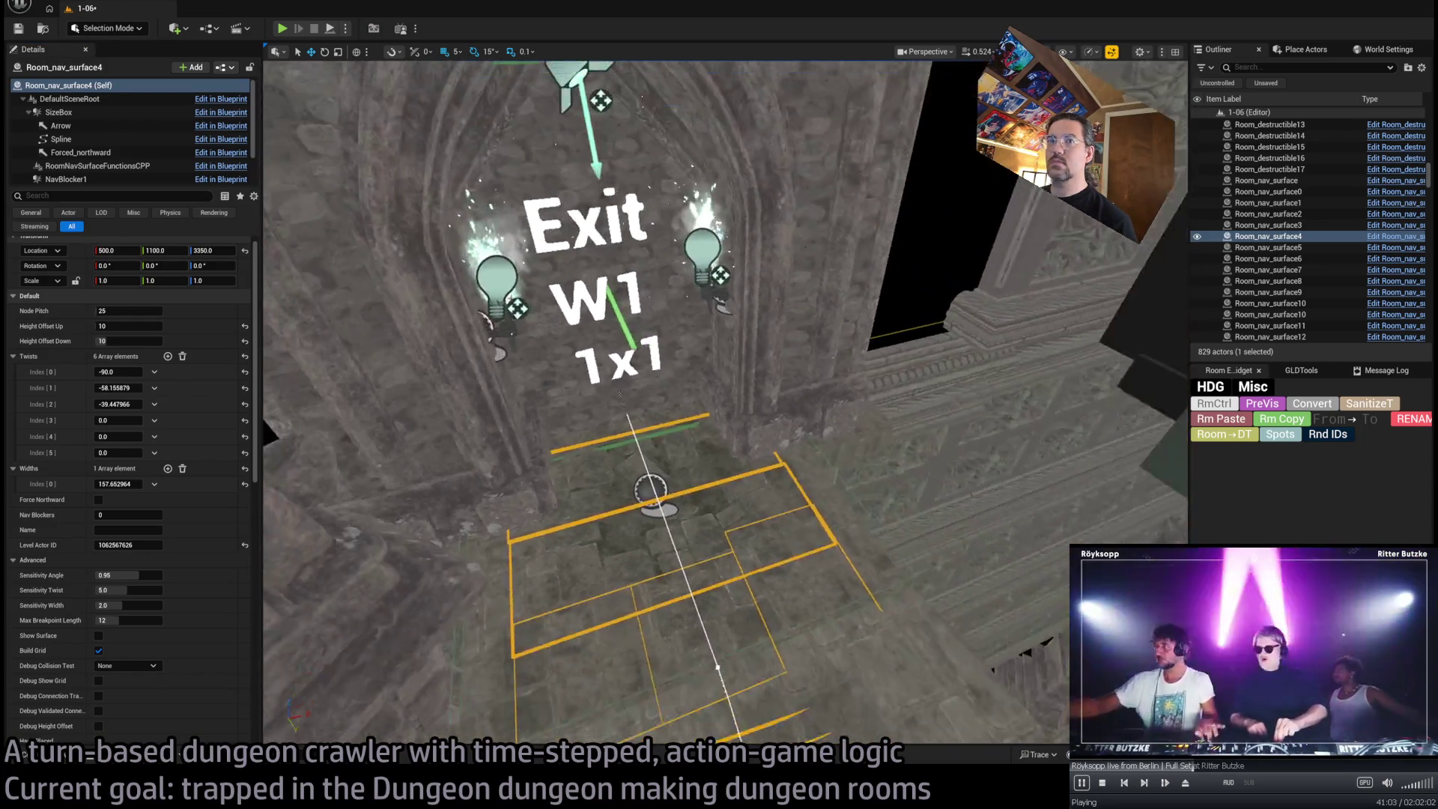
left_click(245, 341)
left_click(245, 325)
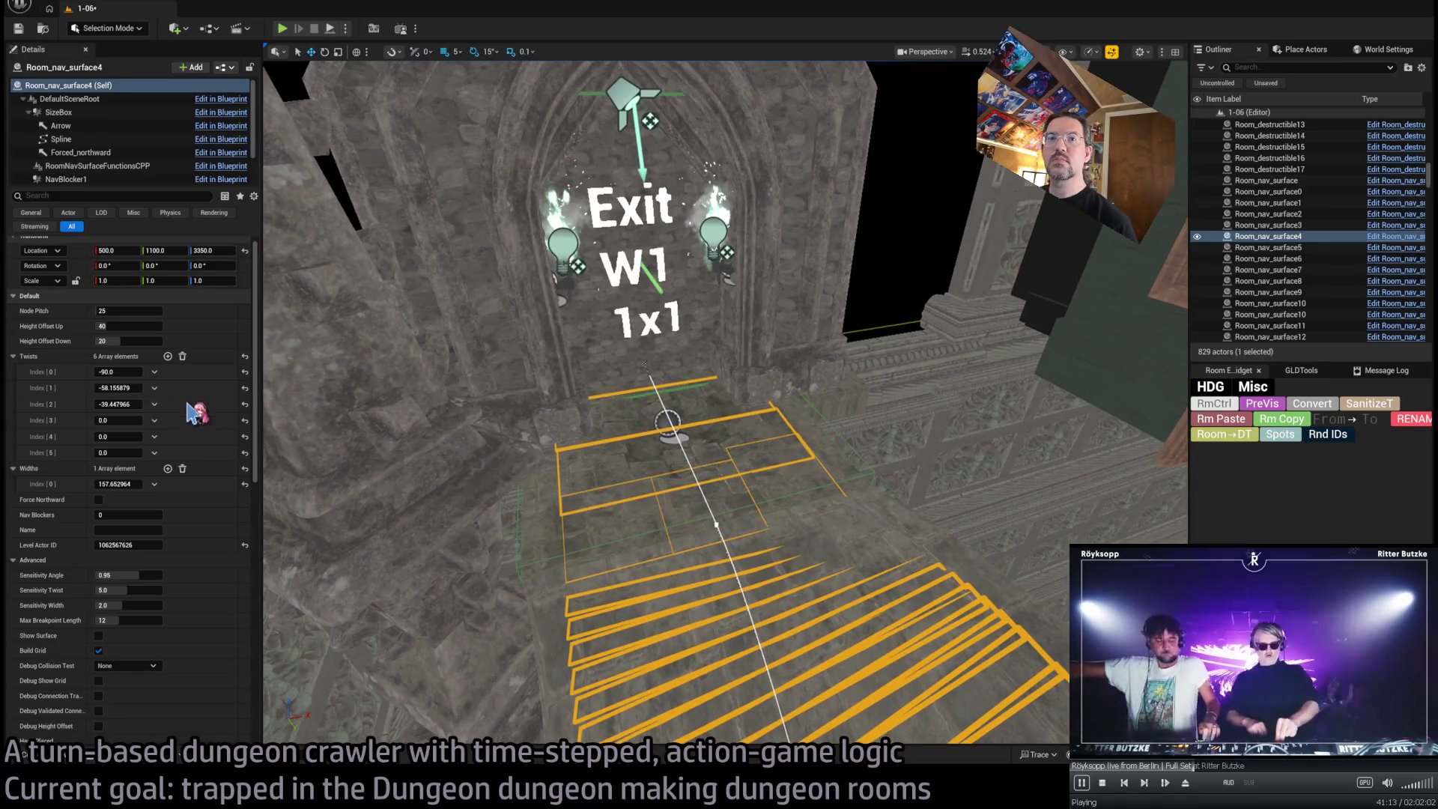
key("ctrl+s")
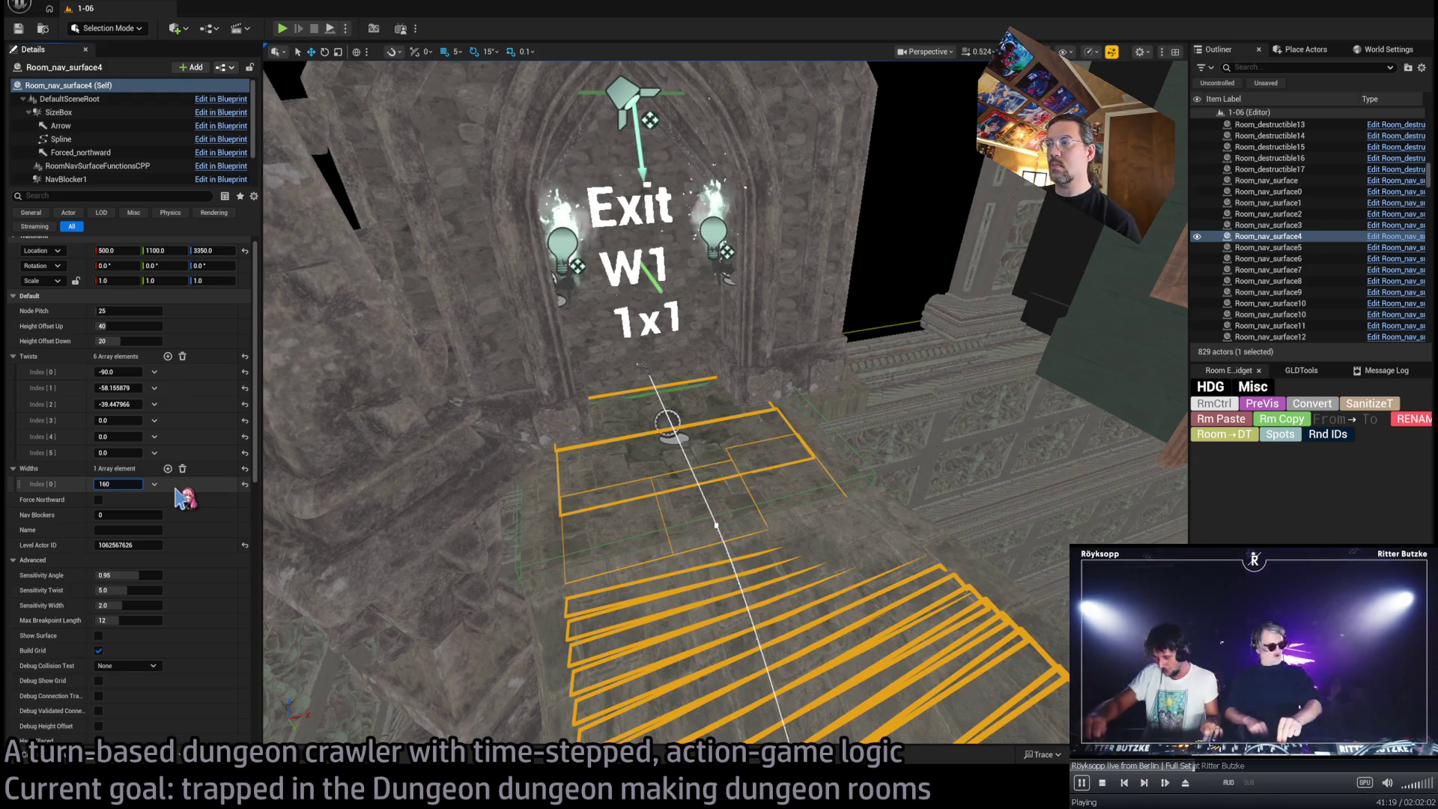
Try a surface width of 180, then settle the first width at 160
key("Return")
type("0")
key("Return")
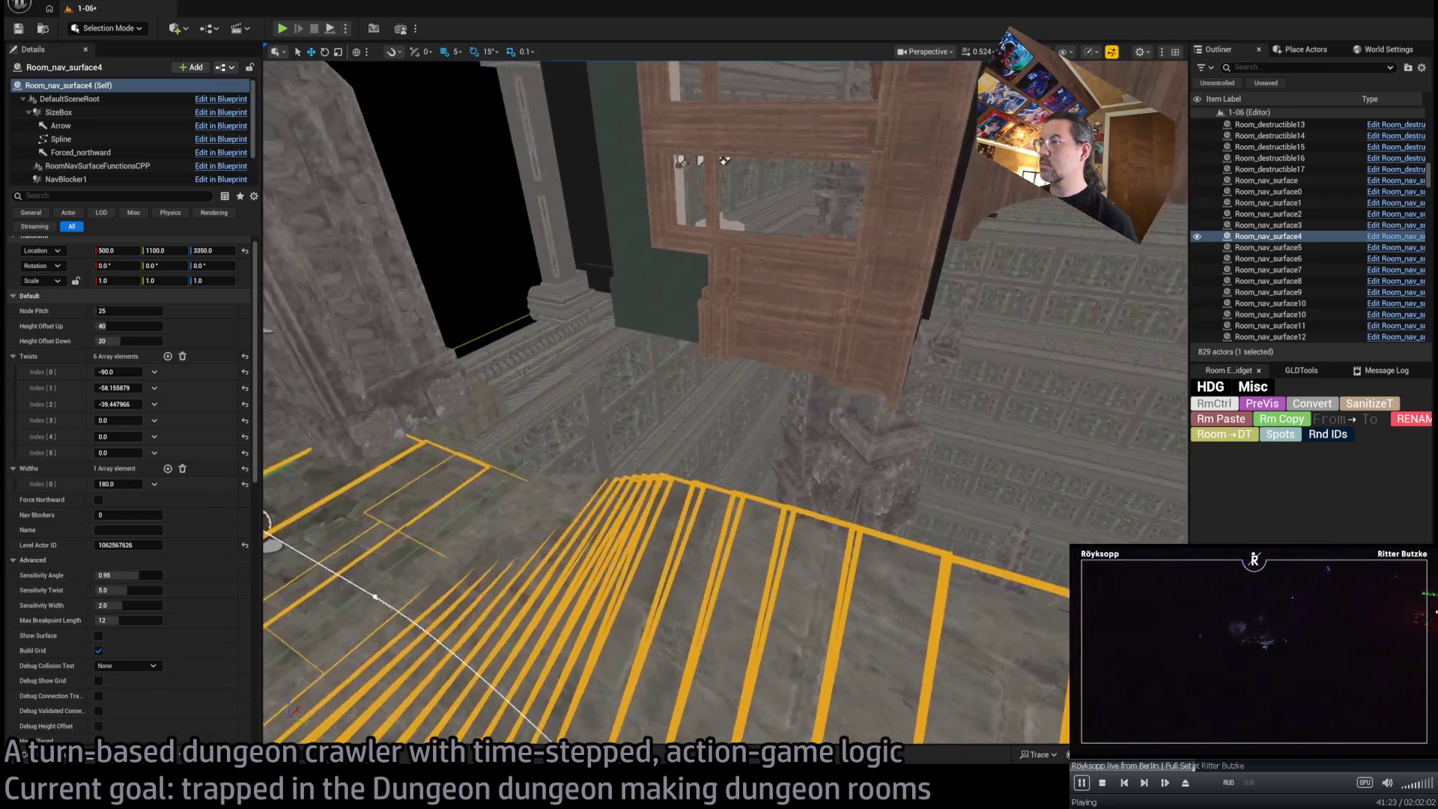
left_click_drag(132, 484, 119, 484)
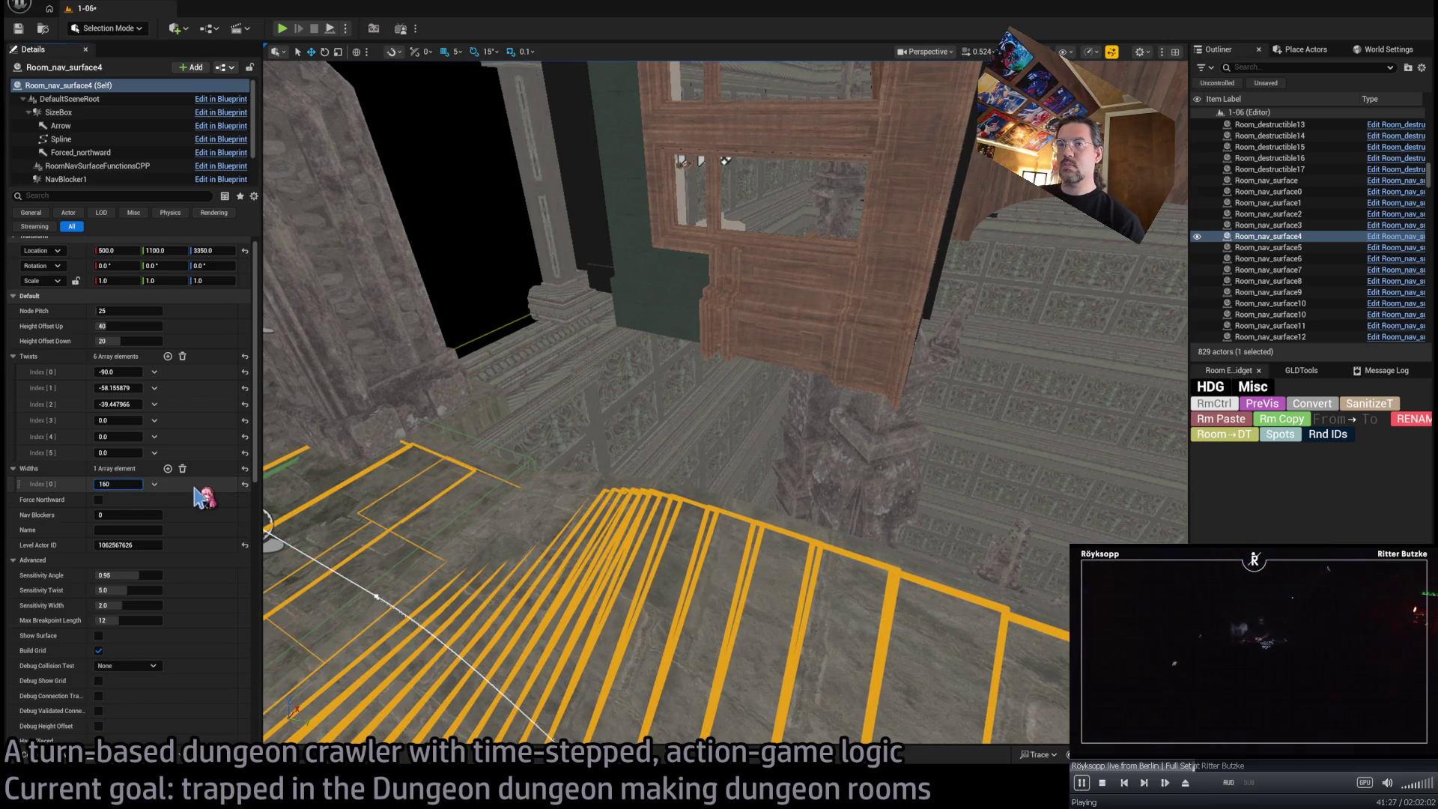
key("Return")
left_click_drag(405, 483, 179, 491)
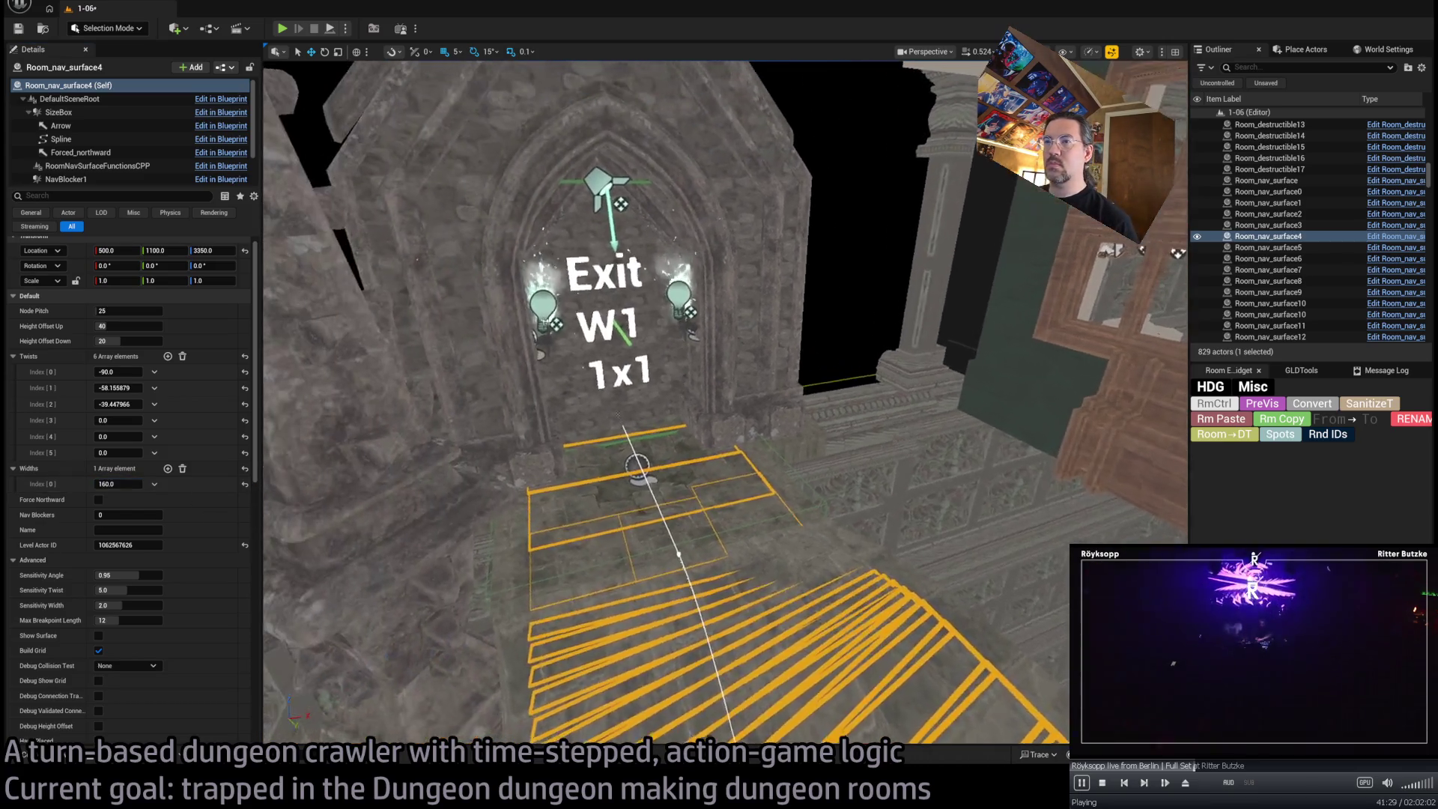
Add more width entries and paste 160 into each
left_click(168, 468)
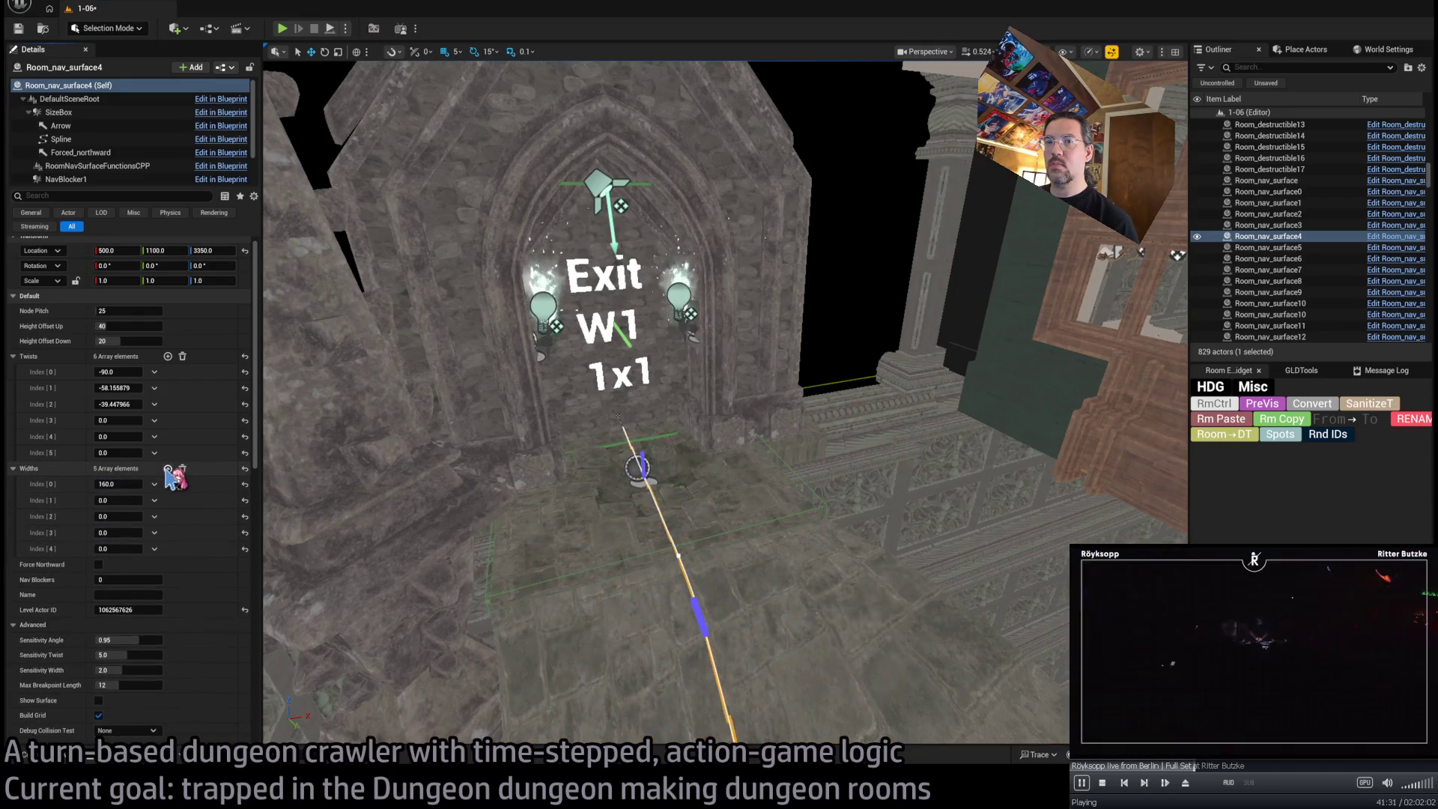
left_click(118, 500)
type("160.0")
left_click(117, 516)
type("160.0")
left_click(118, 533)
type("160.0")
left_click(118, 548)
key("ctrl+v")
key("Return")
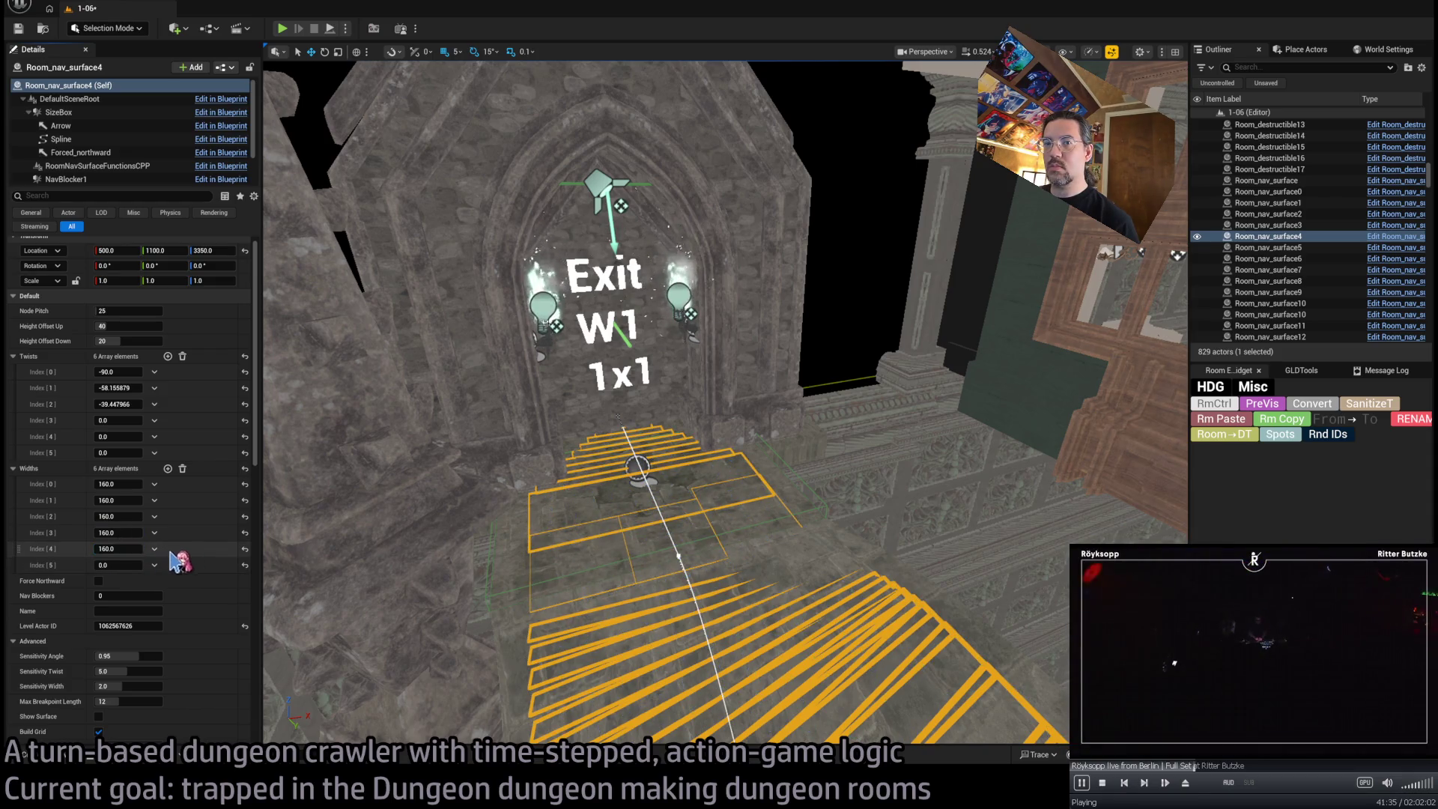
Set the fifth width to 200 and the last width to 90
left_click_drag(117, 549, 142, 549)
left_click(118, 564)
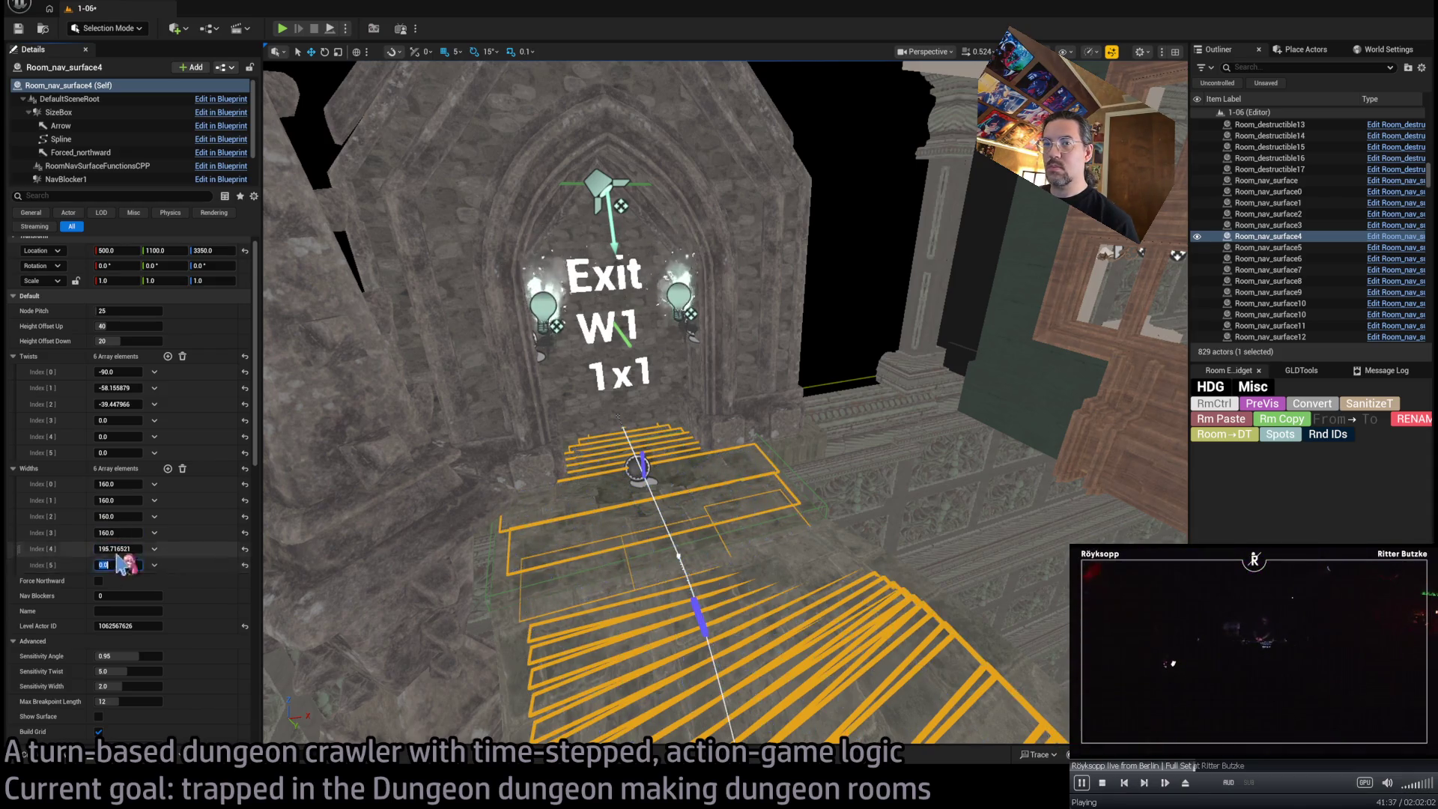
left_click(171, 556)
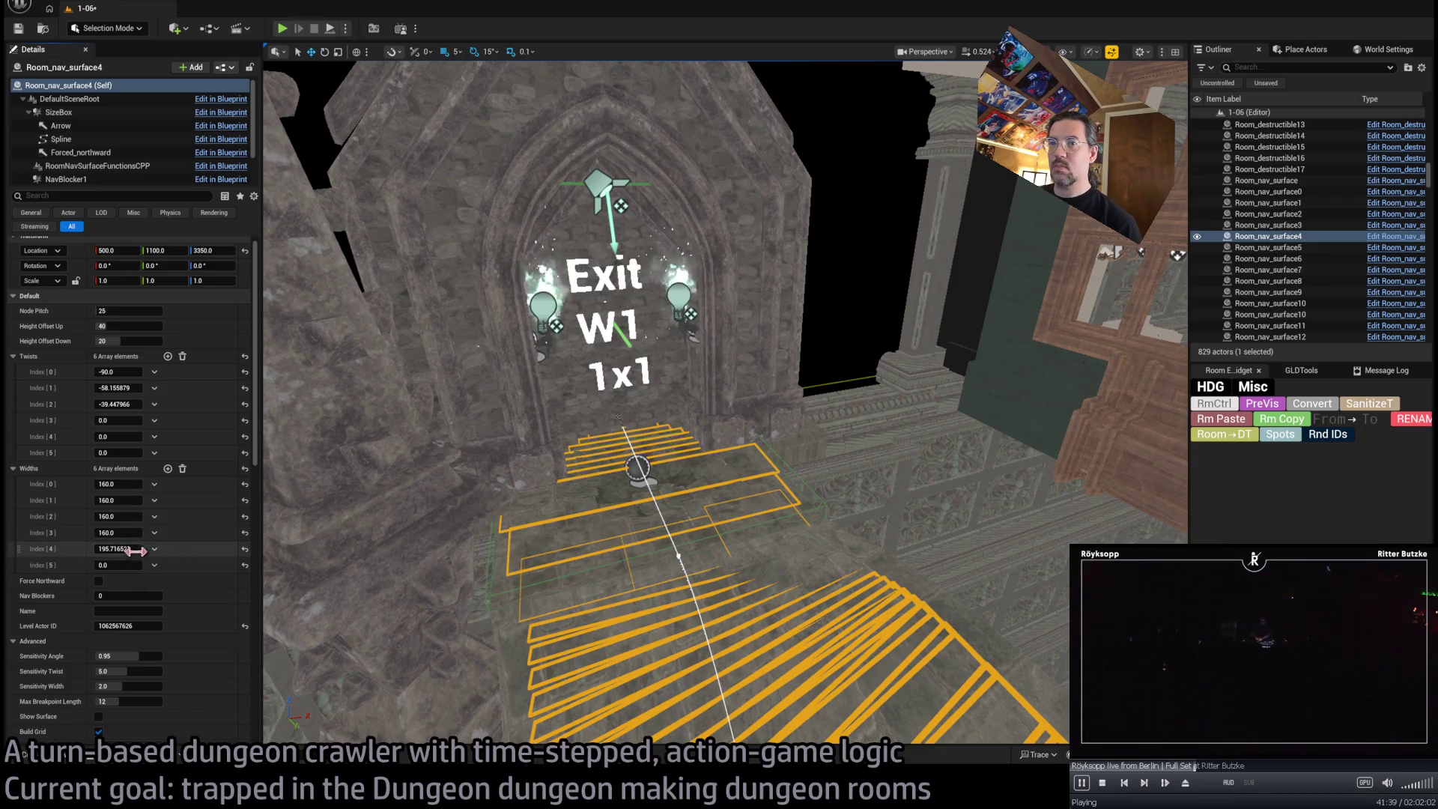
type("200")
key("Return")
left_click_drag(117, 565, 120, 564)
type("160")
key("Return")
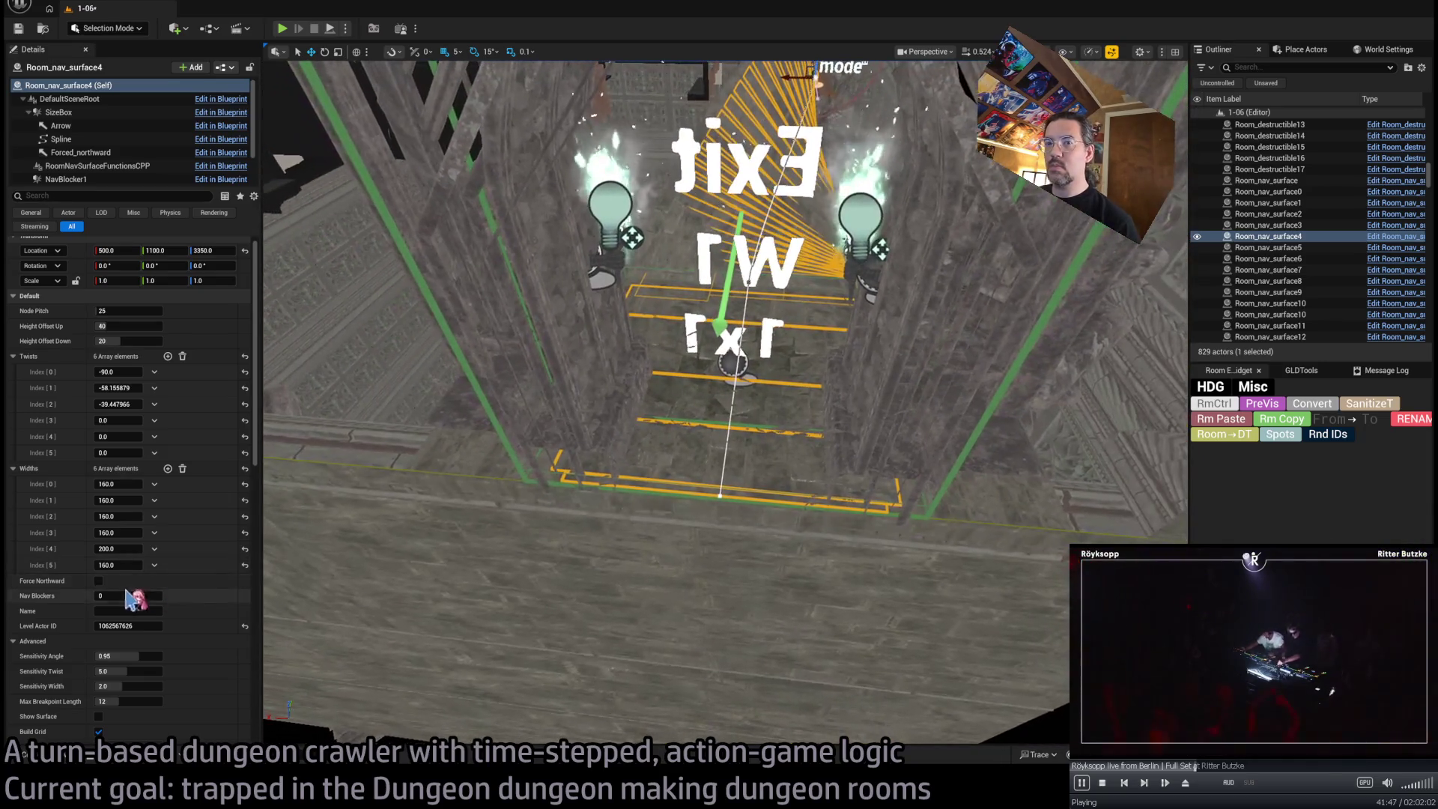
left_click_drag(118, 565, 104, 565)
type("90")
key("Return")
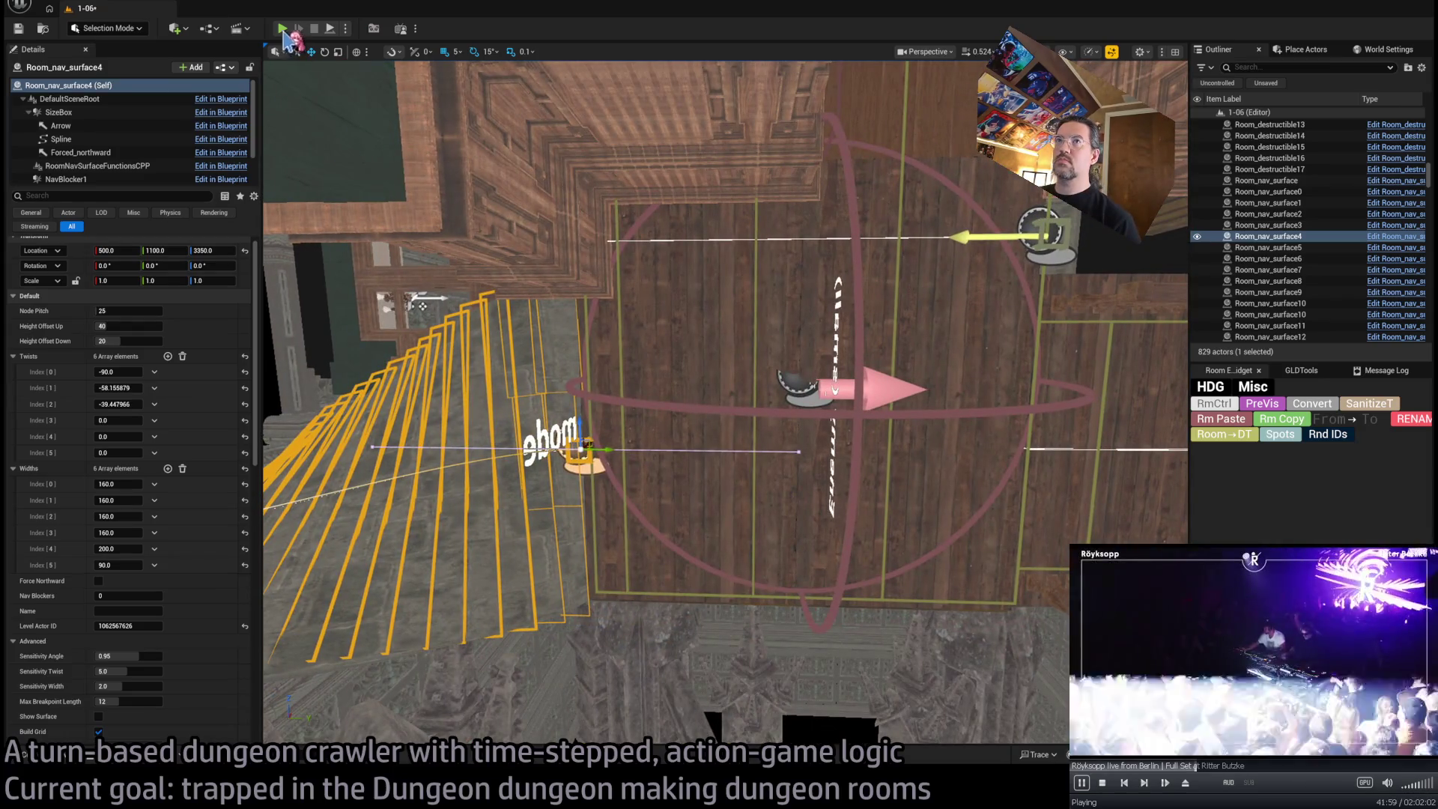
Save level 1-06, start a playtest, and play out a queued upward move
key("ctrl+s")
key("alt+p")
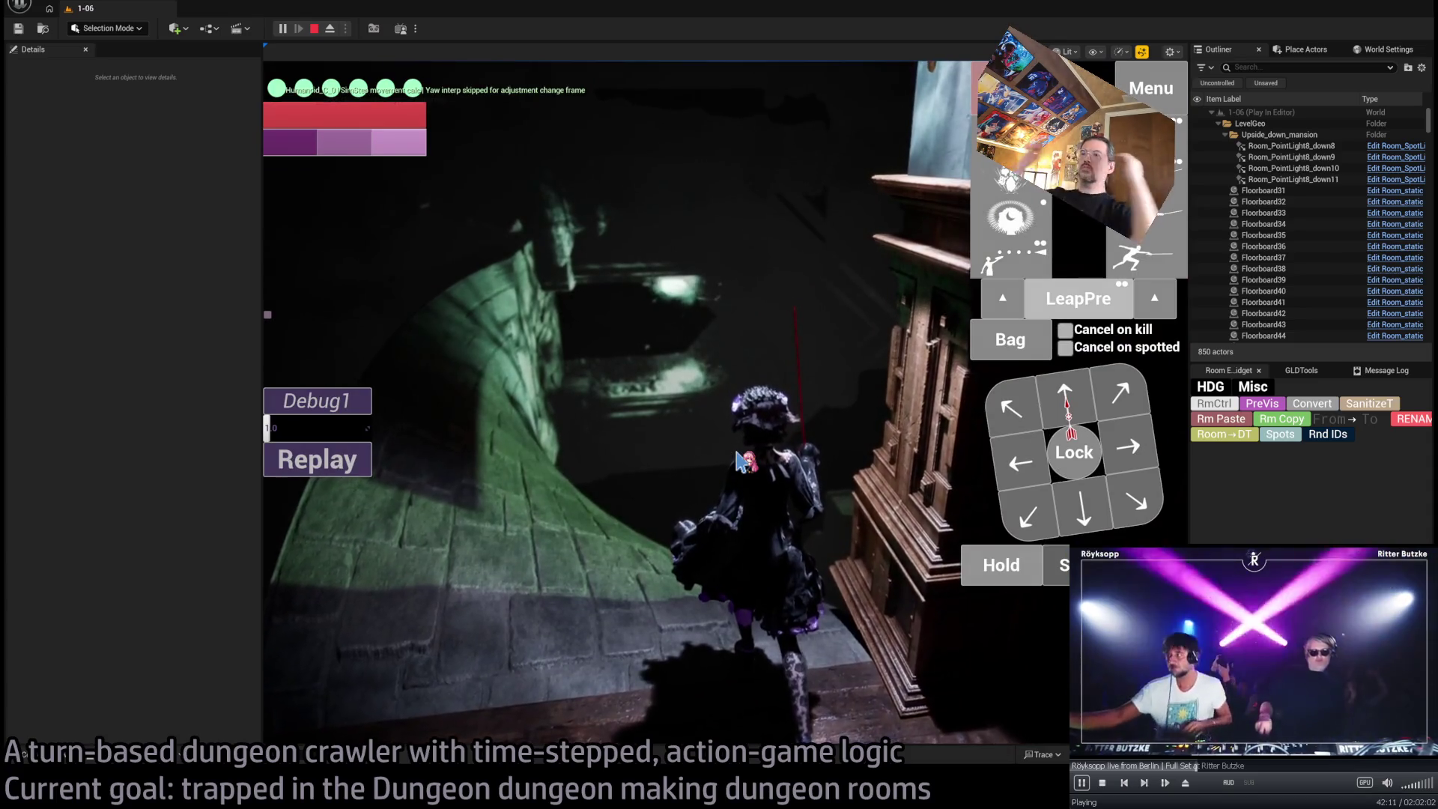
left_click(1064, 405)
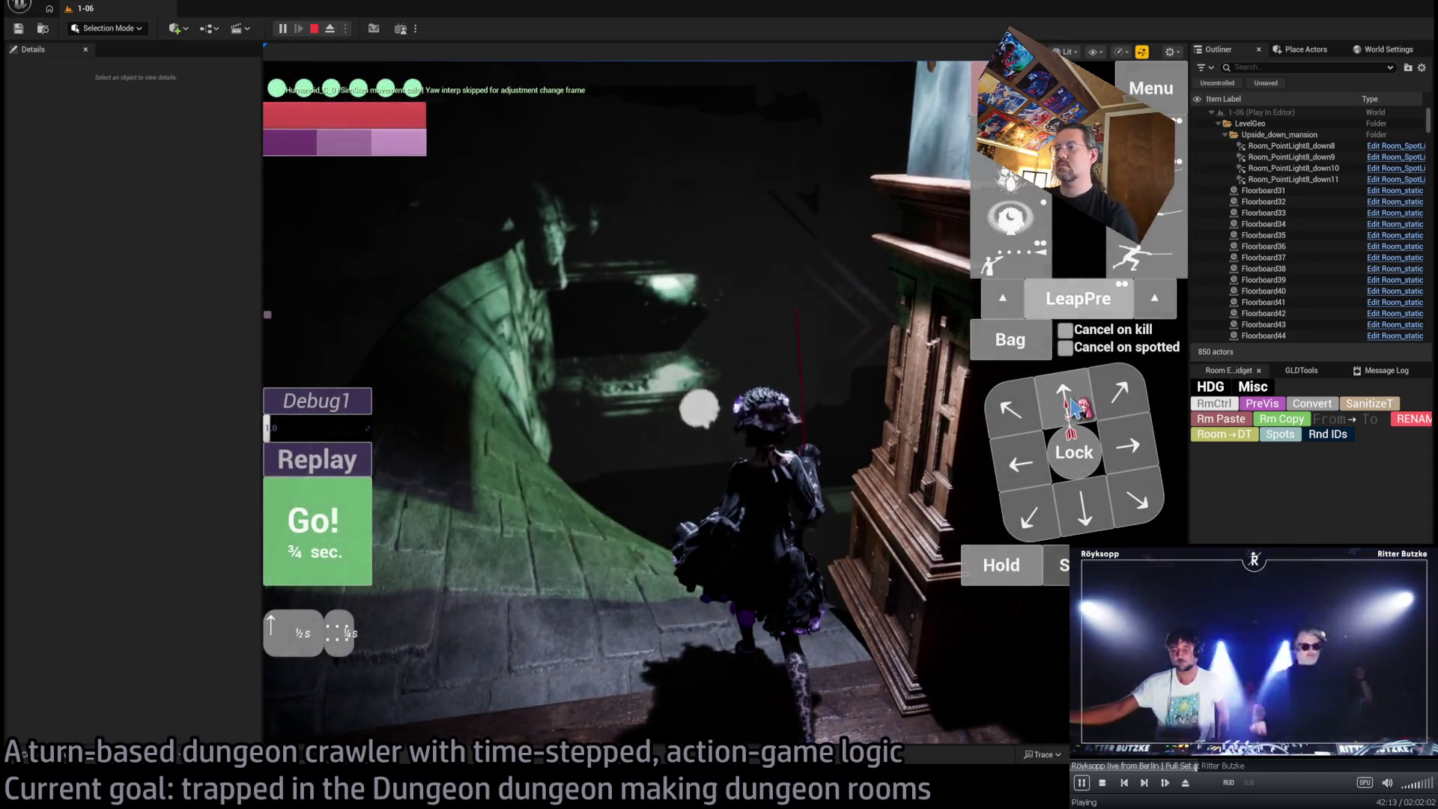
left_click(1056, 409)
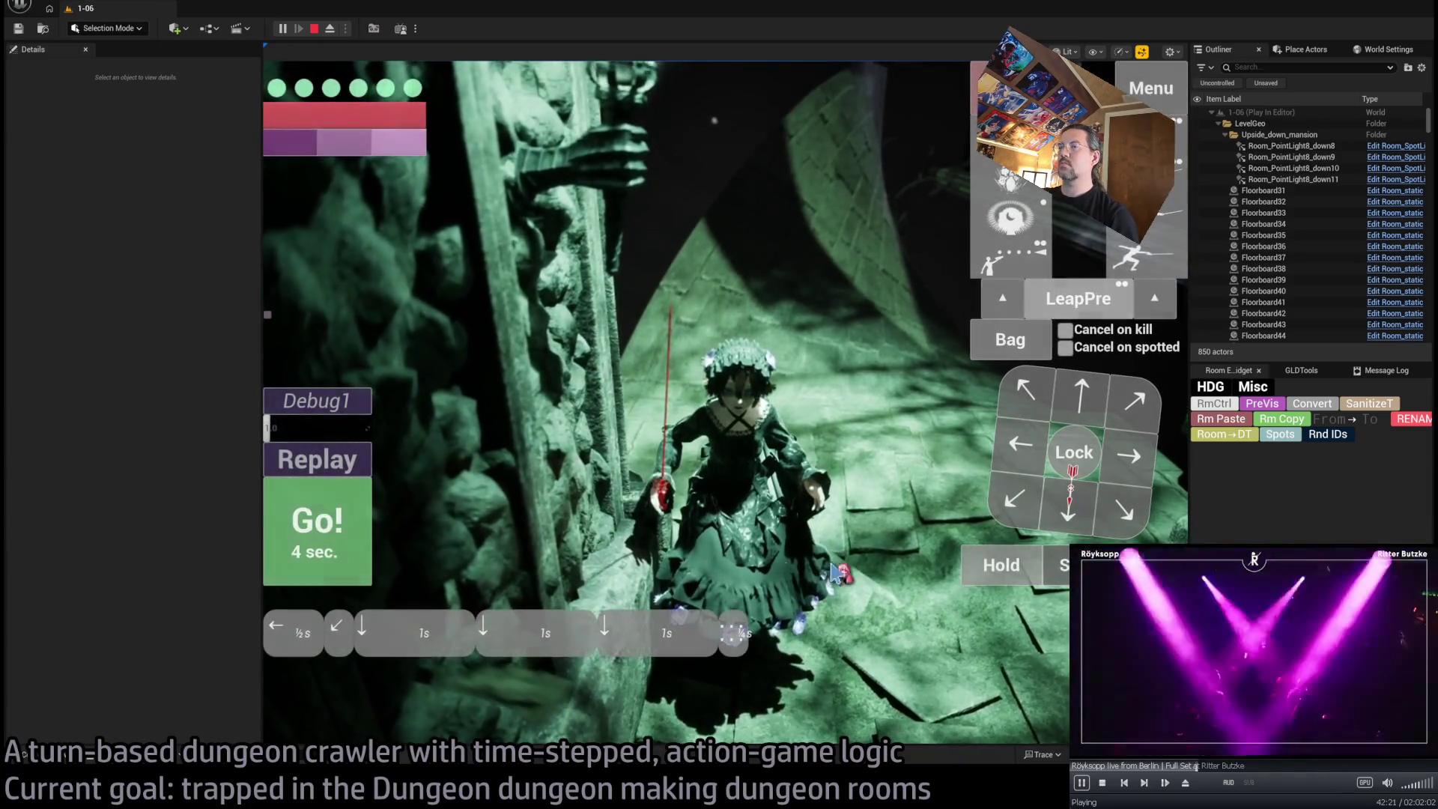
Walk the character toward the exit over several turns, use the visibility skill, then stop the playtest
left_click(973, 573)
left_click(367, 536)
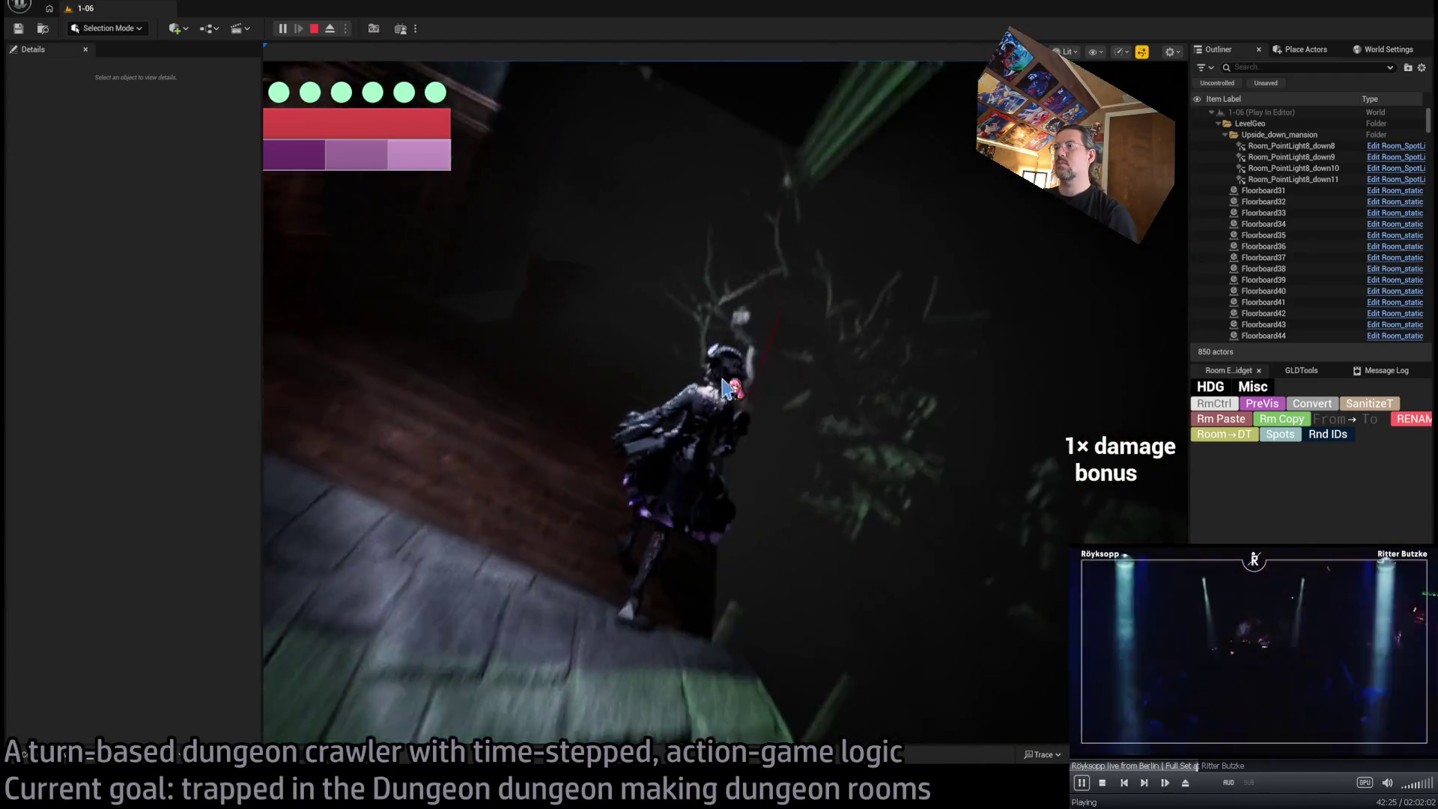
left_click(752, 407)
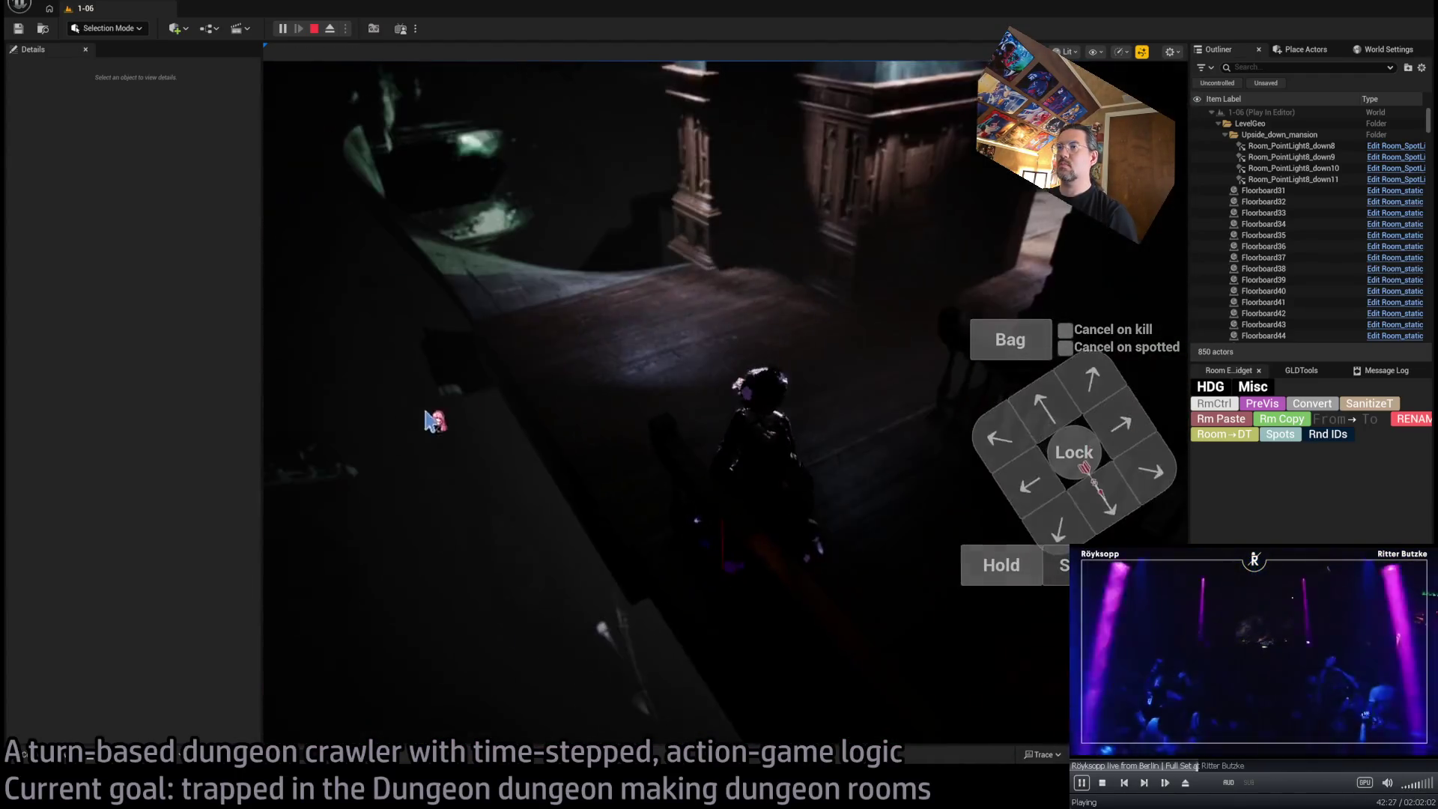
left_click(1084, 387)
left_click(1083, 387)
left_click(1084, 387)
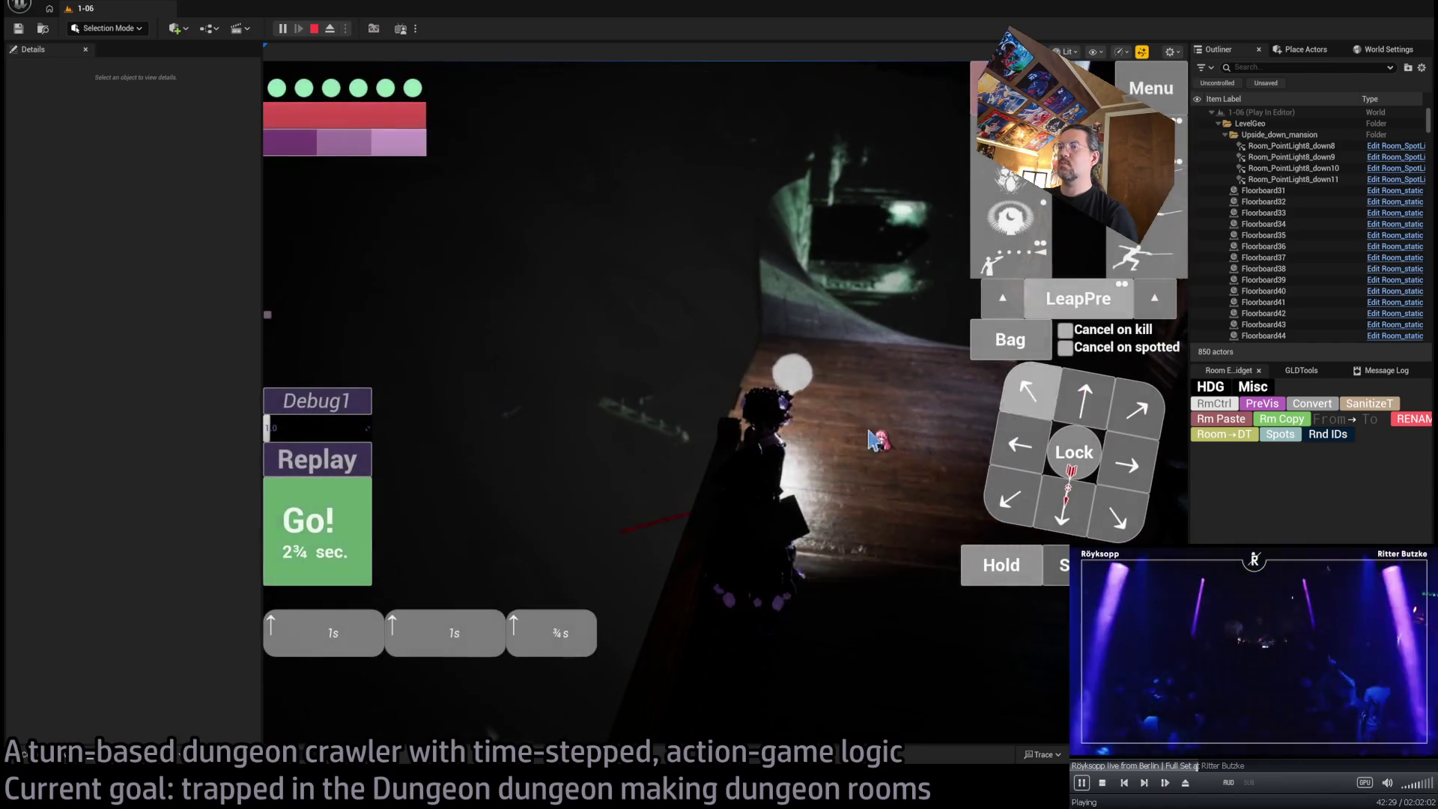
left_click(324, 530)
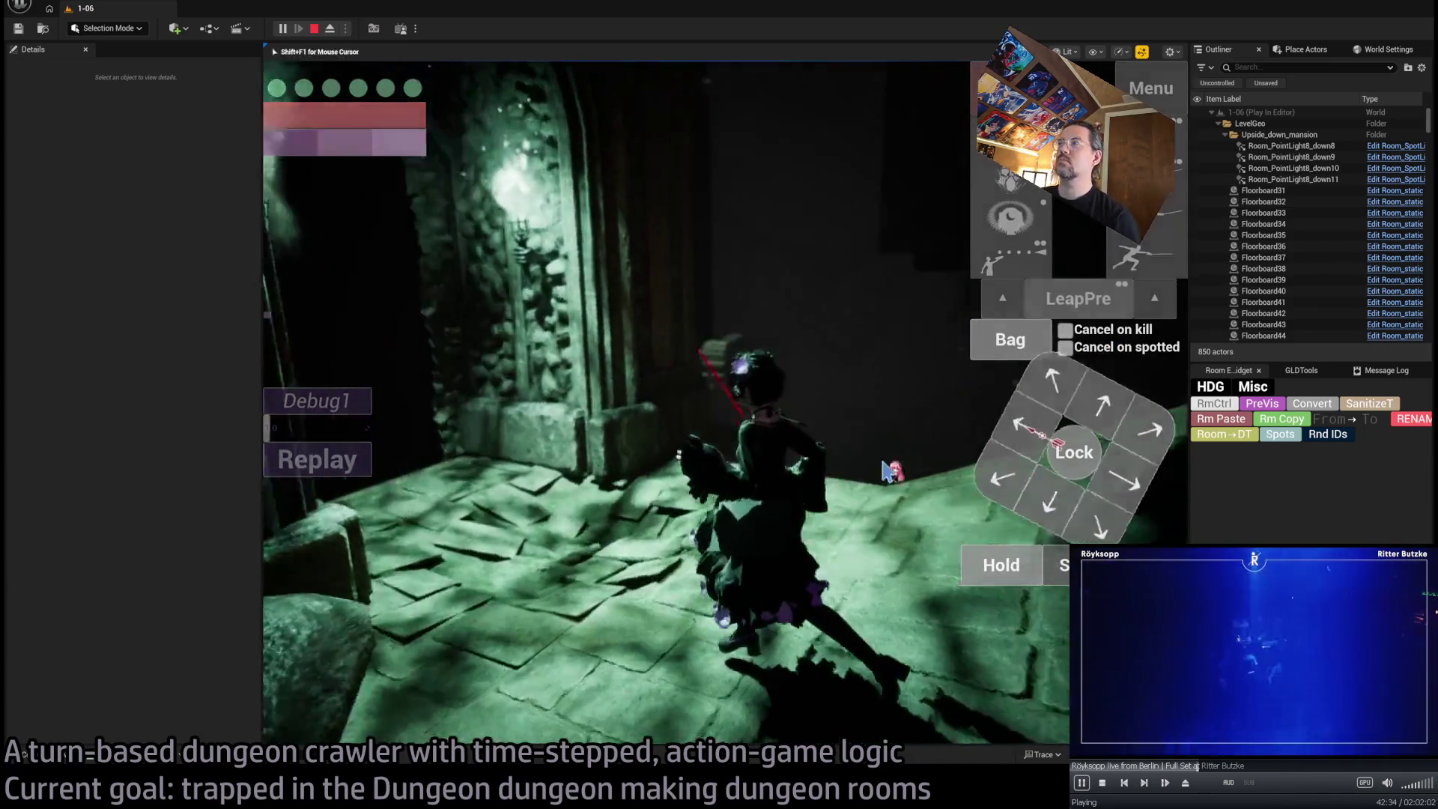
left_click(783, 439)
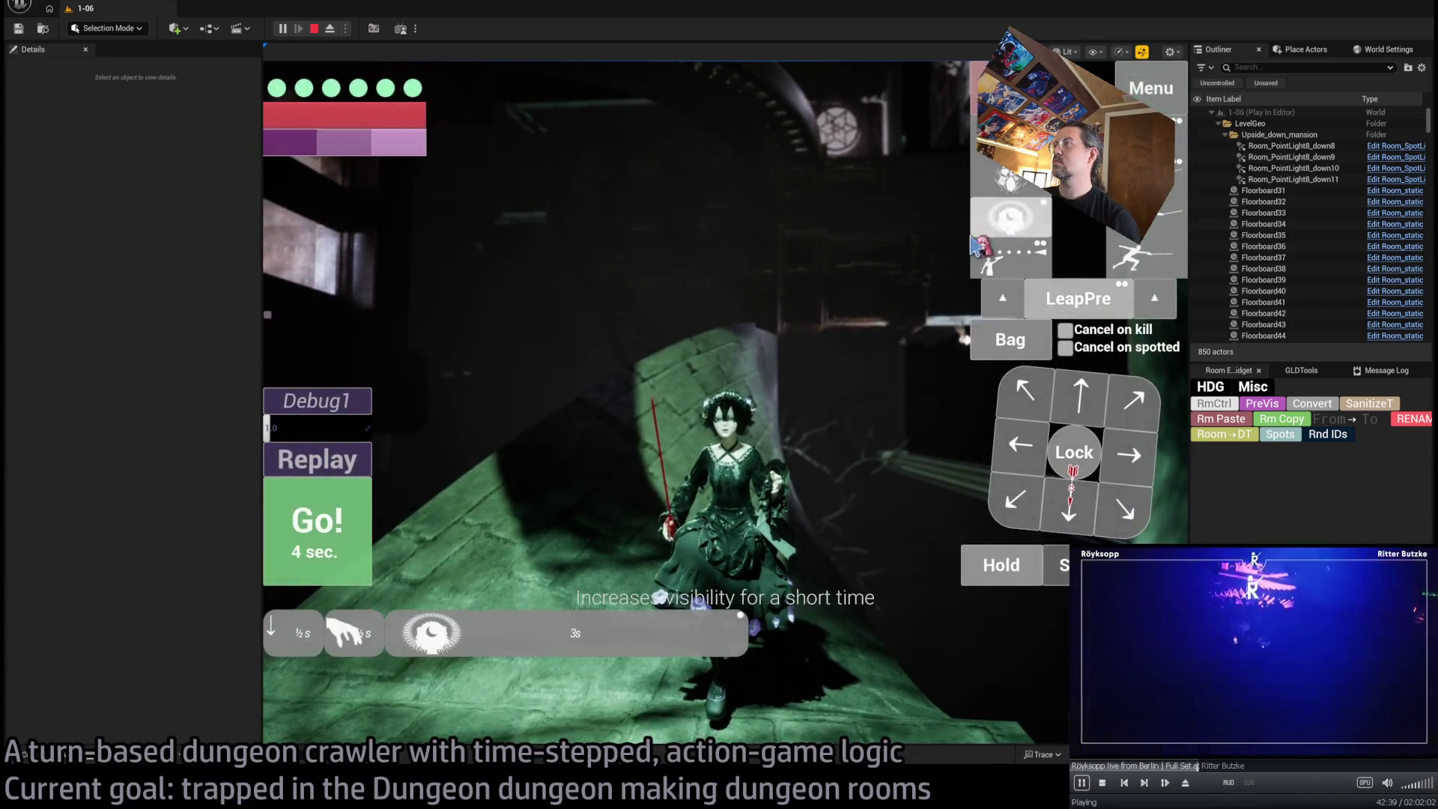
left_click(995, 238)
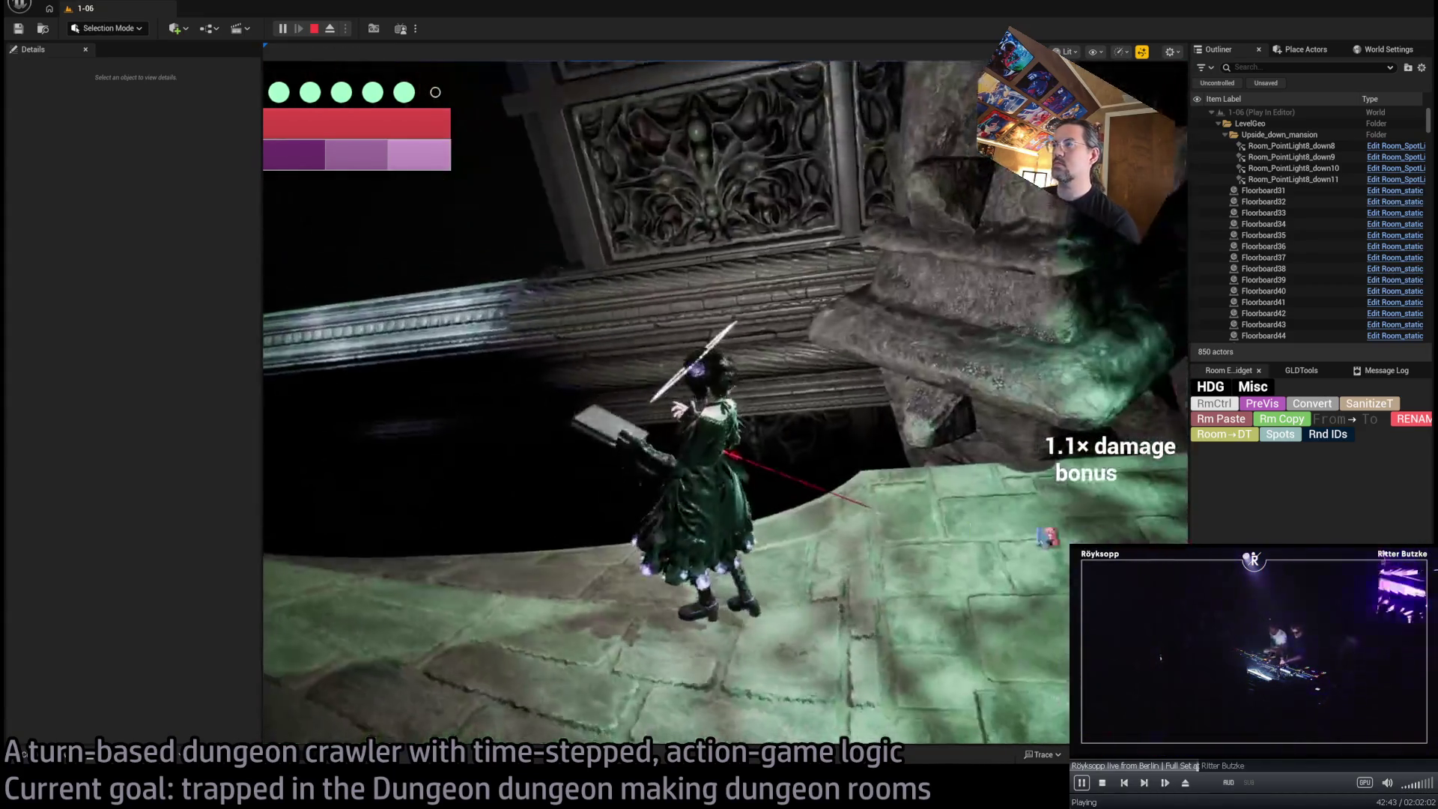
key("Escape")
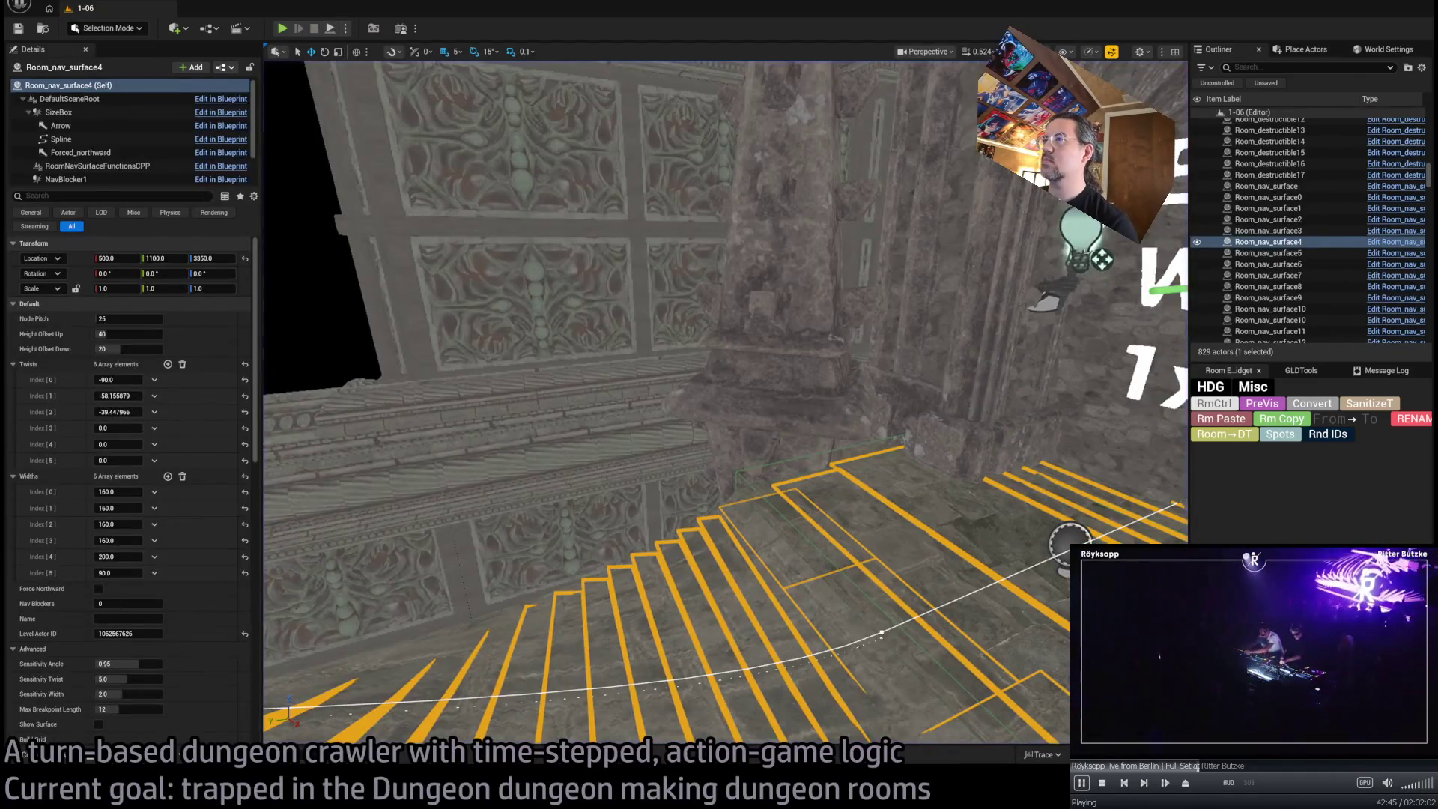
Select Room_SplineMesh_ToW1, run the GLDTools Click Me action, and launch another playtest
left_click(779, 299)
key("f")
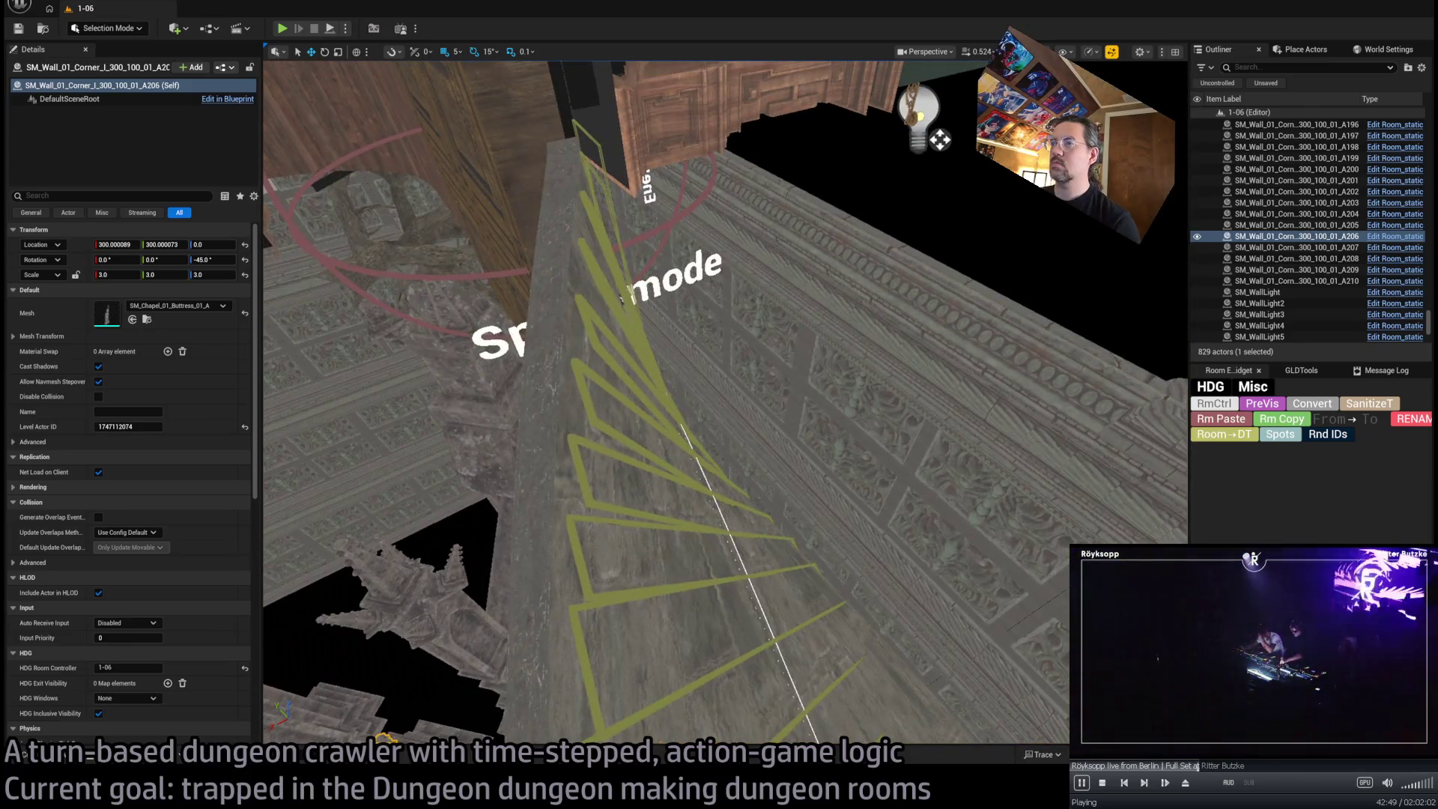
left_click(662, 477)
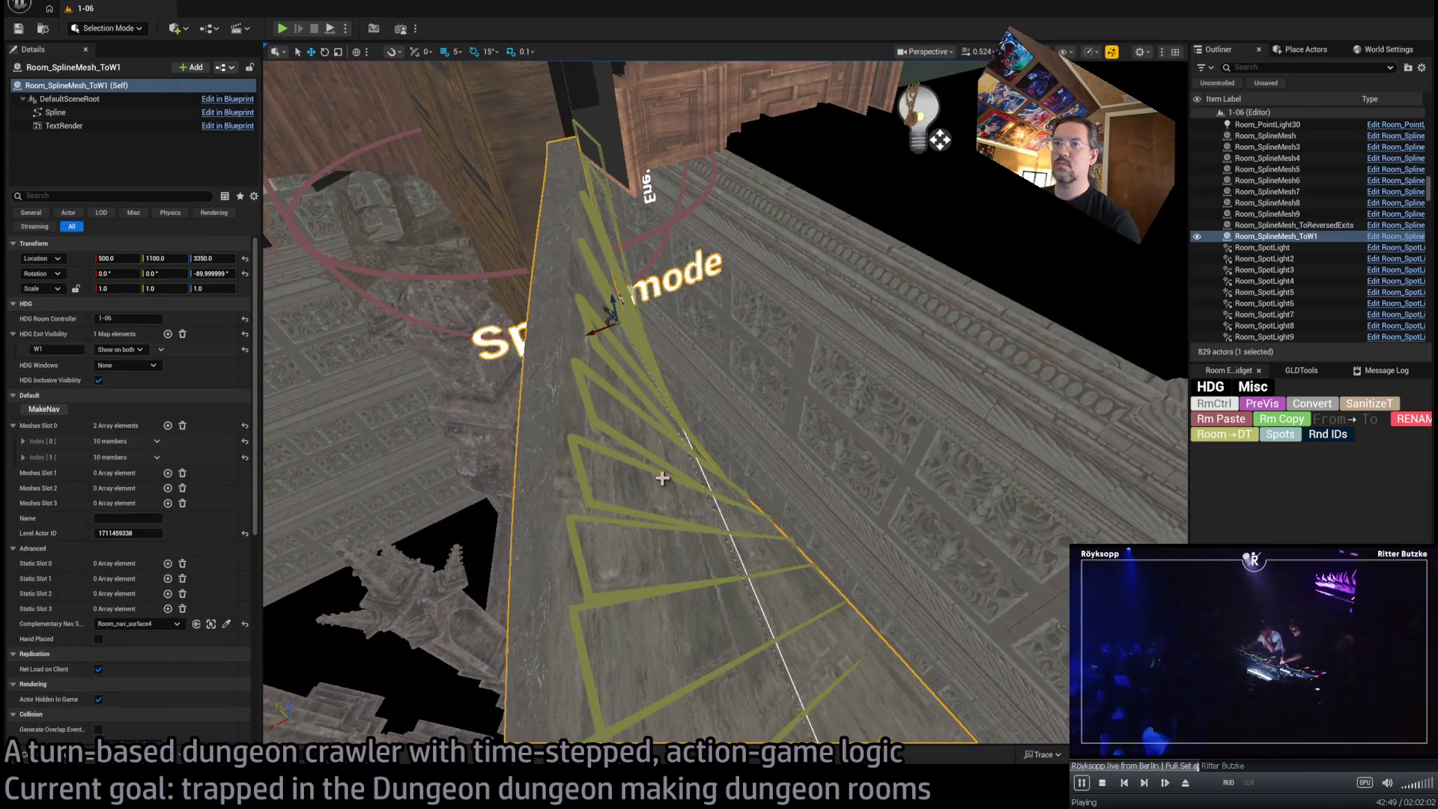
left_click(1315, 372)
left_click(1210, 411)
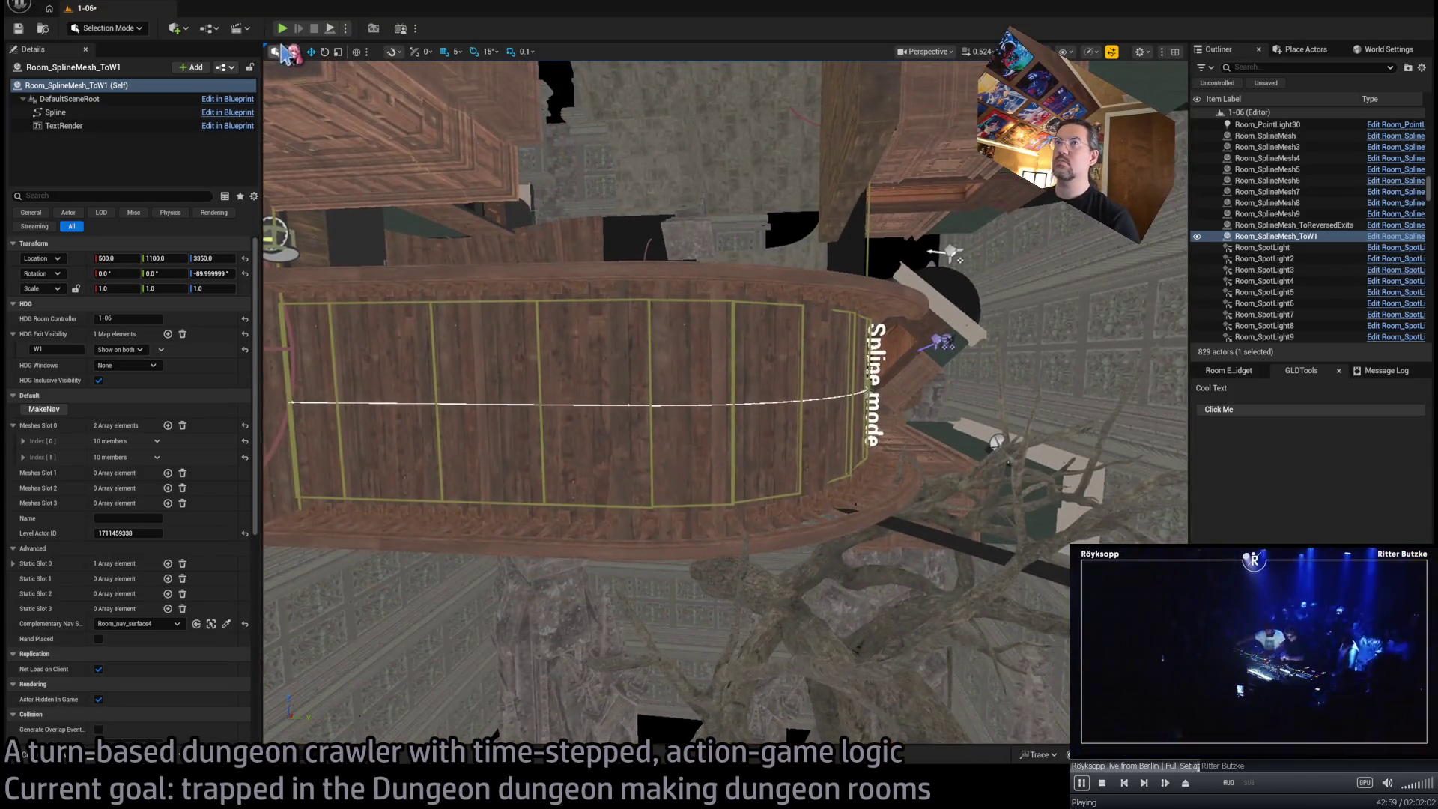
key("alt+p")
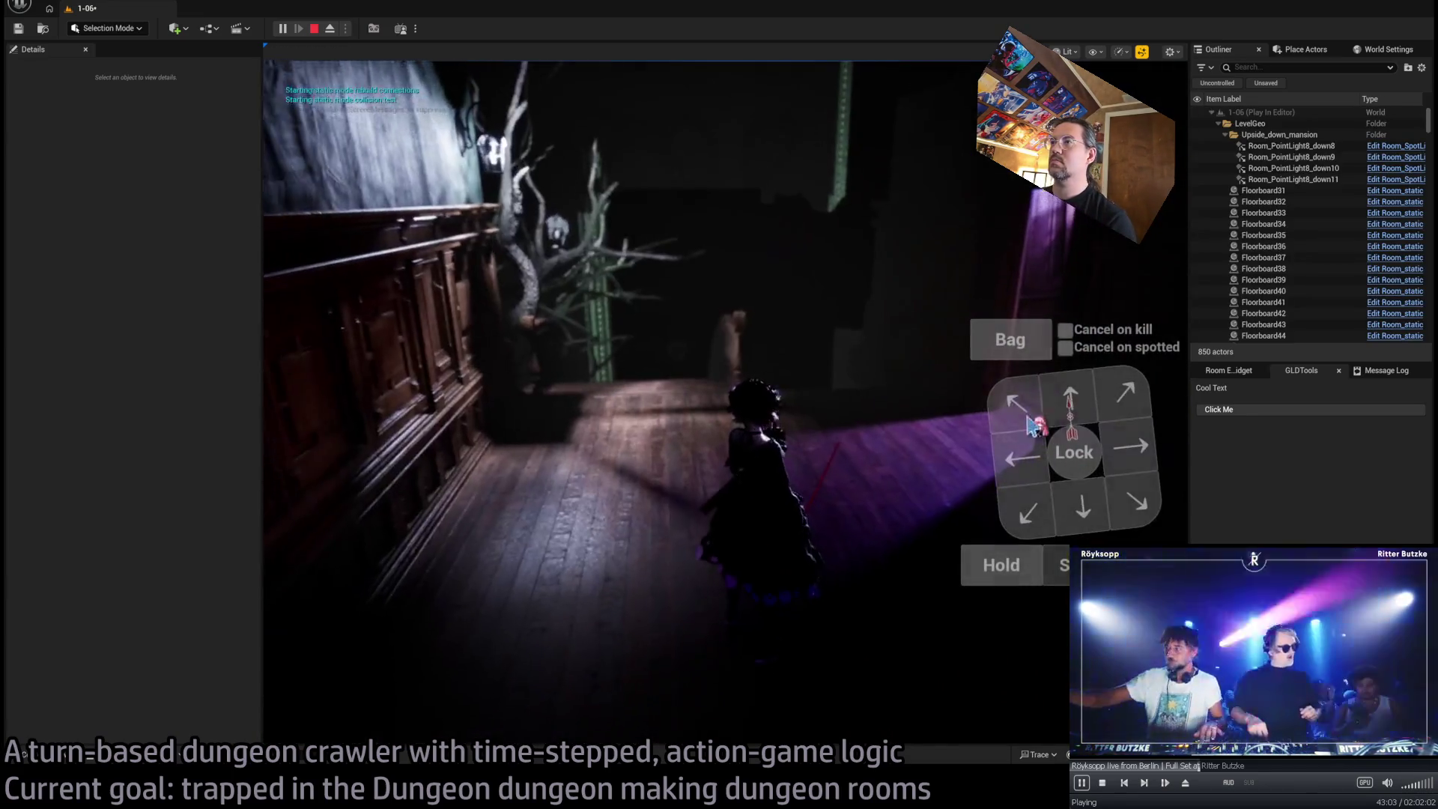
Queue an upward move for the character, then stop the playtest
left_click(1070, 400)
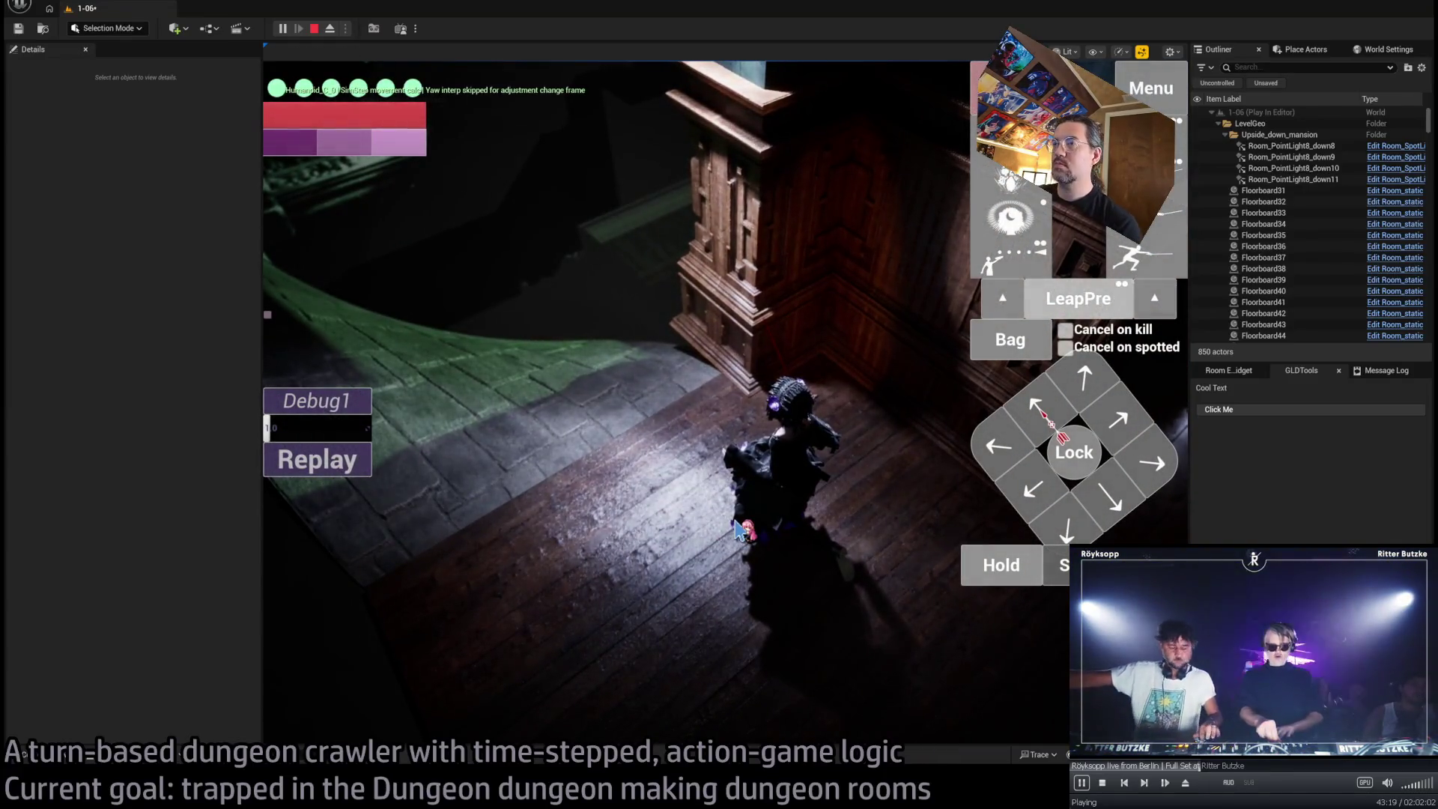
key("Escape")
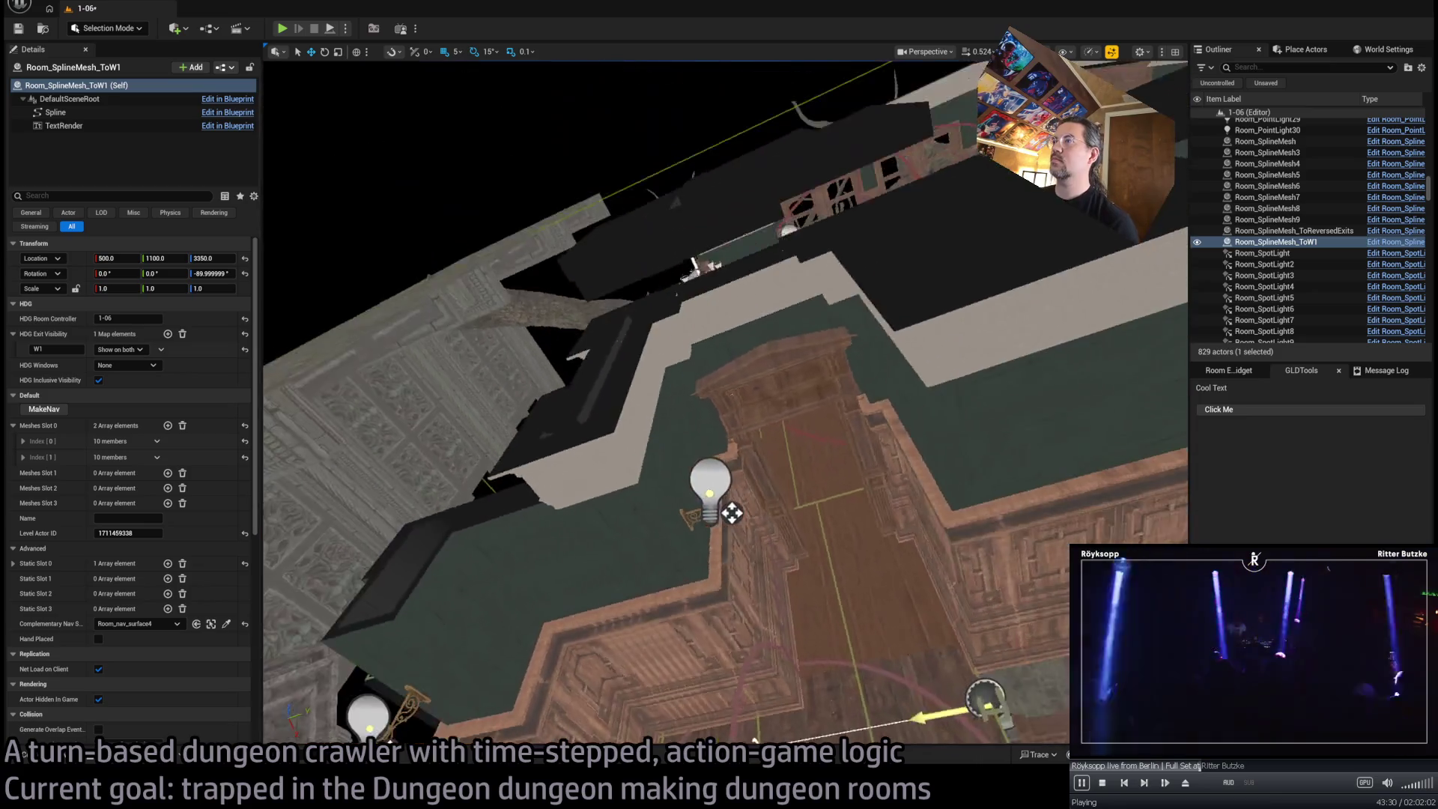
left_click(779, 390)
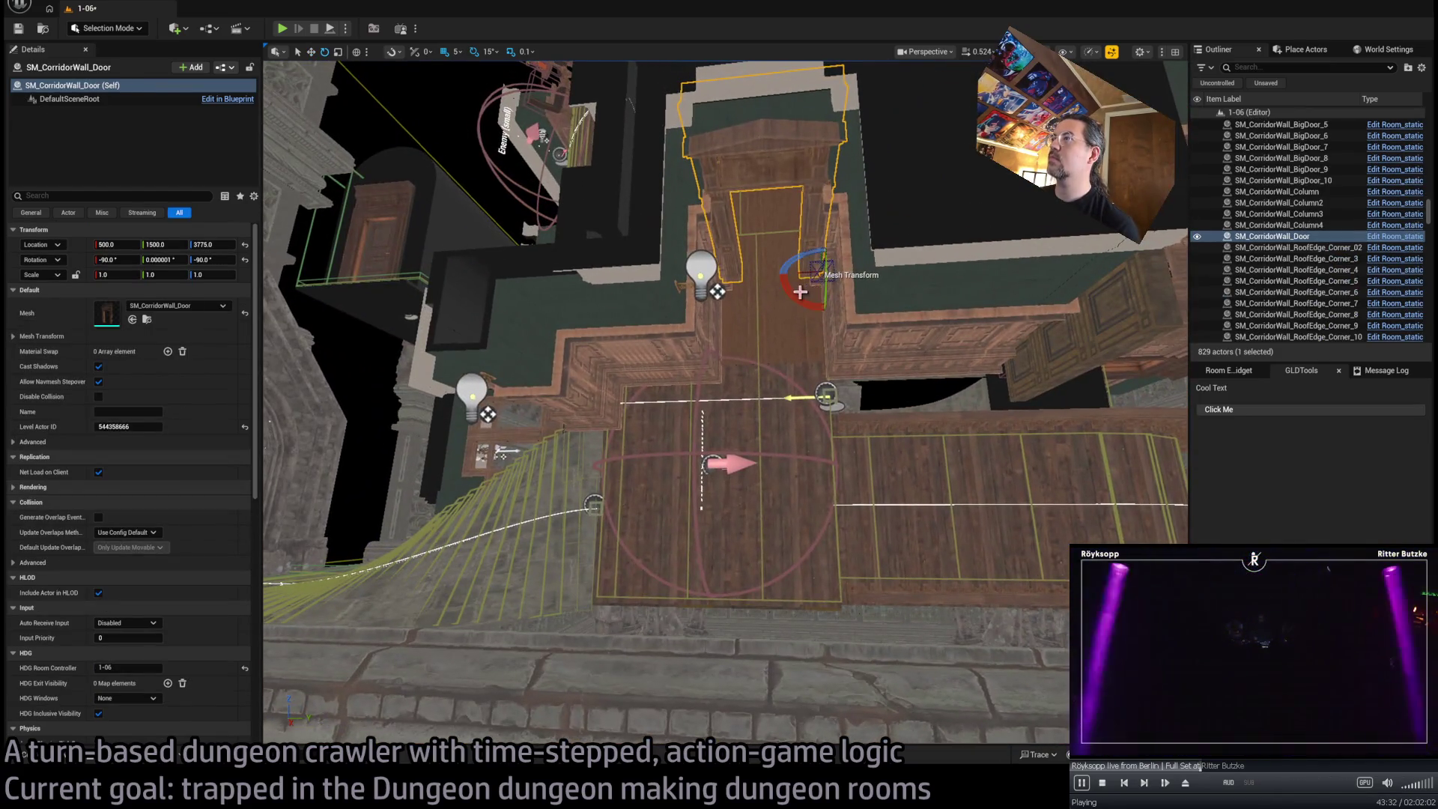
mouse_move(799, 292)
left_mouse_down()
mouse_move(771, 279)
mouse_move(606, 466)
left_mouse_up()
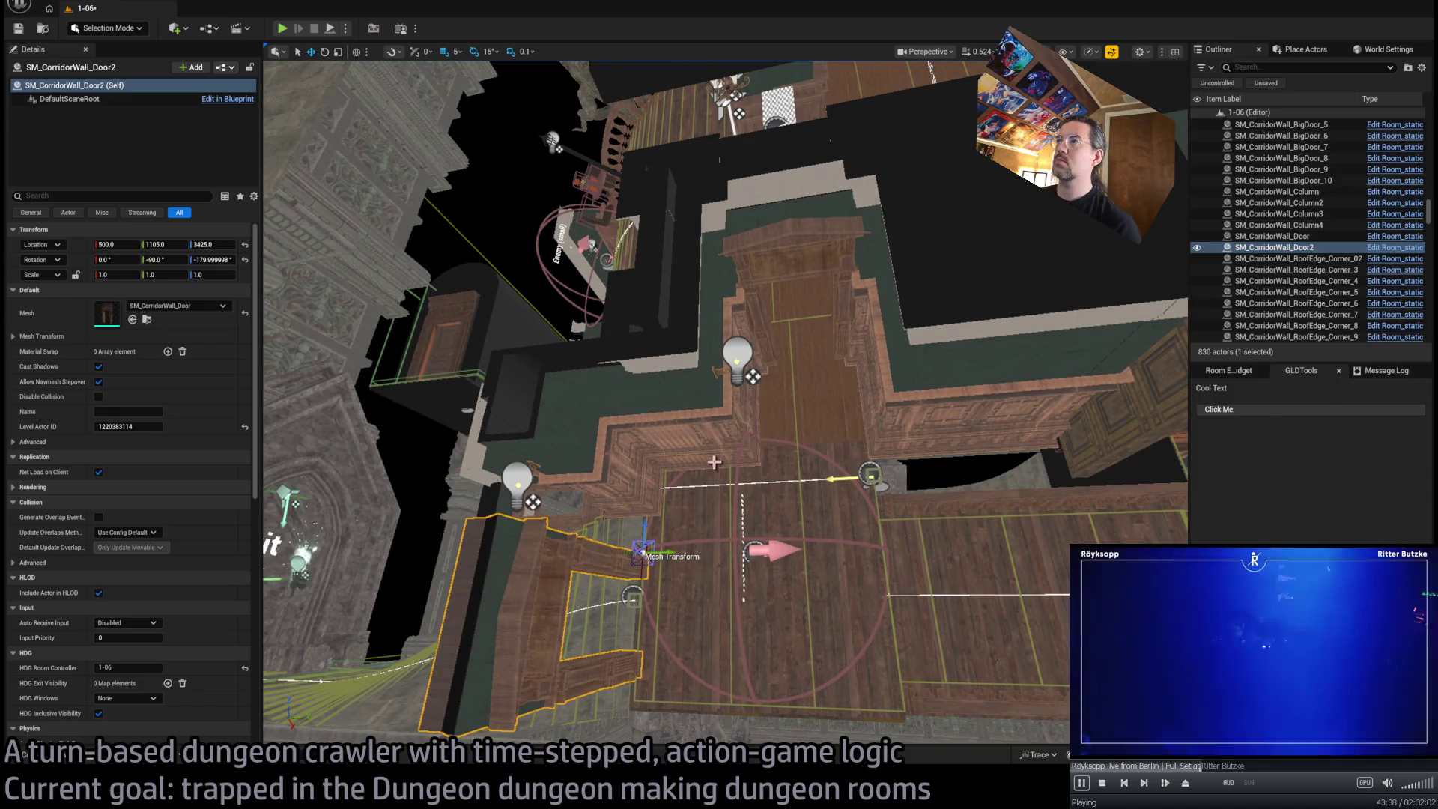
mouse_move(713, 462)
left_mouse_down()
mouse_move(753, 393)
mouse_move(730, 408)
mouse_move(721, 455)
left_mouse_up()
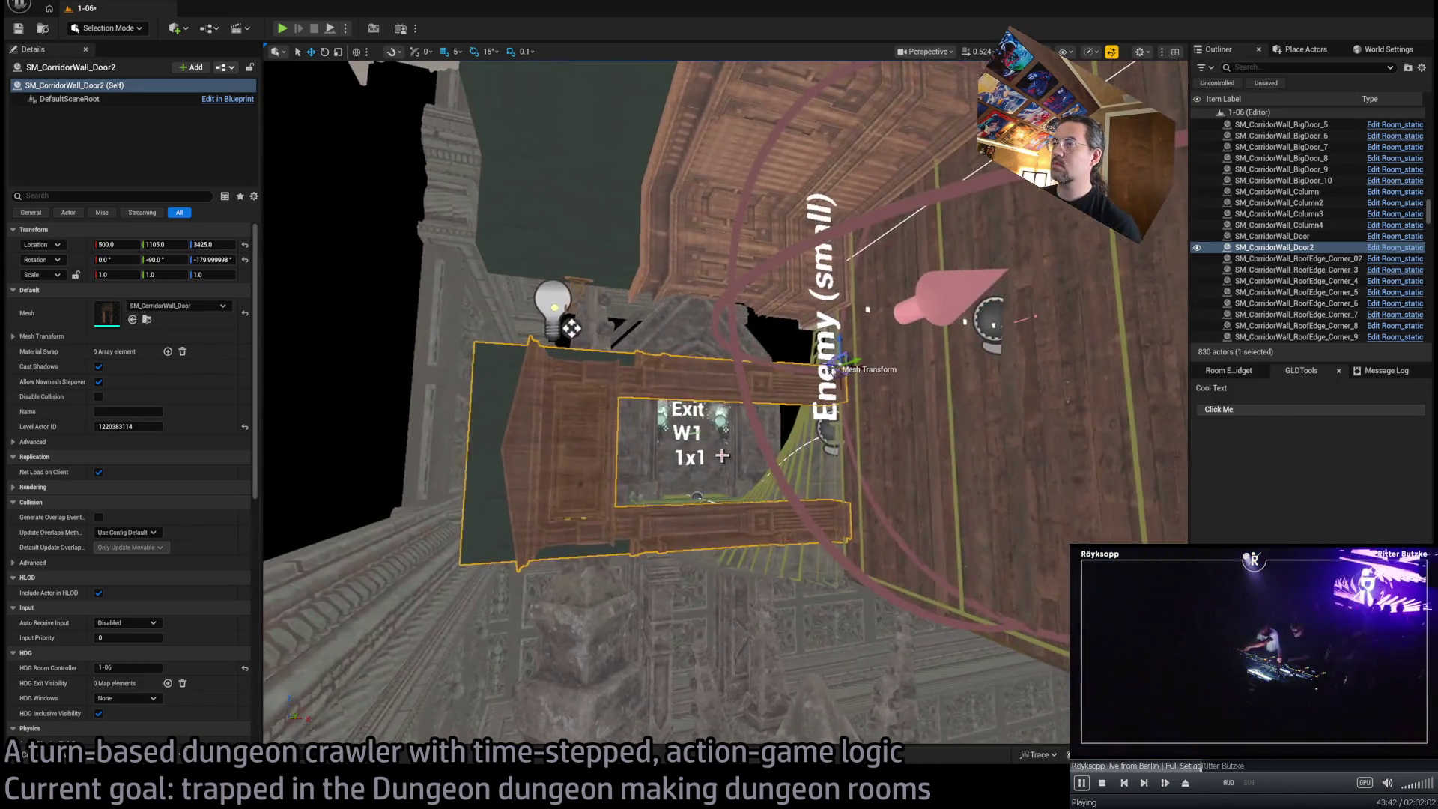
left_click(147, 319)
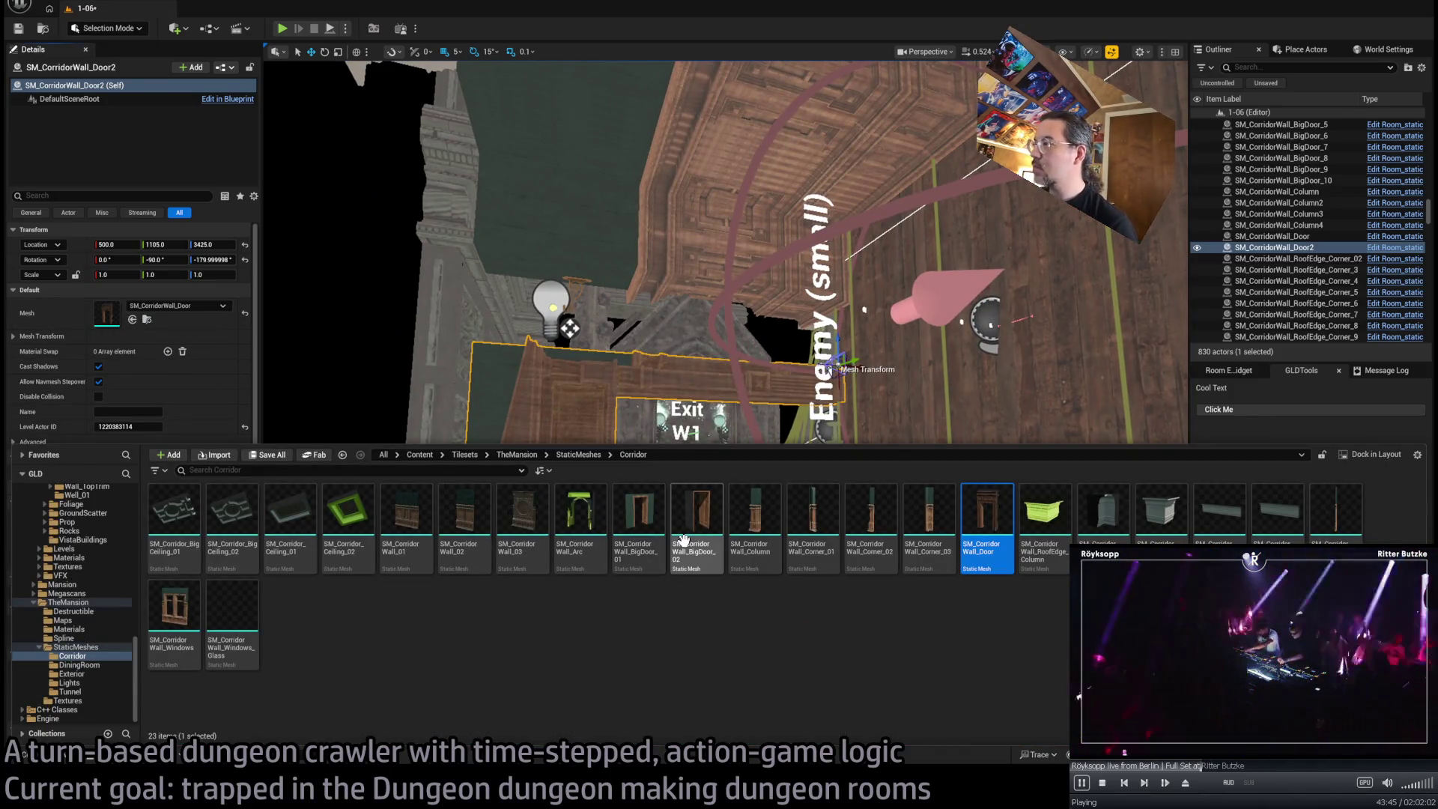
left_click(132, 319)
left_click_drag(833, 393, 837, 285)
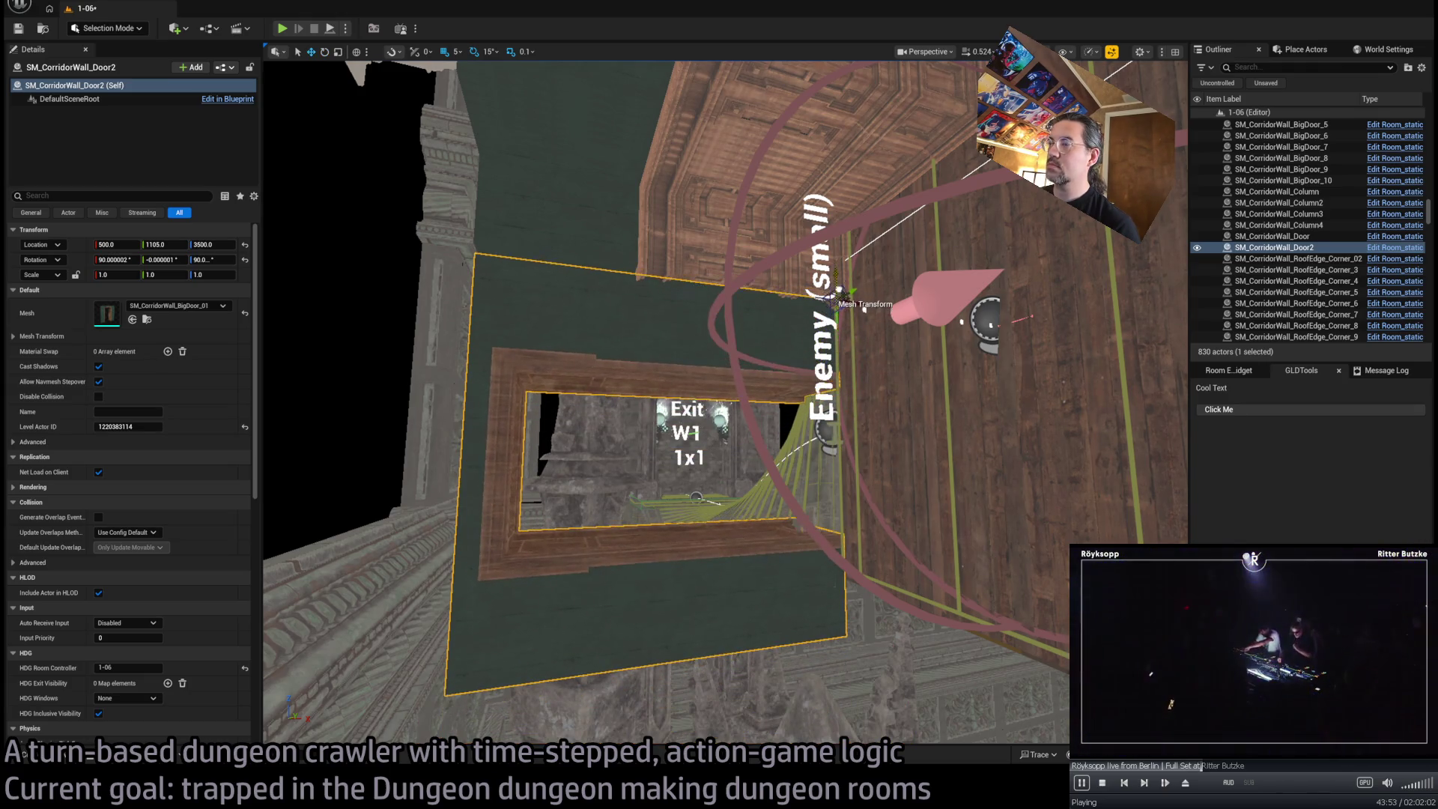
left_click_drag(836, 411, 691, 390)
mouse_move(635, 345)
left_mouse_down()
mouse_move(700, 341)
mouse_move(444, 191)
mouse_move(959, 218)
mouse_move(995, 452)
mouse_move(1072, 276)
mouse_move(1031, 447)
mouse_move(710, 395)
left_mouse_up()
key("Delete")
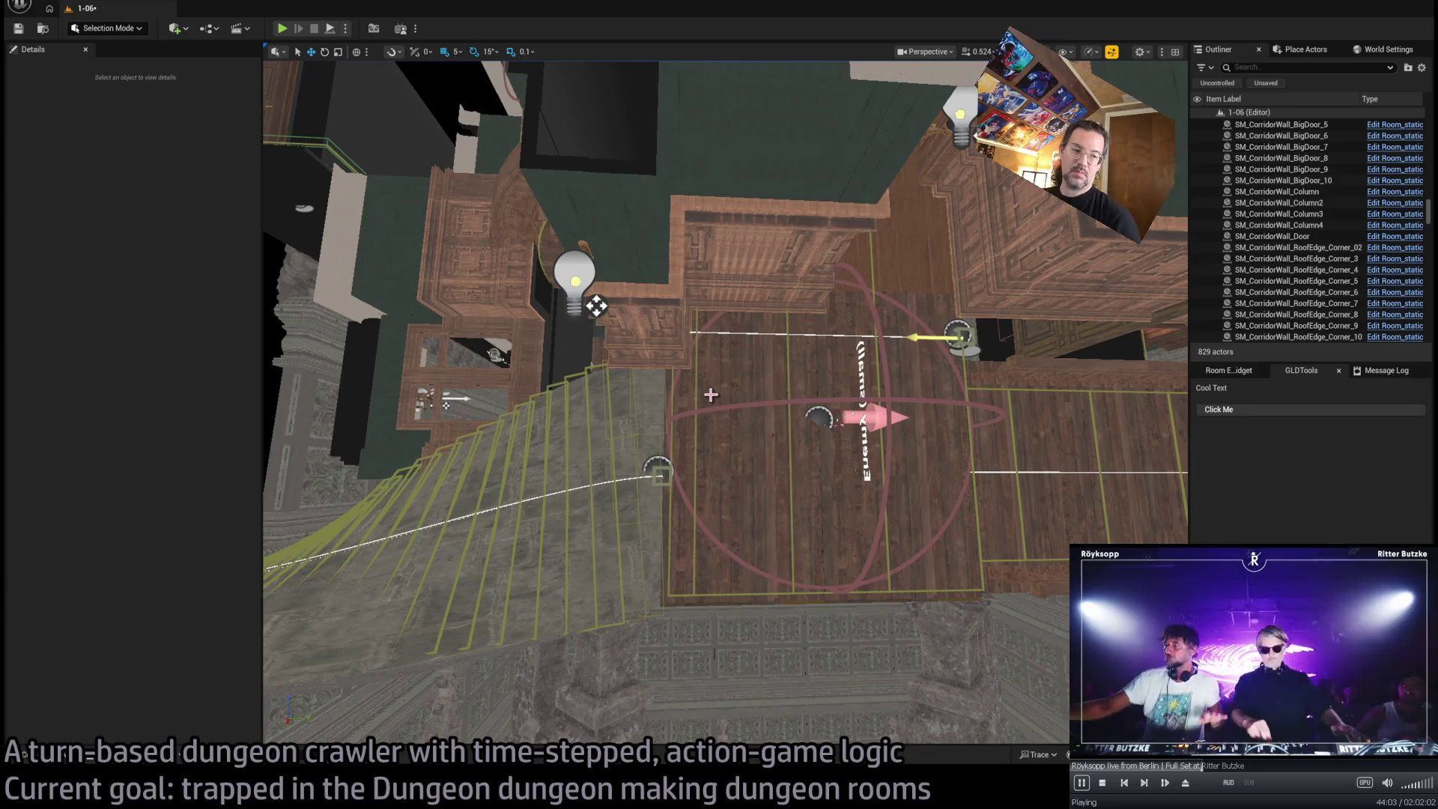
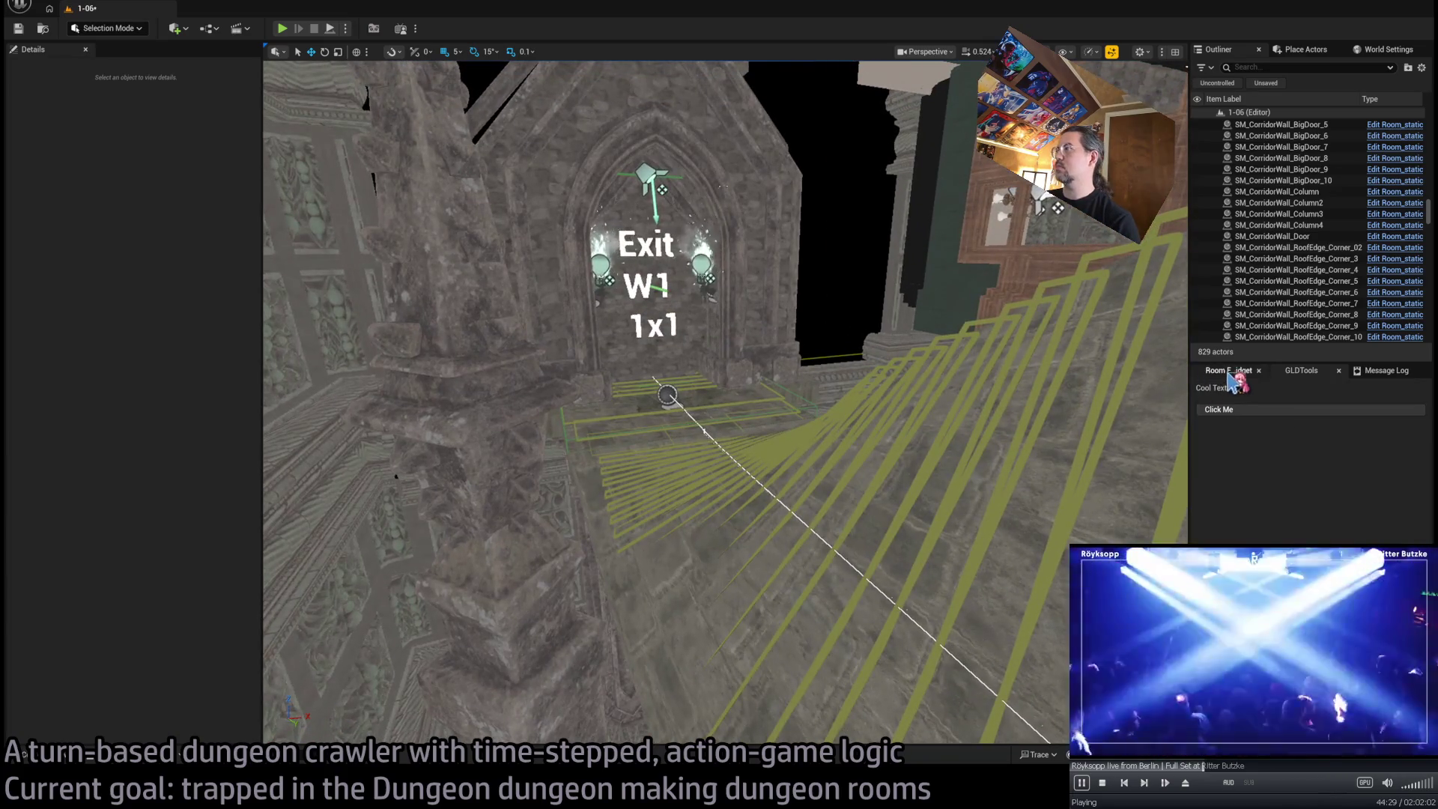
Select RoomController from the Room Editor widget and make the Outliner list taller
left_click(1216, 405)
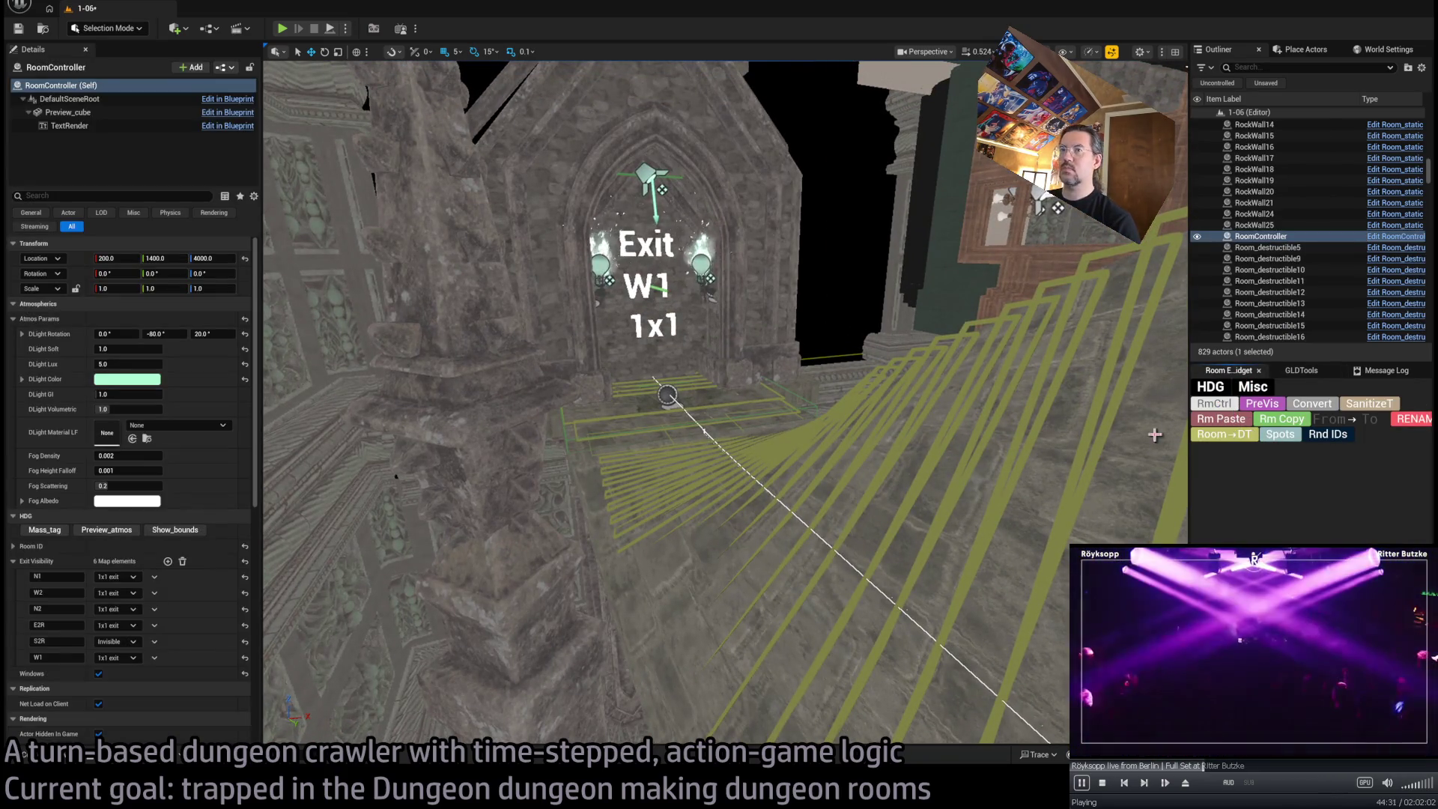
left_click_drag(1314, 362, 1314, 542)
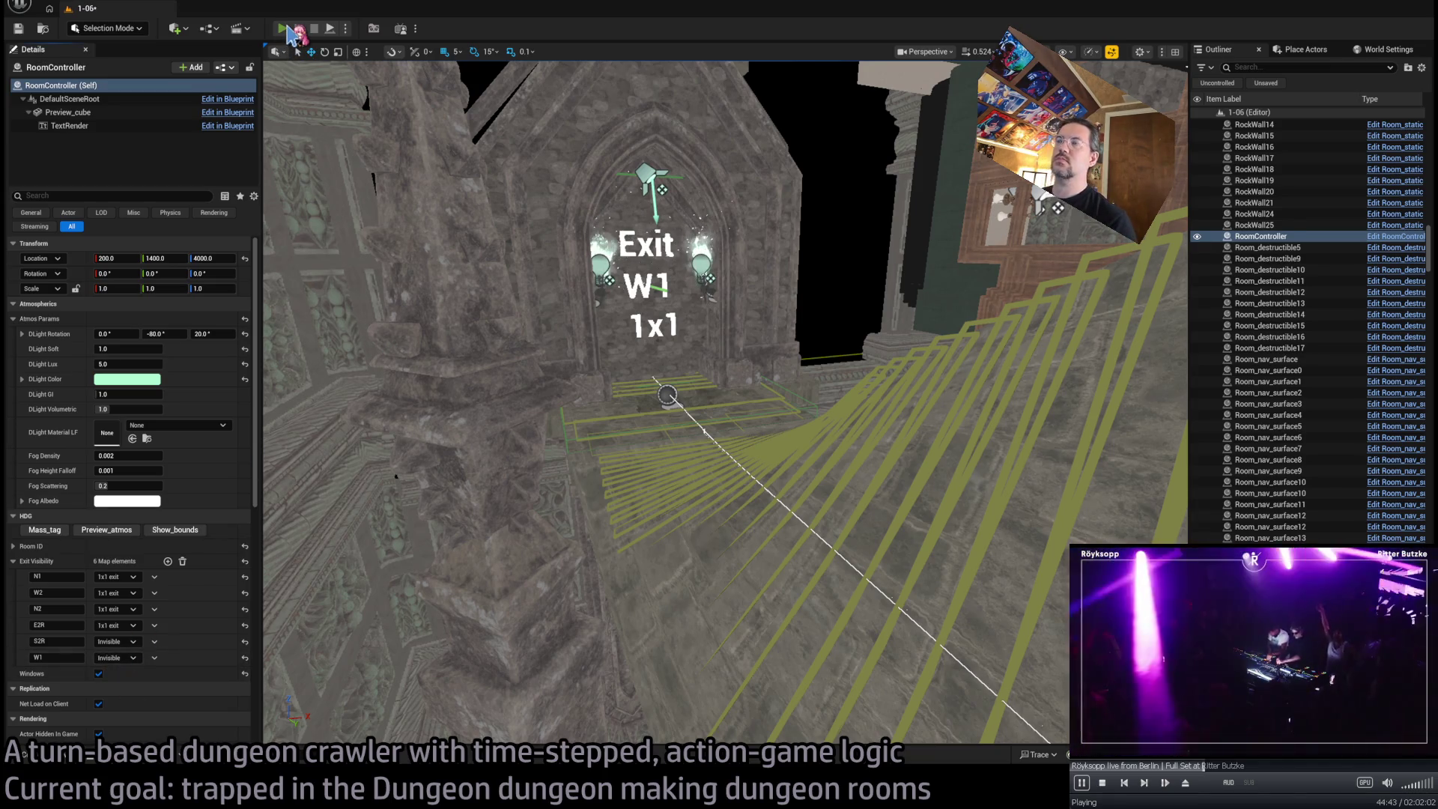
Play-test level 1-06, walking the character up the corridor with Go!, then stop the session
left_click(288, 28)
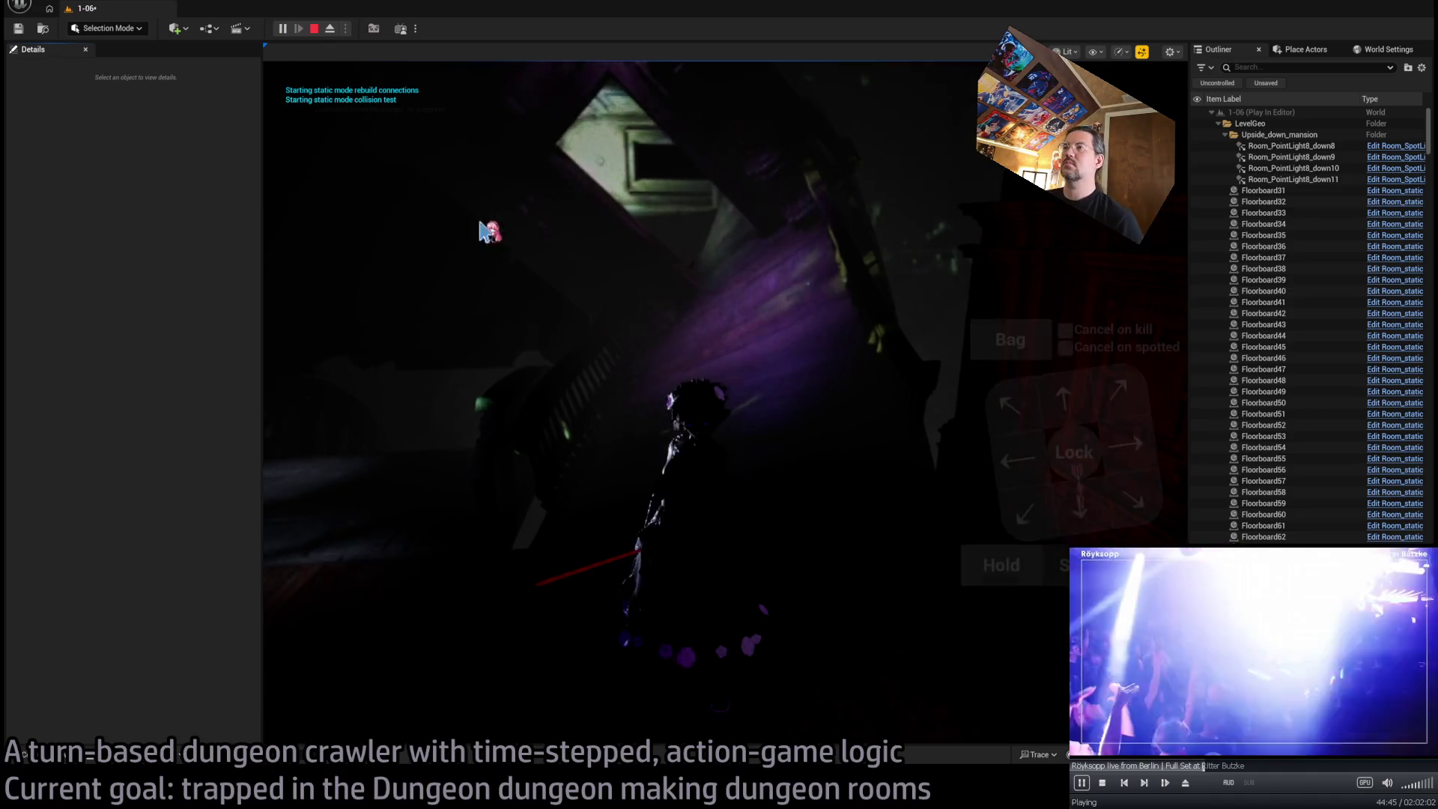
left_click(1015, 403)
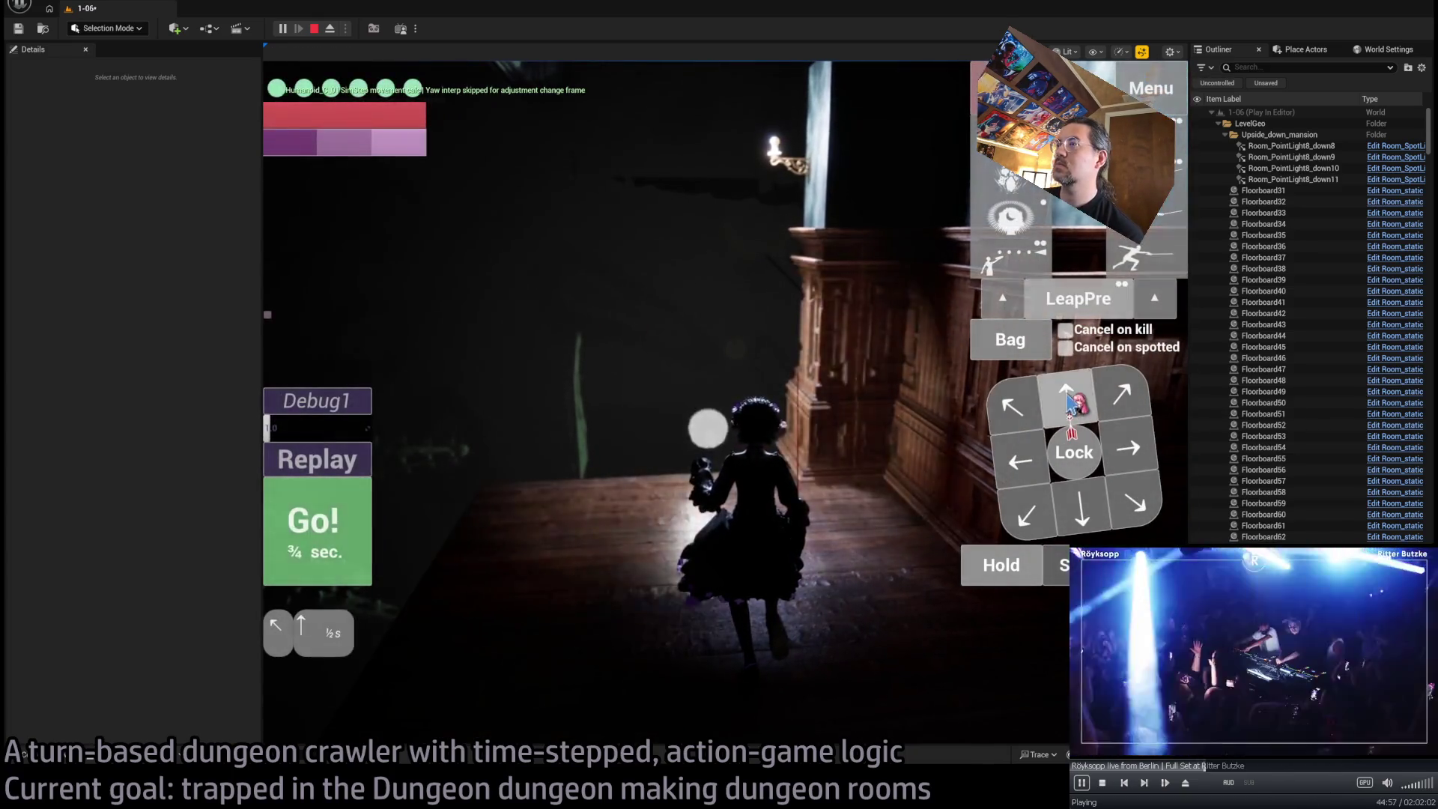
left_click(1067, 397)
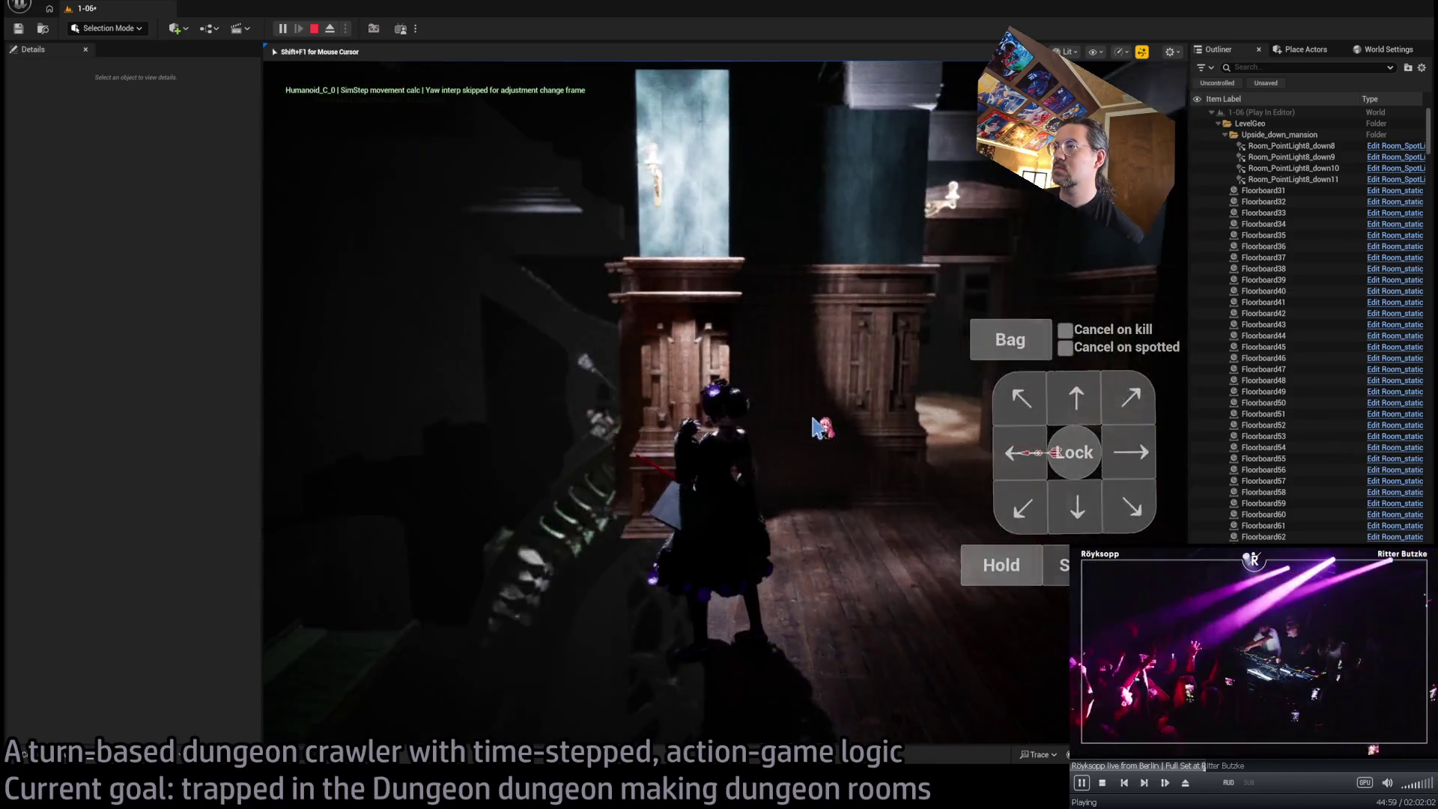
key("Escape")
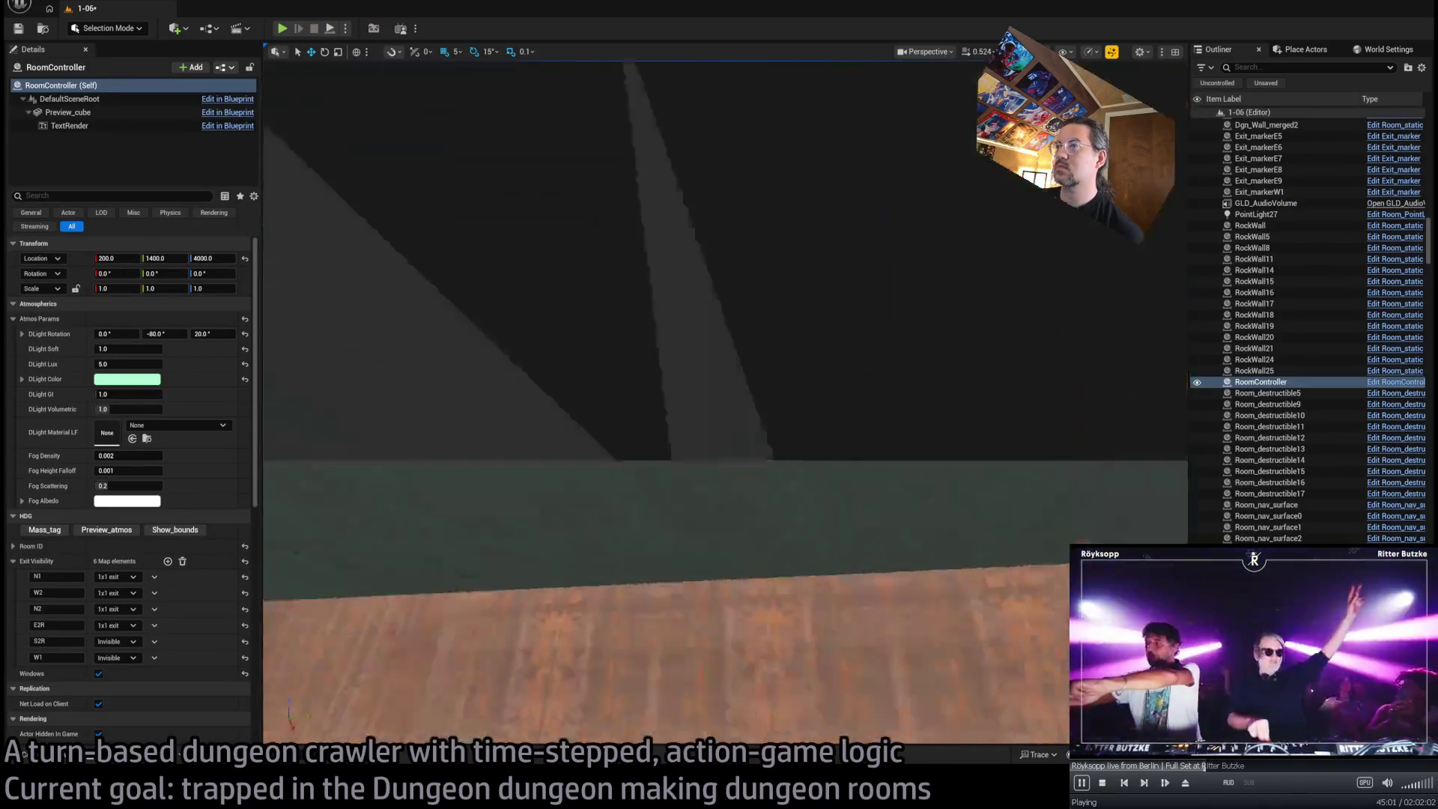
Select corridor walls 42, 37, 22 and 24 near the W1 exit
left_click(583, 459)
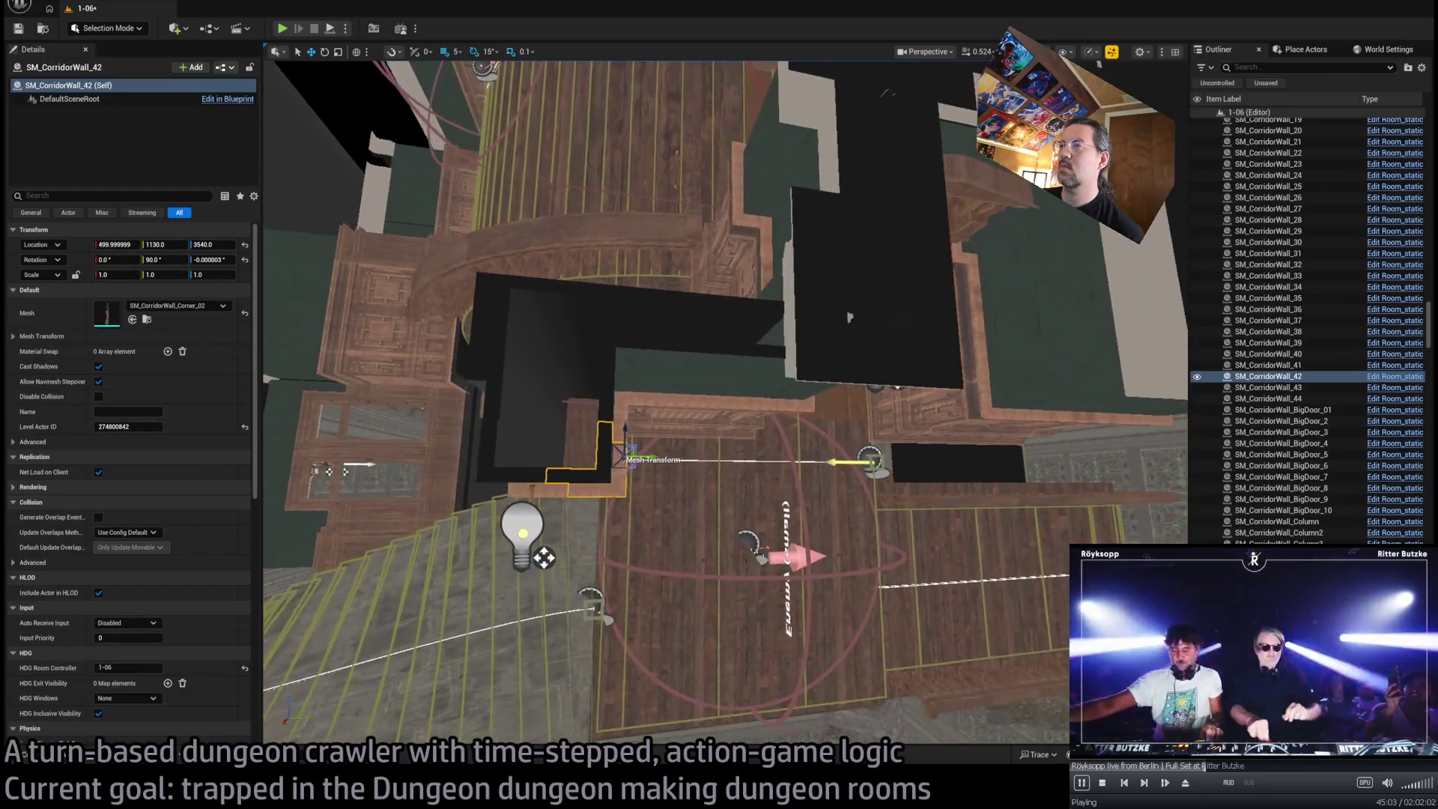
scroll(848, 317, "up", 5)
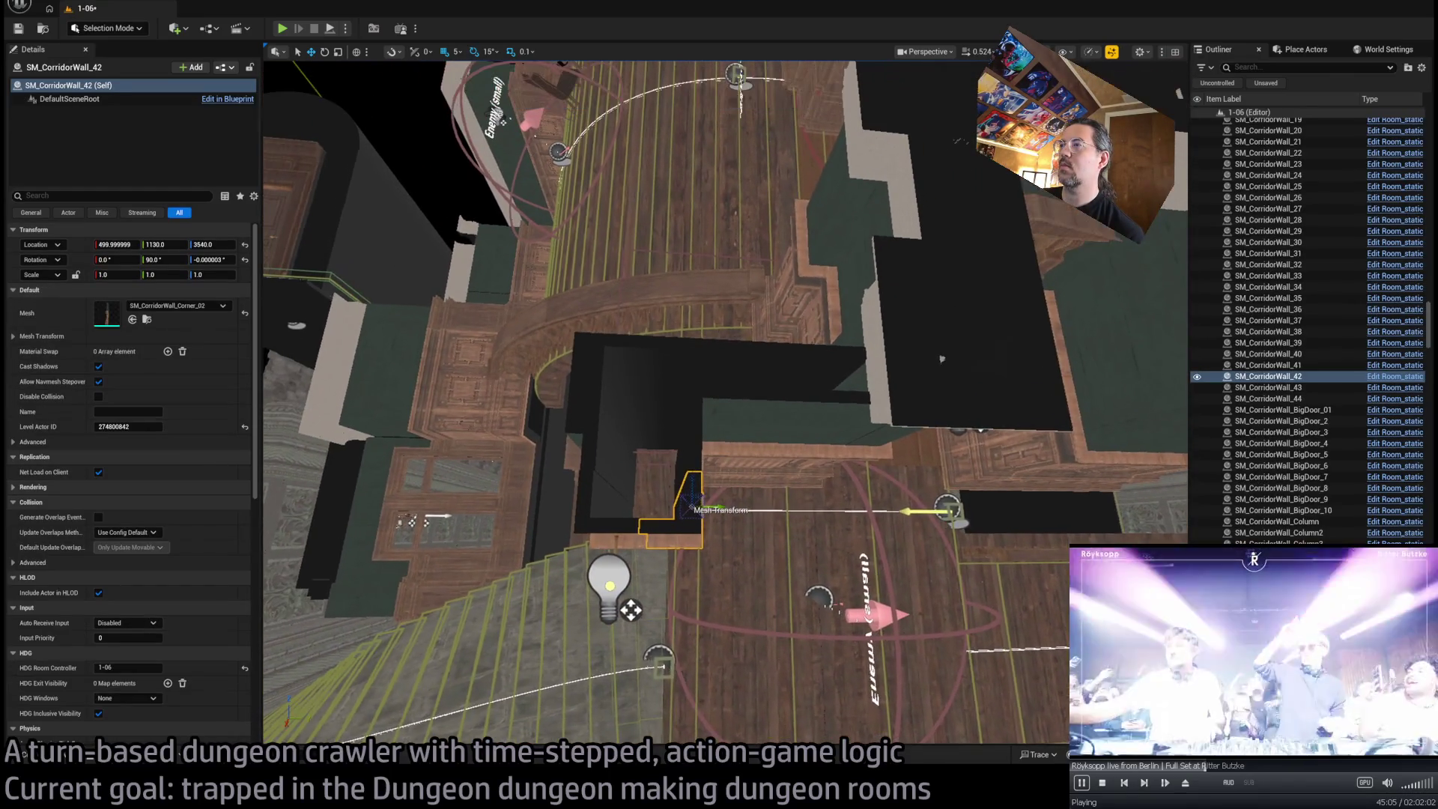
left_click(941, 359)
left_click(936, 322)
left_click(932, 284)
key("f")
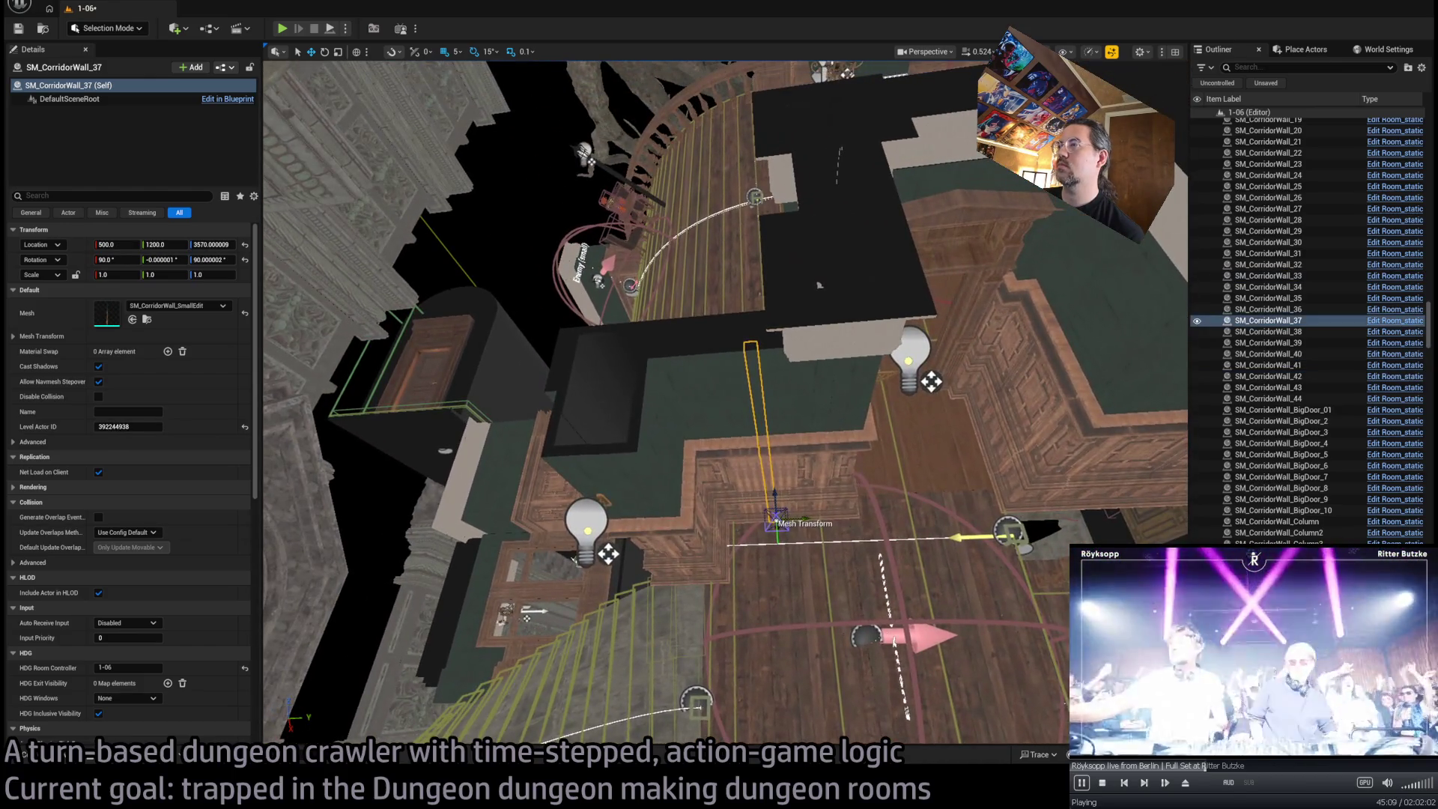
left_click(818, 420)
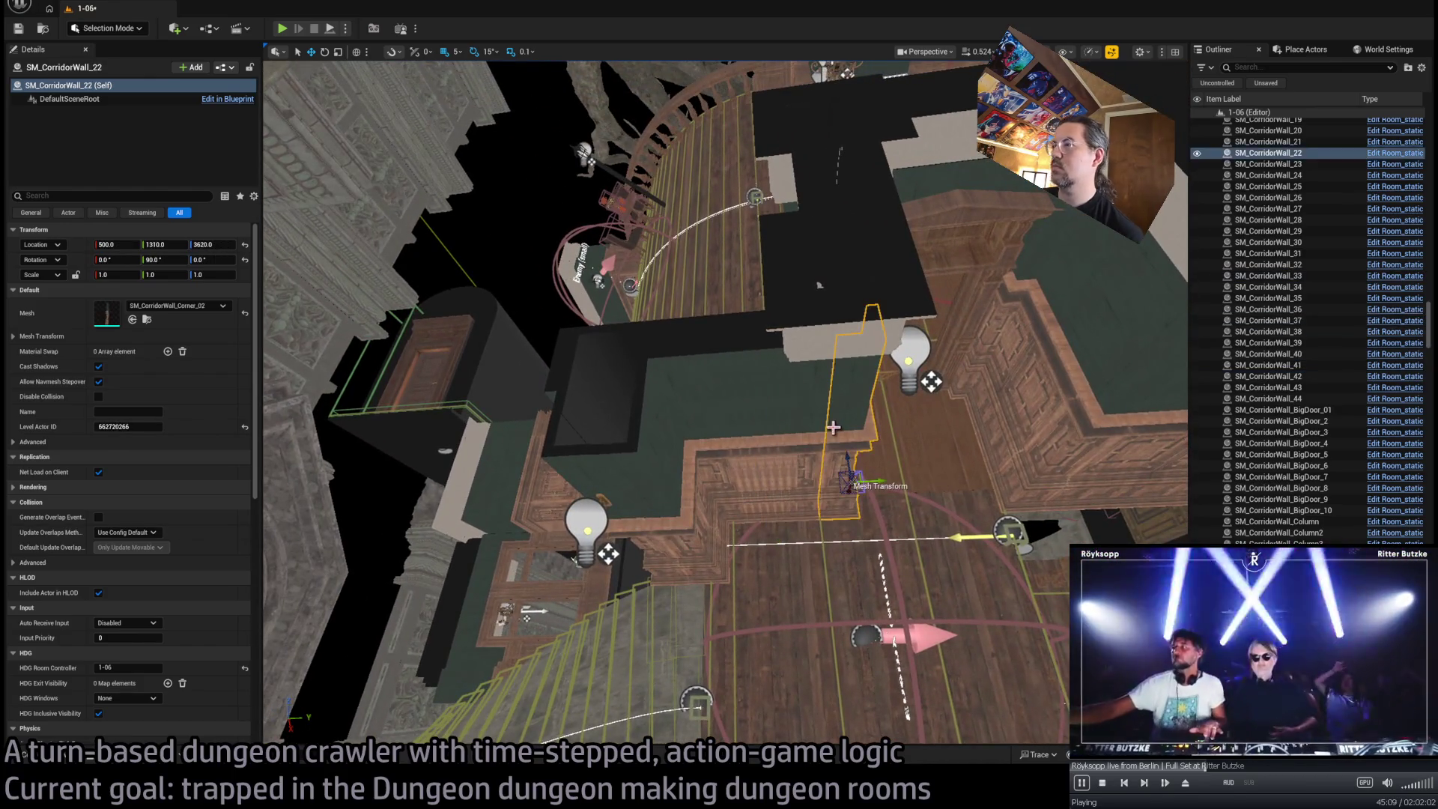
left_click(823, 427)
left_click_drag(823, 427, 798, 409)
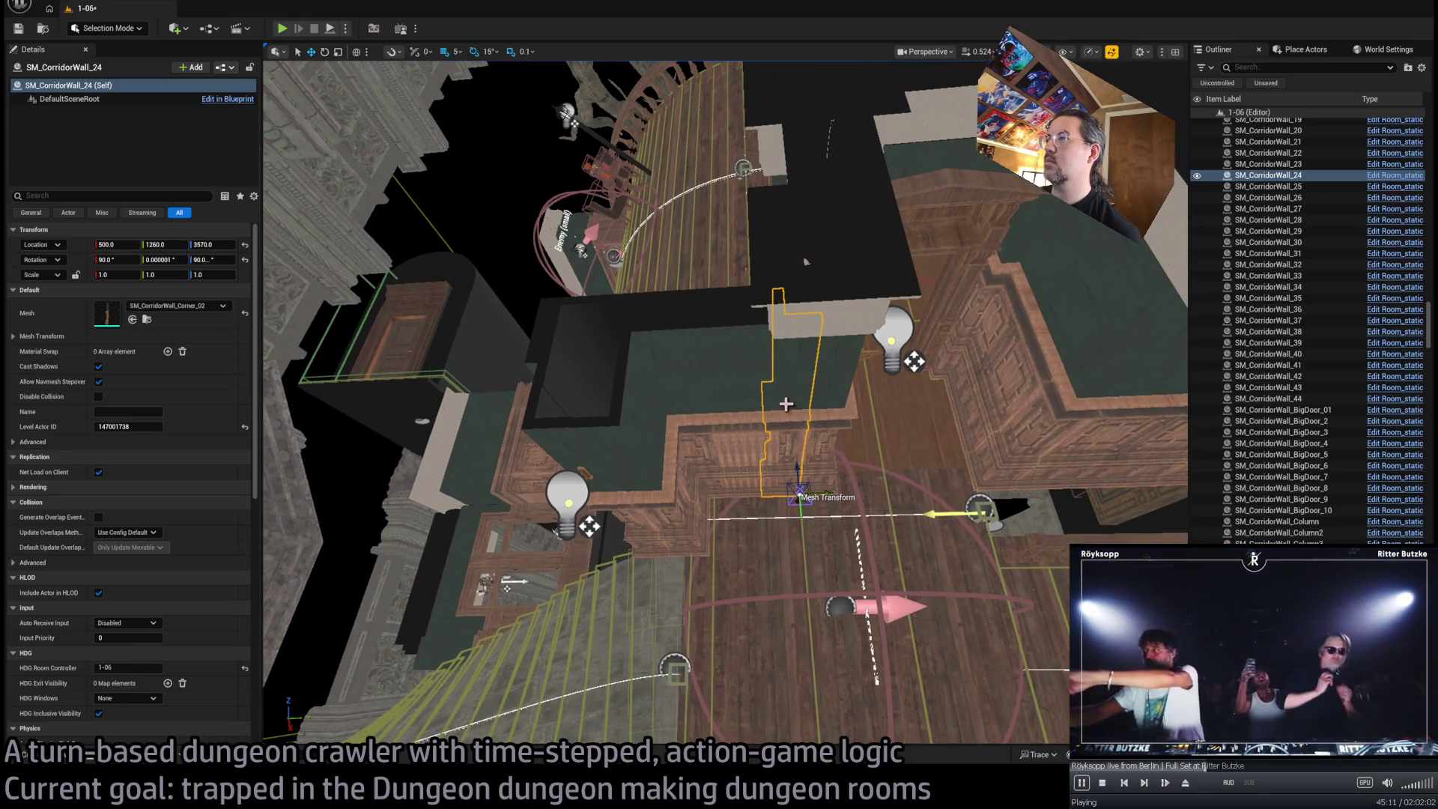
Add corridor walls 33 through 44 to the selection
left_click(780, 403)
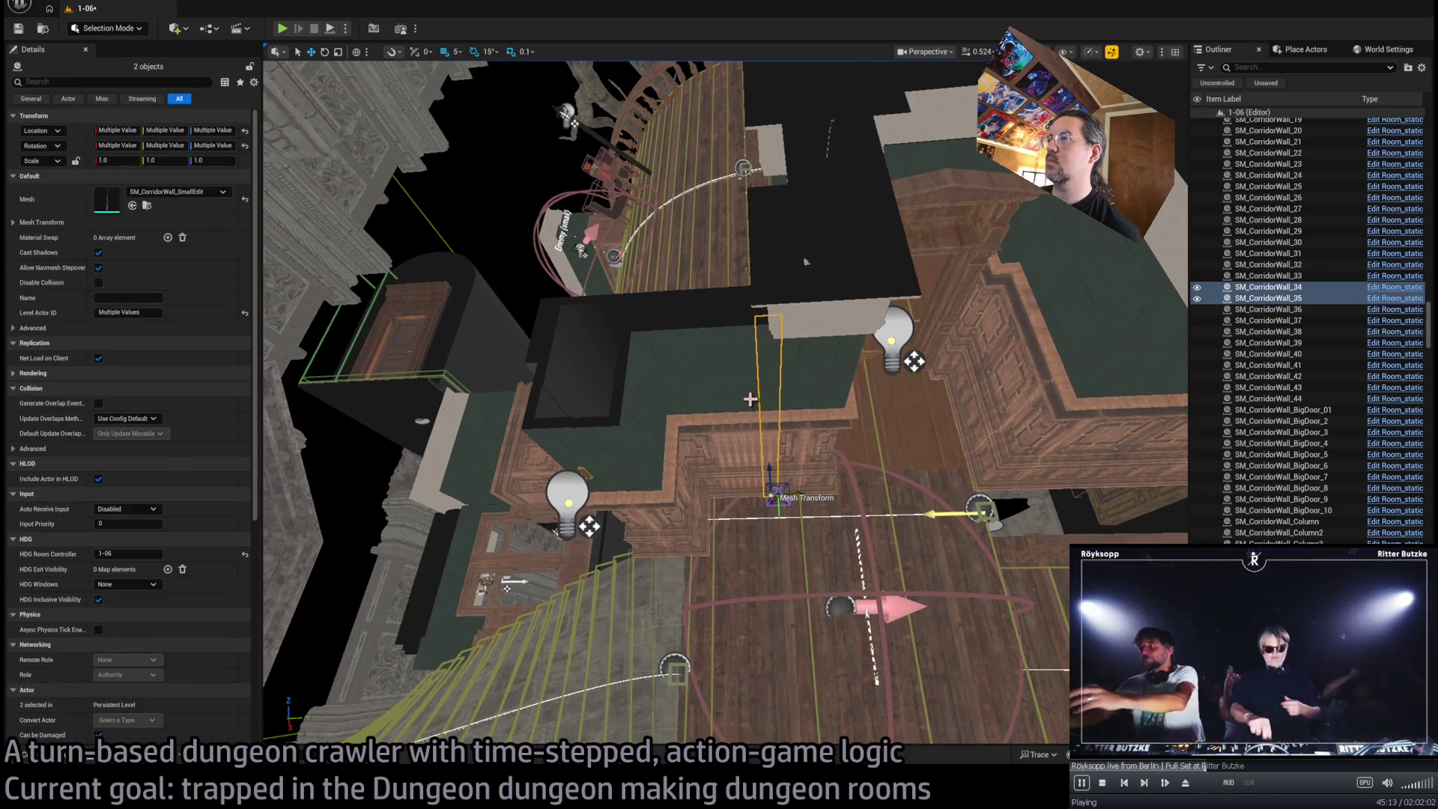
left_click(756, 401, "ctrl")
left_click(745, 403, "ctrl")
left_click(733, 404, "ctrl")
left_click(722, 406, "ctrl")
left_click(715, 409, "ctrl")
left_click(710, 410, "ctrl")
left_click(689, 402, "ctrl")
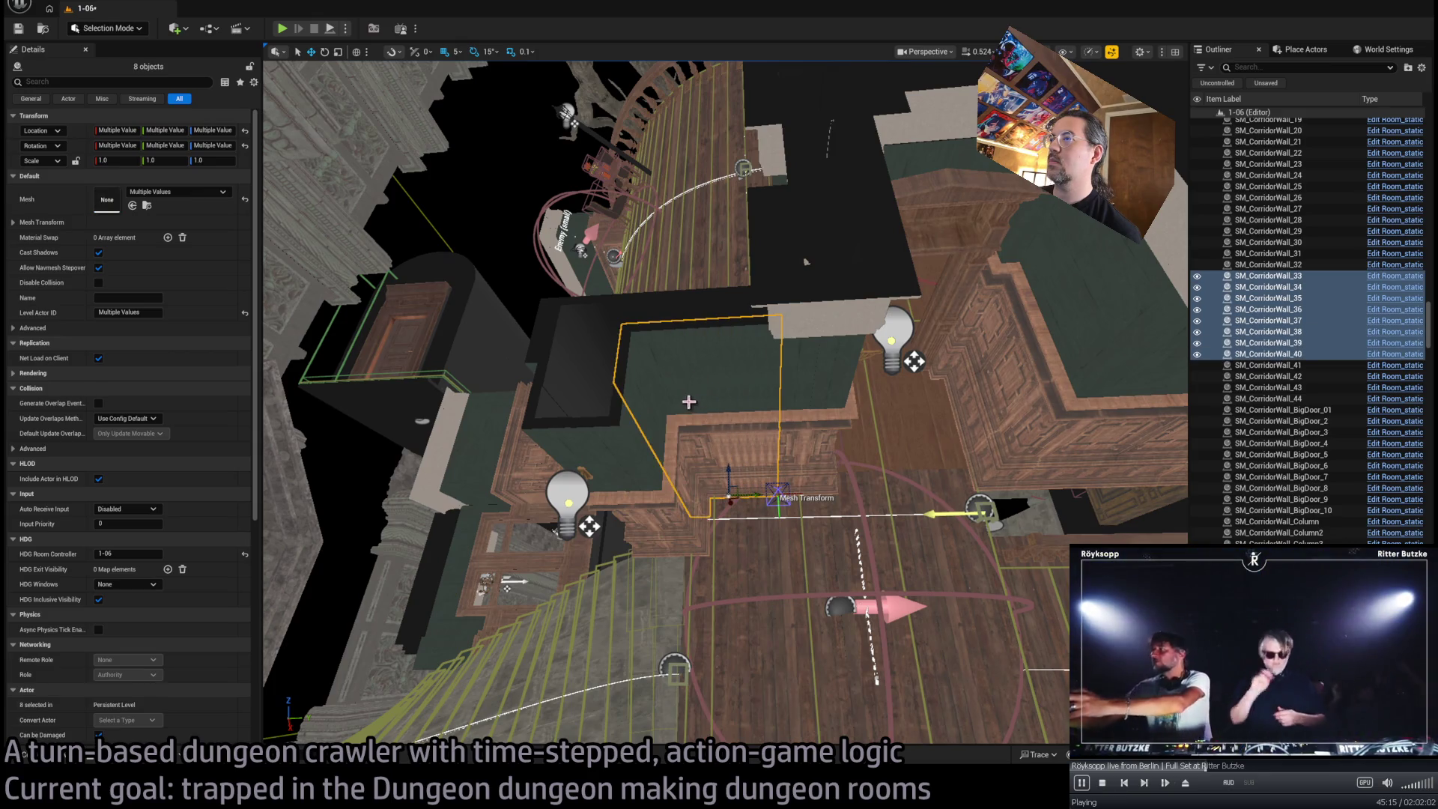
left_click(650, 475, "ctrl")
left_click(644, 531, "ctrl")
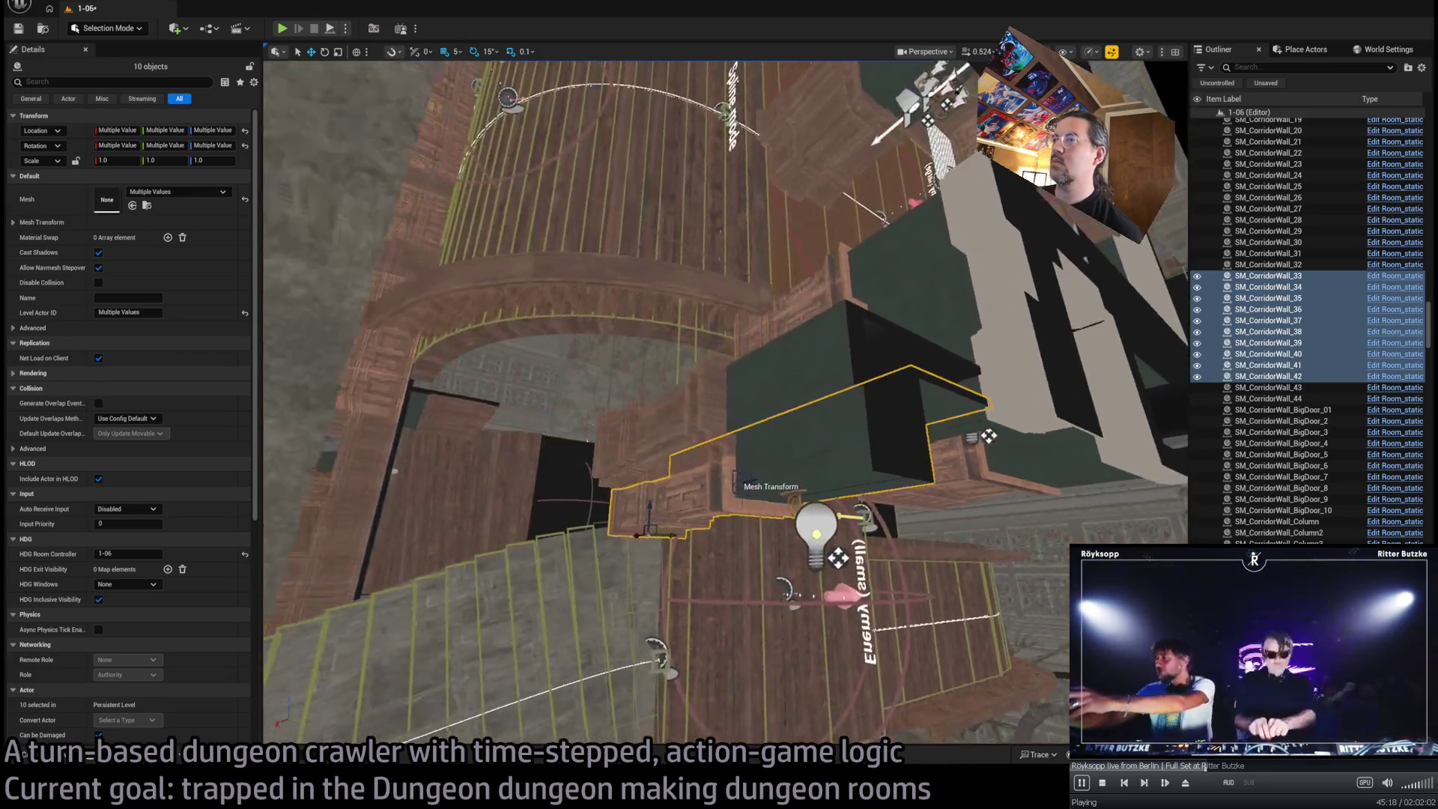
left_click_drag(779, 489, 805, 493)
left_click(791, 434, "ctrl")
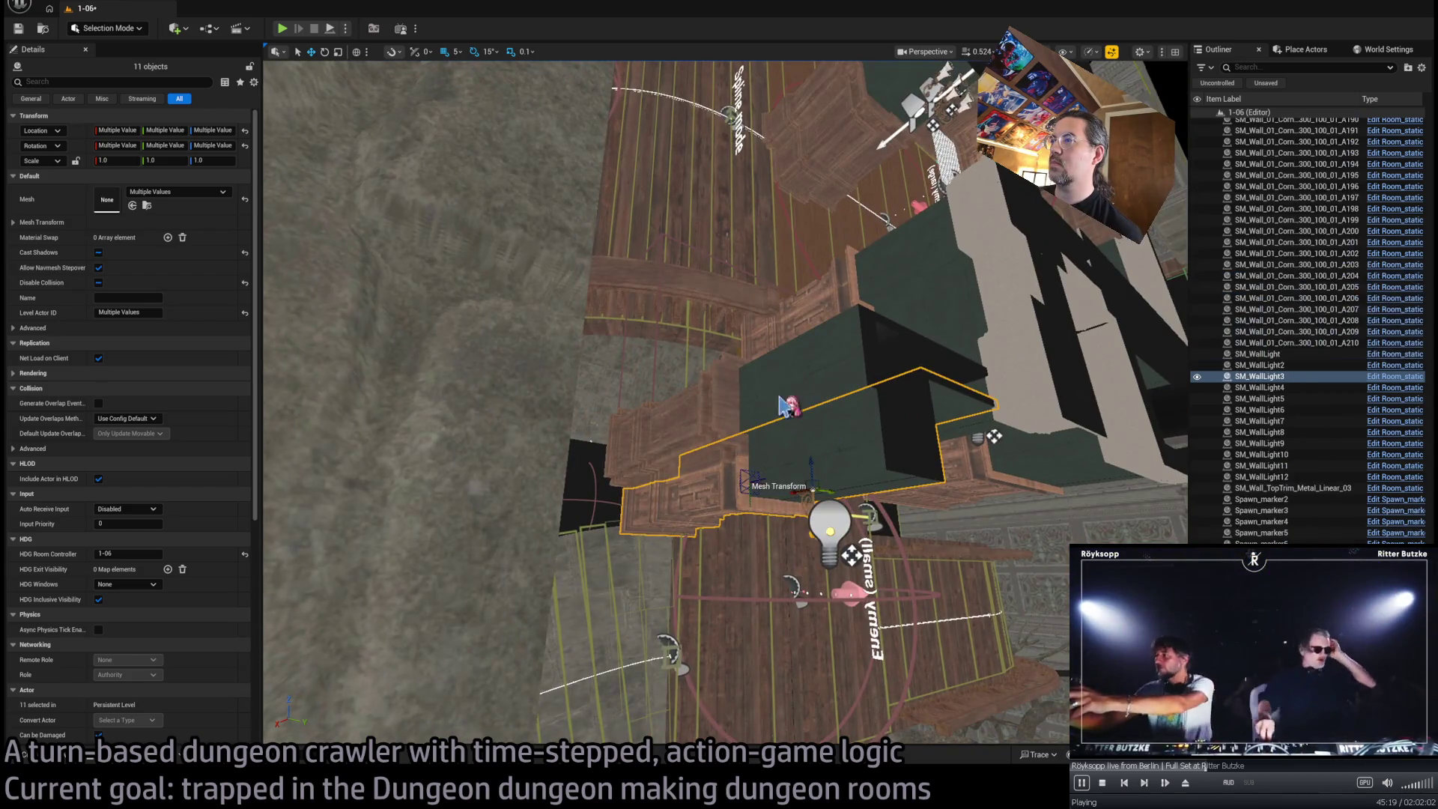
left_click(799, 375, "ctrl")
mouse_move(801, 363)
left_mouse_down()
mouse_move(753, 351)
mouse_move(762, 429)
mouse_move(1036, 509)
left_mouse_up()
left_click(763, 429, "ctrl")
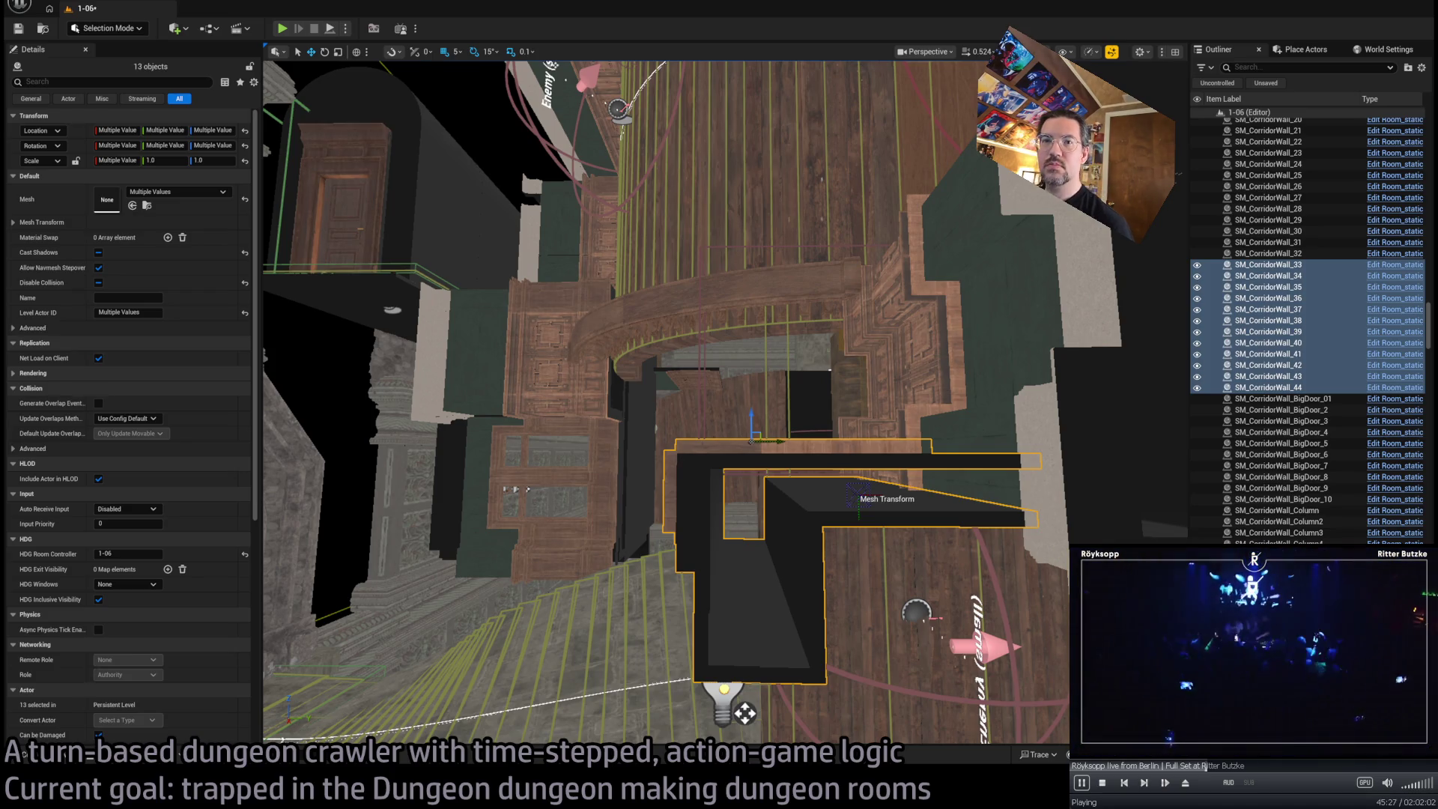
Give the walls an HDG exit-visibility entry W1 = Show on both, select Room_PointLight30, and play-test
left_click(168, 569)
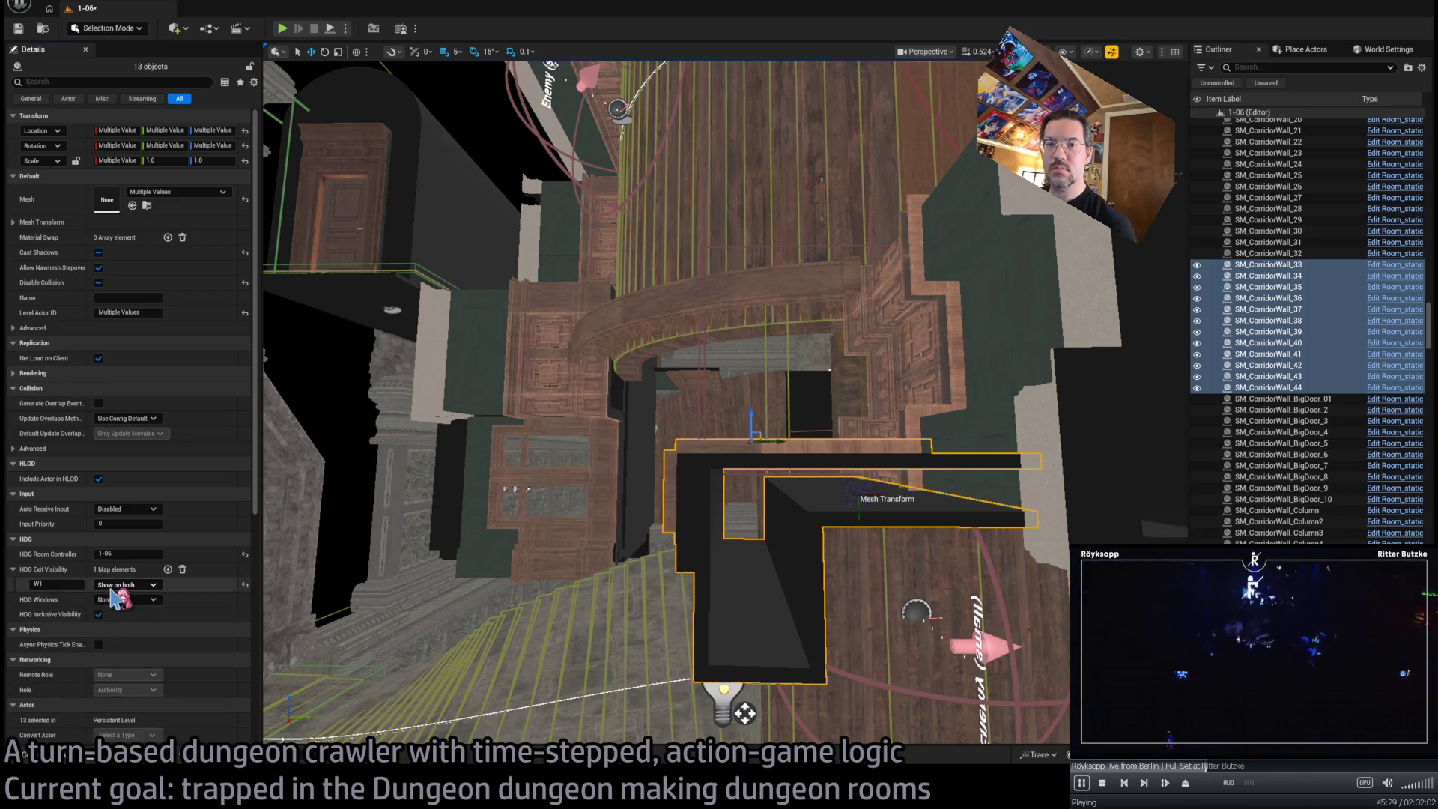
key("f")
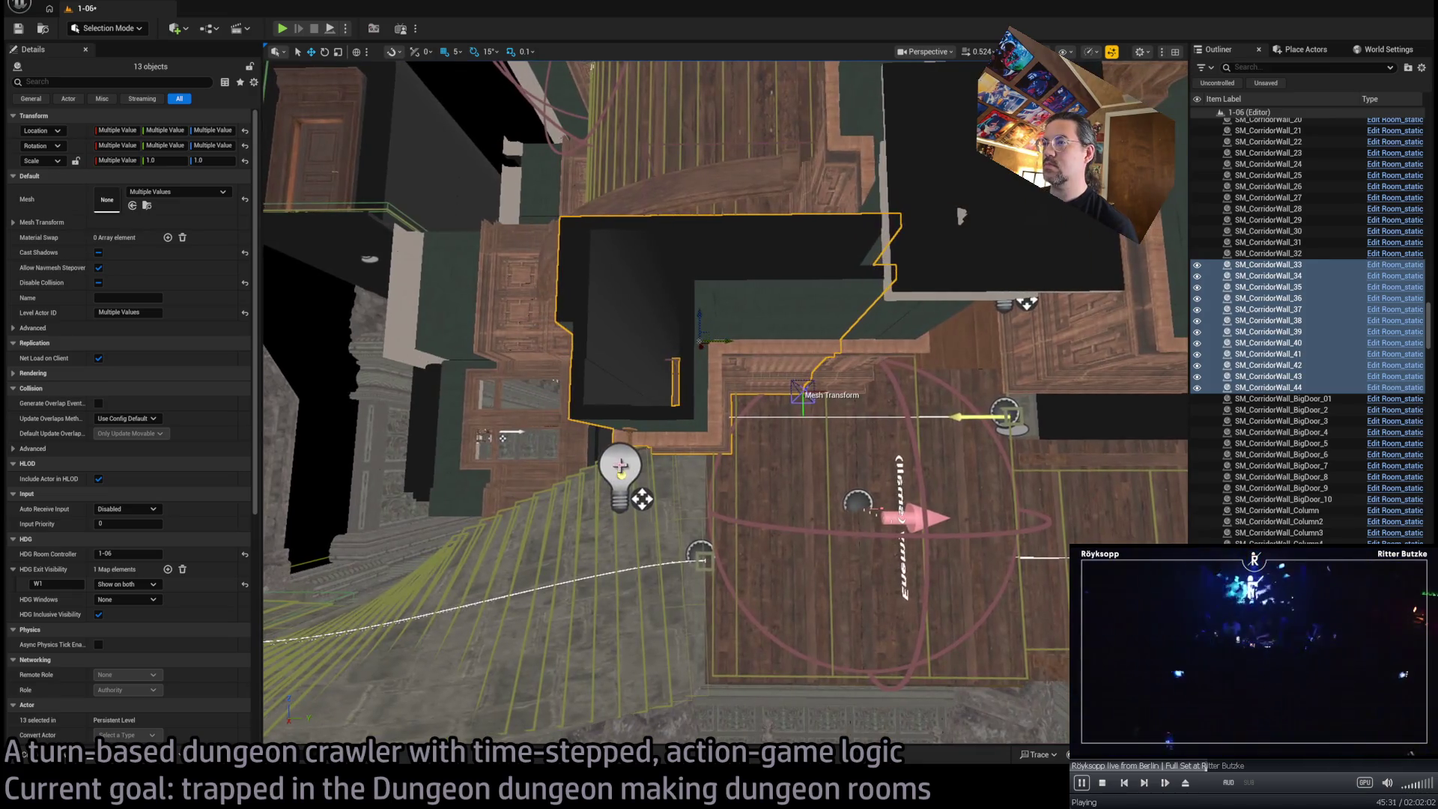
left_click(622, 463)
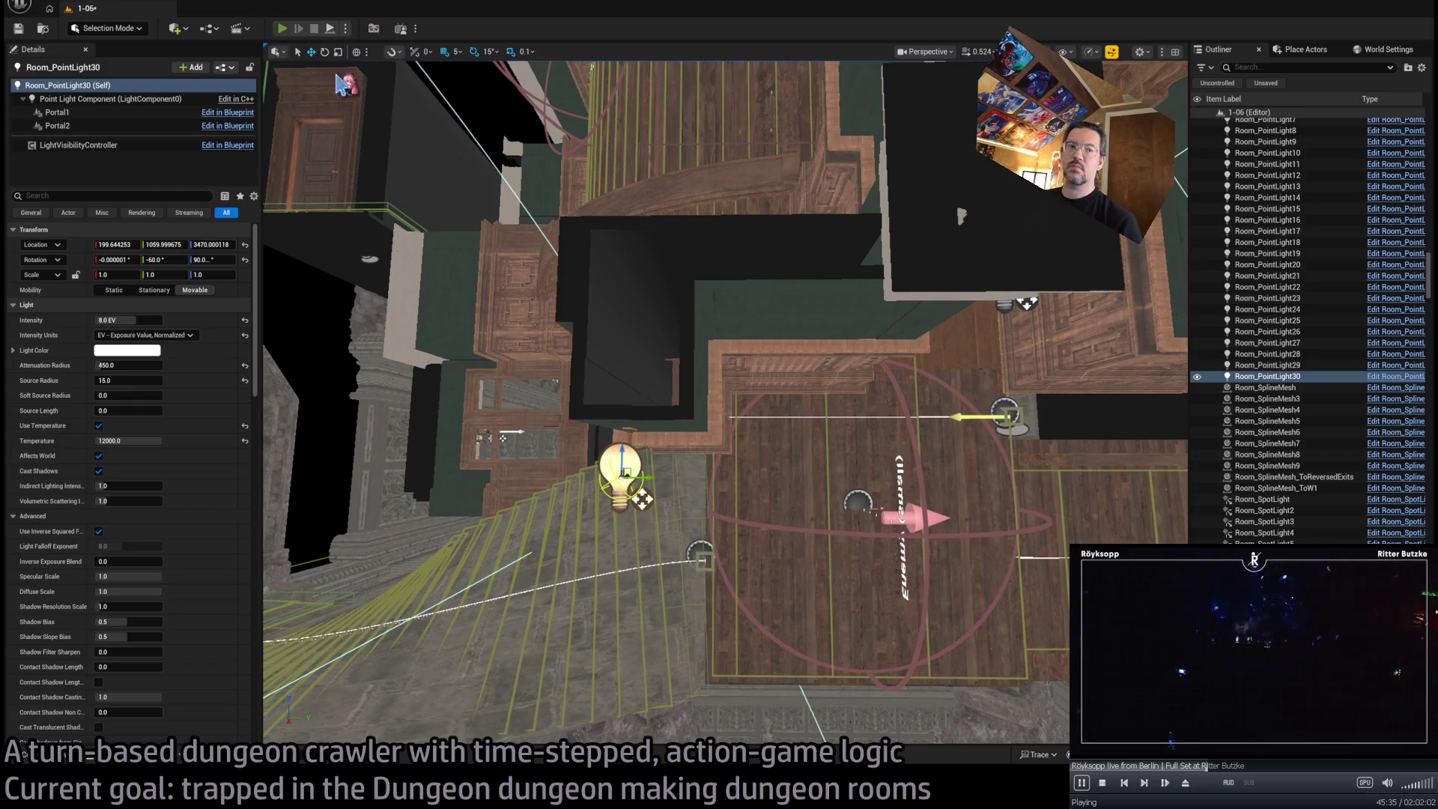
key("alt+p")
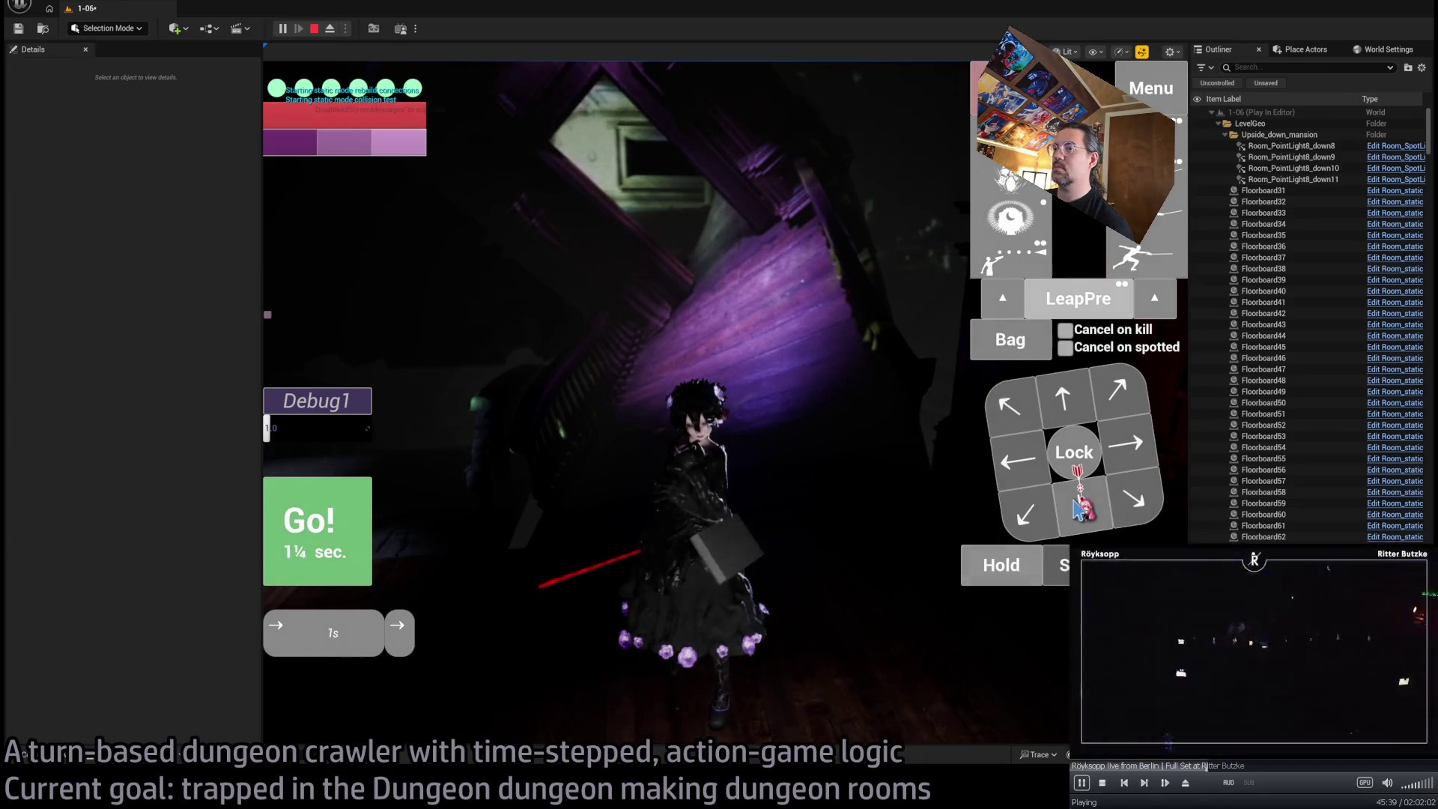
Queue moves and run about five turns with Go!, turn the camera, then end the play-test
left_click(1078, 510)
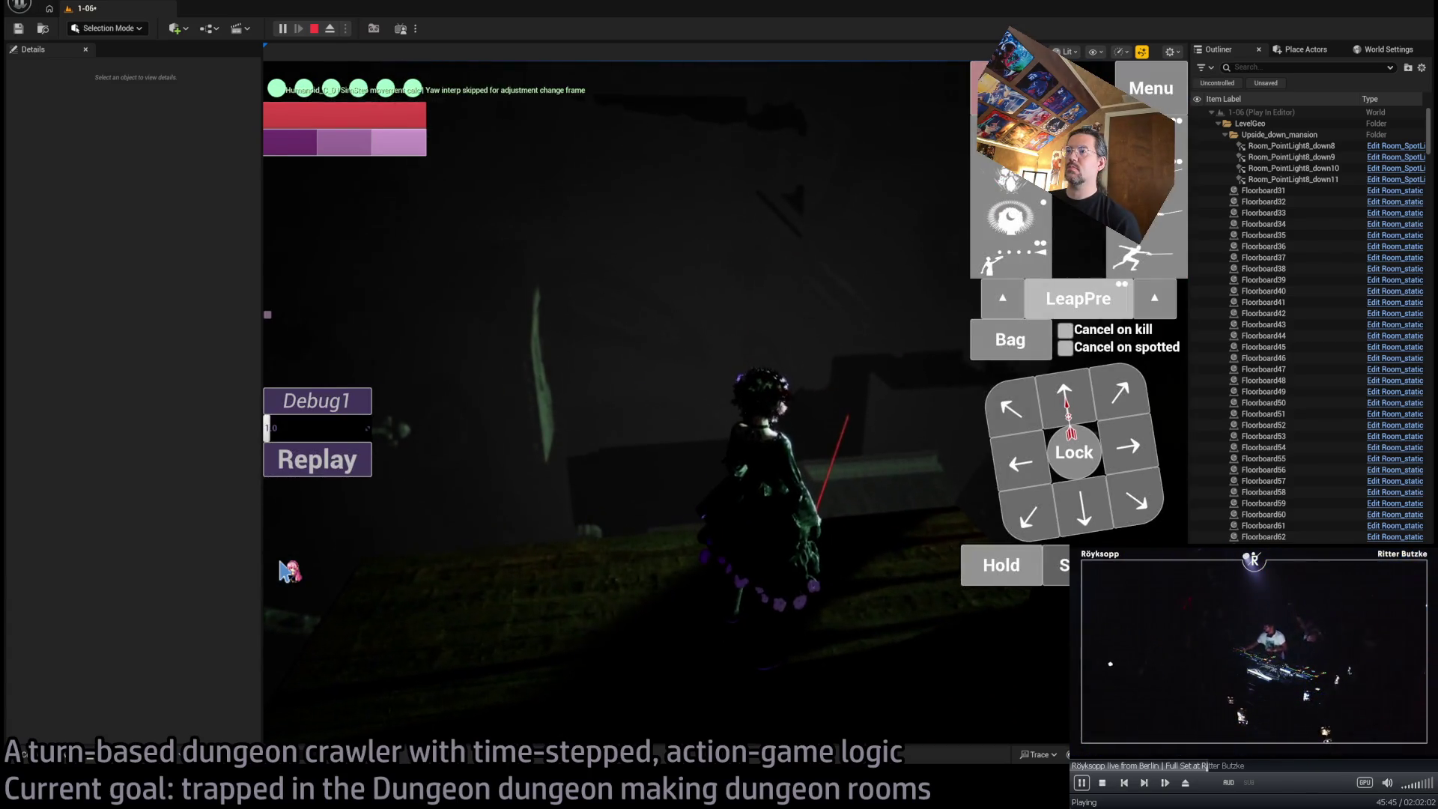
left_click(283, 571)
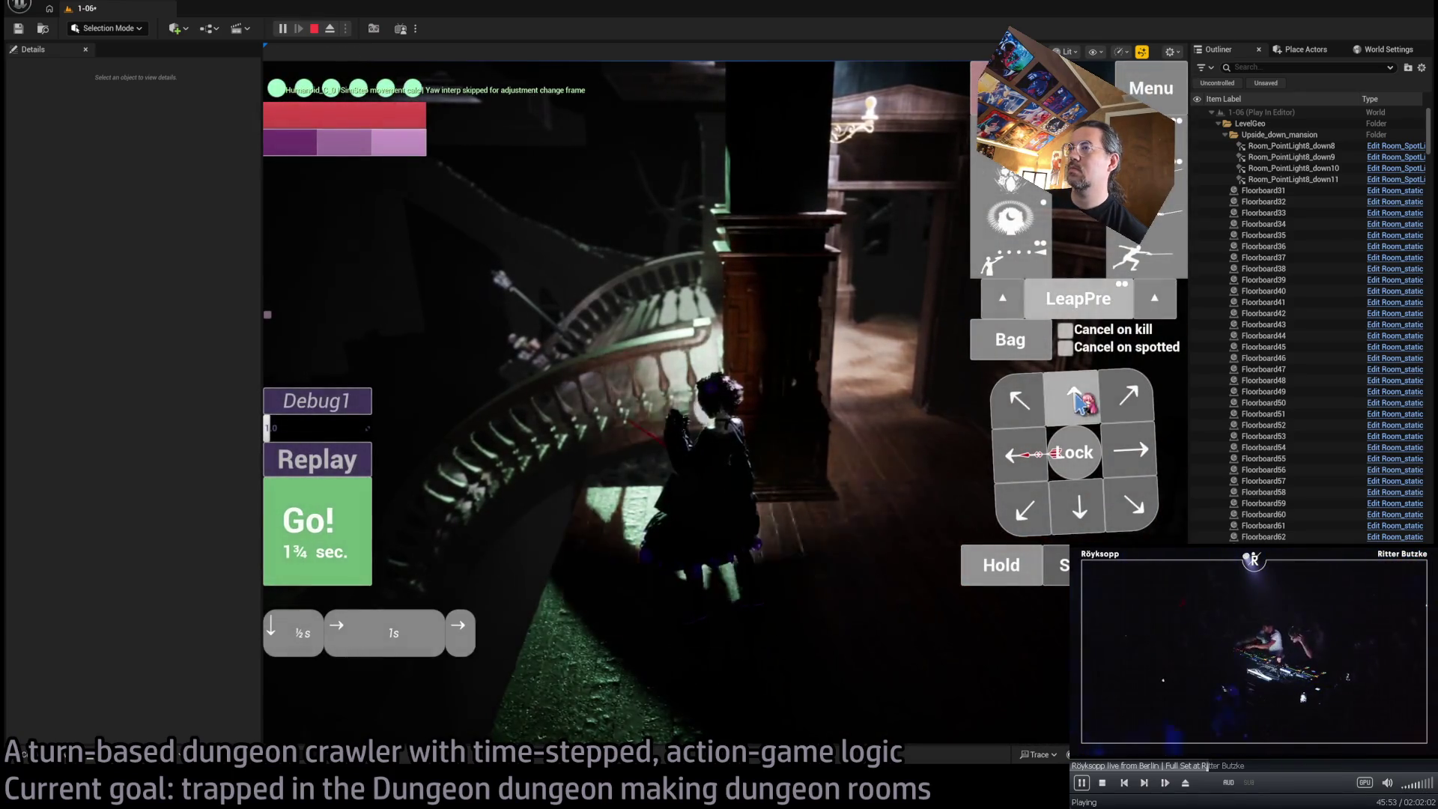
left_click(346, 485)
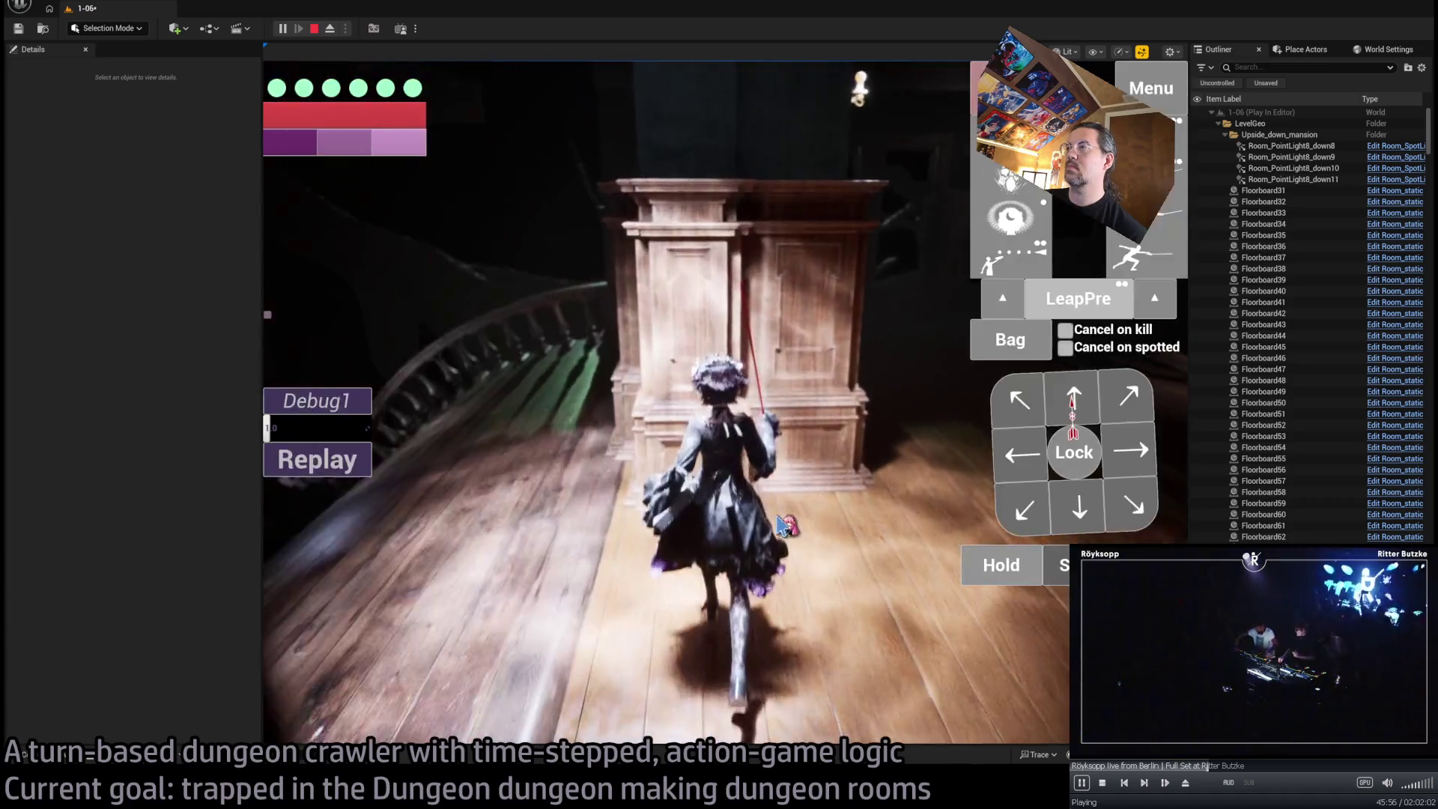
left_click(555, 519)
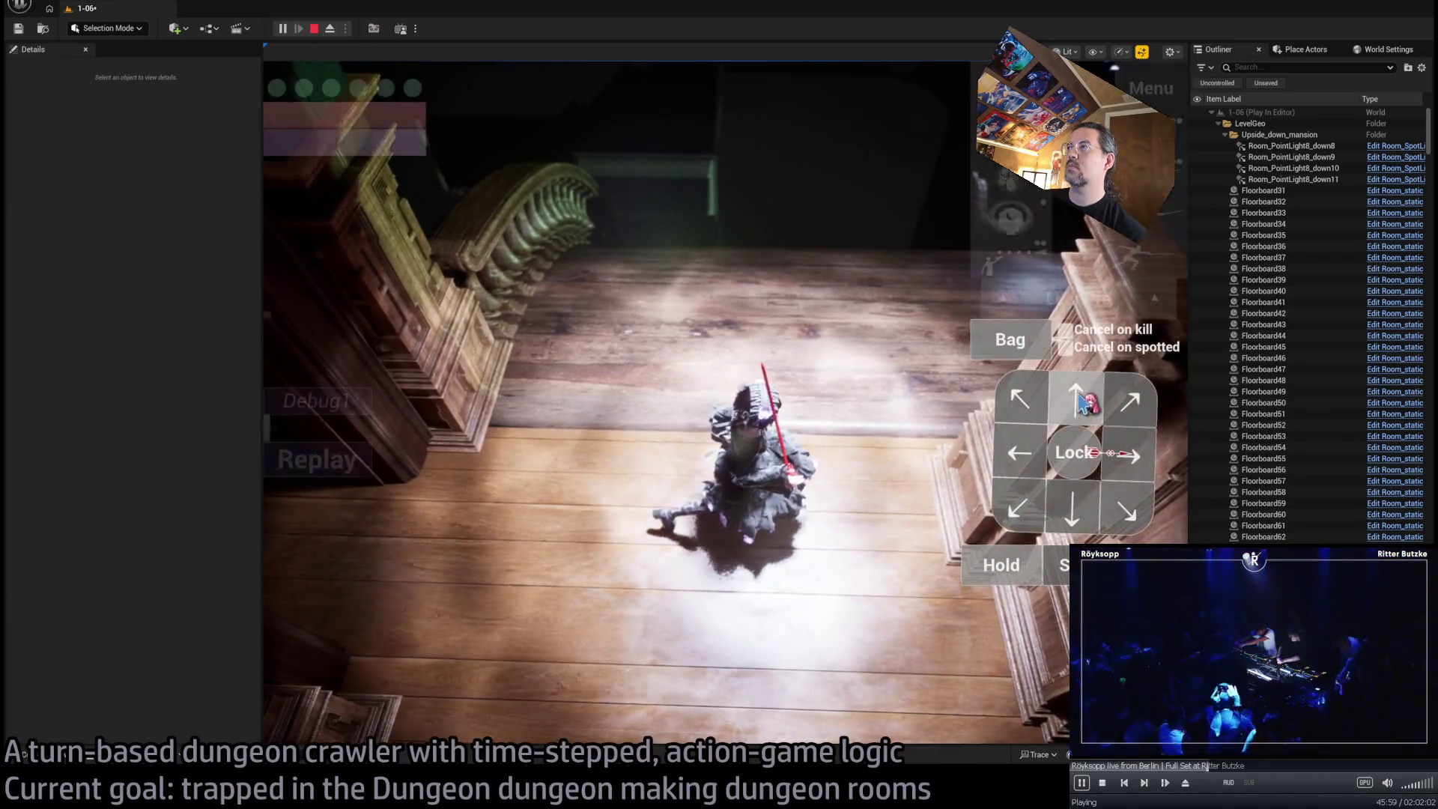
left_click(292, 534)
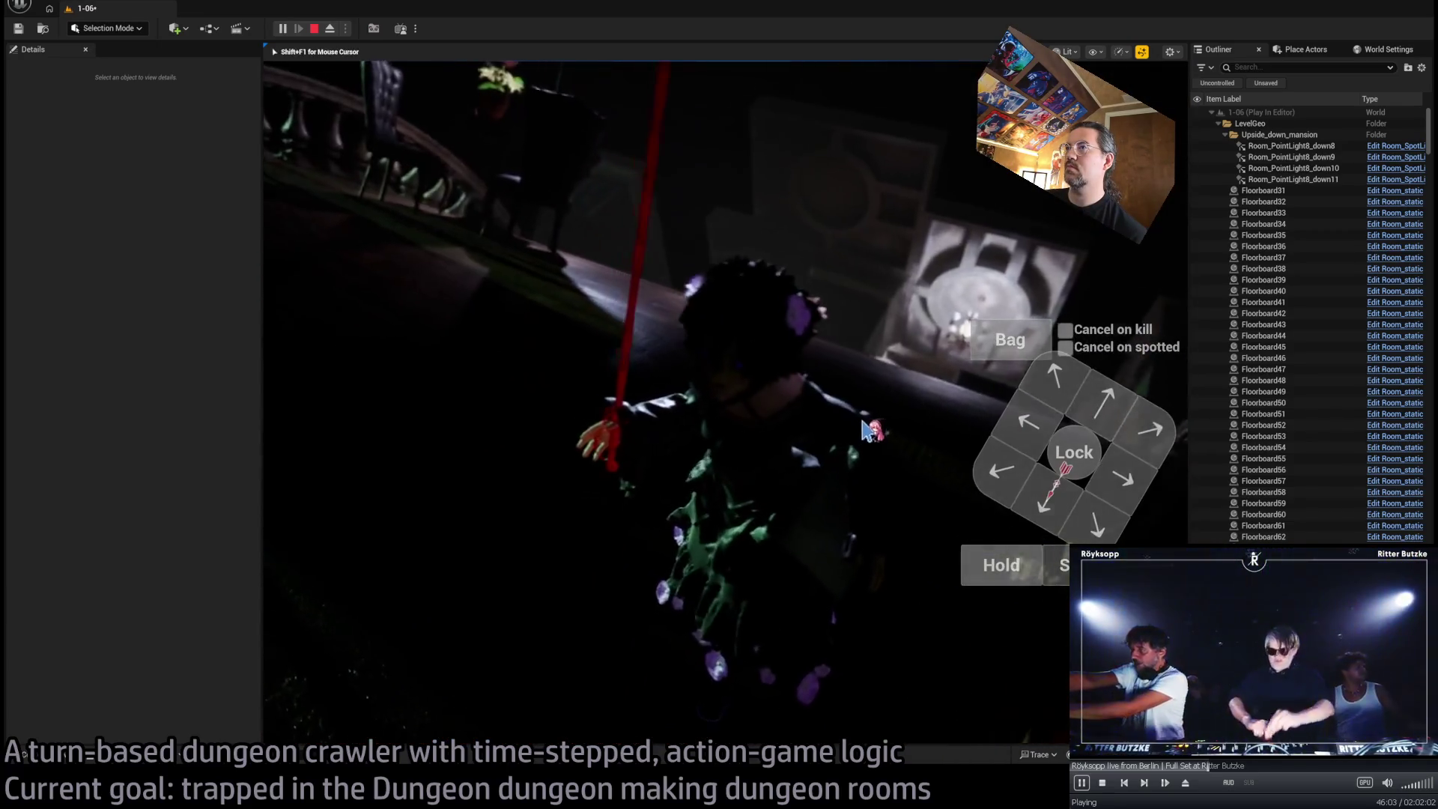
left_click(366, 533)
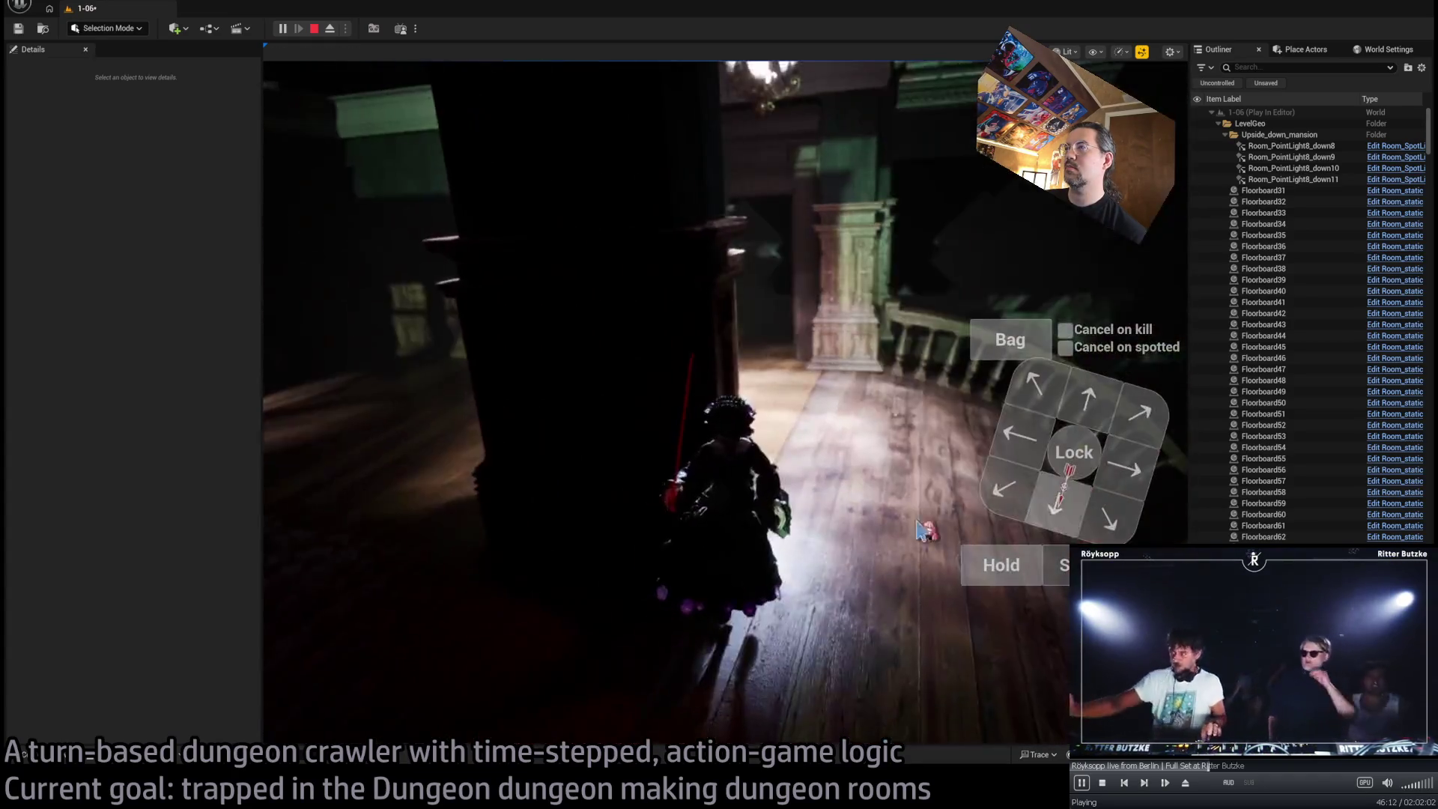
left_click(917, 530)
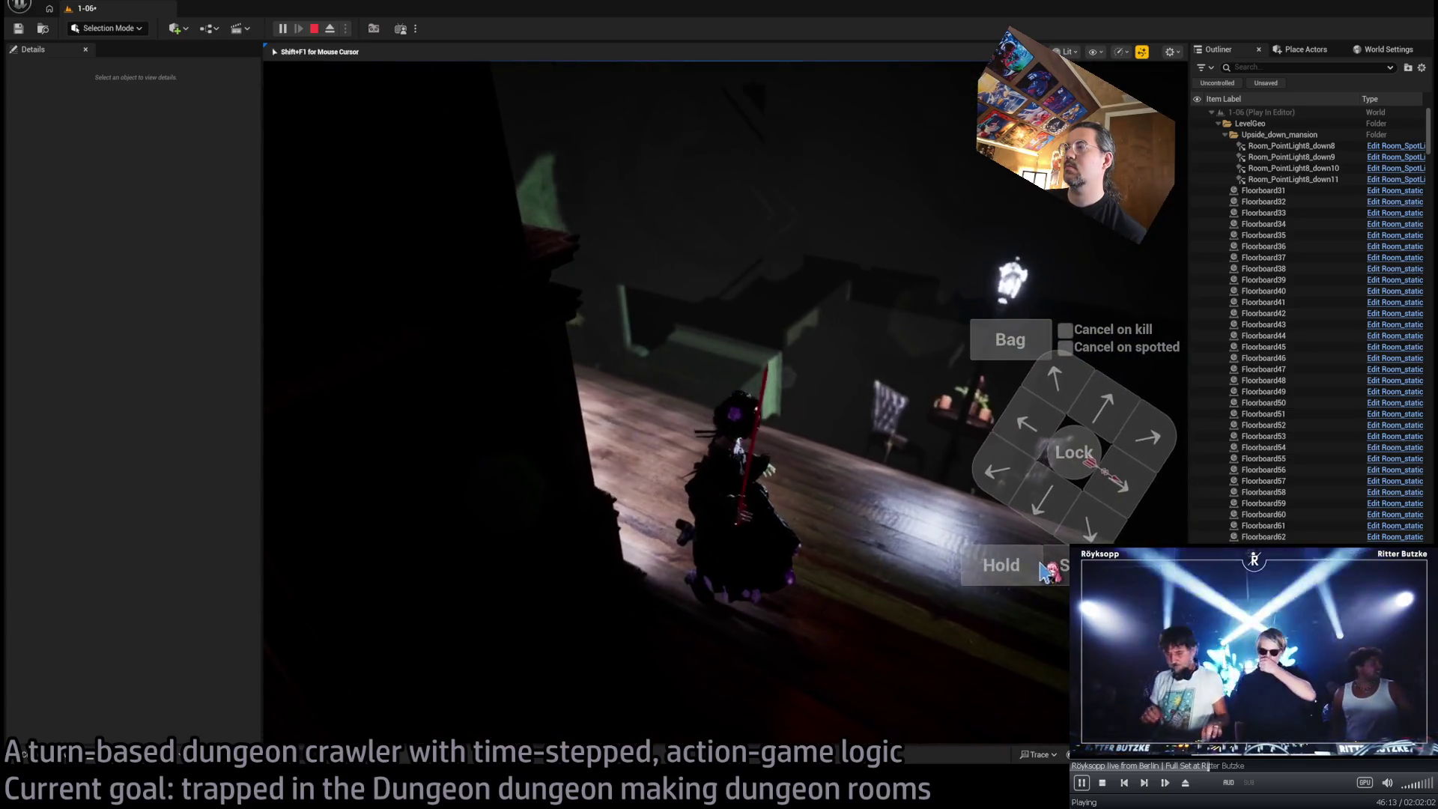
key("Escape")
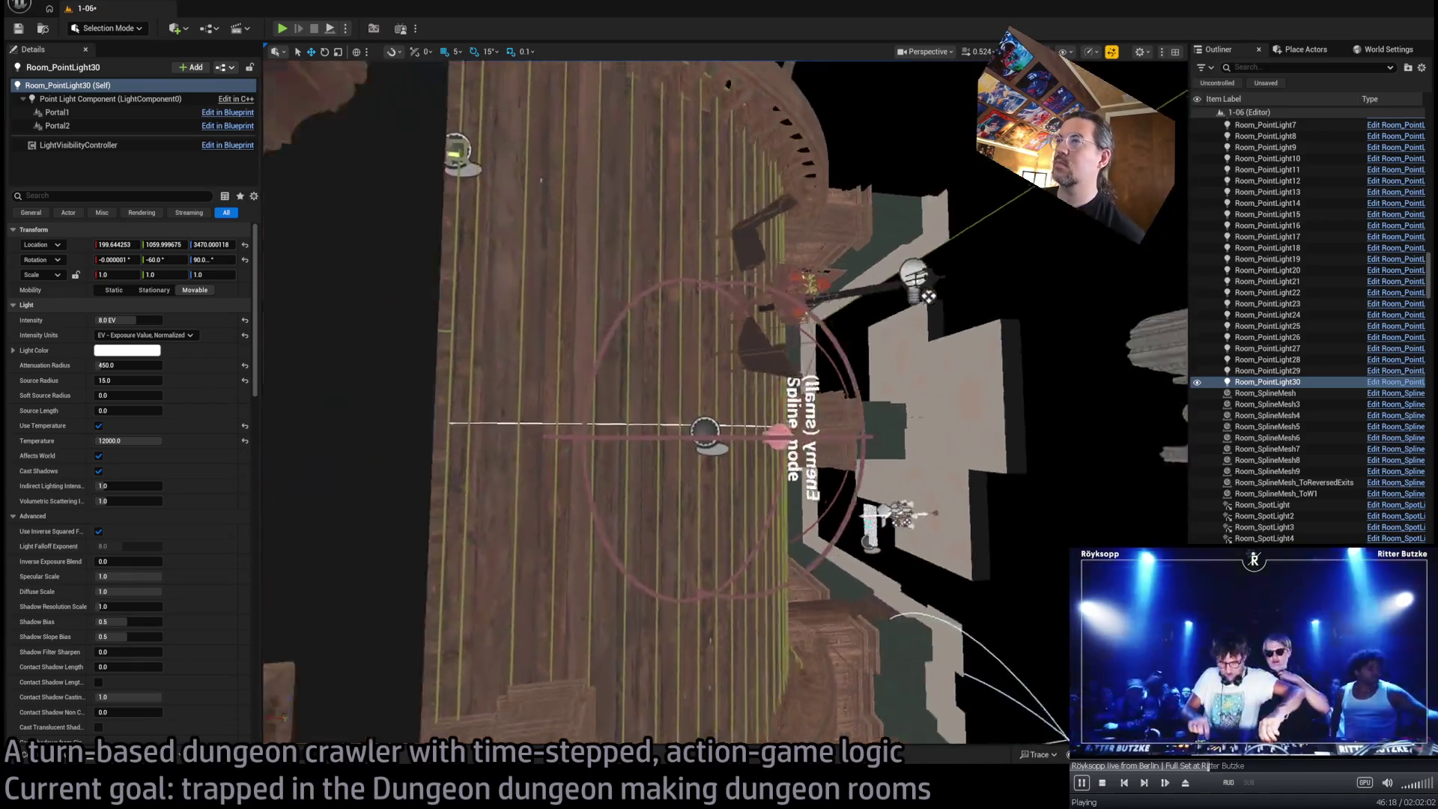
From a top-down view, select the round table, chairs, flower vase and candles together
left_click_drag(790, 385, 791, 385)
left_click(762, 400)
left_click(723, 388, "ctrl")
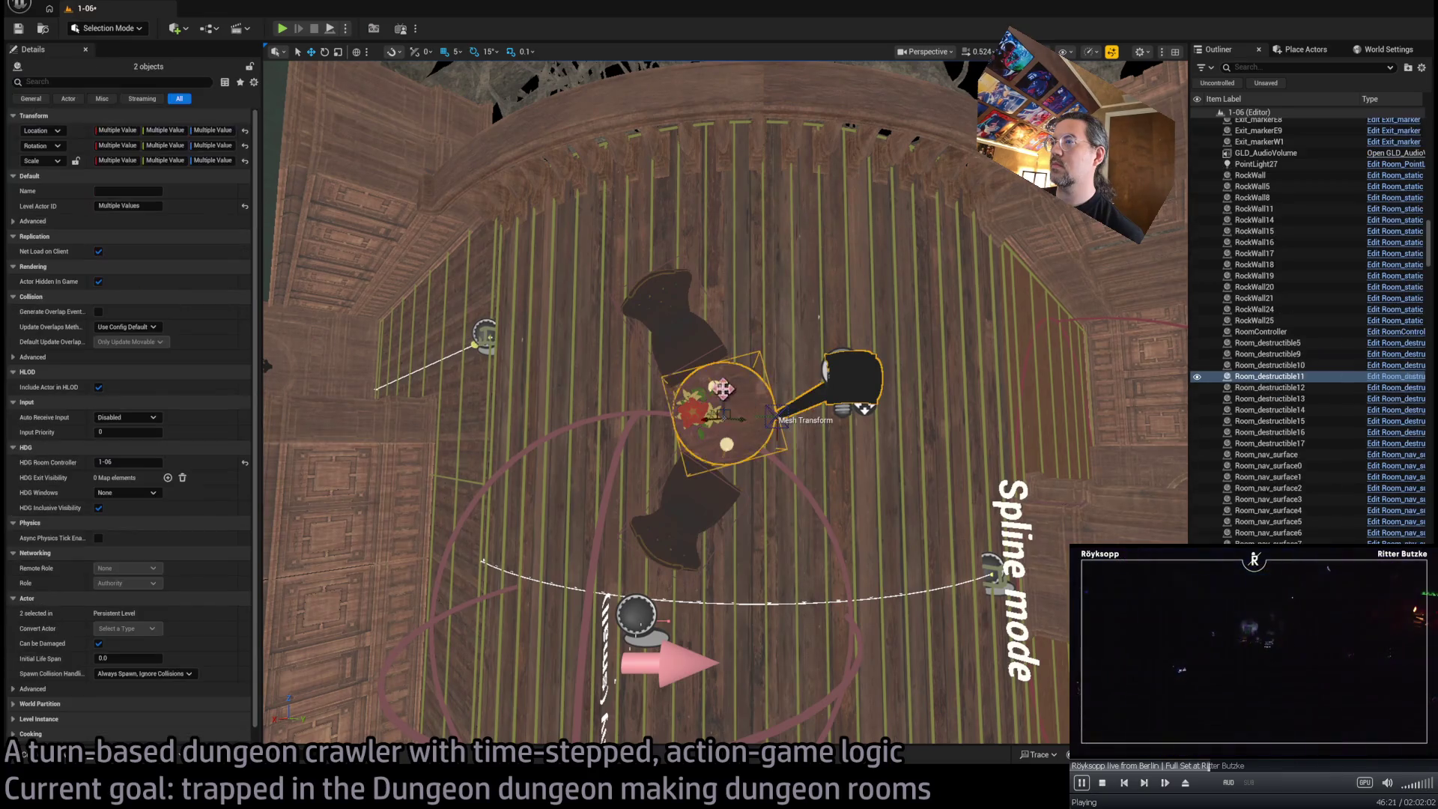
left_click(689, 528, "ctrl")
key("f")
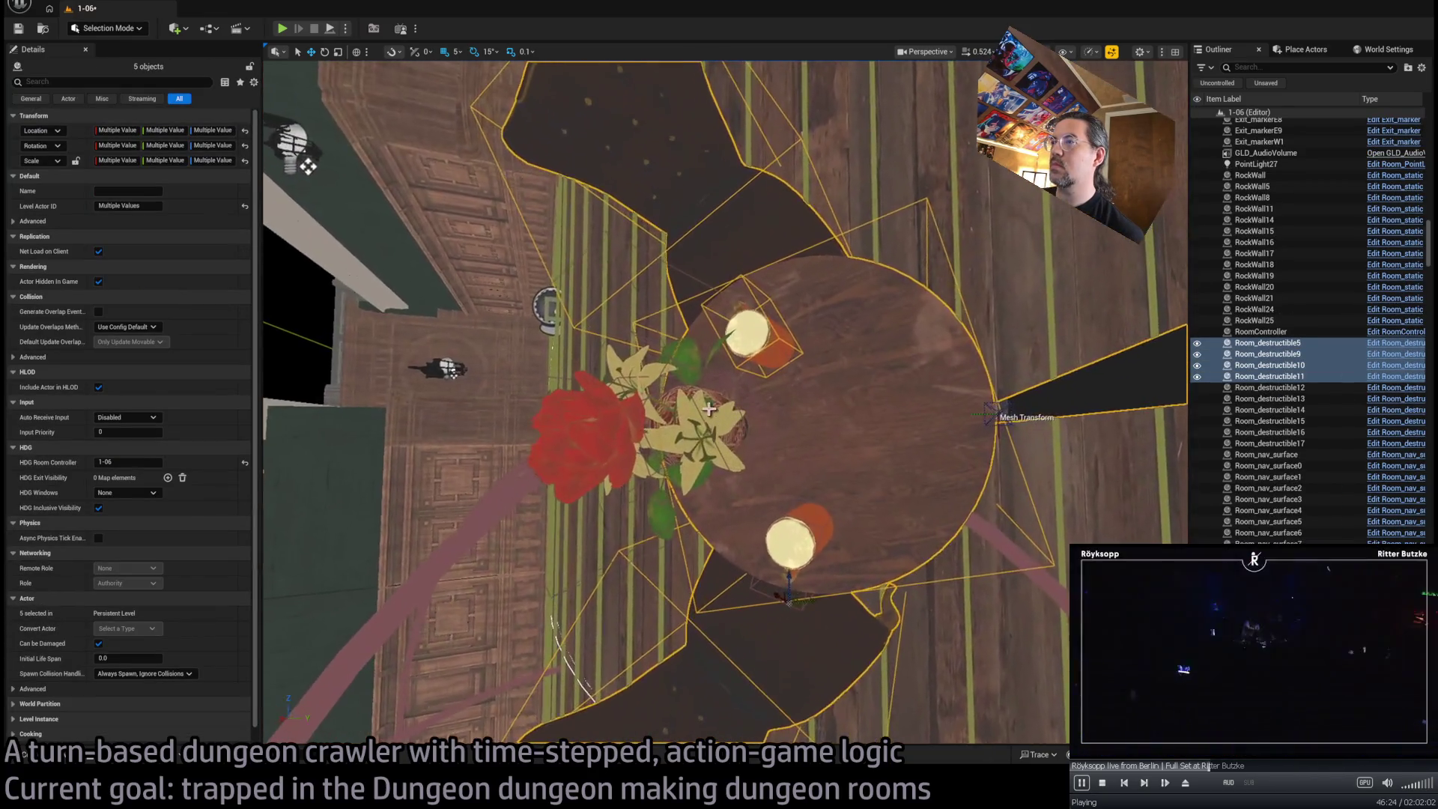
left_click(644, 373, "ctrl")
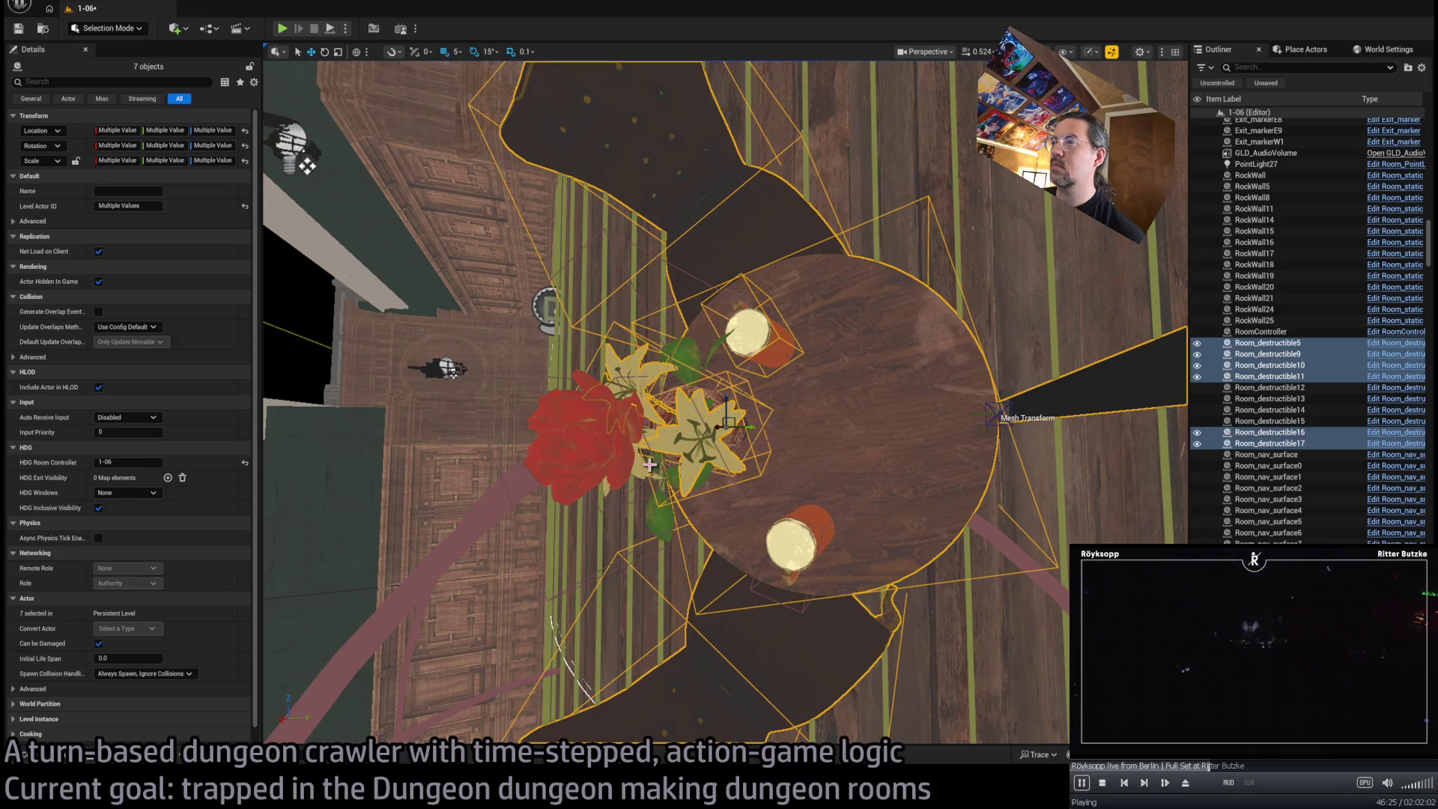
left_click(801, 548, "ctrl")
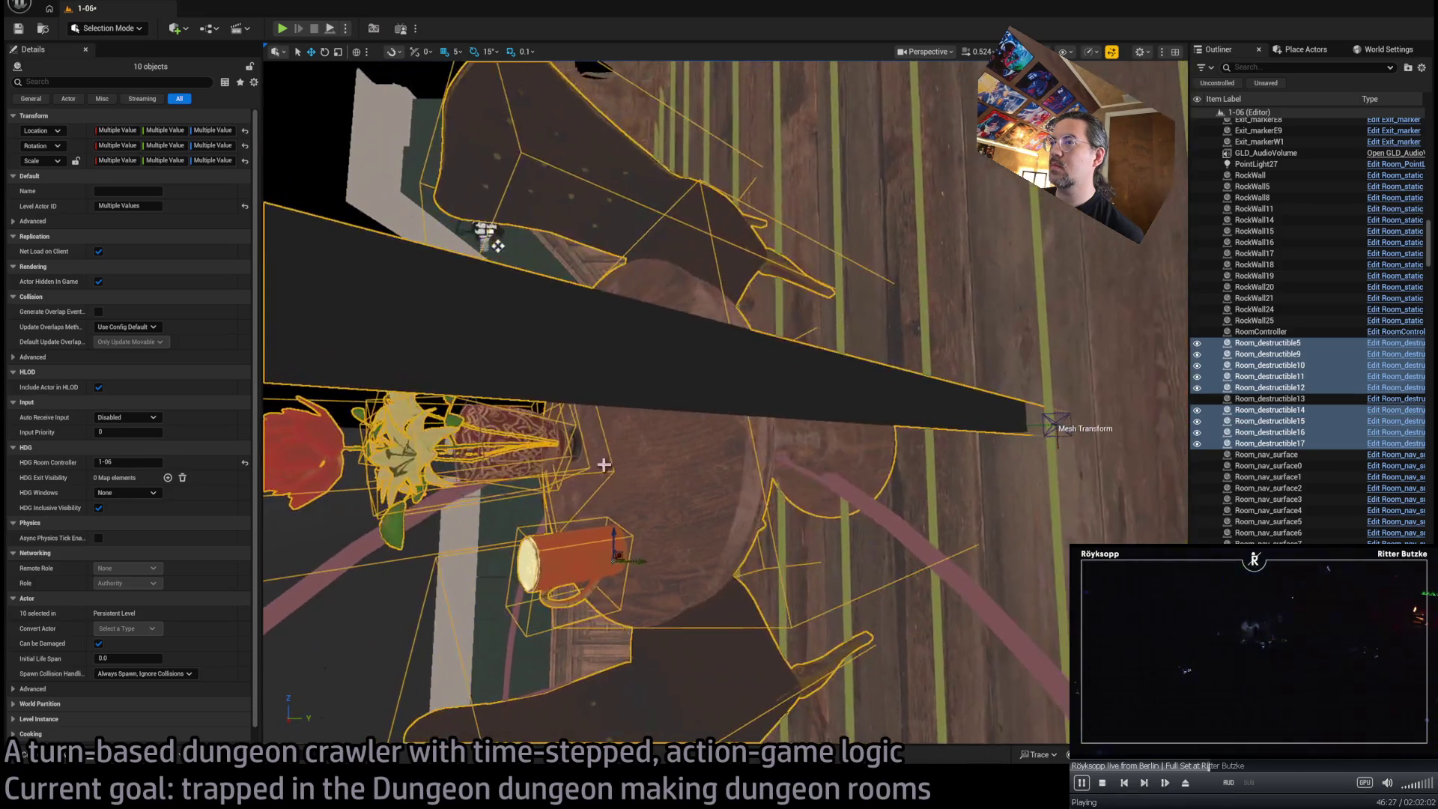
left_click(498, 413, "ctrl")
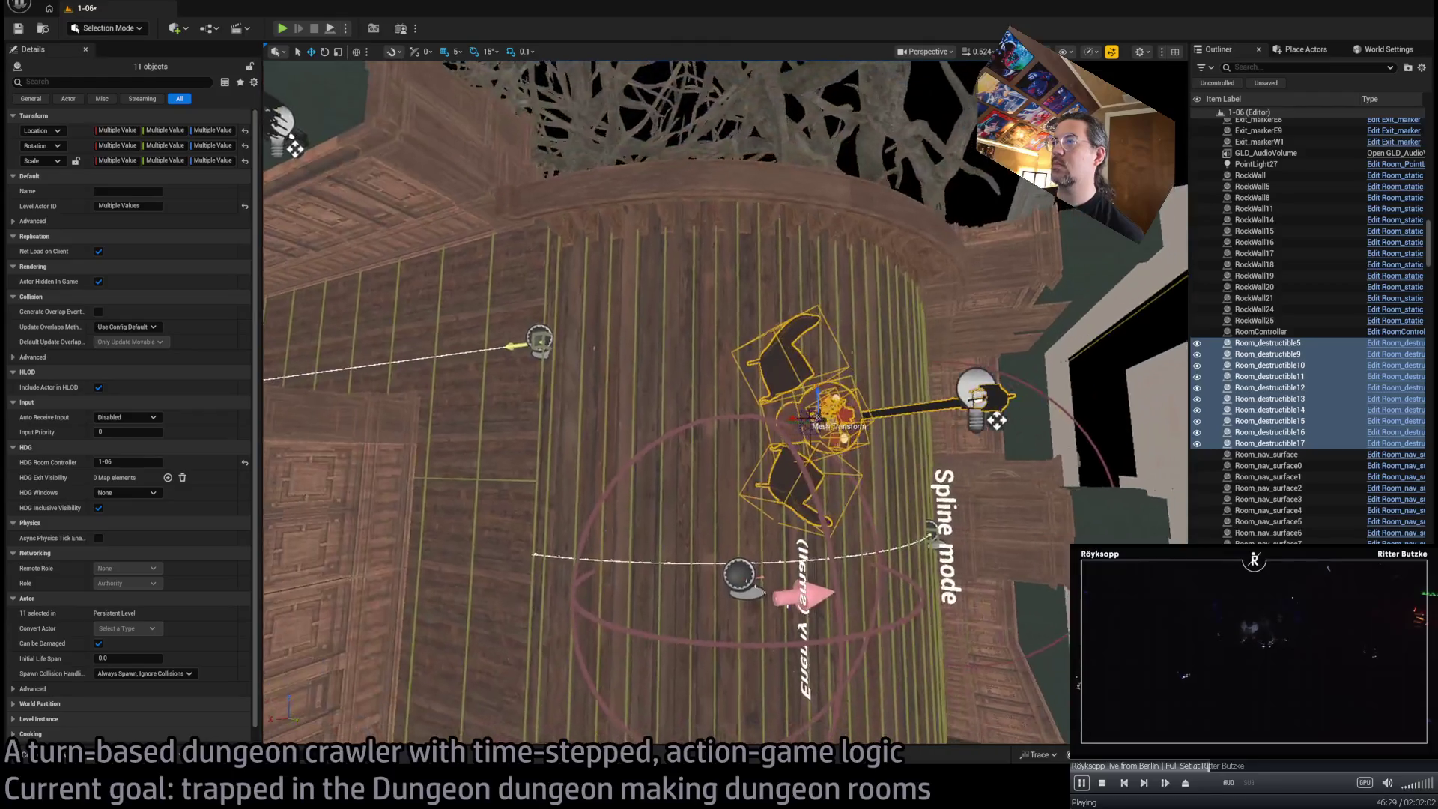
scroll(725, 478, "up", 3)
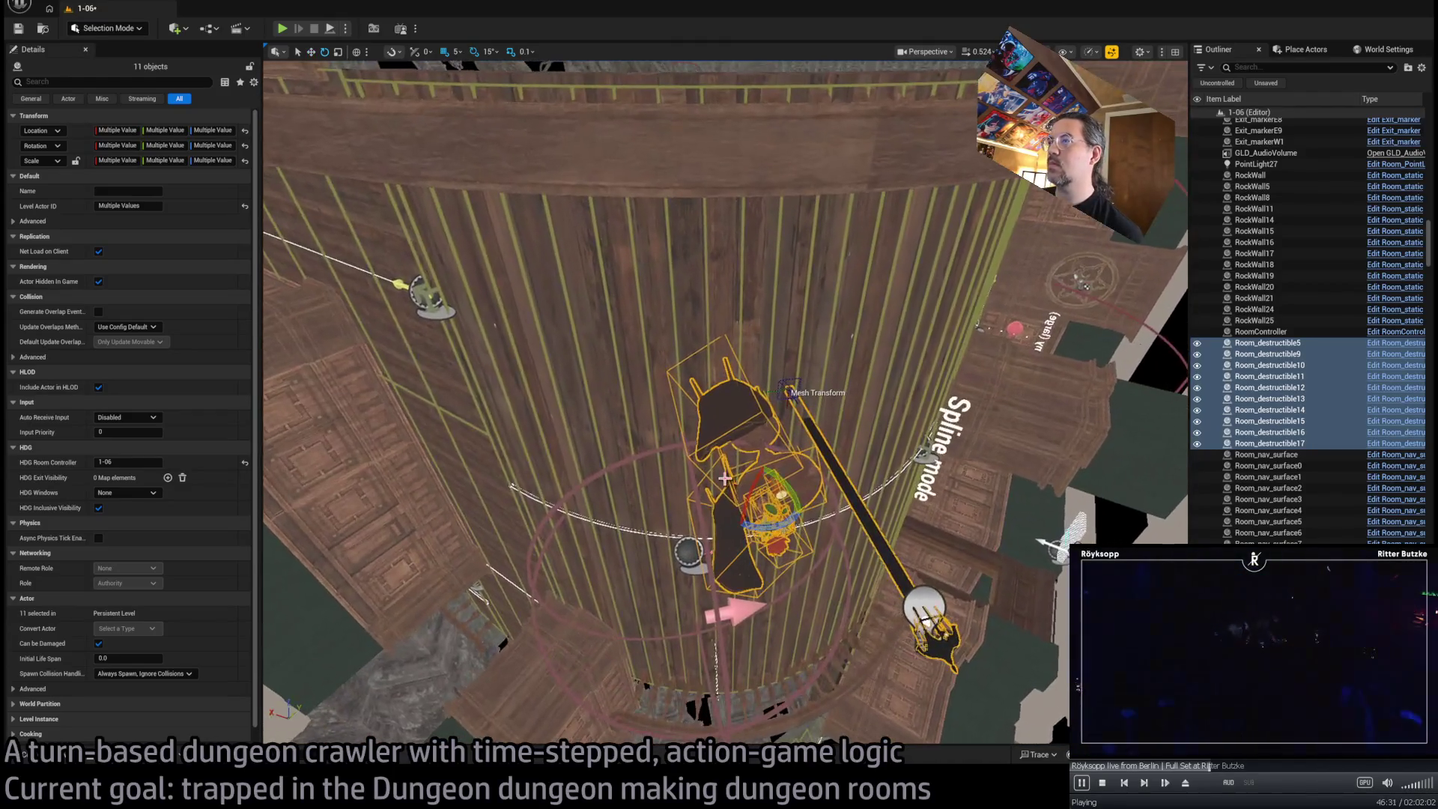
Rotate the table set 15 degrees, move it to a new spot, and add its light bulb
left_click_drag(719, 483, 727, 476)
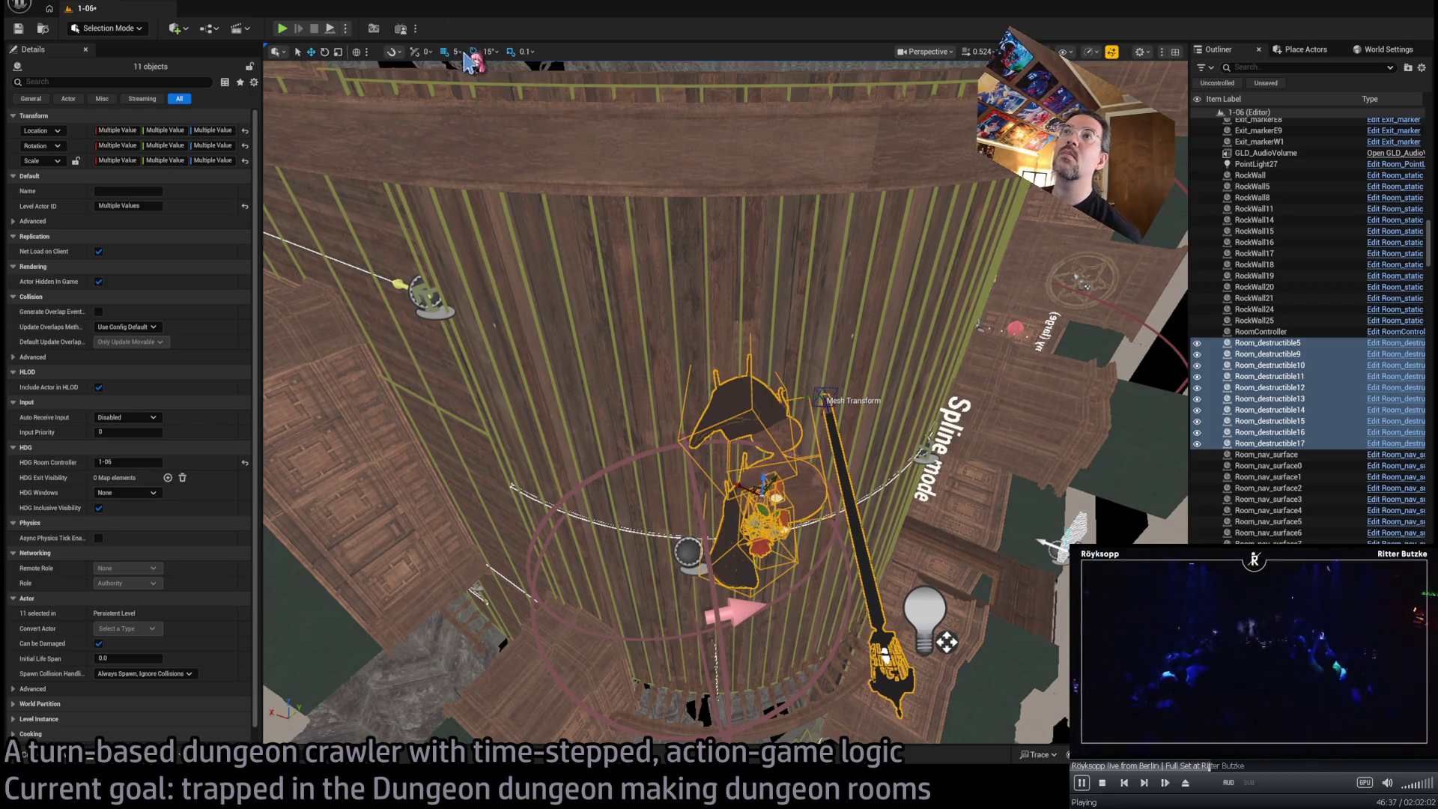
scroll(795, 535, "up", 3)
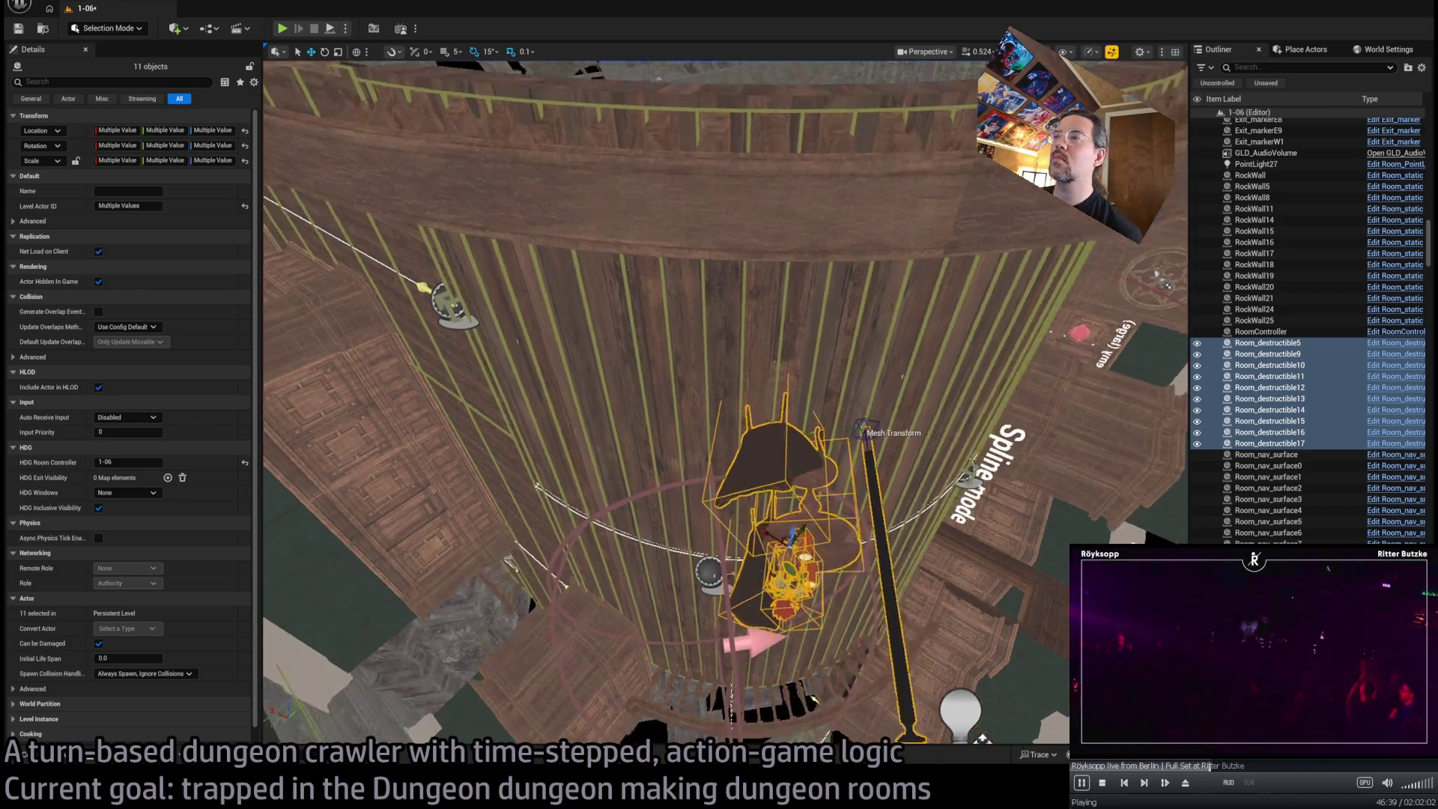
mouse_move(787, 537)
left_mouse_down()
mouse_move(599, 509)
mouse_move(594, 496)
left_mouse_up()
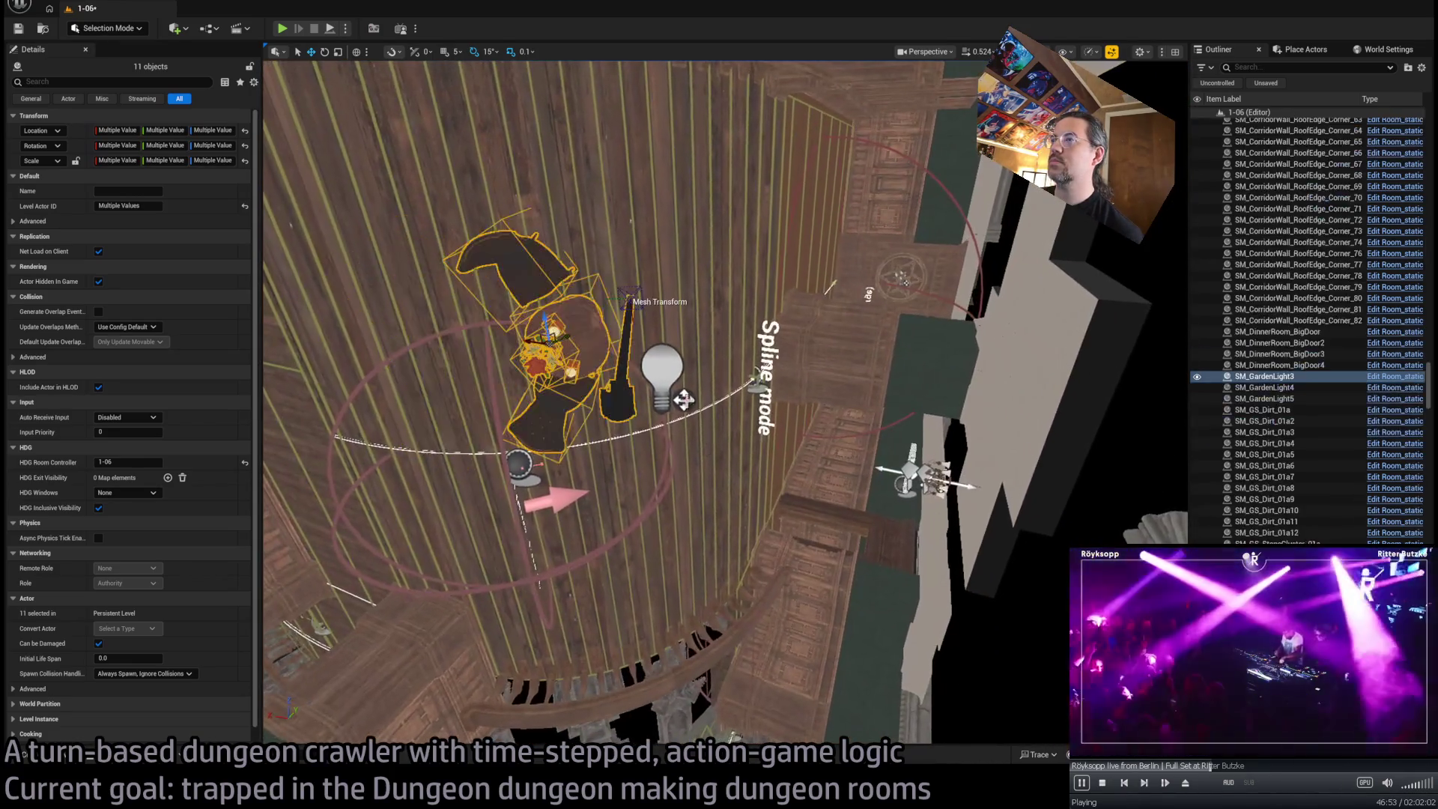
left_click(682, 399, "ctrl")
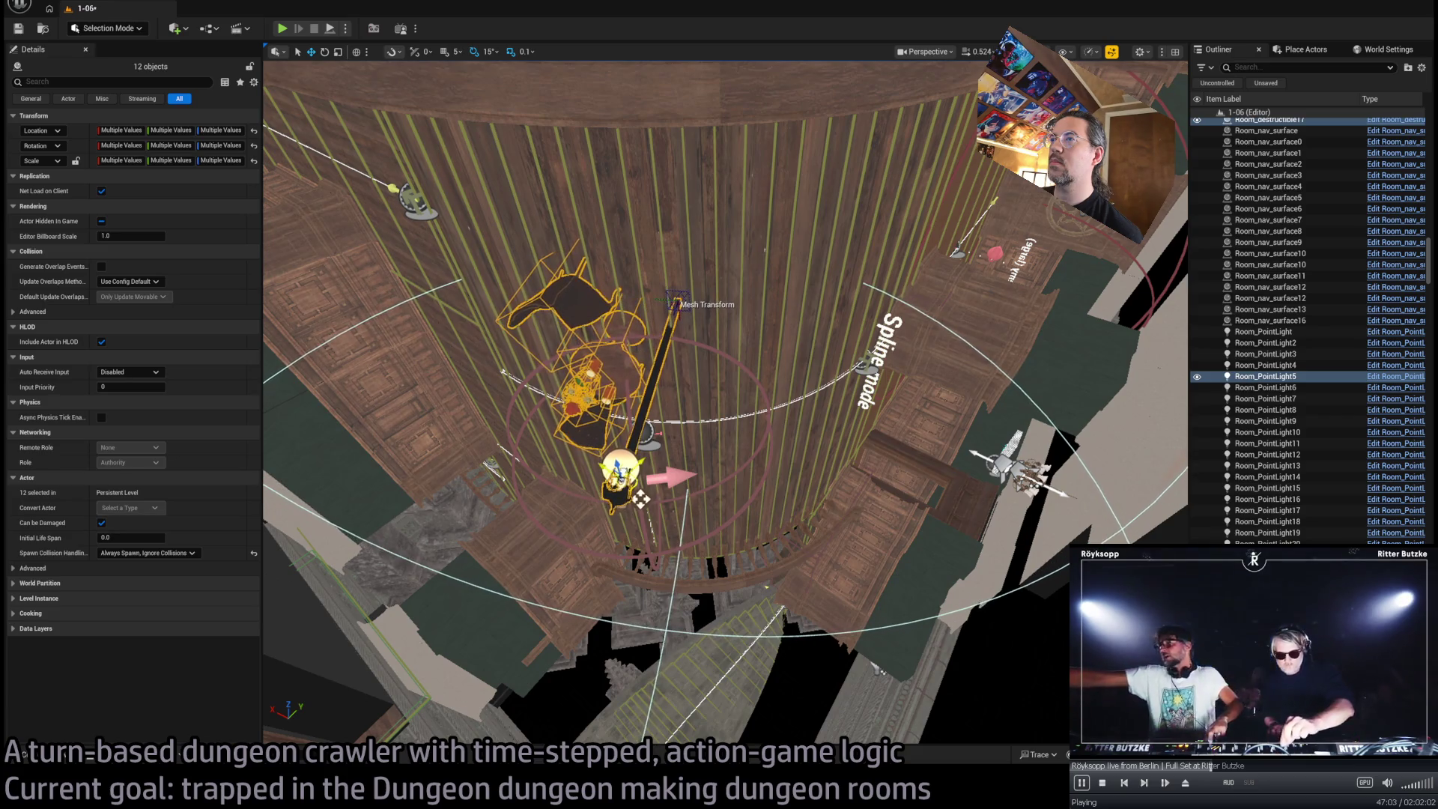
Nudge the table set and light slightly, then Alt-drag to duplicate all 12 objects
mouse_move(725, 403)
left_mouse_down()
mouse_move(677, 447)
mouse_move(650, 360)
mouse_move(633, 378)
mouse_move(785, 264)
left_mouse_up()
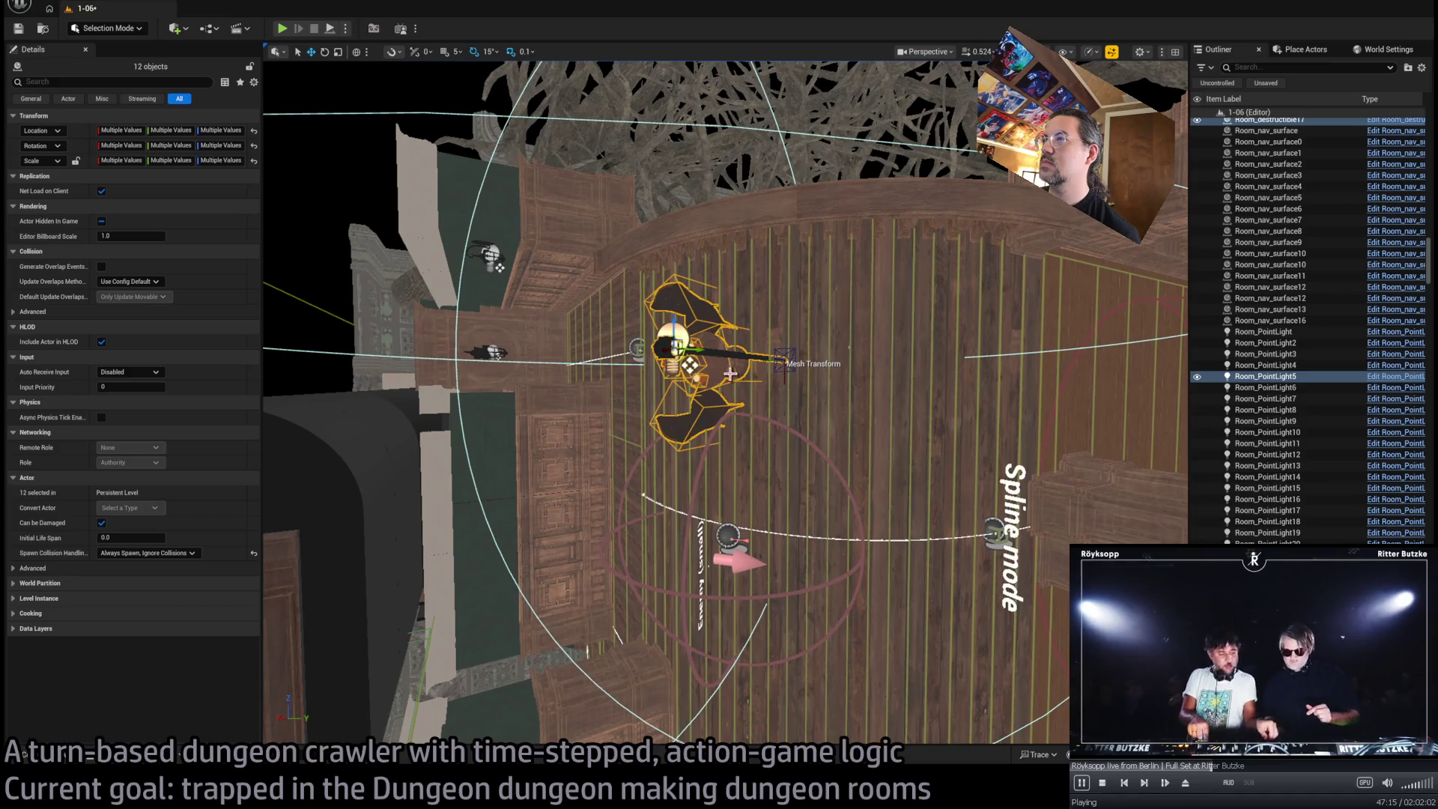
left_click_drag(783, 361, 784, 380)
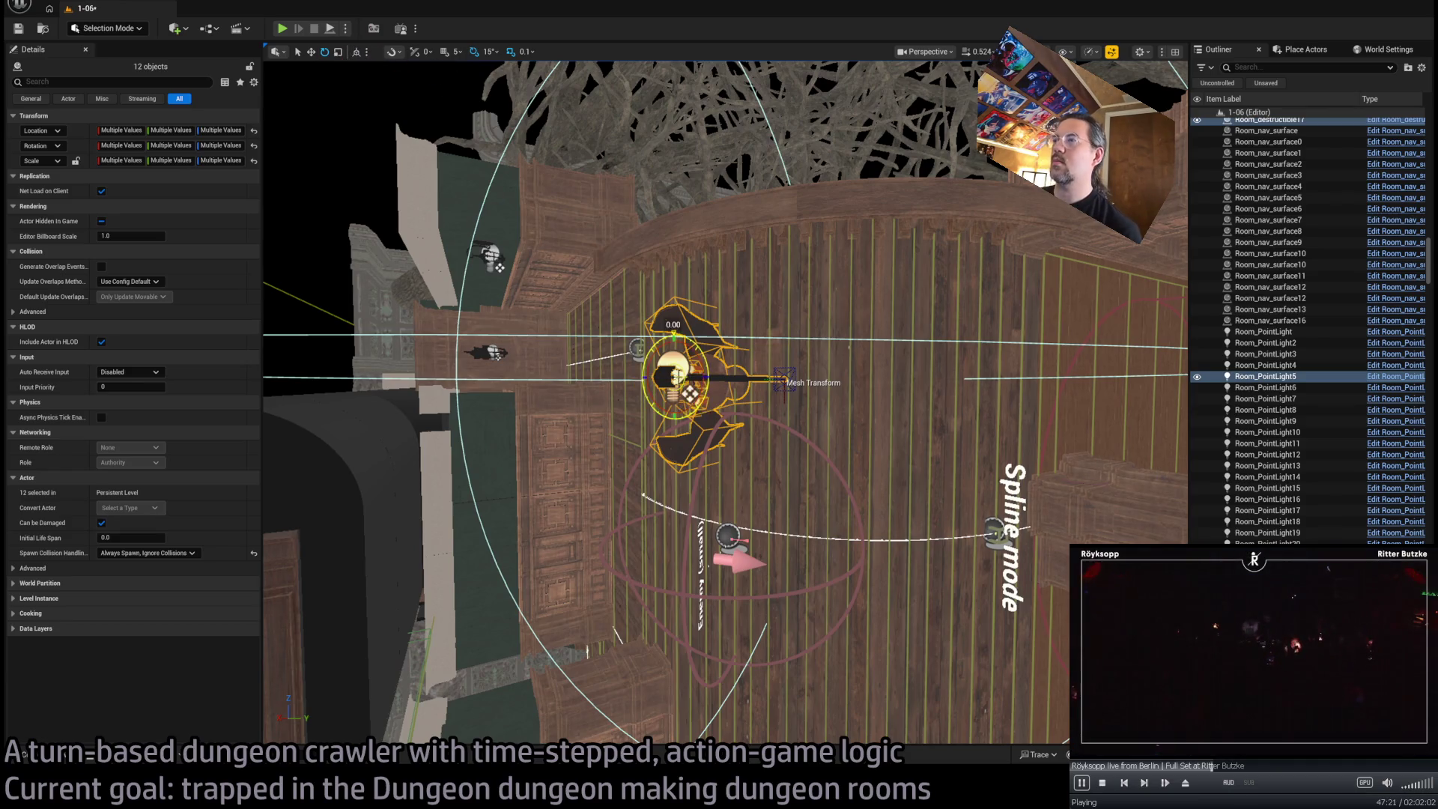
left_click_drag(784, 379, 904, 378, "alt")
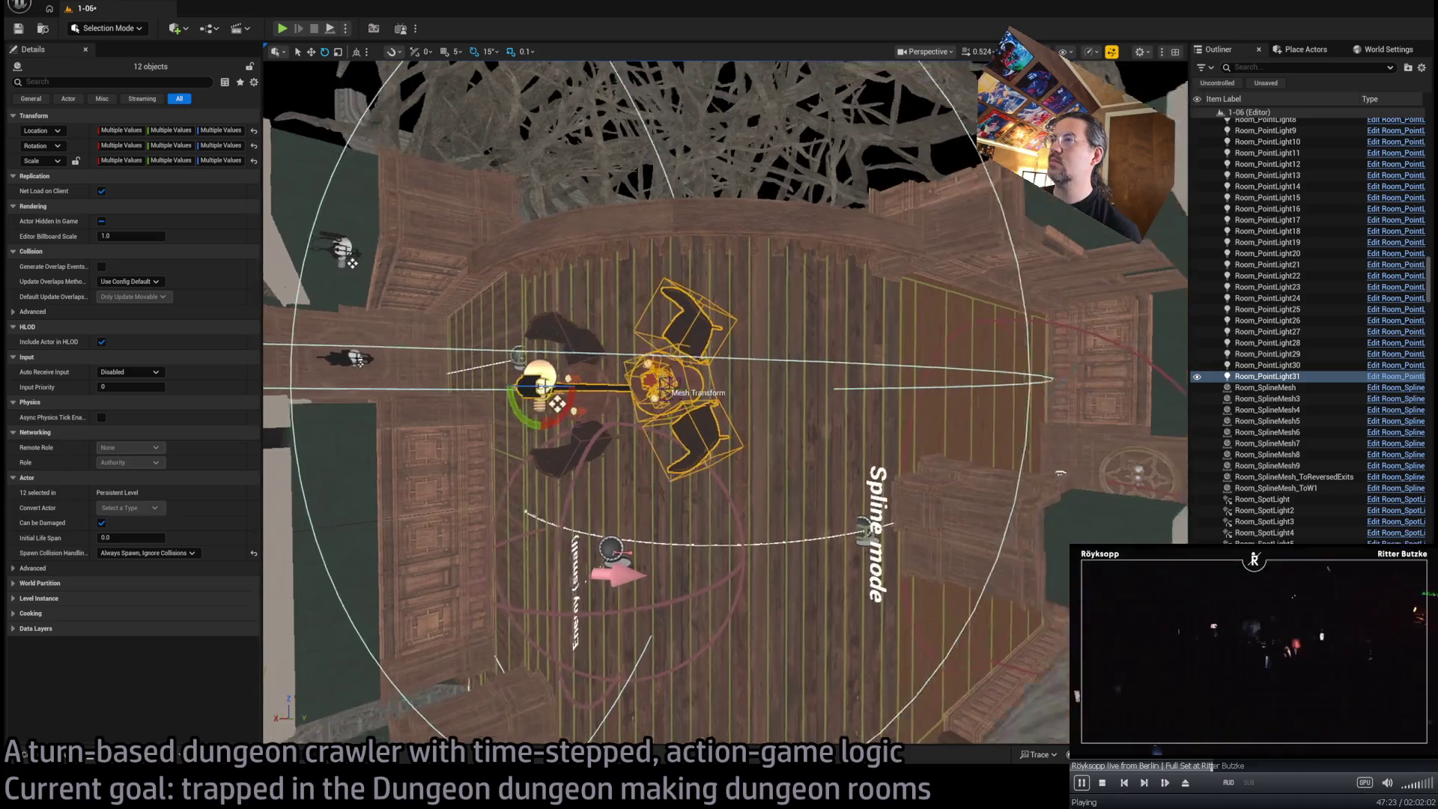
Rotate the copied set 30 degrees and move it across the room
mouse_move(674, 405)
left_mouse_down("alt")
mouse_move(734, 315)
mouse_move(696, 360)
left_mouse_up("alt")
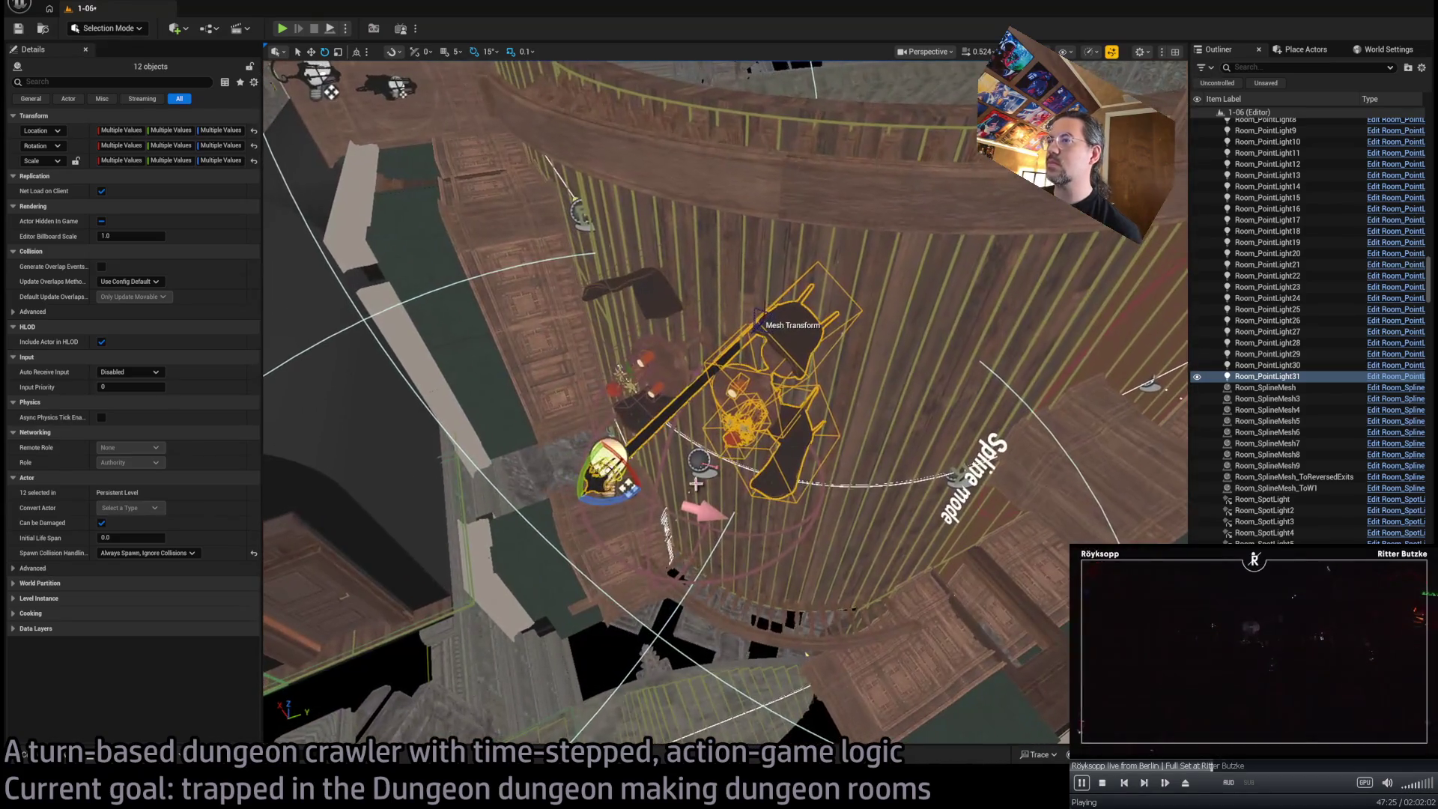
left_click_drag(618, 500, 629, 487)
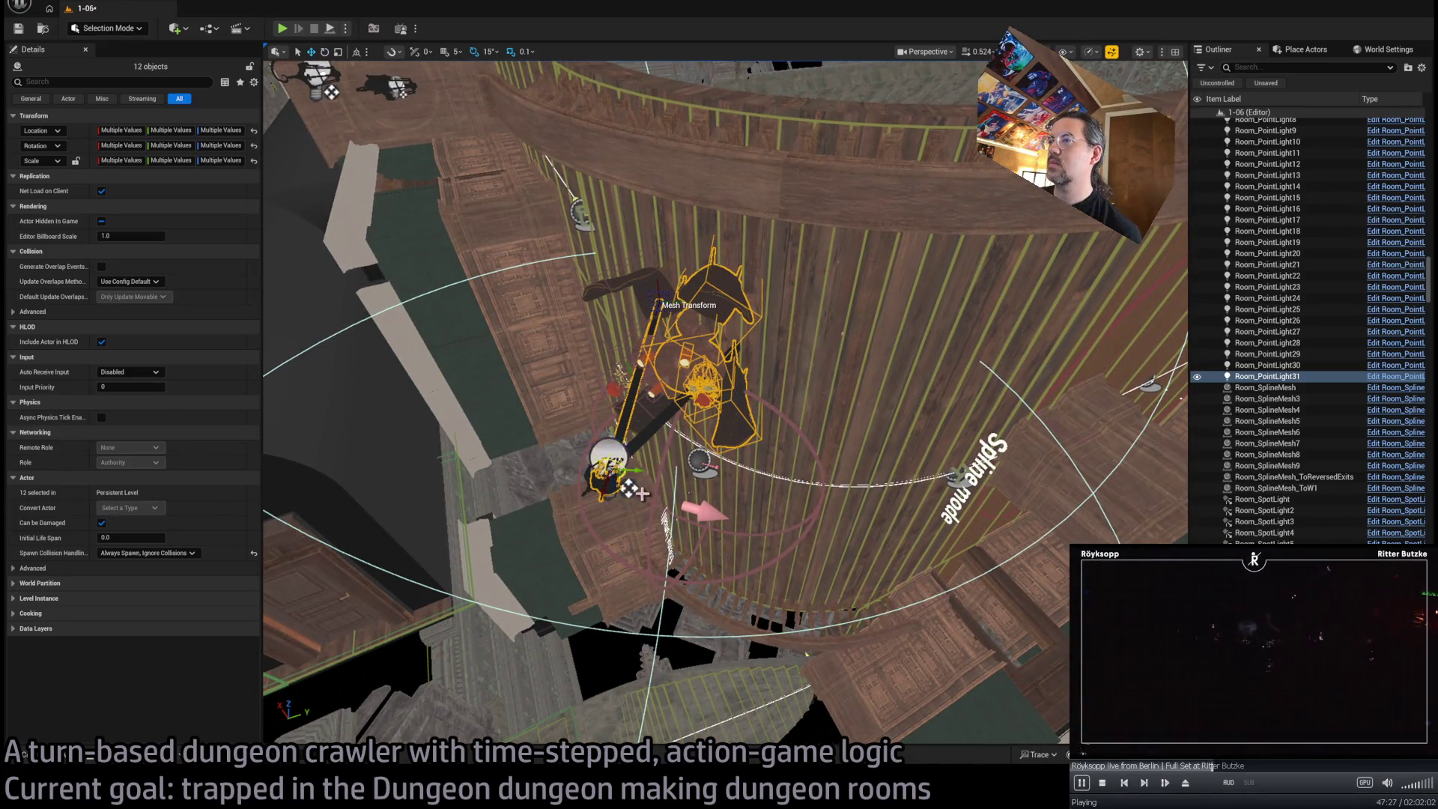
mouse_move(613, 477)
left_mouse_down()
mouse_move(867, 594)
mouse_move(914, 514)
mouse_move(893, 569)
mouse_move(870, 394)
left_mouse_up()
Bring the view back over the copies and select the player spawn marker Spawn_marker_player2
left_click_drag(966, 528, 830, 395)
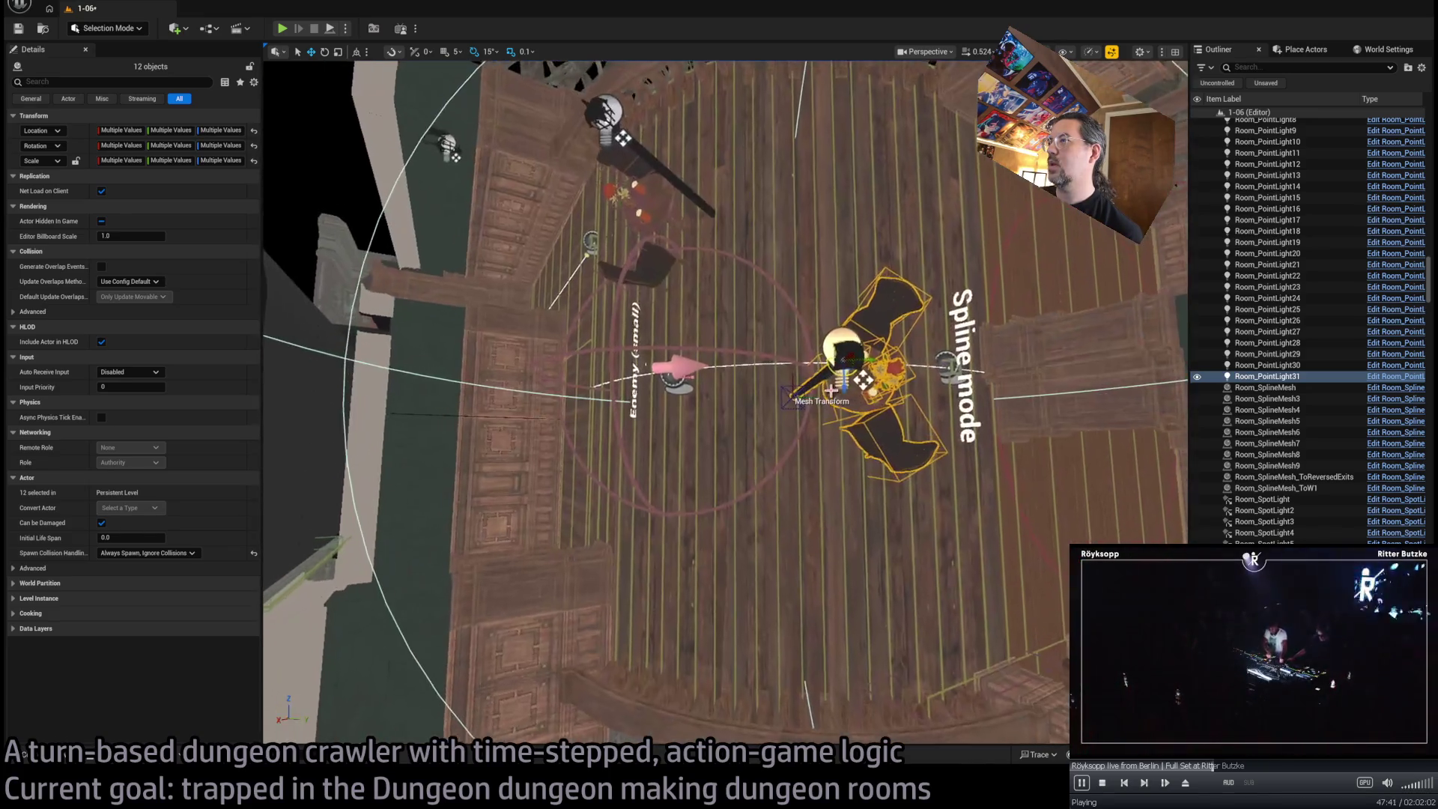
mouse_move(875, 631)
left_mouse_down()
mouse_move(621, 528)
mouse_move(953, 722)
mouse_move(1025, 274)
mouse_move(825, 330)
mouse_move(891, 273)
mouse_move(453, 67)
left_mouse_up()
left_click(825, 330)
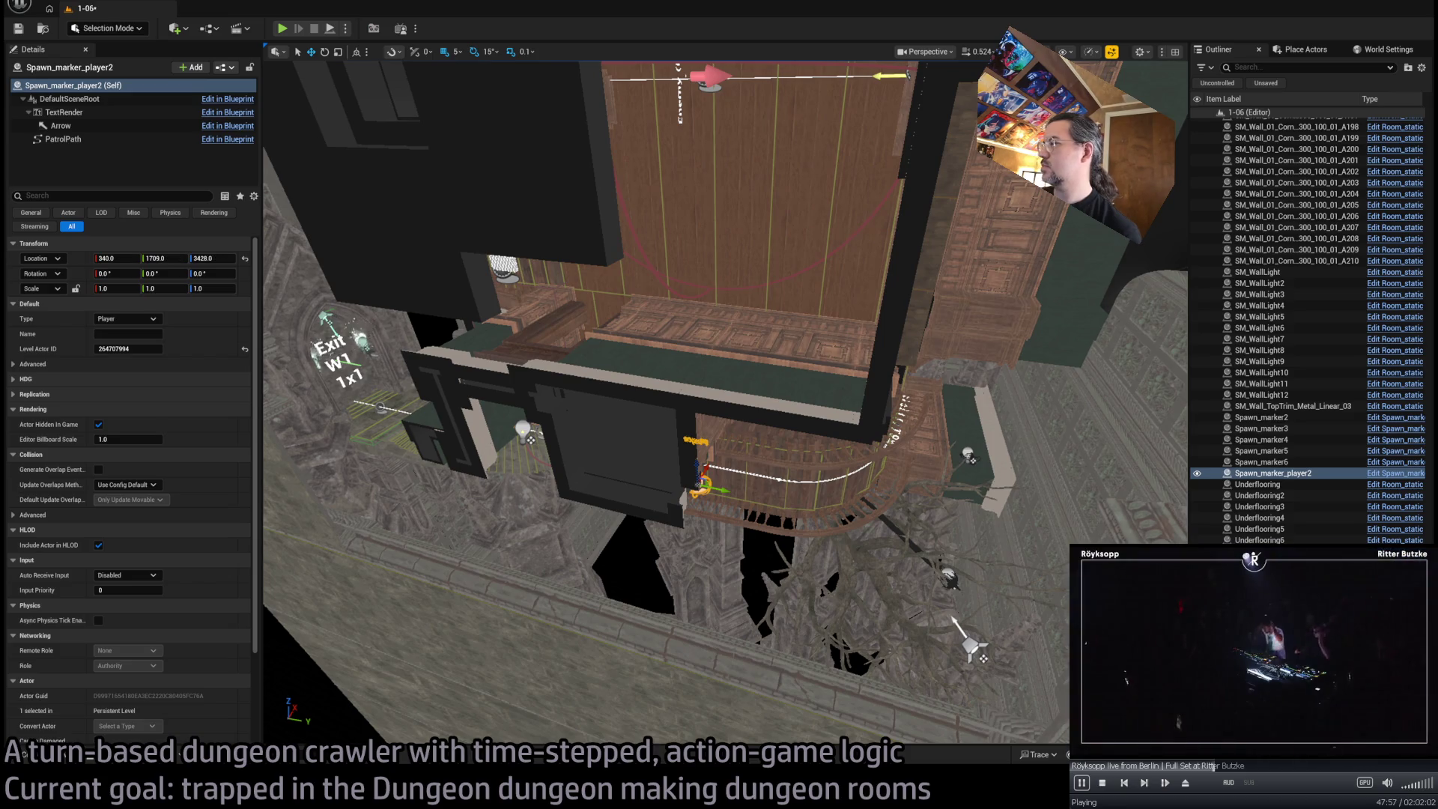
Frame Spawn_marker_player2 and launch Play In Editor with Alt+P
key("f")
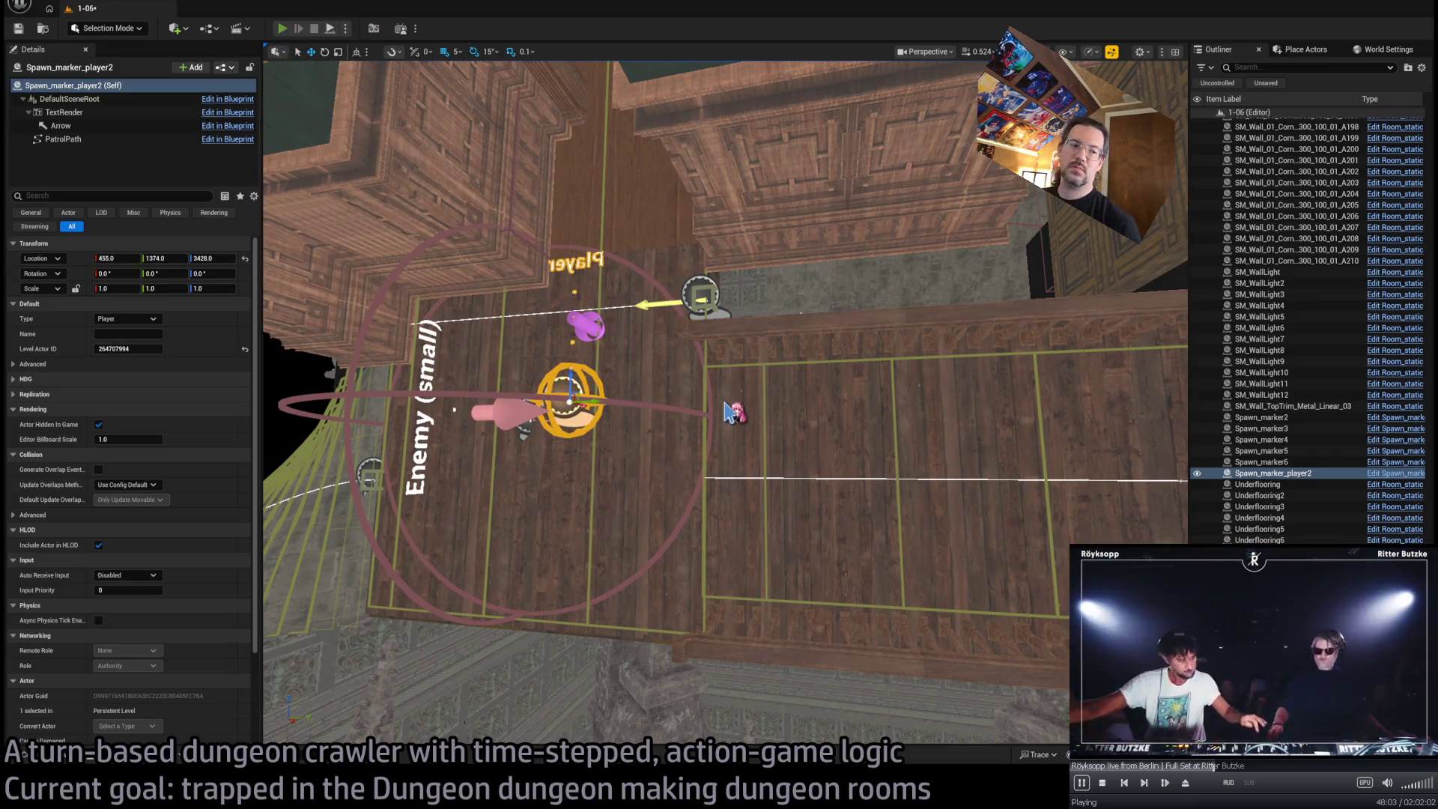
key("alt+p")
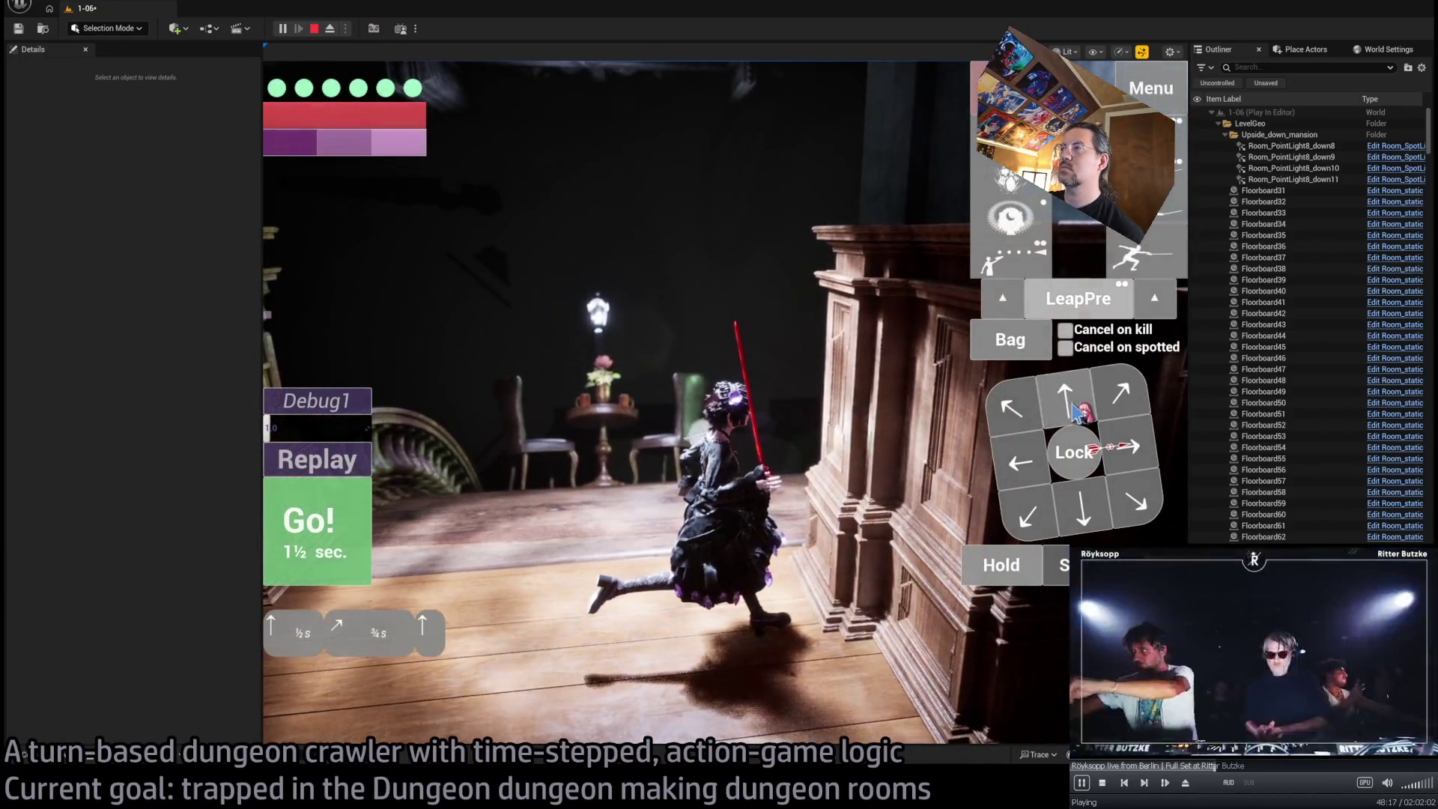
Queue and run the character's first several forward moves, lengthening the movement as needed
left_click(283, 554)
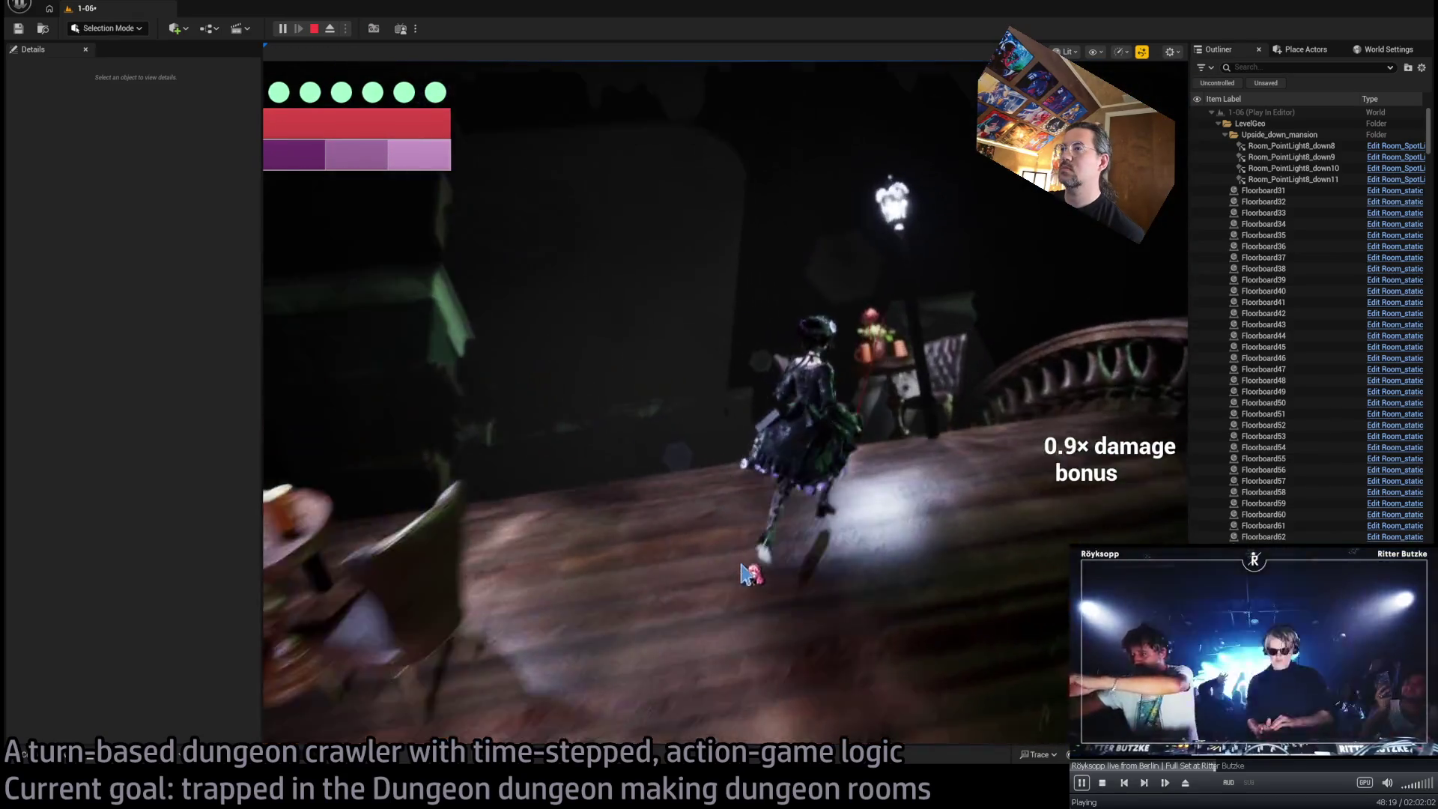
left_click(1071, 402)
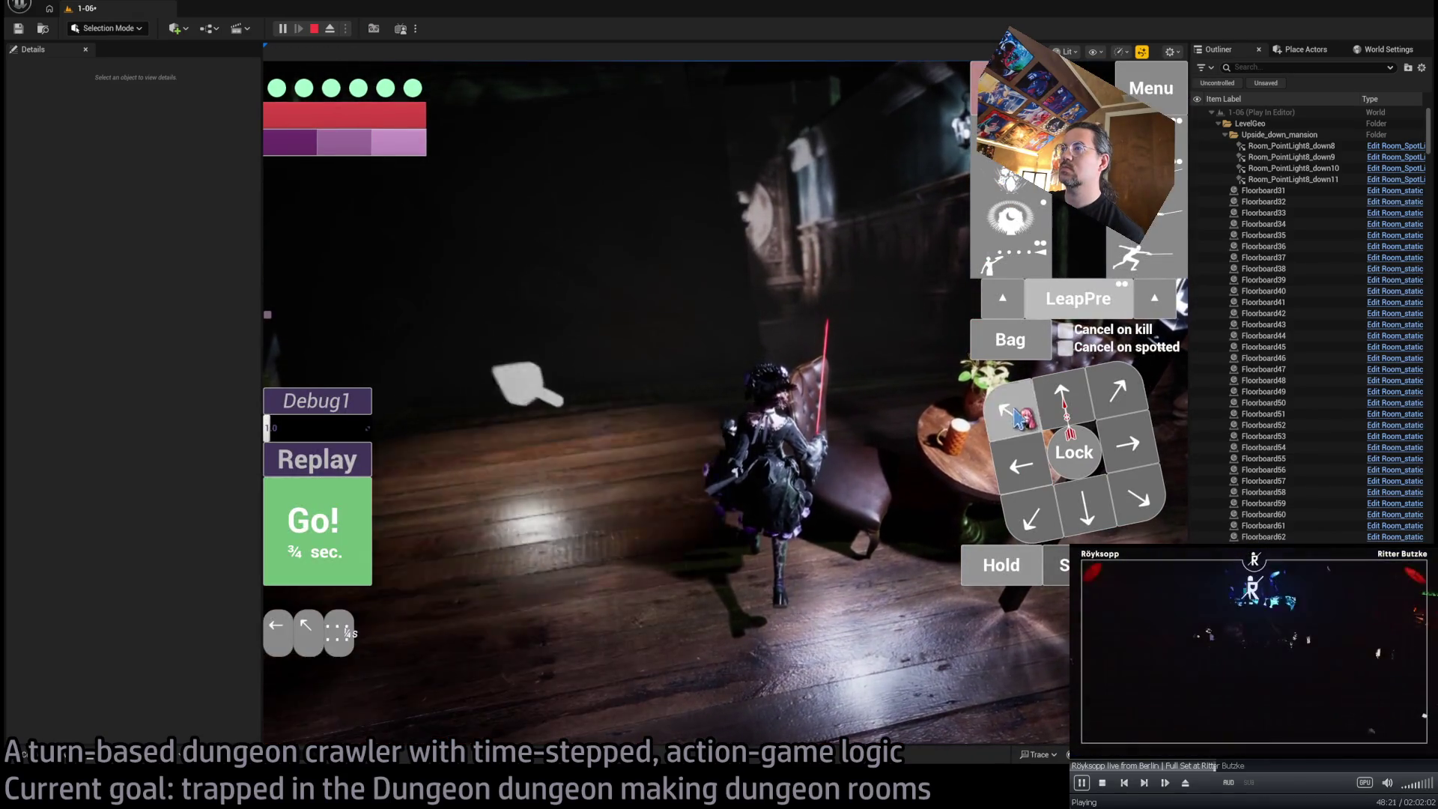
left_click(333, 508)
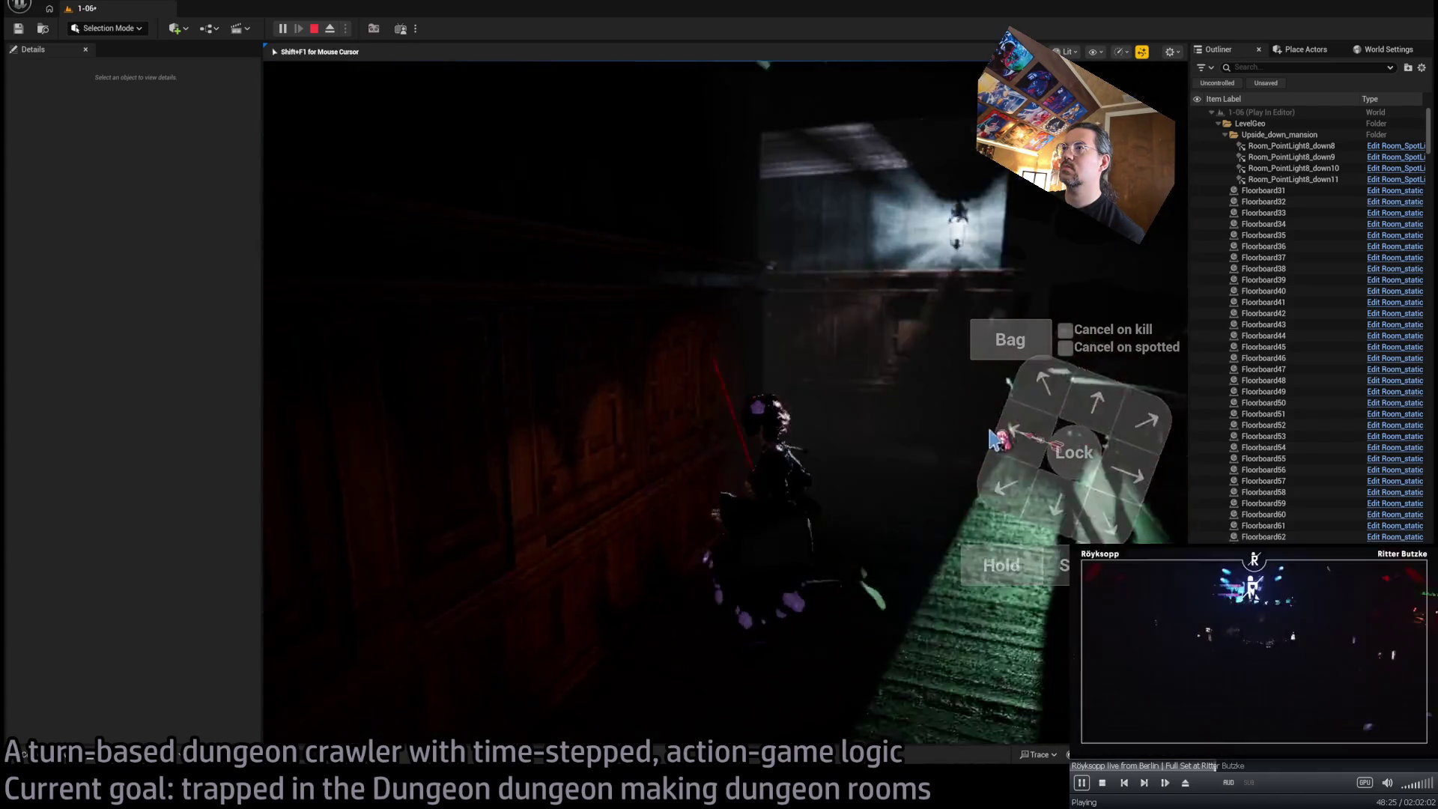
left_click(1082, 409)
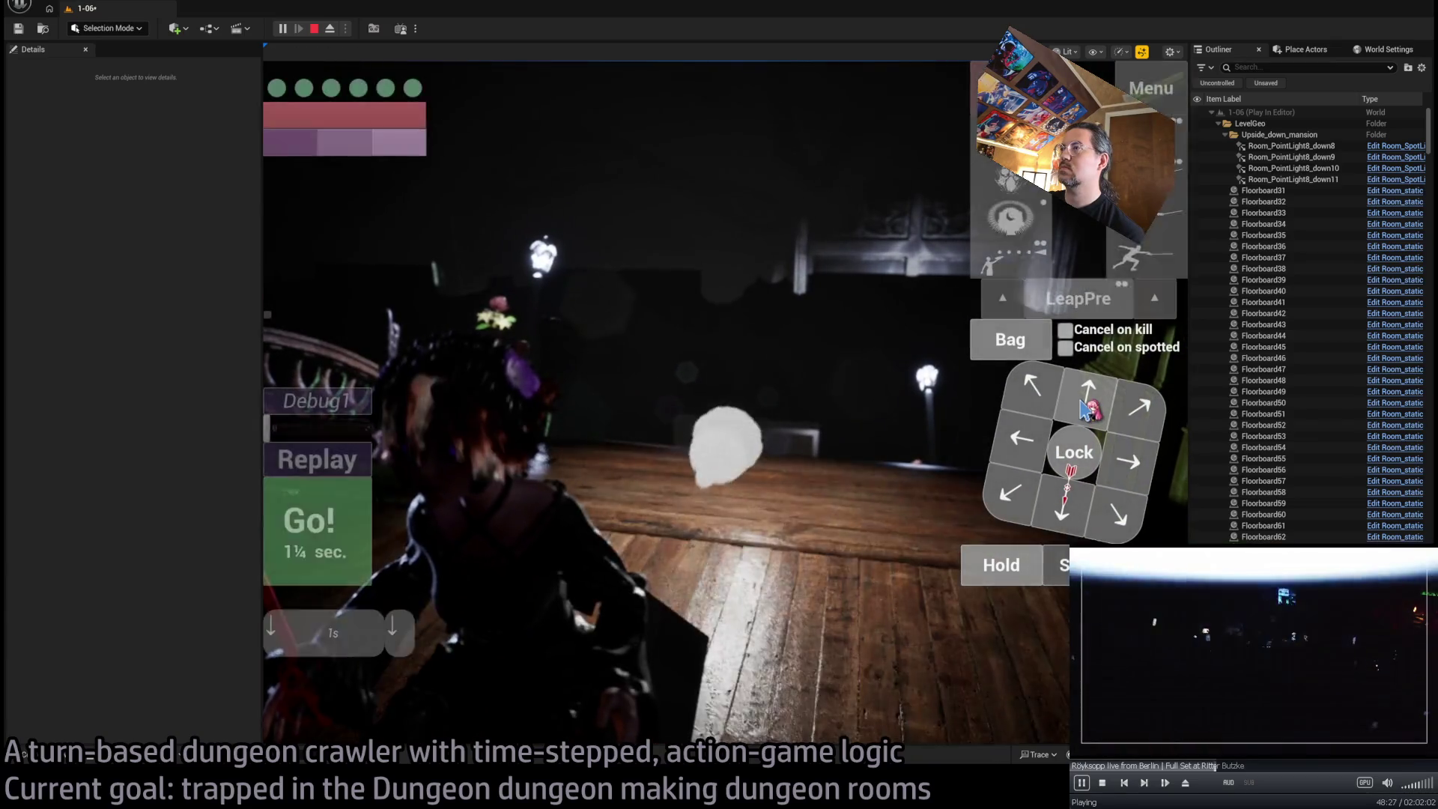
left_click(322, 524)
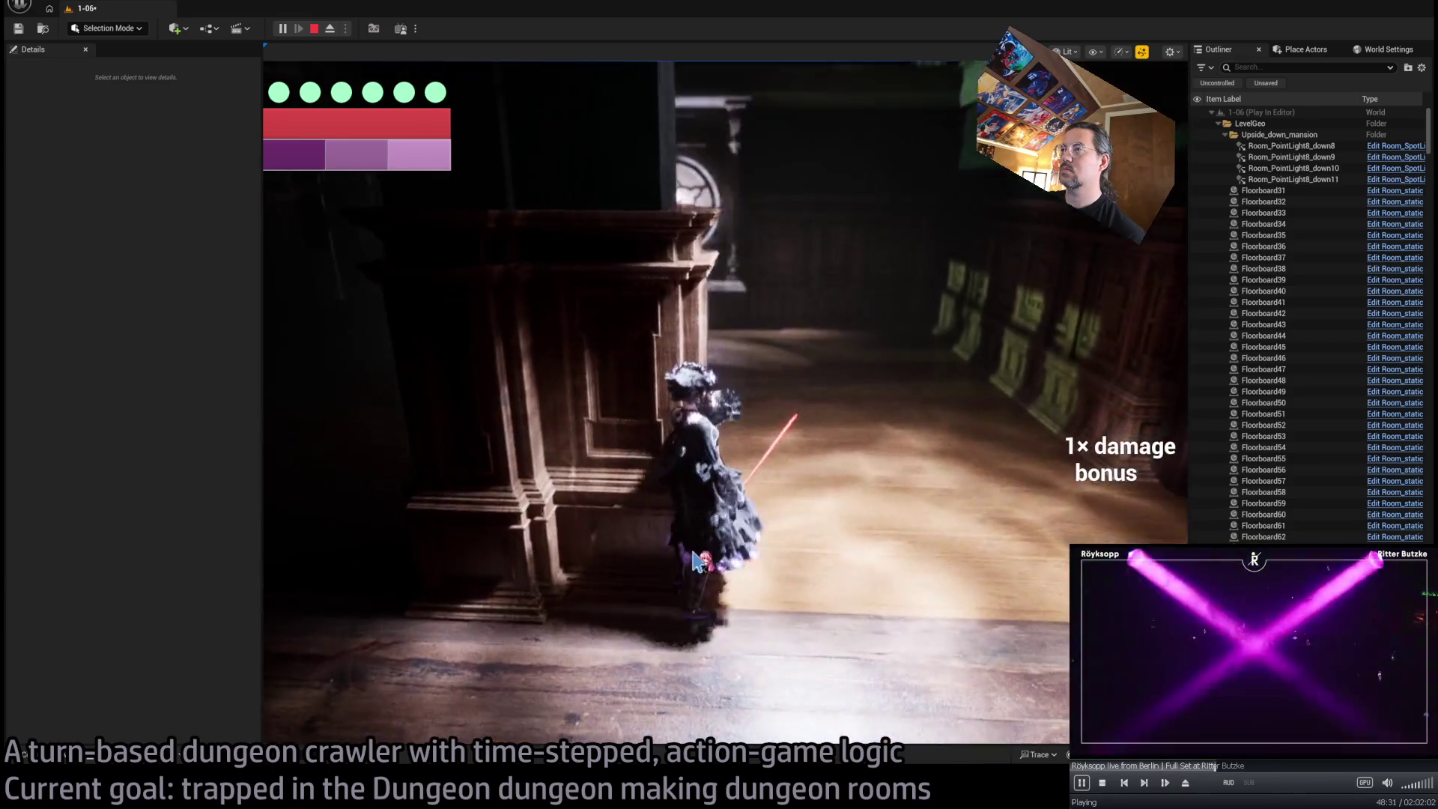
left_click(1134, 439)
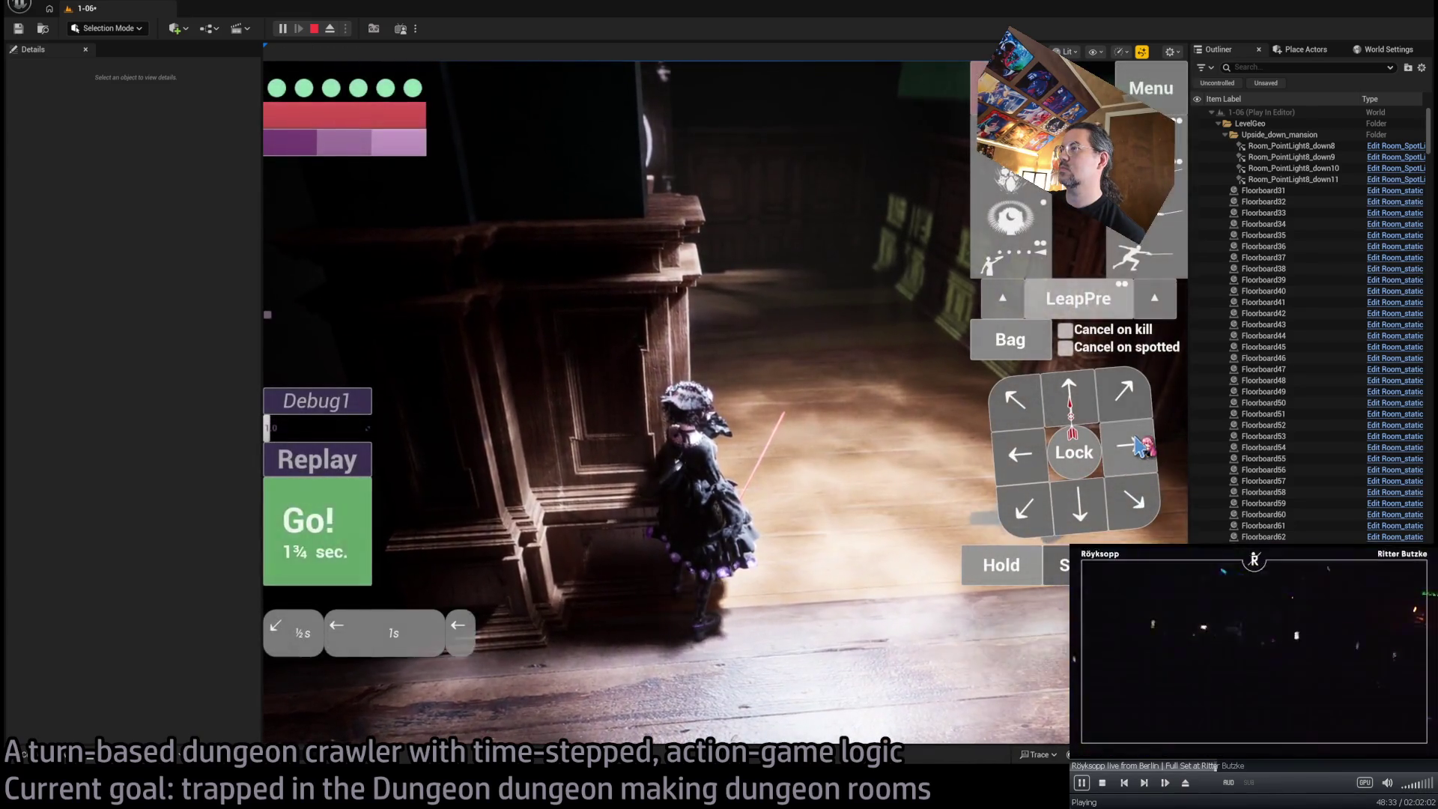
left_click(314, 524)
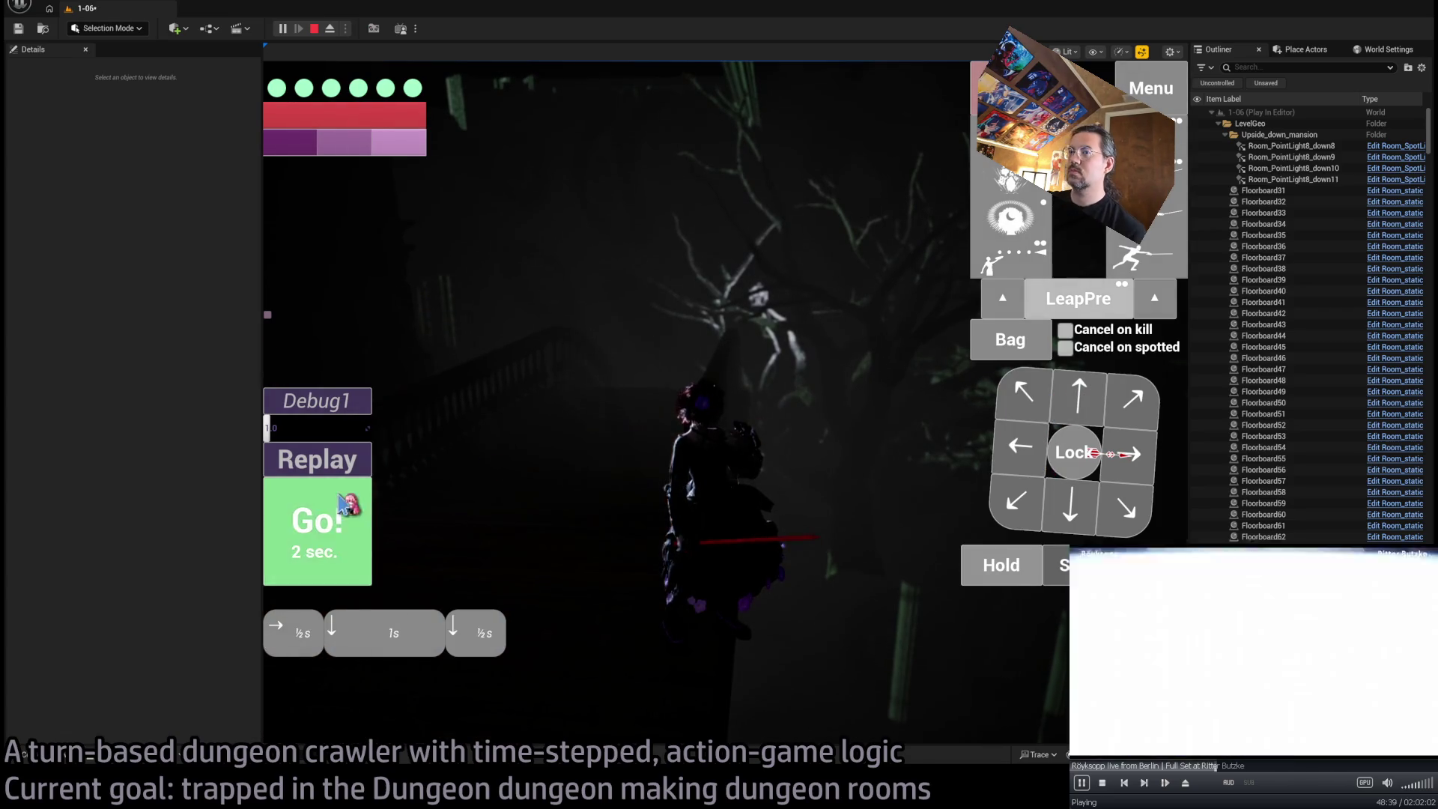
left_click(352, 506)
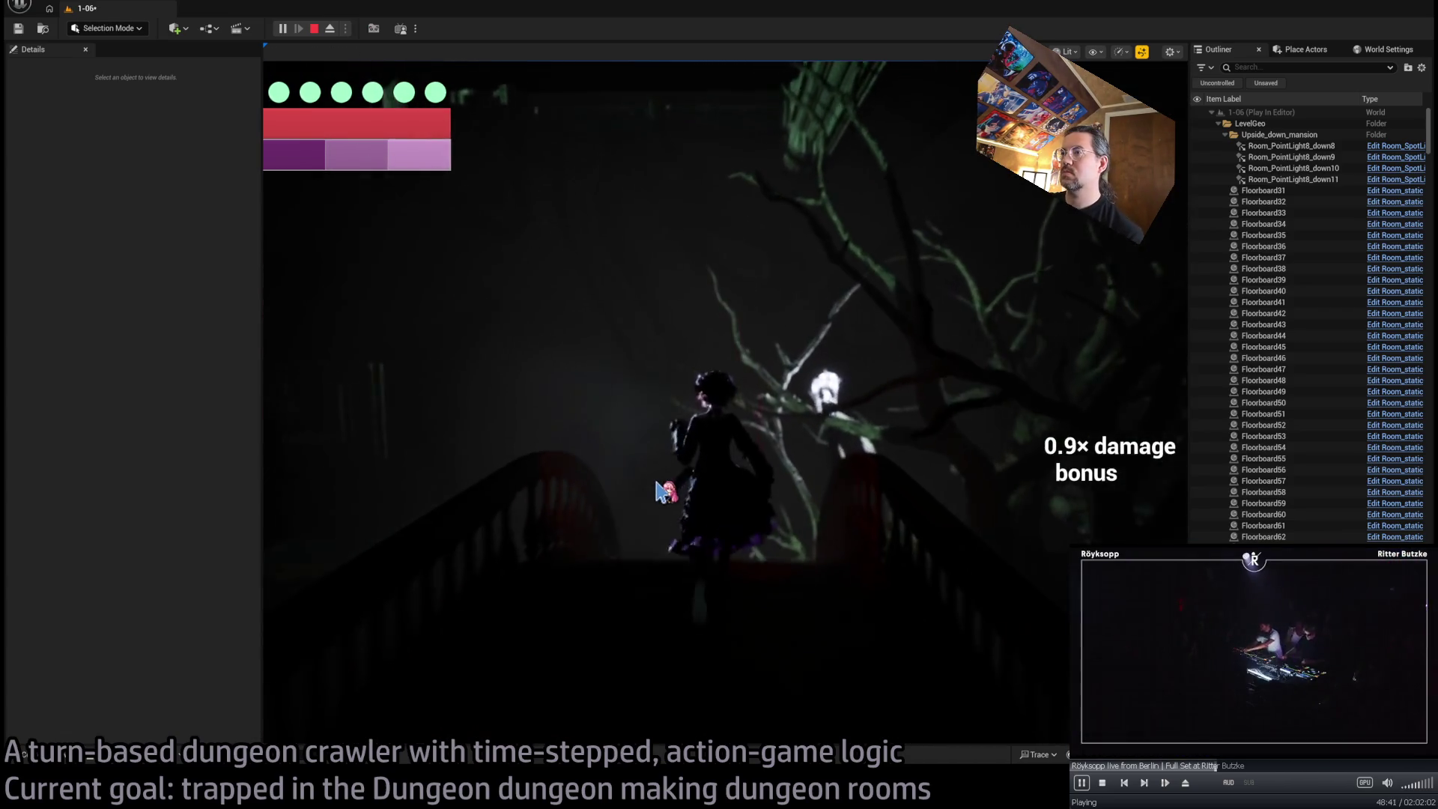
Plan further moves, use the character's skill to reach the green-lit room, then stop playing
left_click(637, 564)
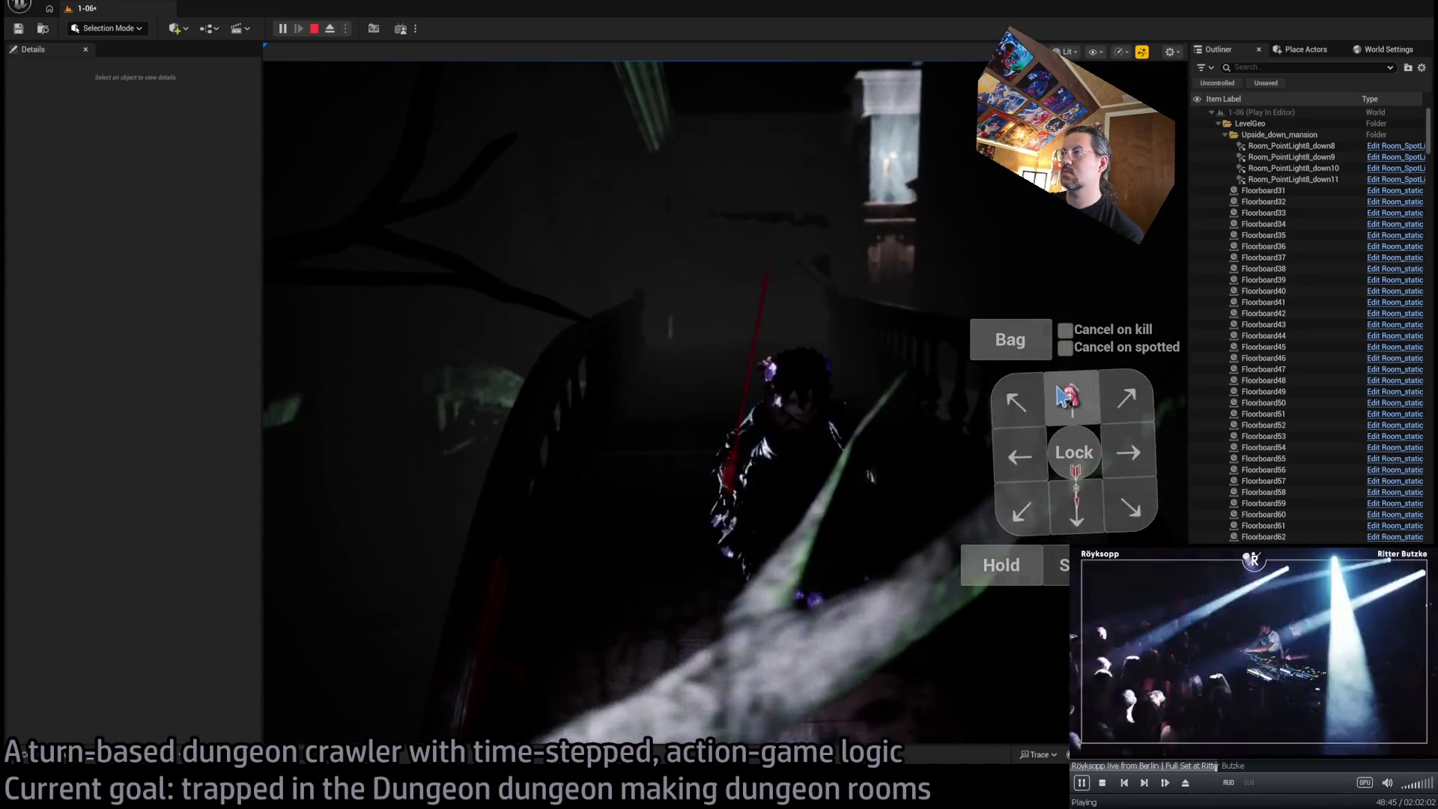
left_click(337, 533)
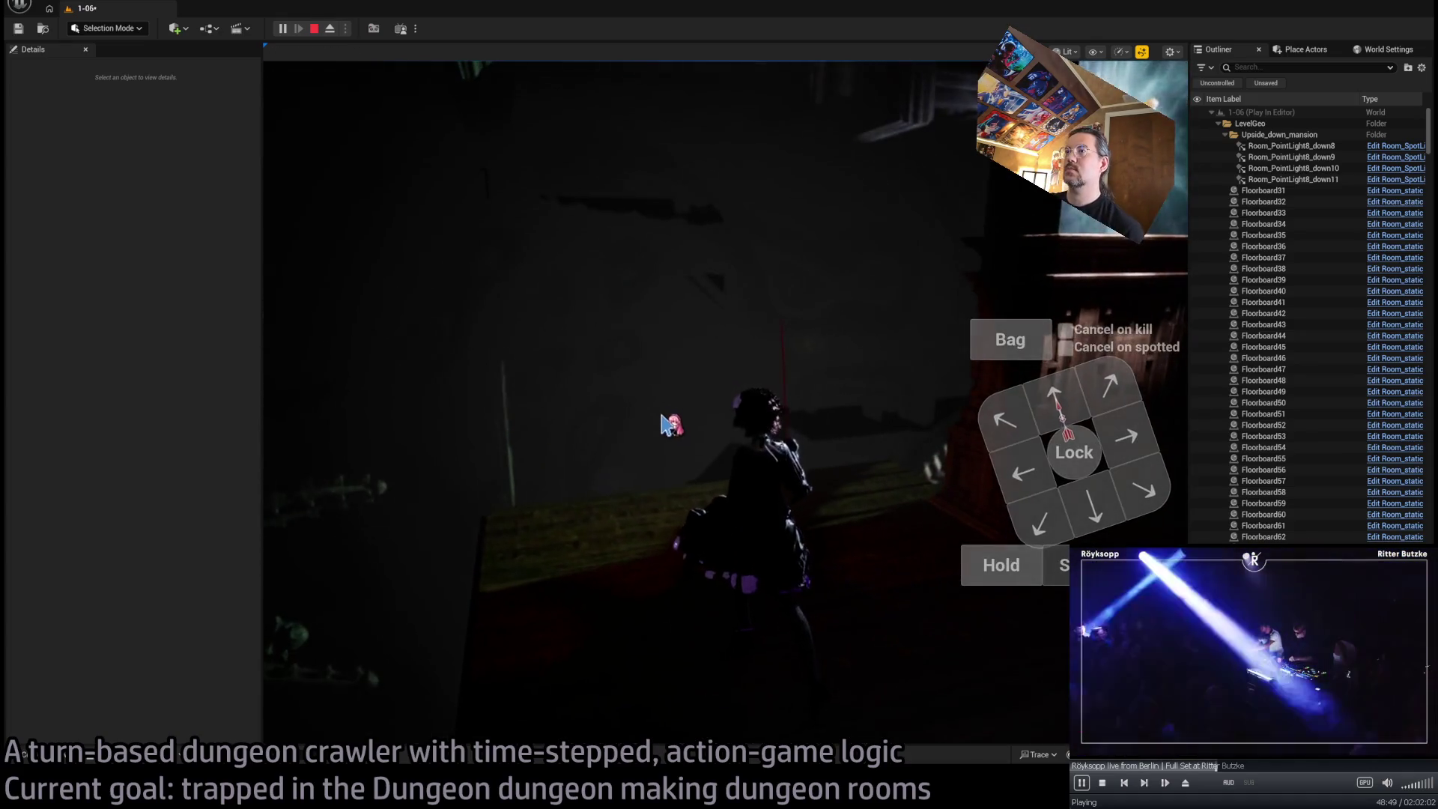
left_click(1016, 225)
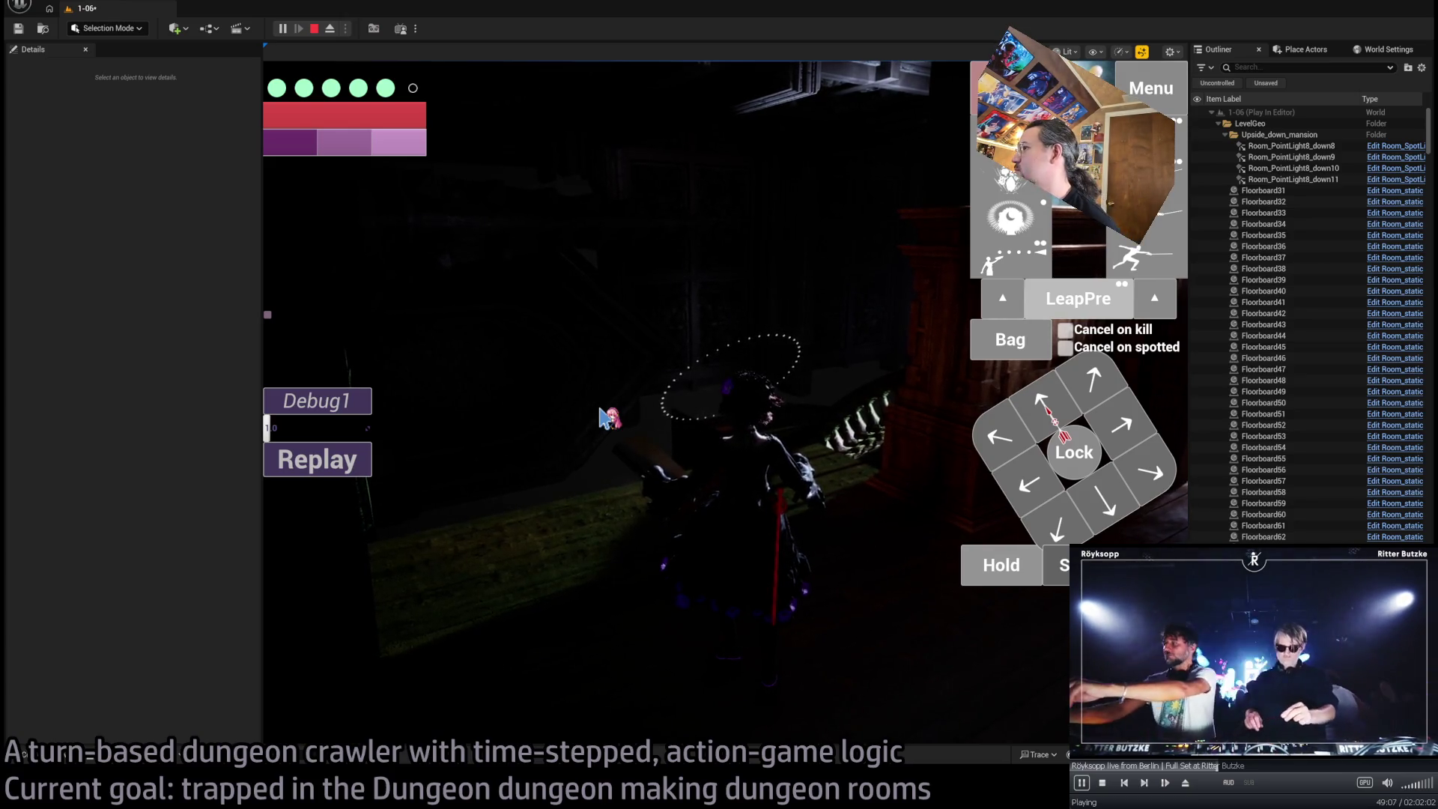
left_click(614, 421)
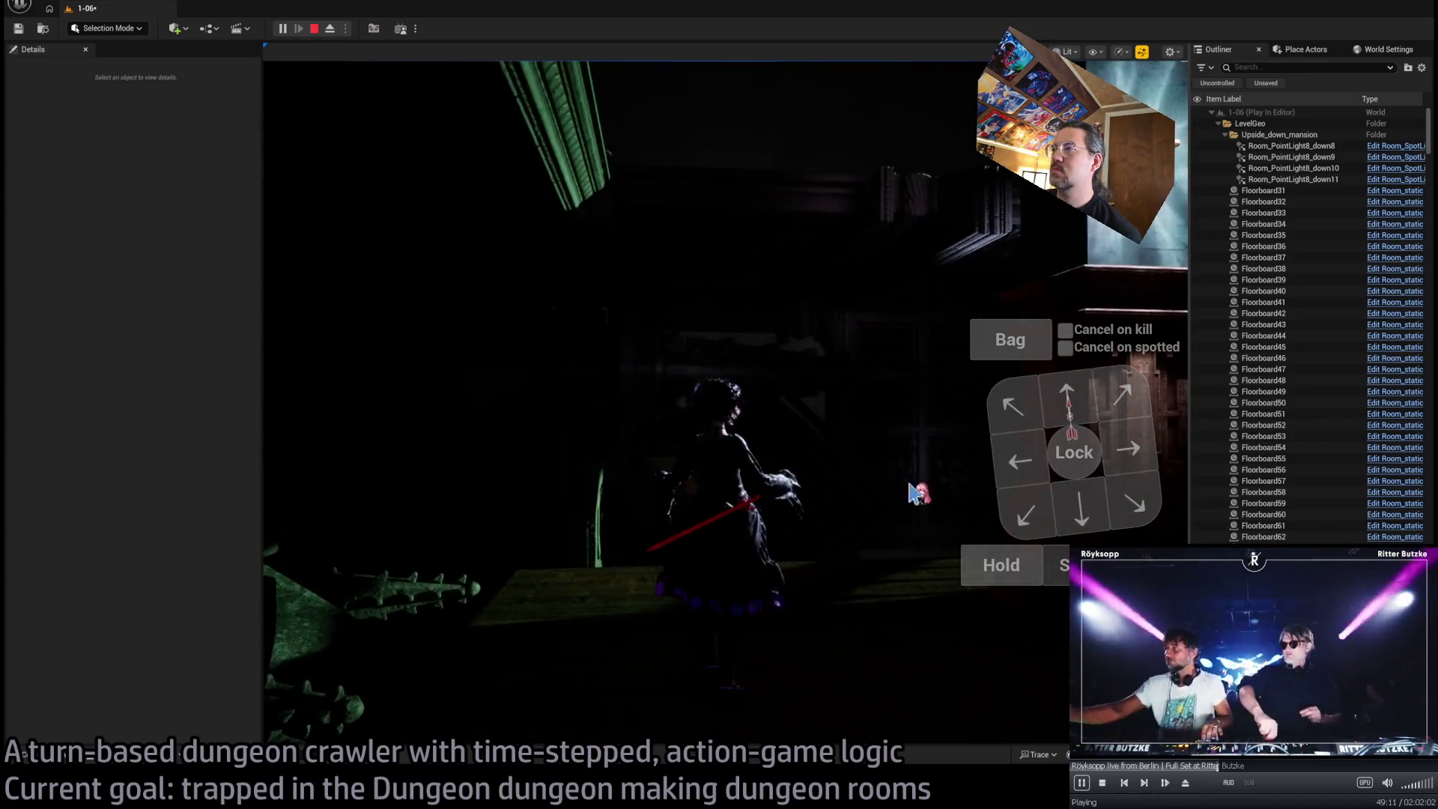
key("Escape")
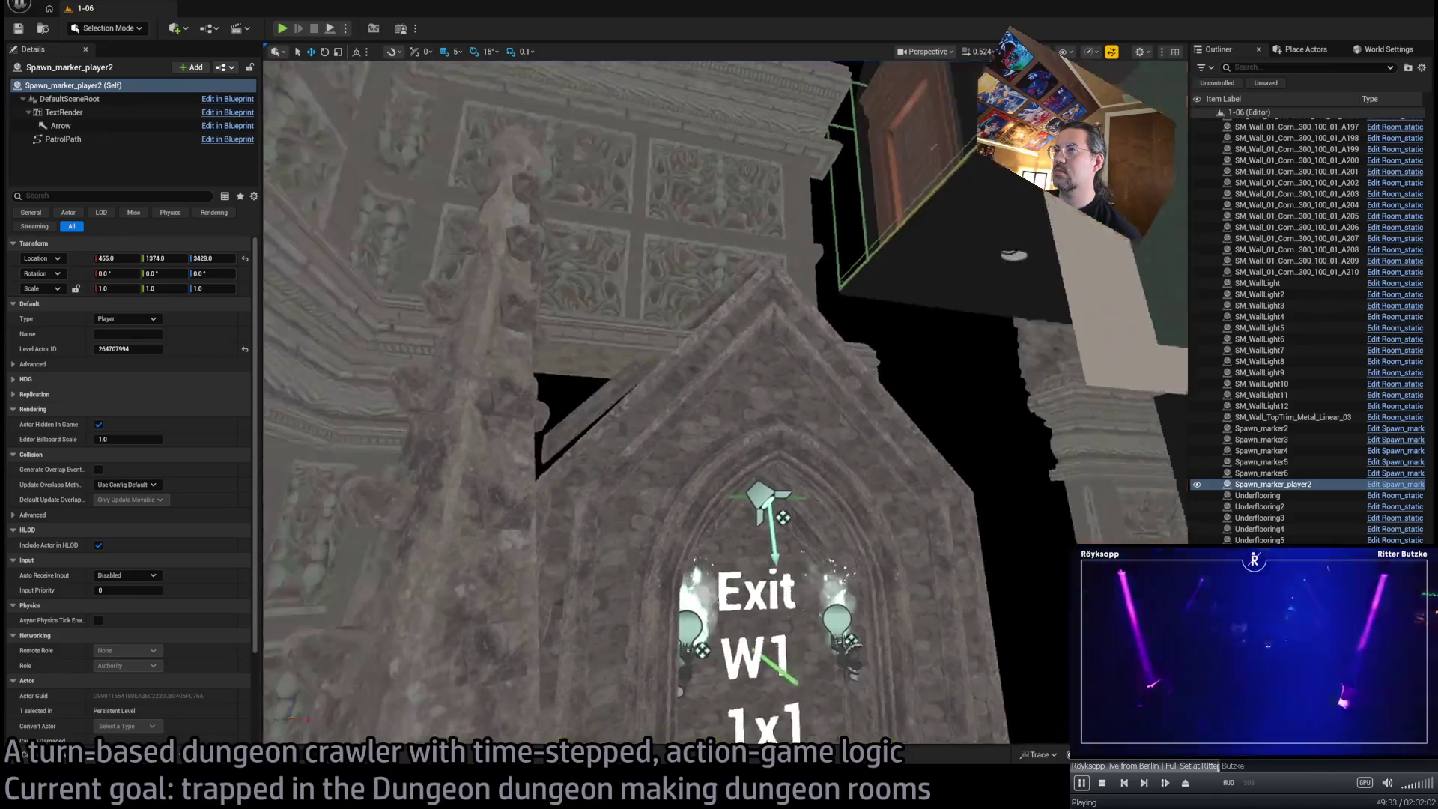
Frame the spawn marker, zoom to Exit W1, then select the chapel arch and RoomController
key("f")
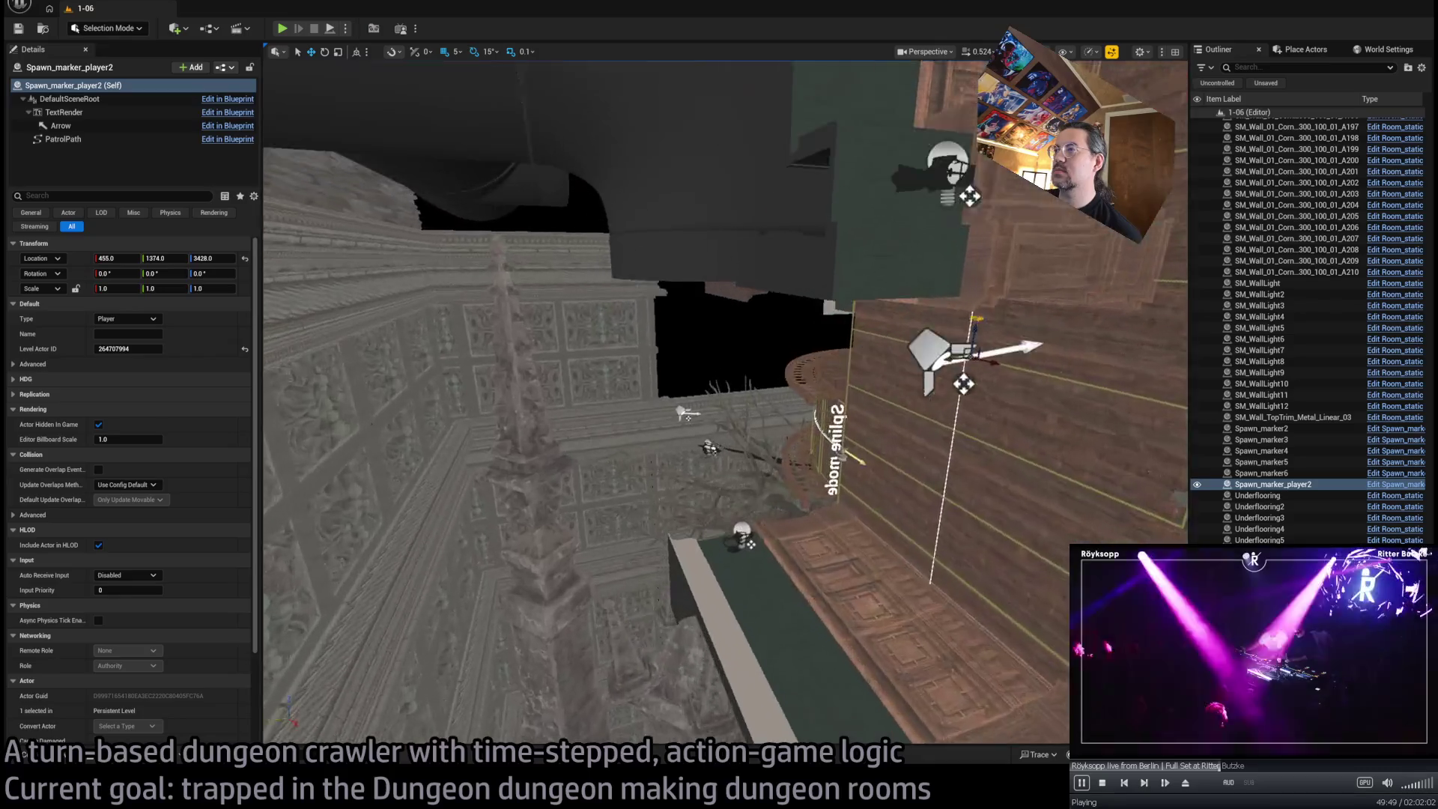
scroll(726, 402, "up", 3)
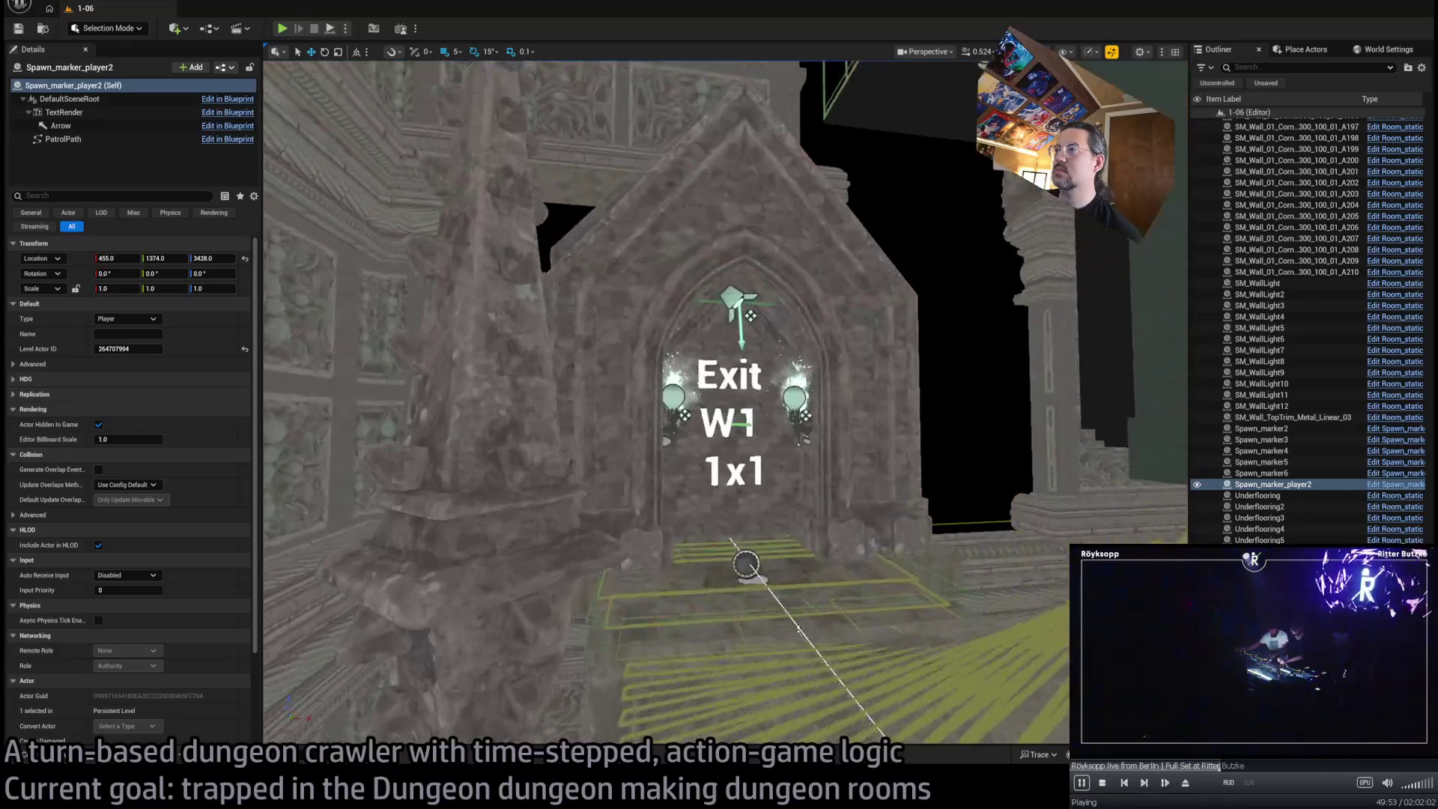
scroll(726, 403, "up", 3)
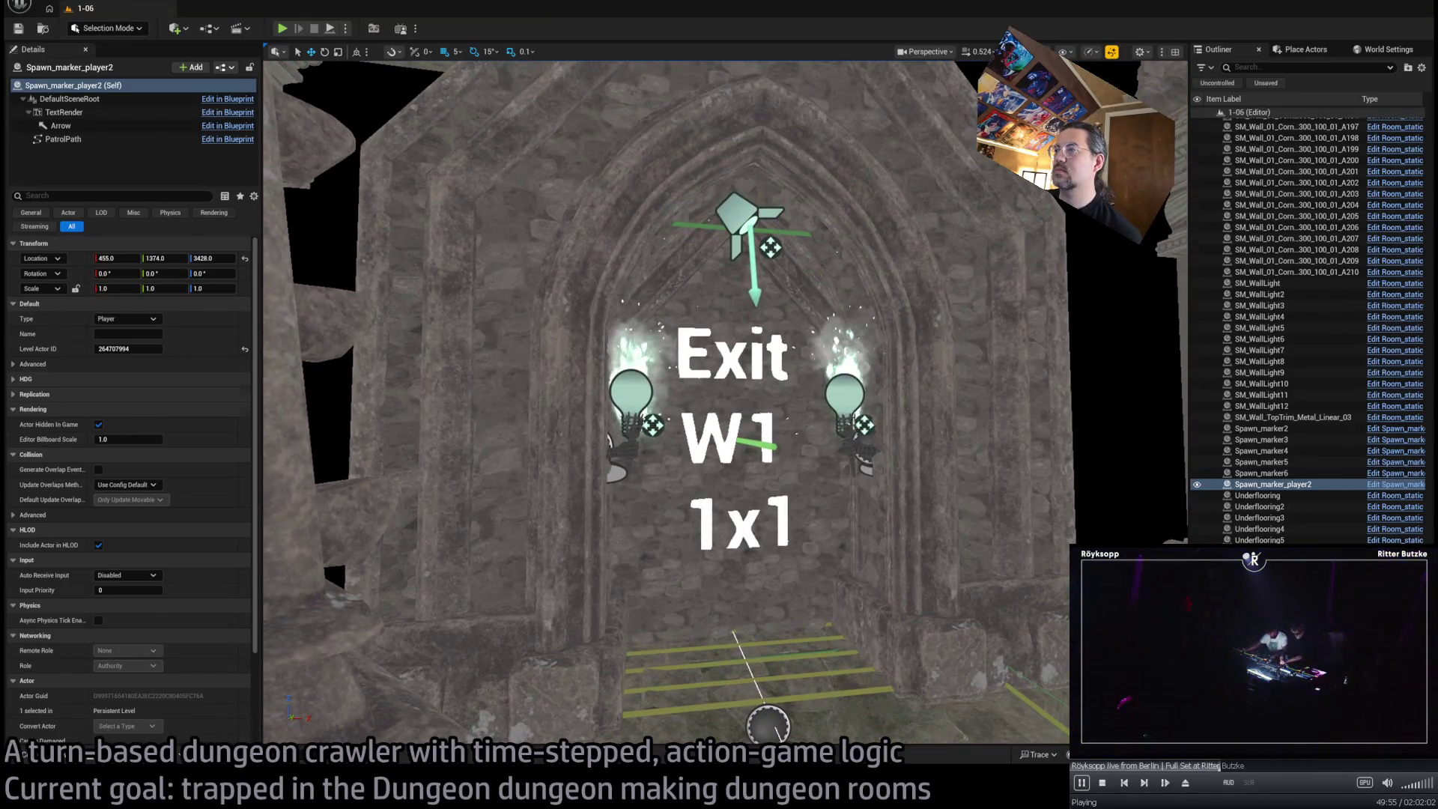
left_click(830, 503)
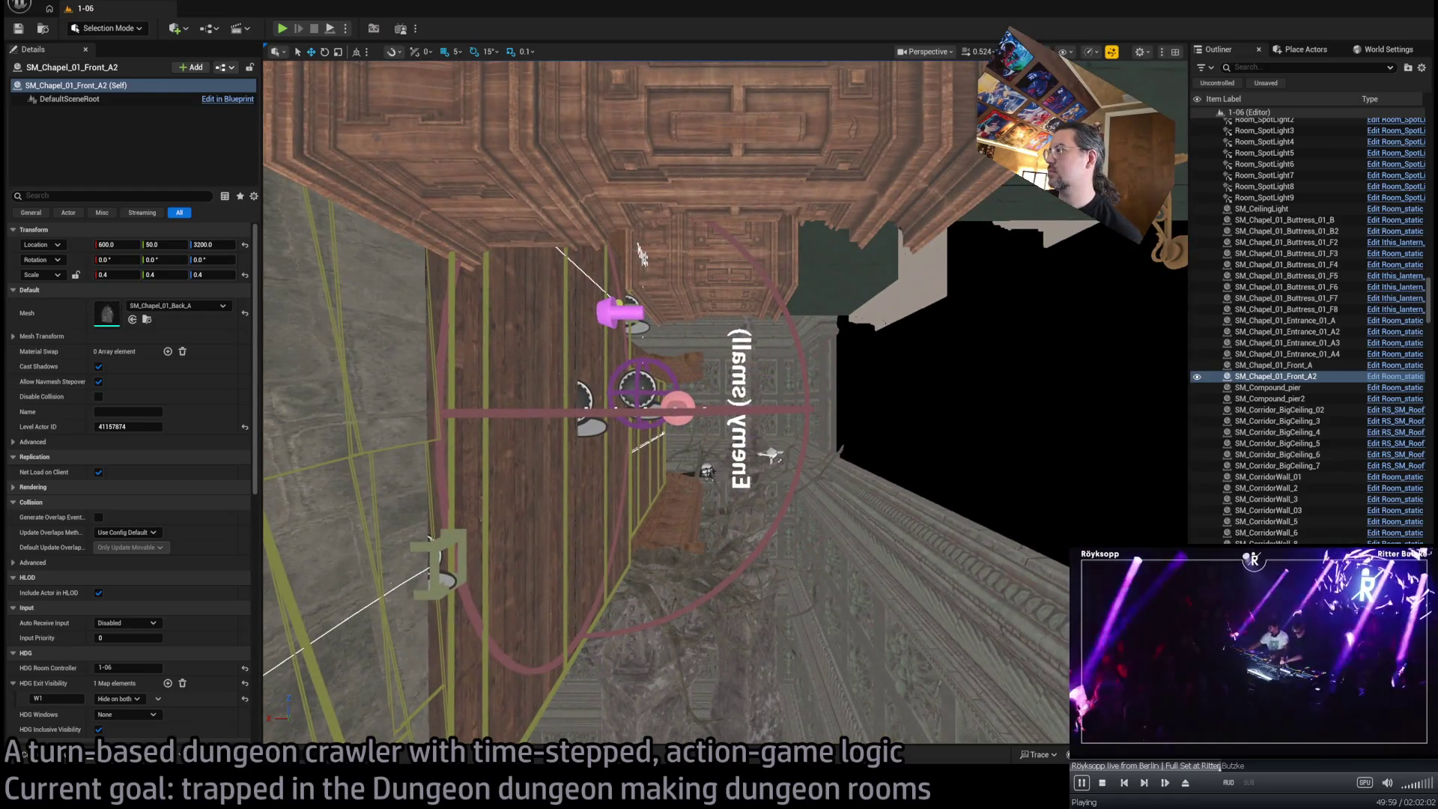
left_click(642, 255)
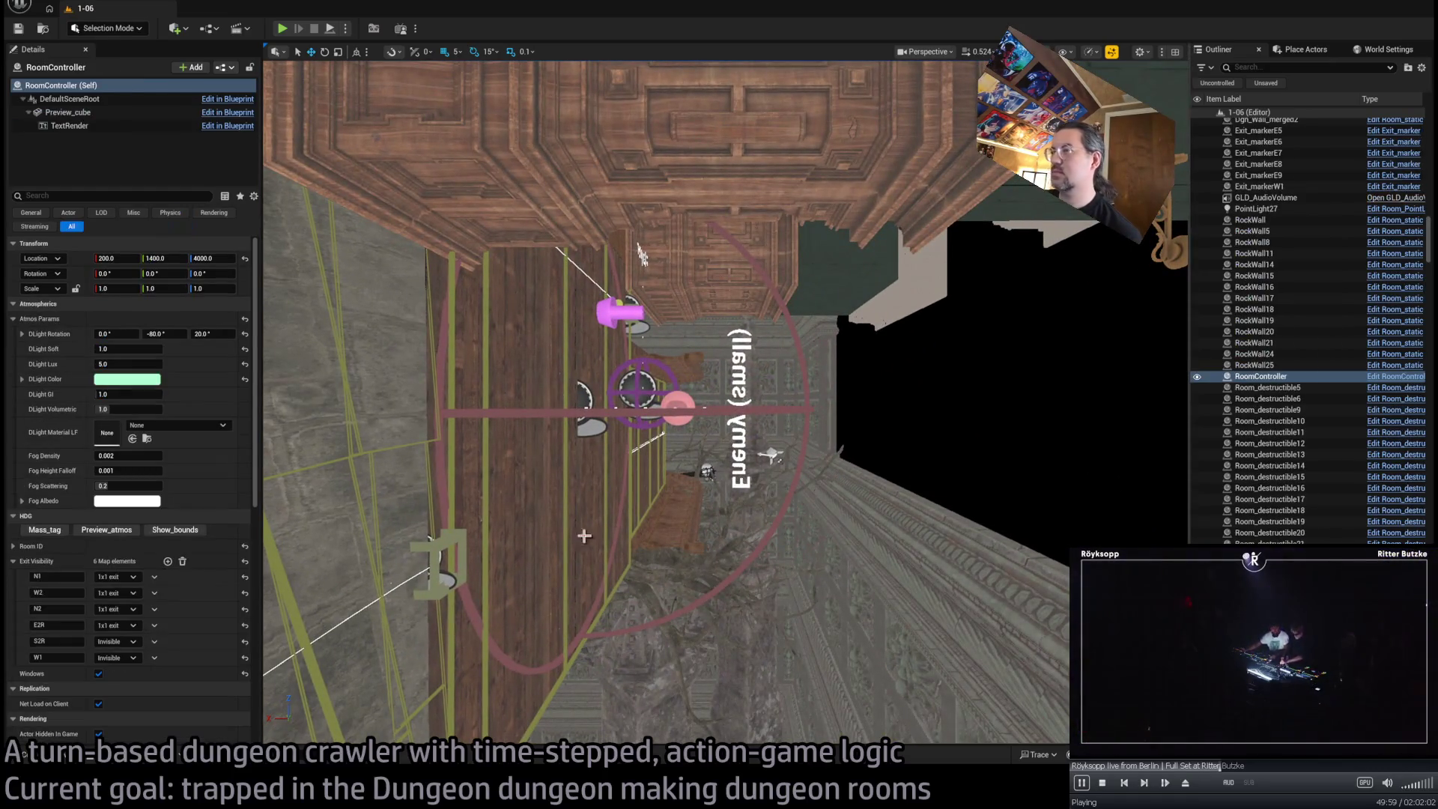